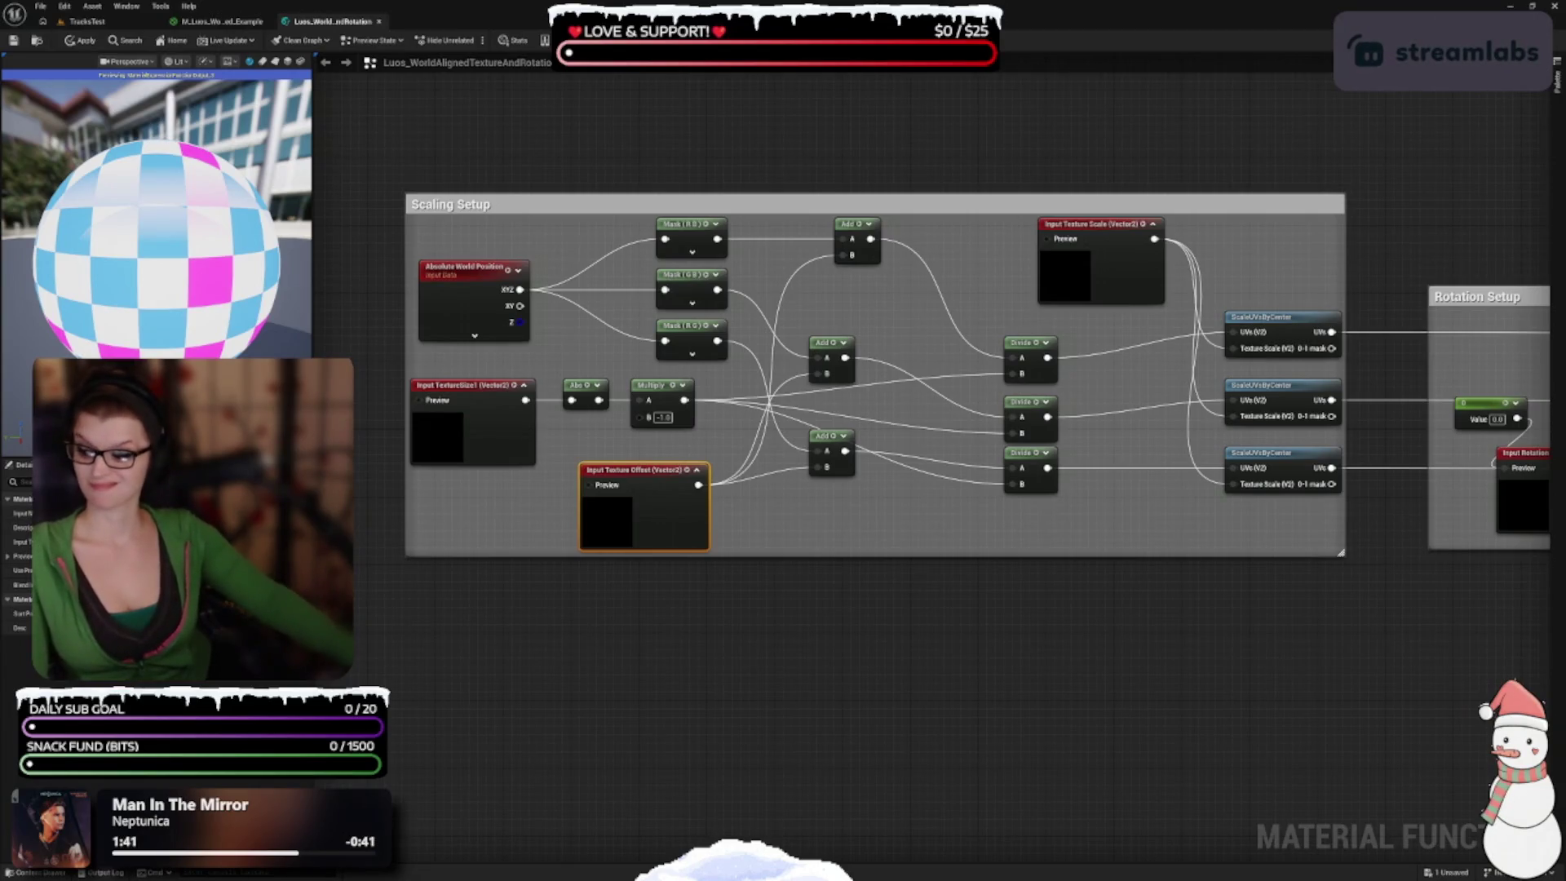
Step: Pan through the material function graph to inspect the Rotation Setup and Textures groups
click(976, 728)
scroll(975, 729, down, 4)
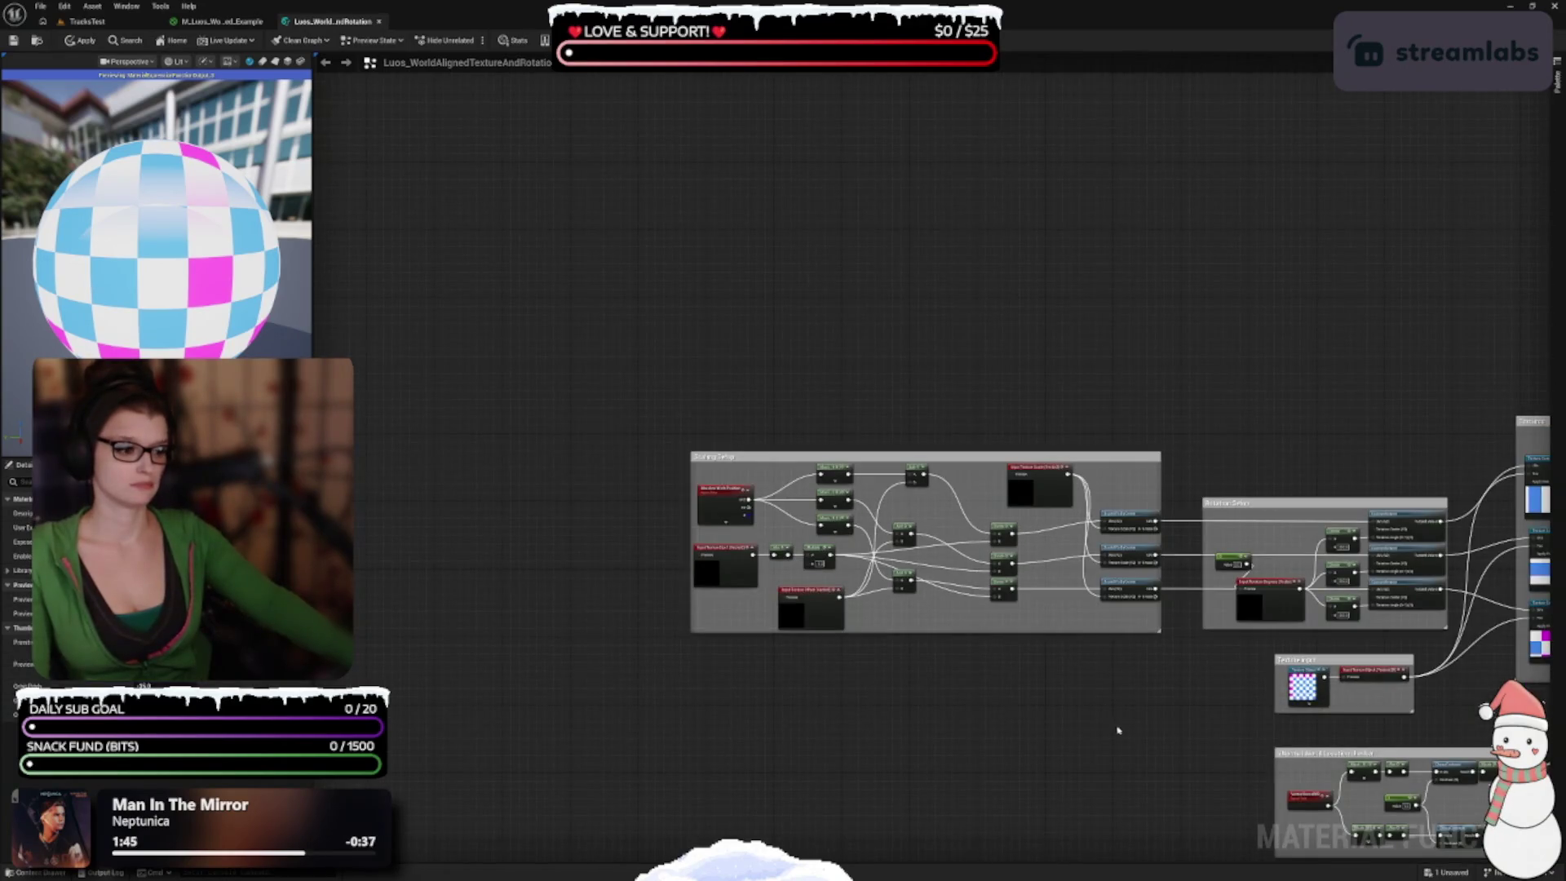
right_click(706, 650)
click(1107, 724)
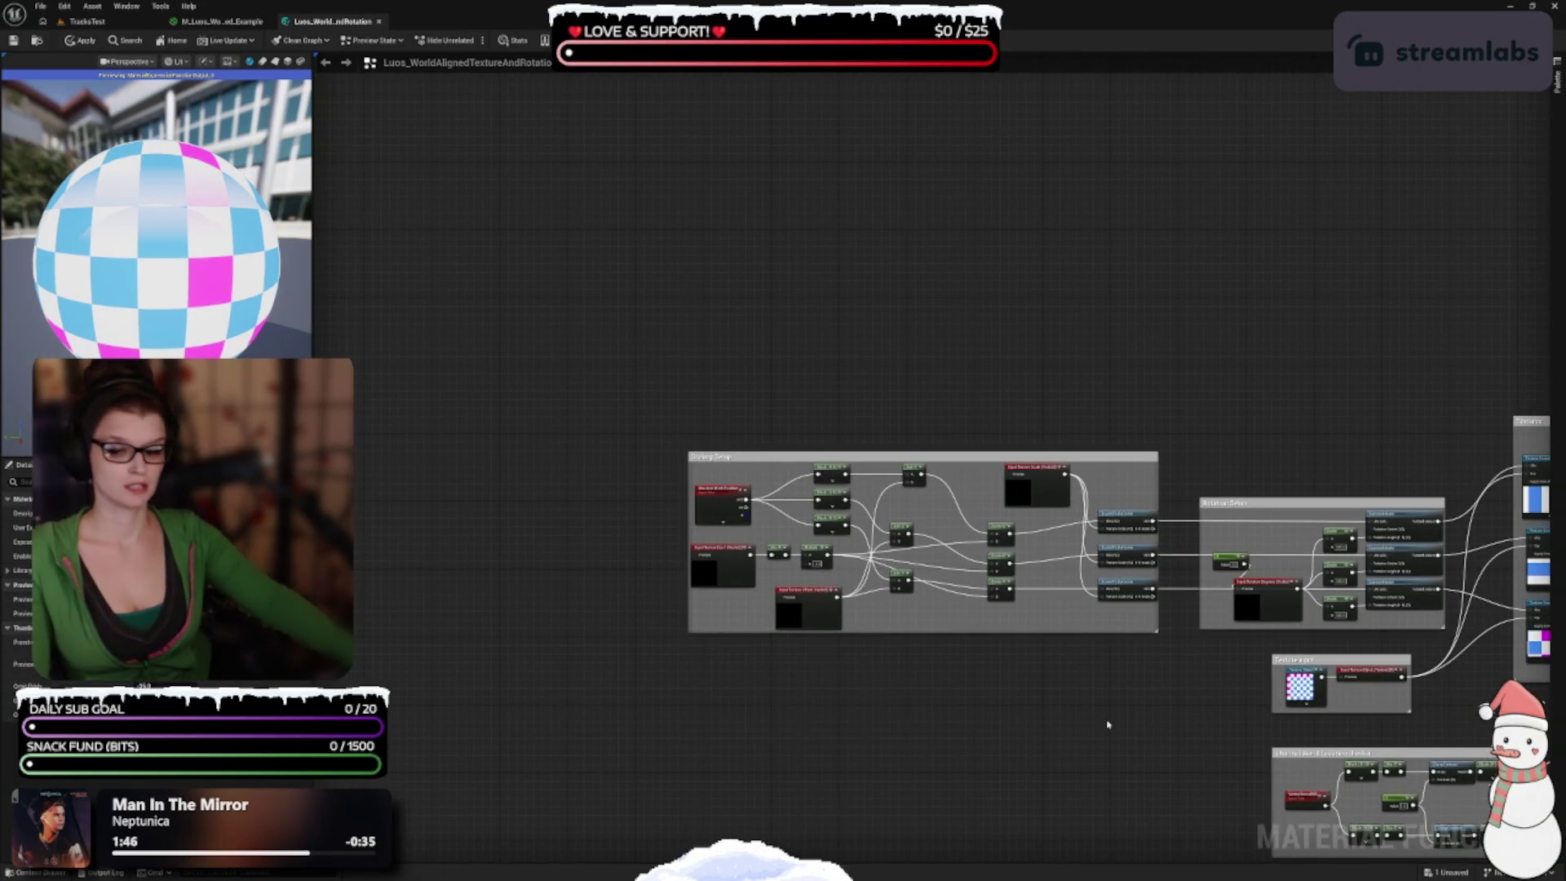
drag(1108, 724, 776, 623)
scroll(911, 662, up, 3)
mouse_move(1128, 573)
mouse_down()
mouse_move(1066, 769)
mouse_move(981, 804)
mouse_move(1073, 751)
mouse_move(997, 768)
mouse_move(1004, 719)
mouse_move(1036, 727)
mouse_move(1024, 768)
mouse_move(999, 689)
mouse_move(1064, 738)
mouse_move(959, 660)
mouse_move(920, 671)
mouse_move(1038, 789)
mouse_move(1000, 572)
mouse_move(1116, 599)
mouse_move(1117, 713)
mouse_move(1083, 803)
mouse_move(1019, 880)
mouse_move(1106, 879)
mouse_move(1074, 880)
mouse_up()
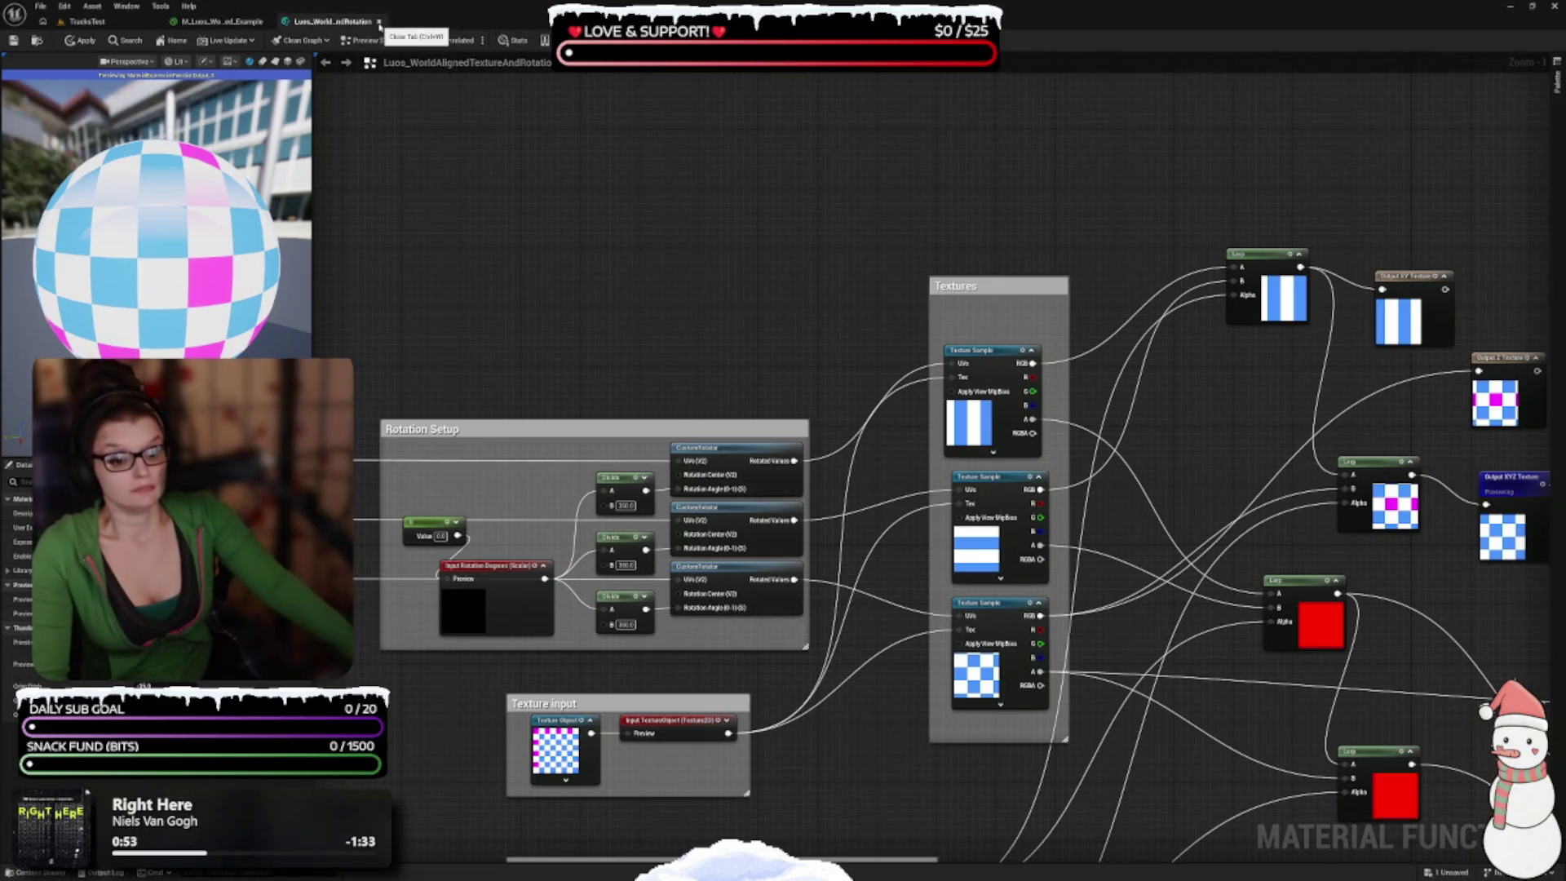
Step: Close the material function and M_Luos_WorldAligned_Example editors, discarding their changes
click(379, 22)
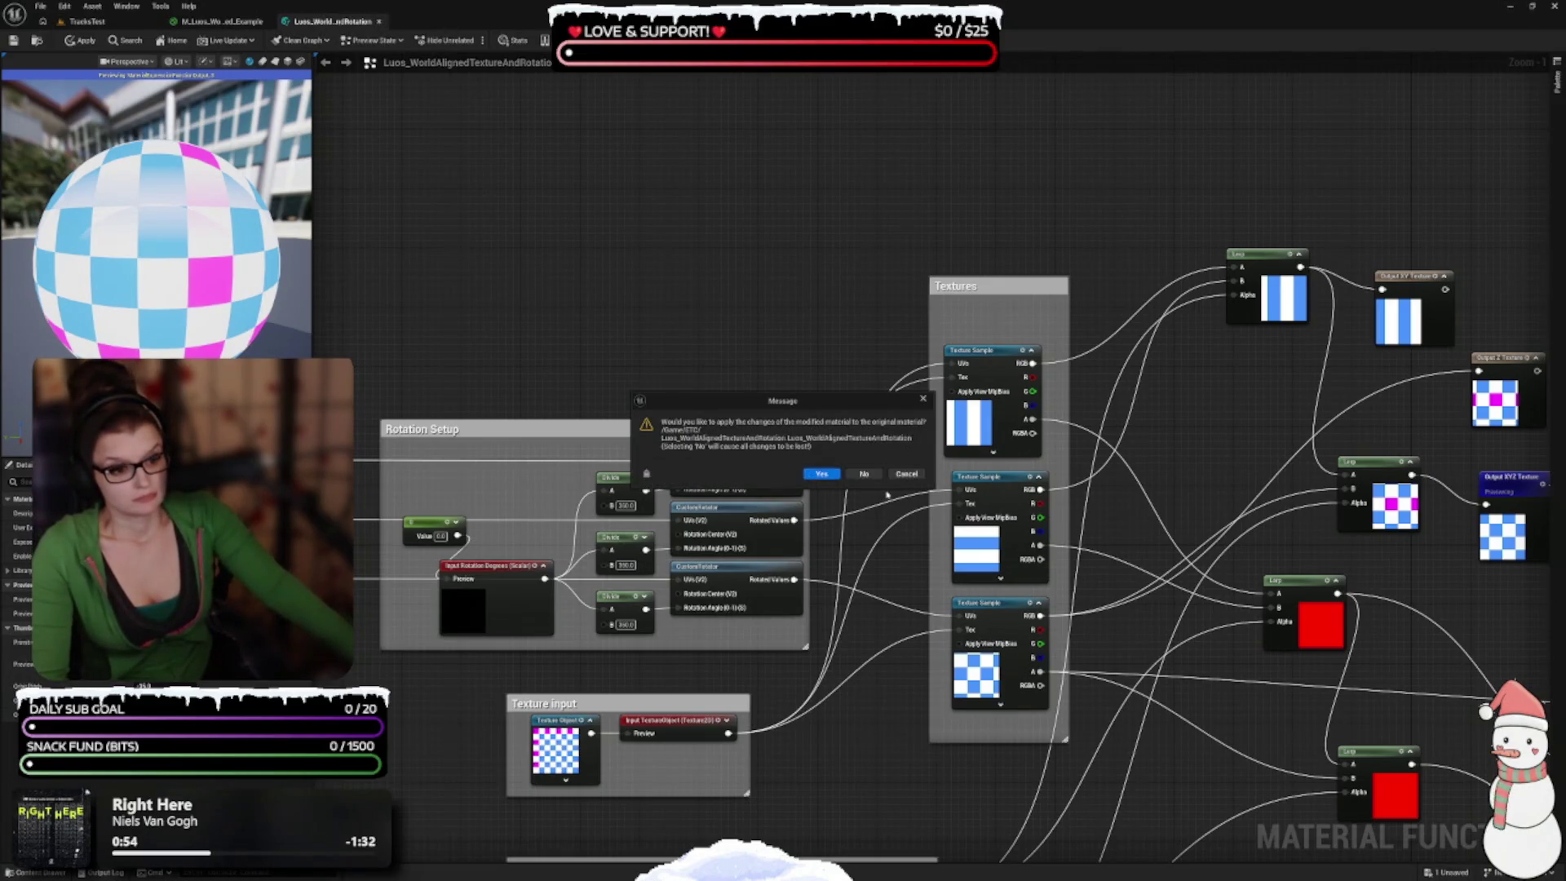
click(864, 476)
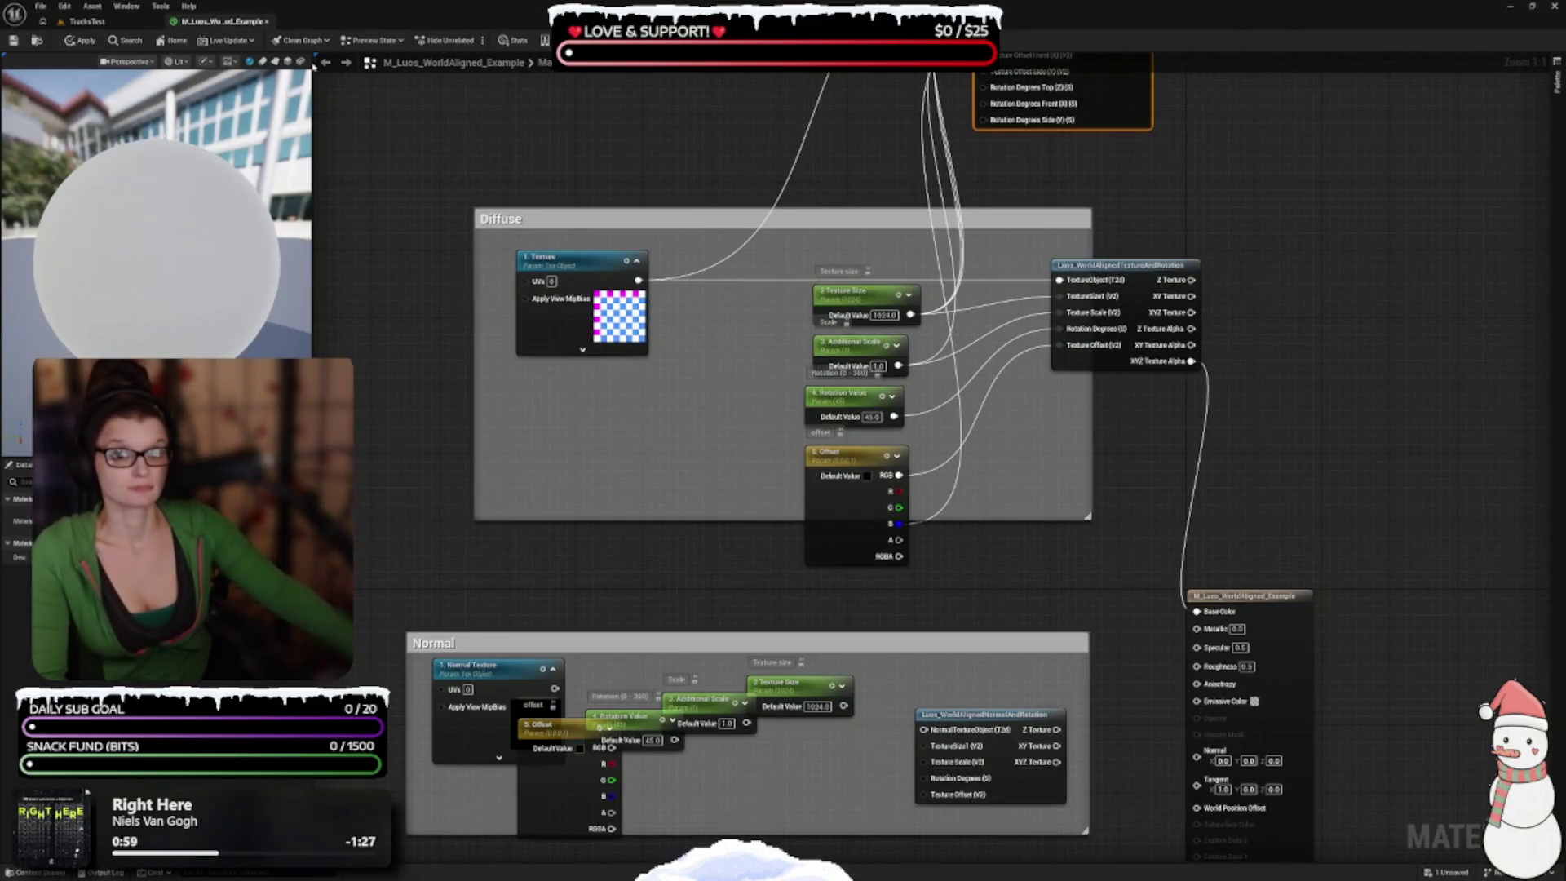
click(265, 22)
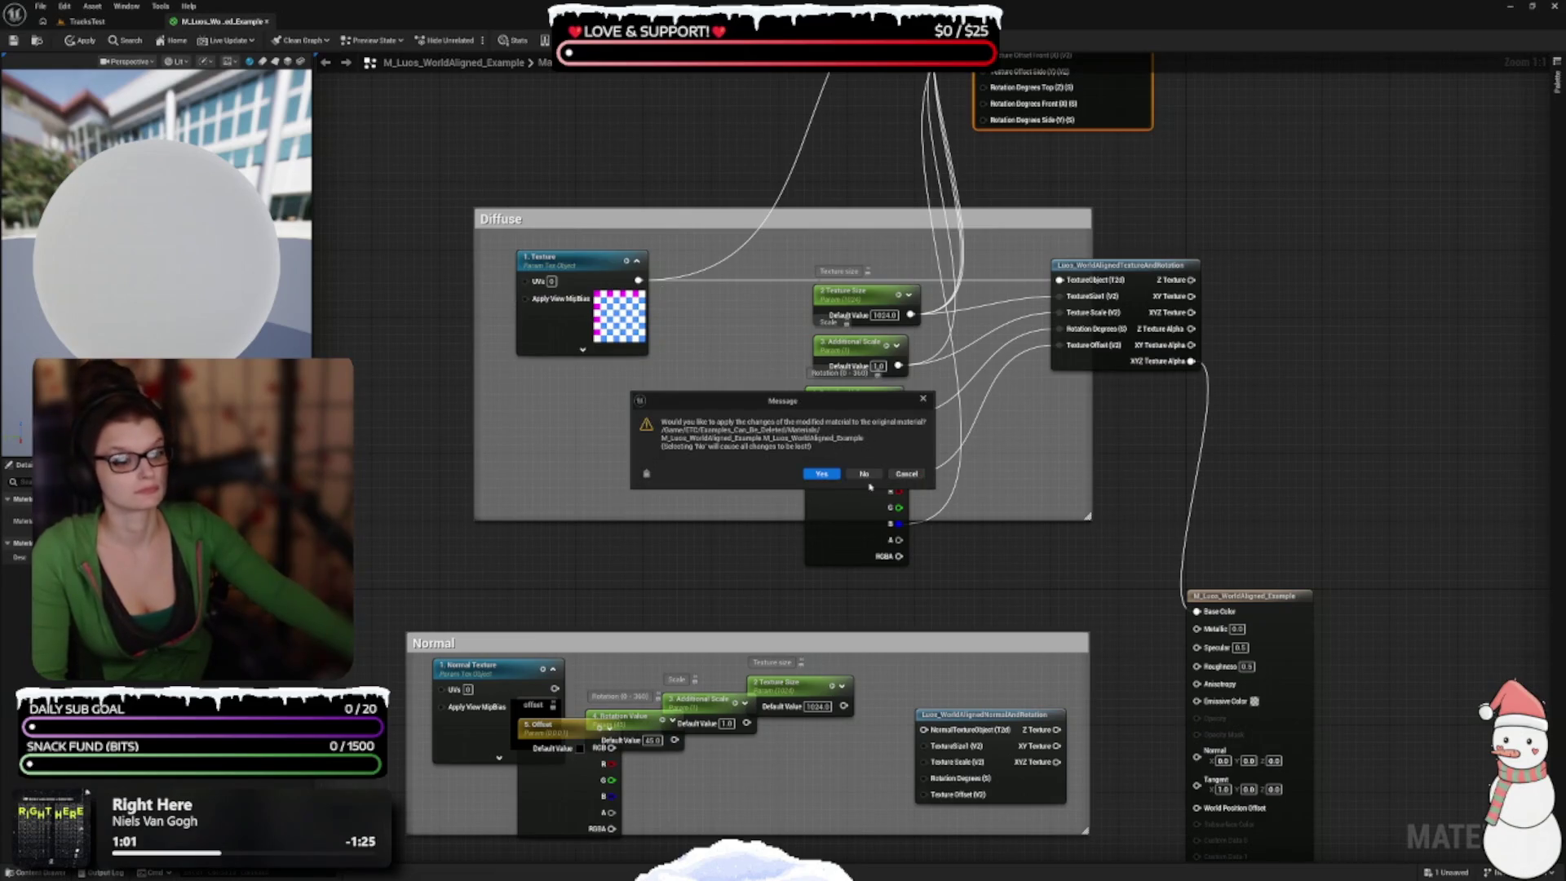
click(863, 474)
click(1038, 663)
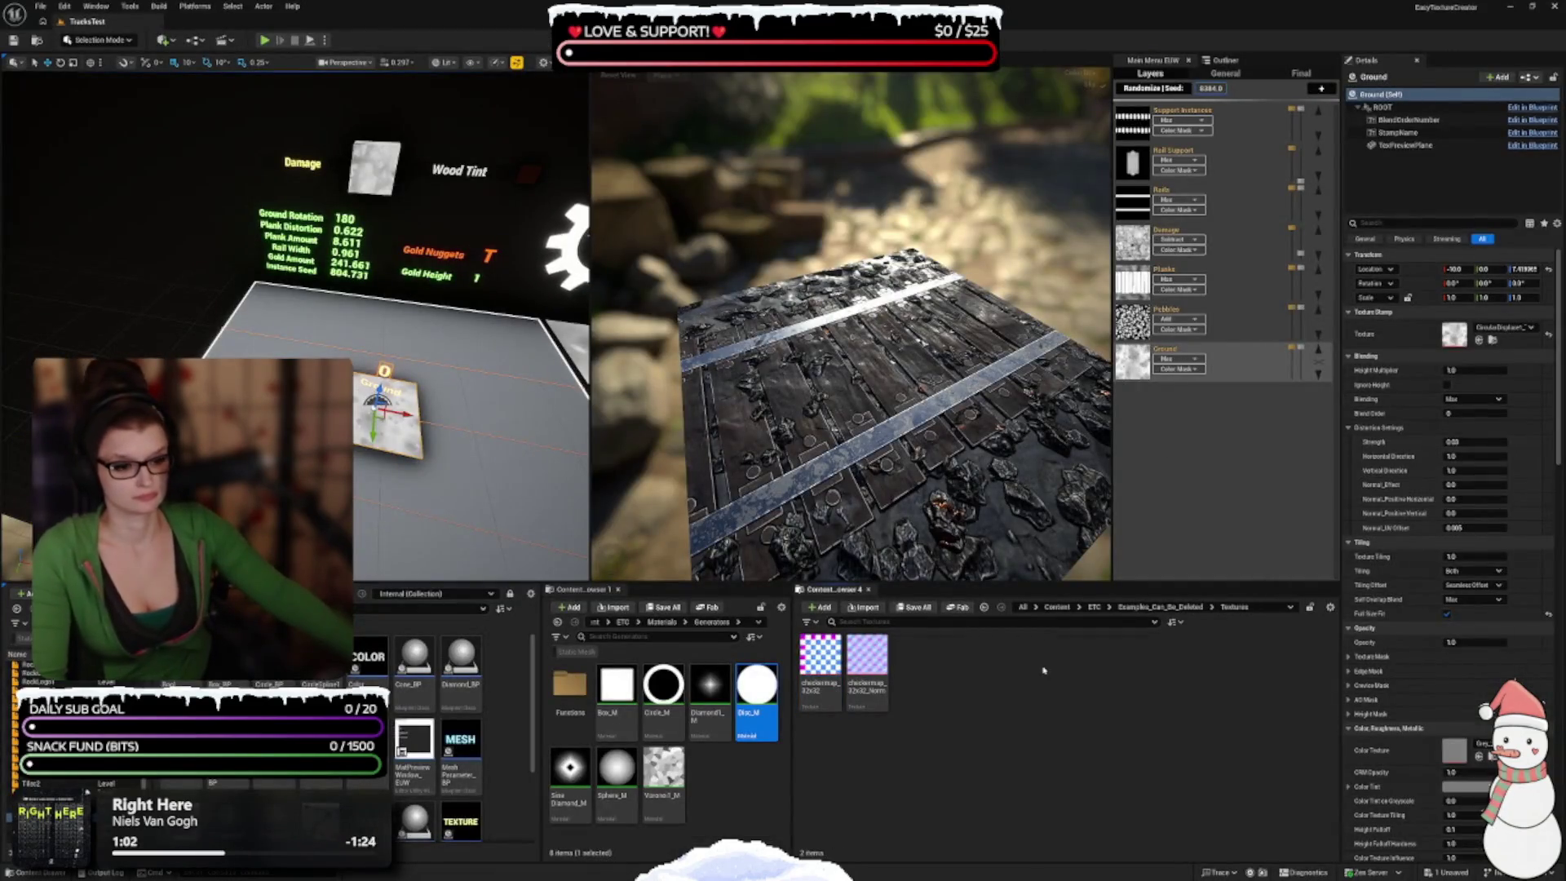
Step: Save all assets, then try deleting Examples_Can_Be_Deleted but cancel the Force Delete
click(1093, 607)
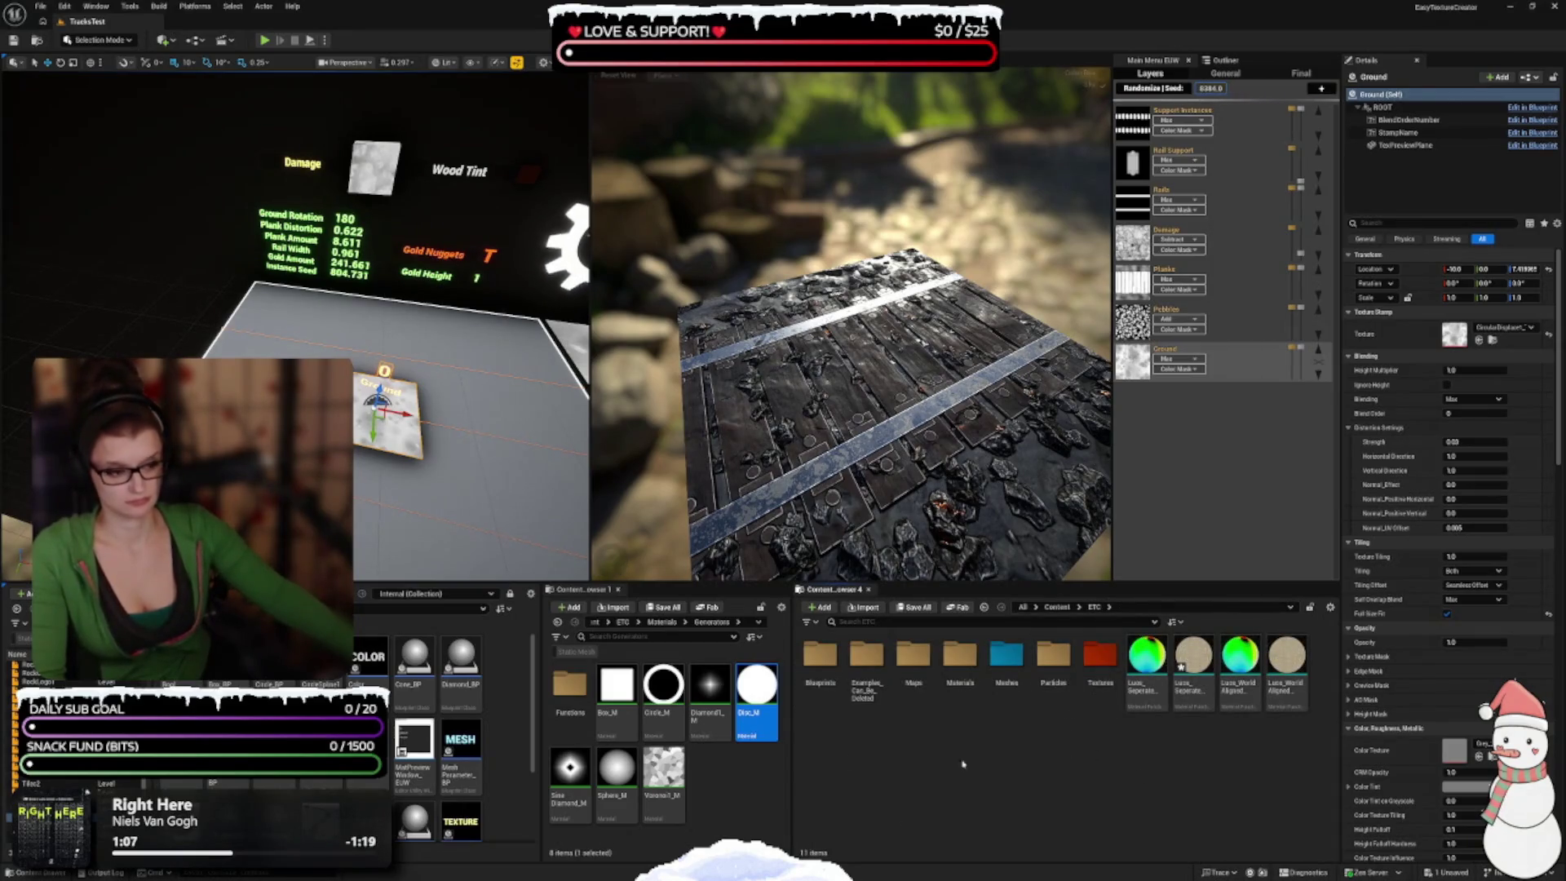
click(917, 607)
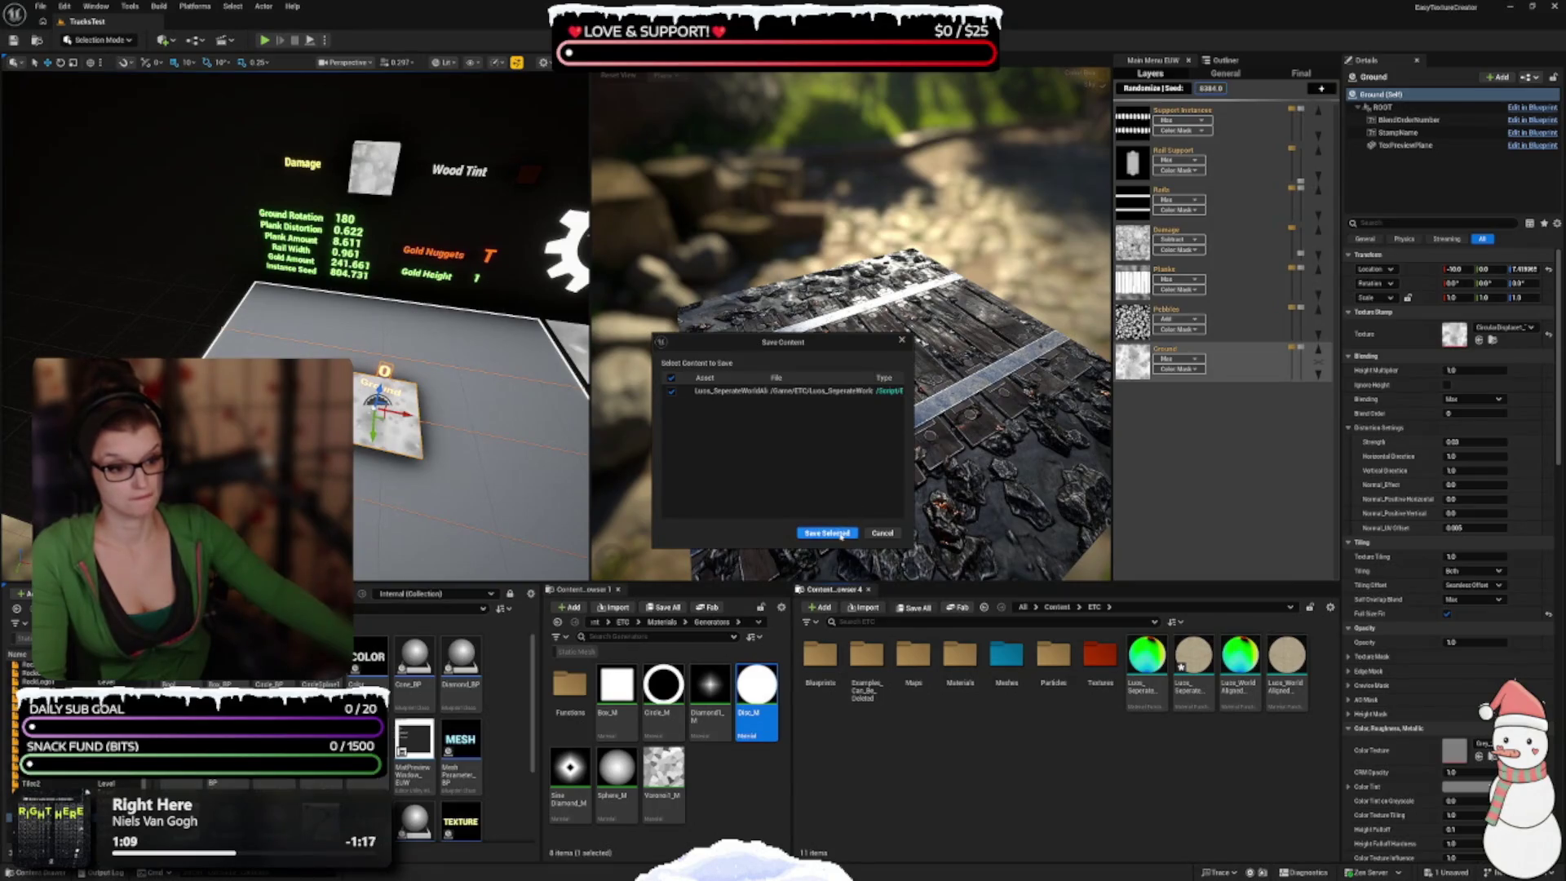
click(866, 657)
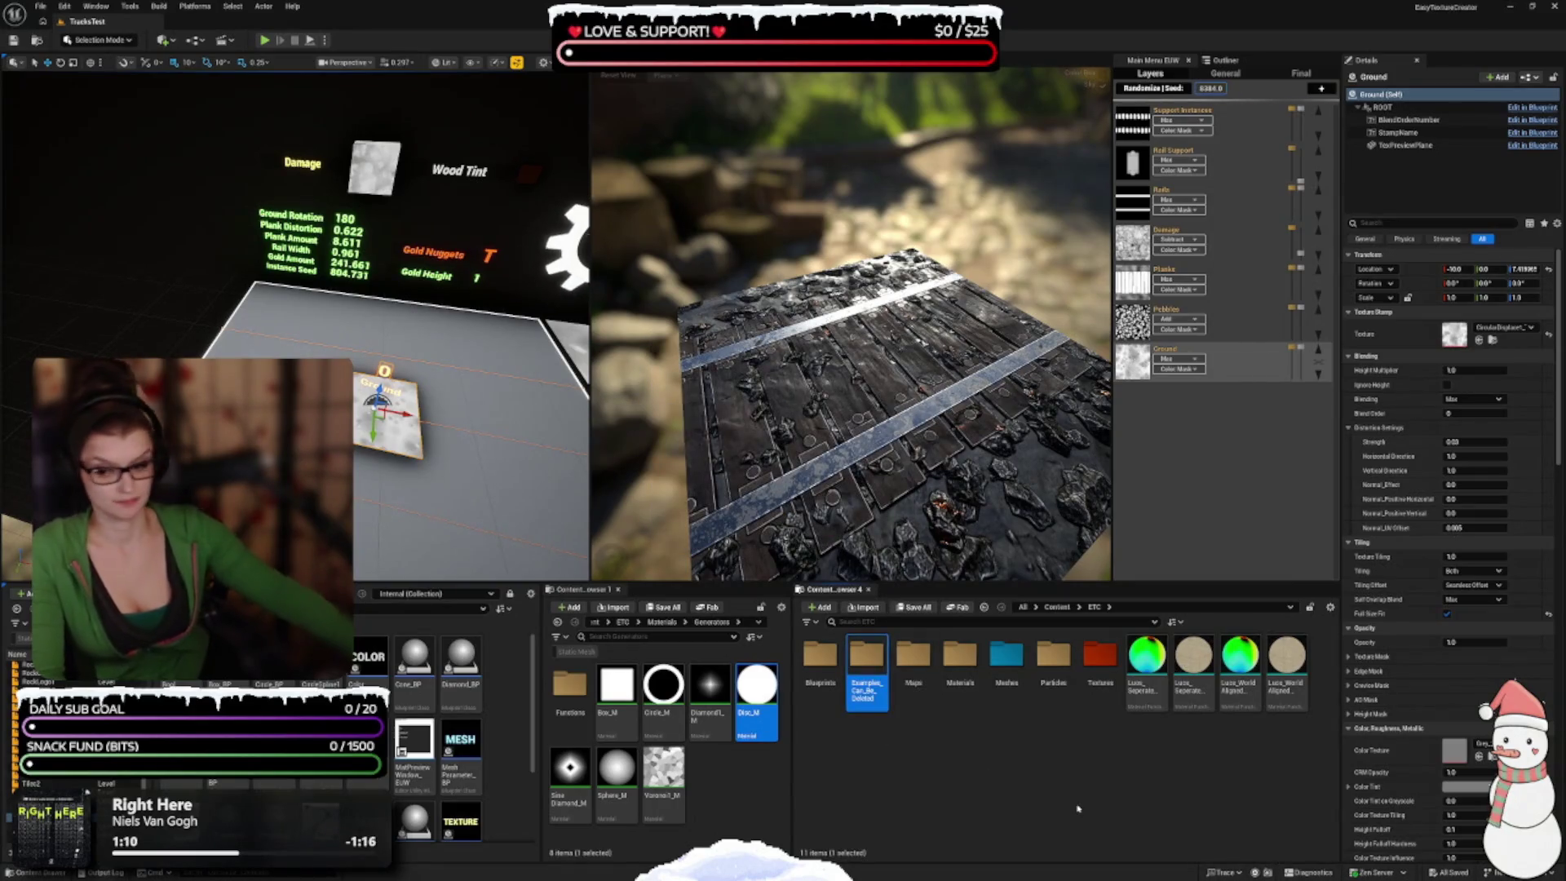
key(Delete)
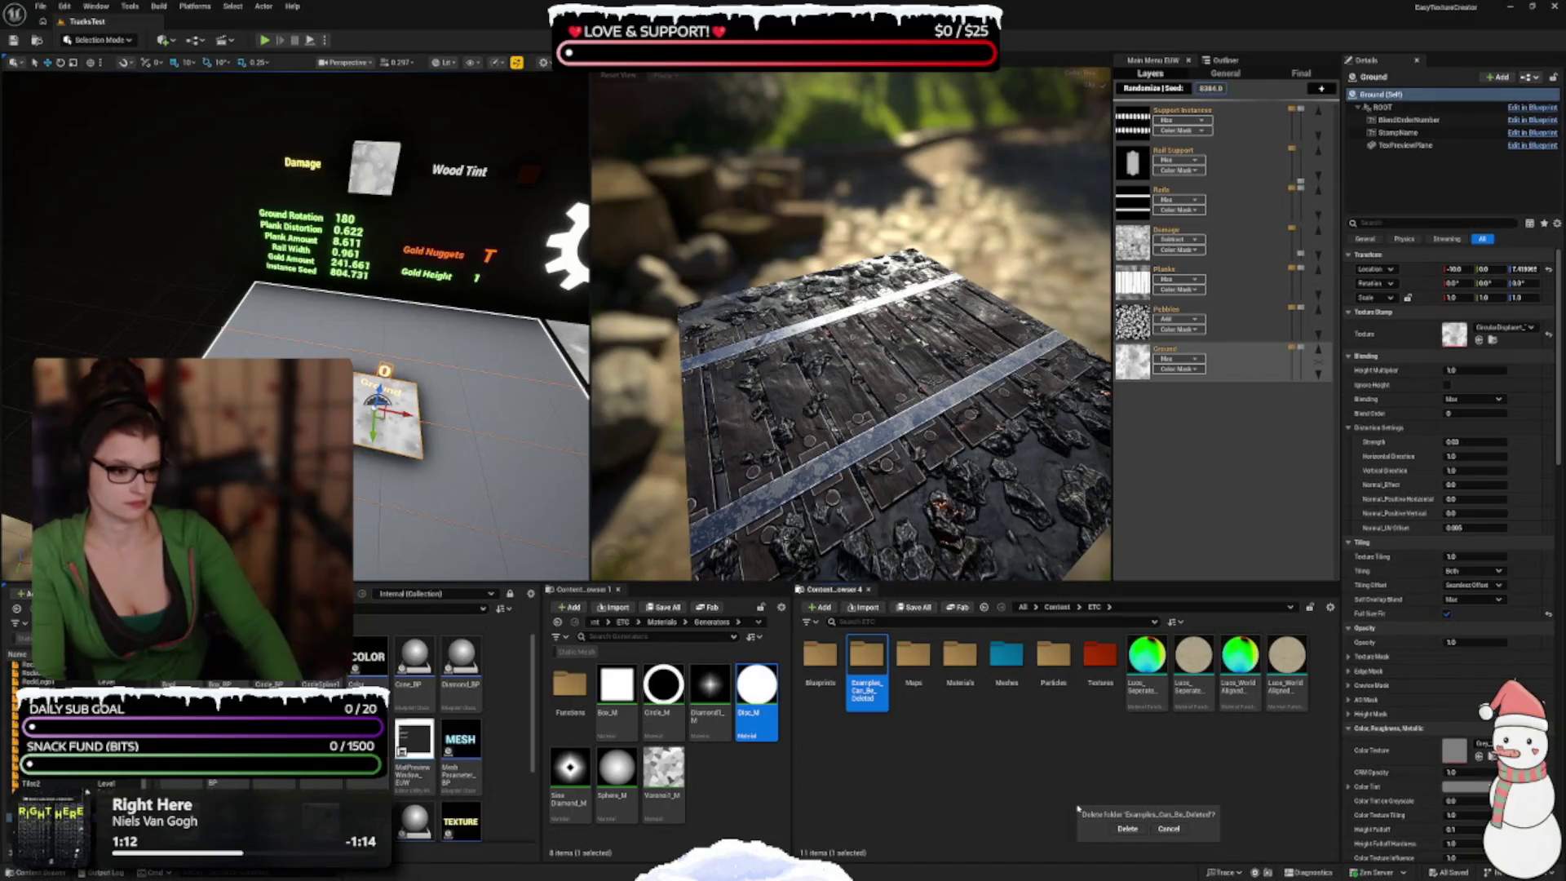
click(1127, 828)
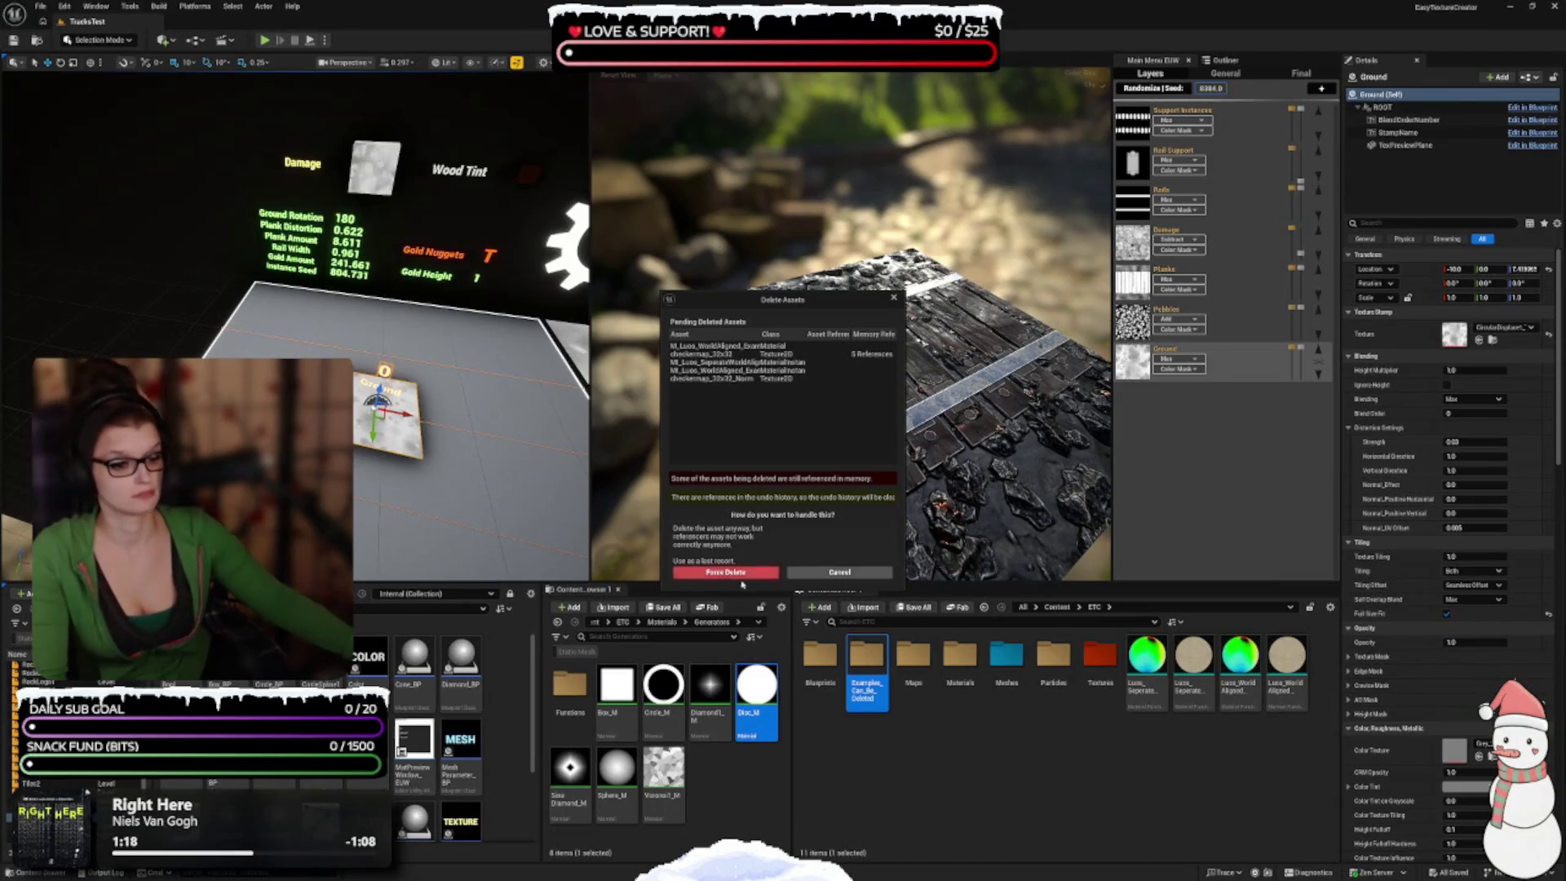
click(839, 572)
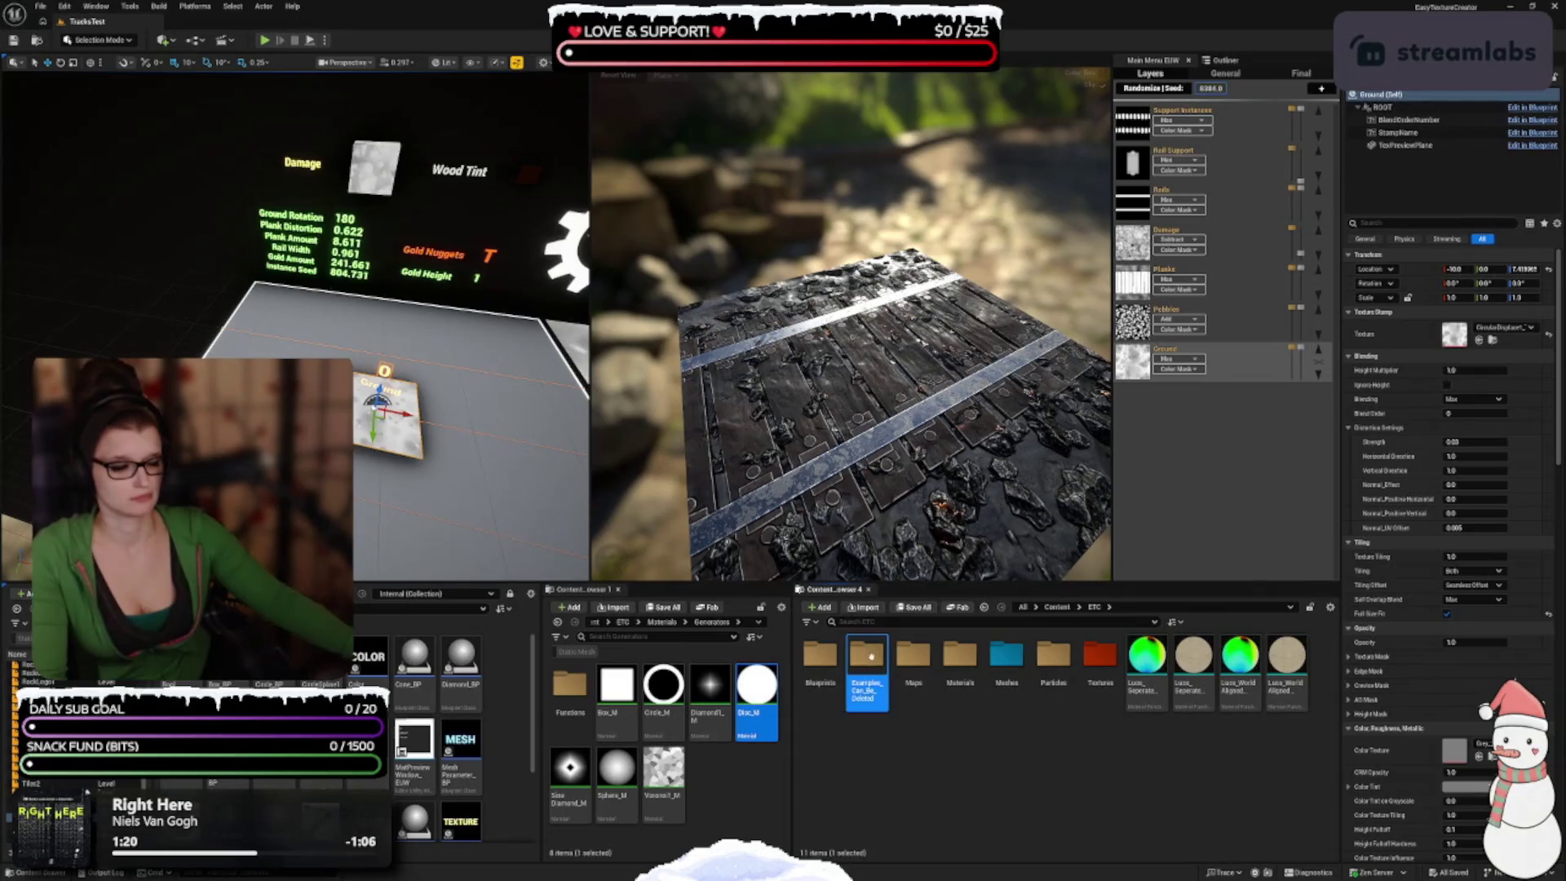
click(897, 758)
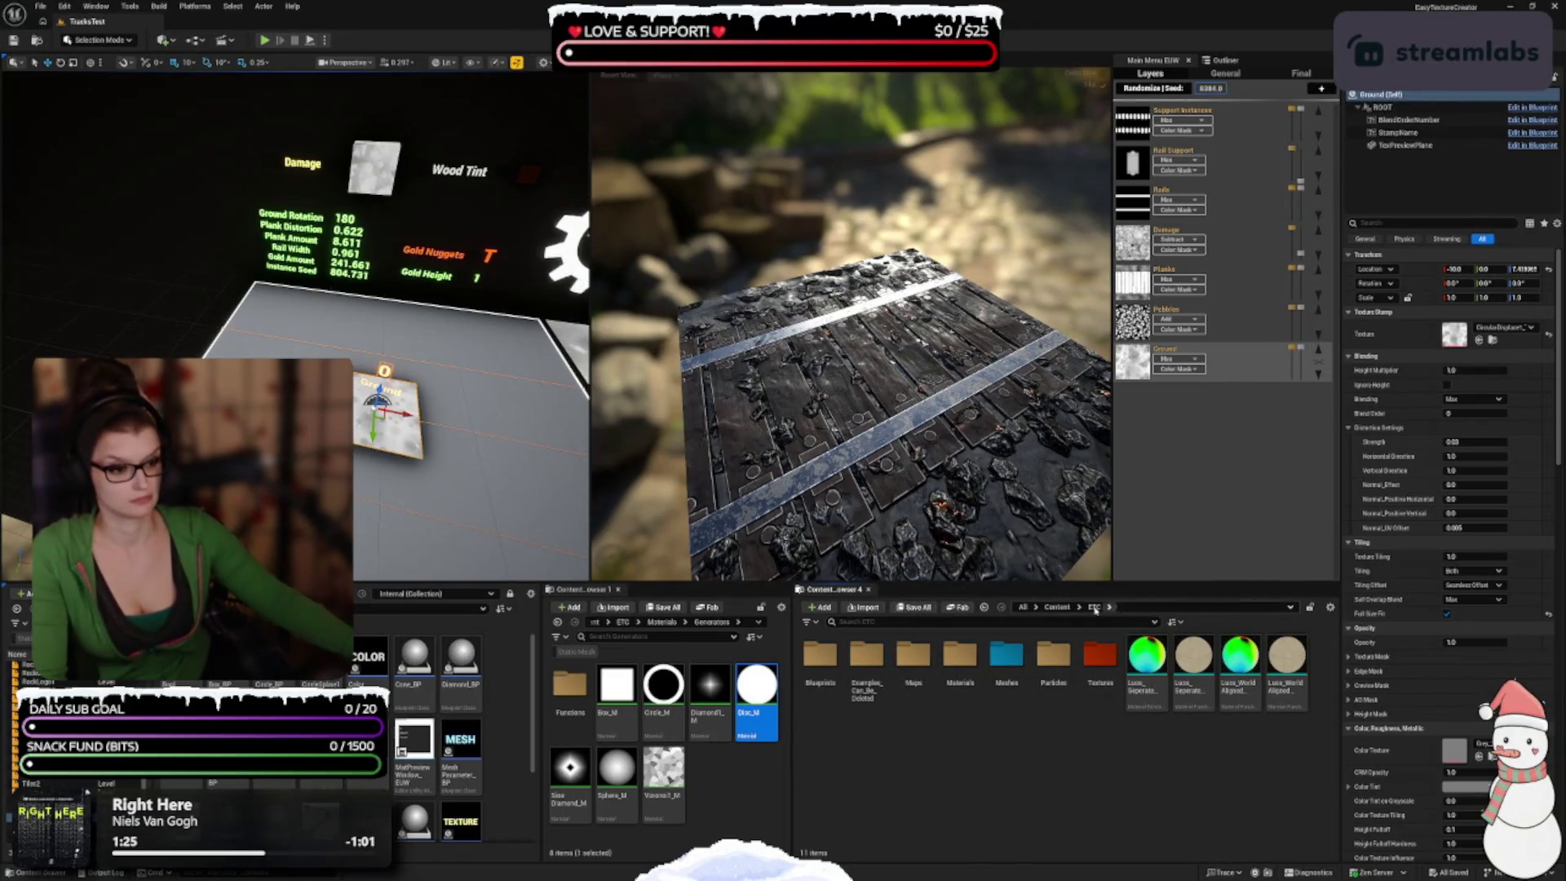
Step: Reopen the ETC folder from Content and delete the Examples_Can_Be_Deleted folder again
click(1056, 607)
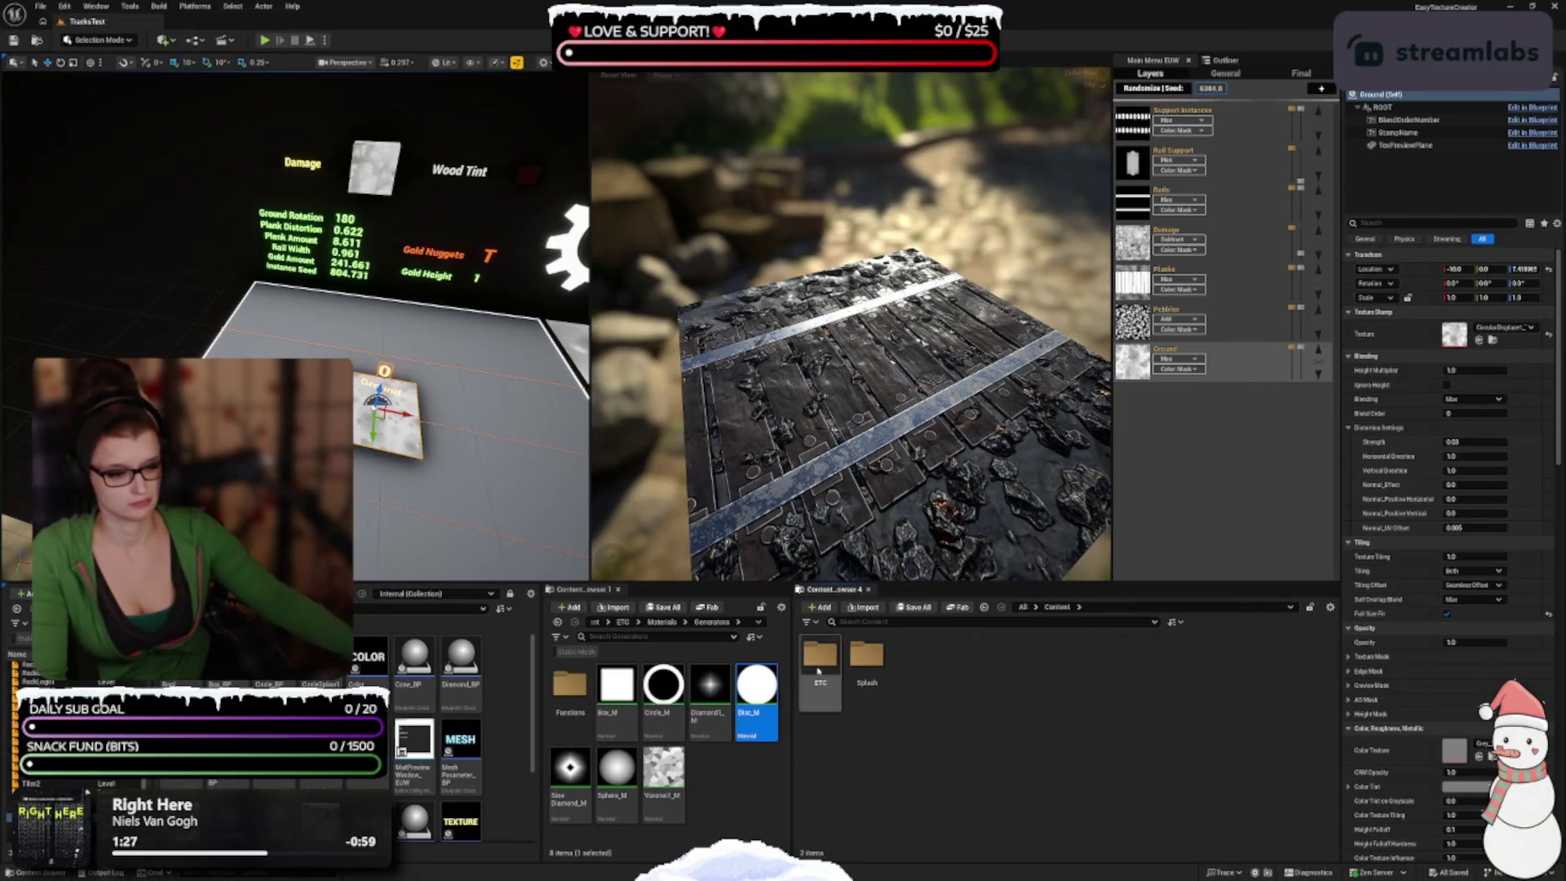
right_click(820, 656)
key(Escape)
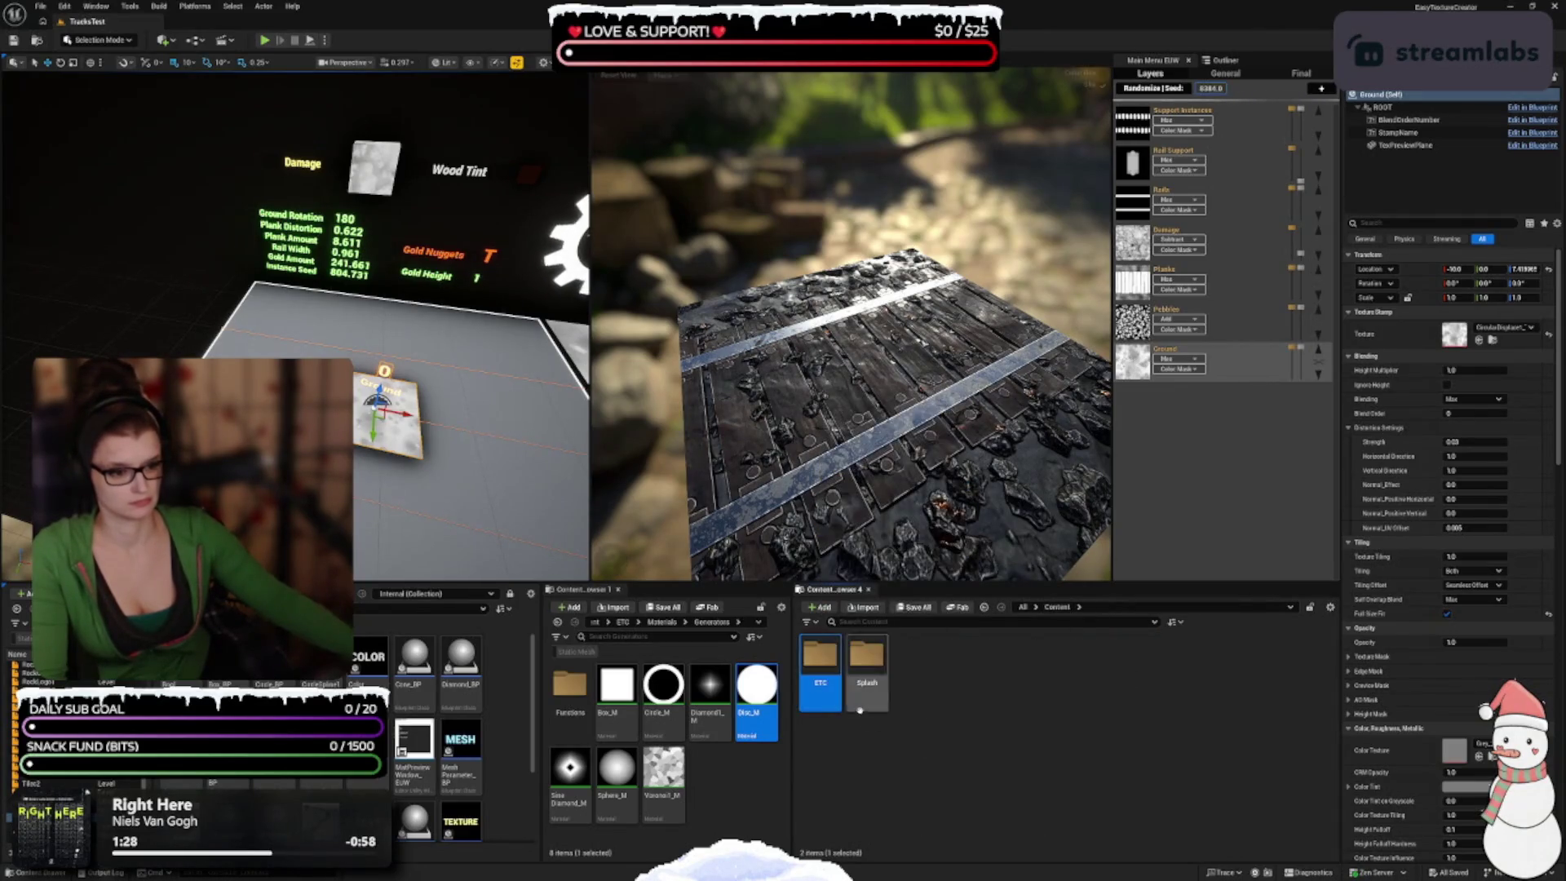
double_click(819, 660)
click(866, 661)
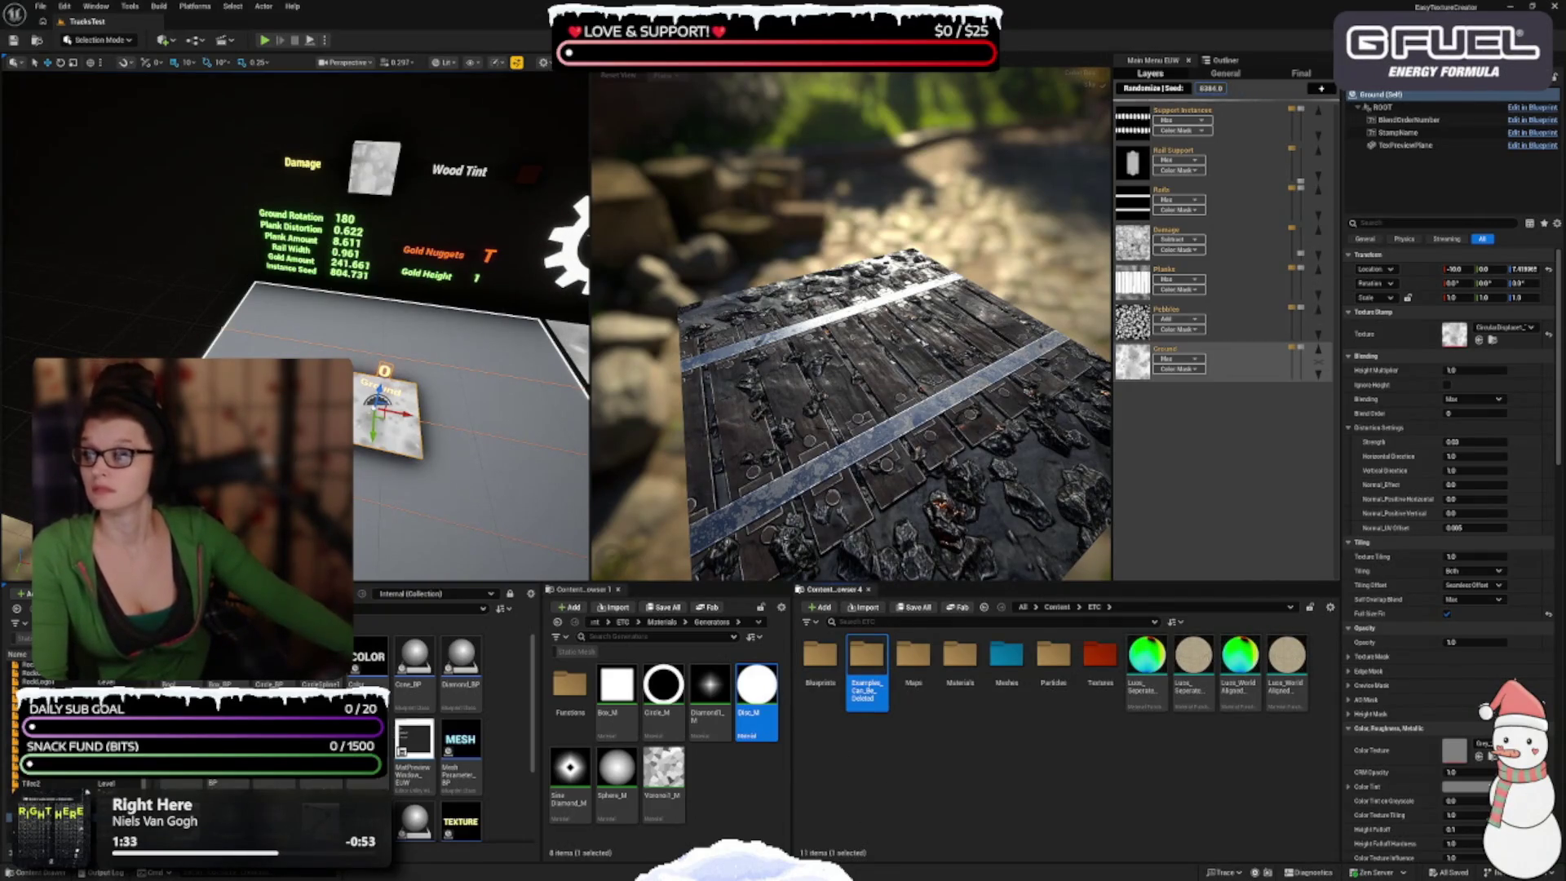
key(Delete)
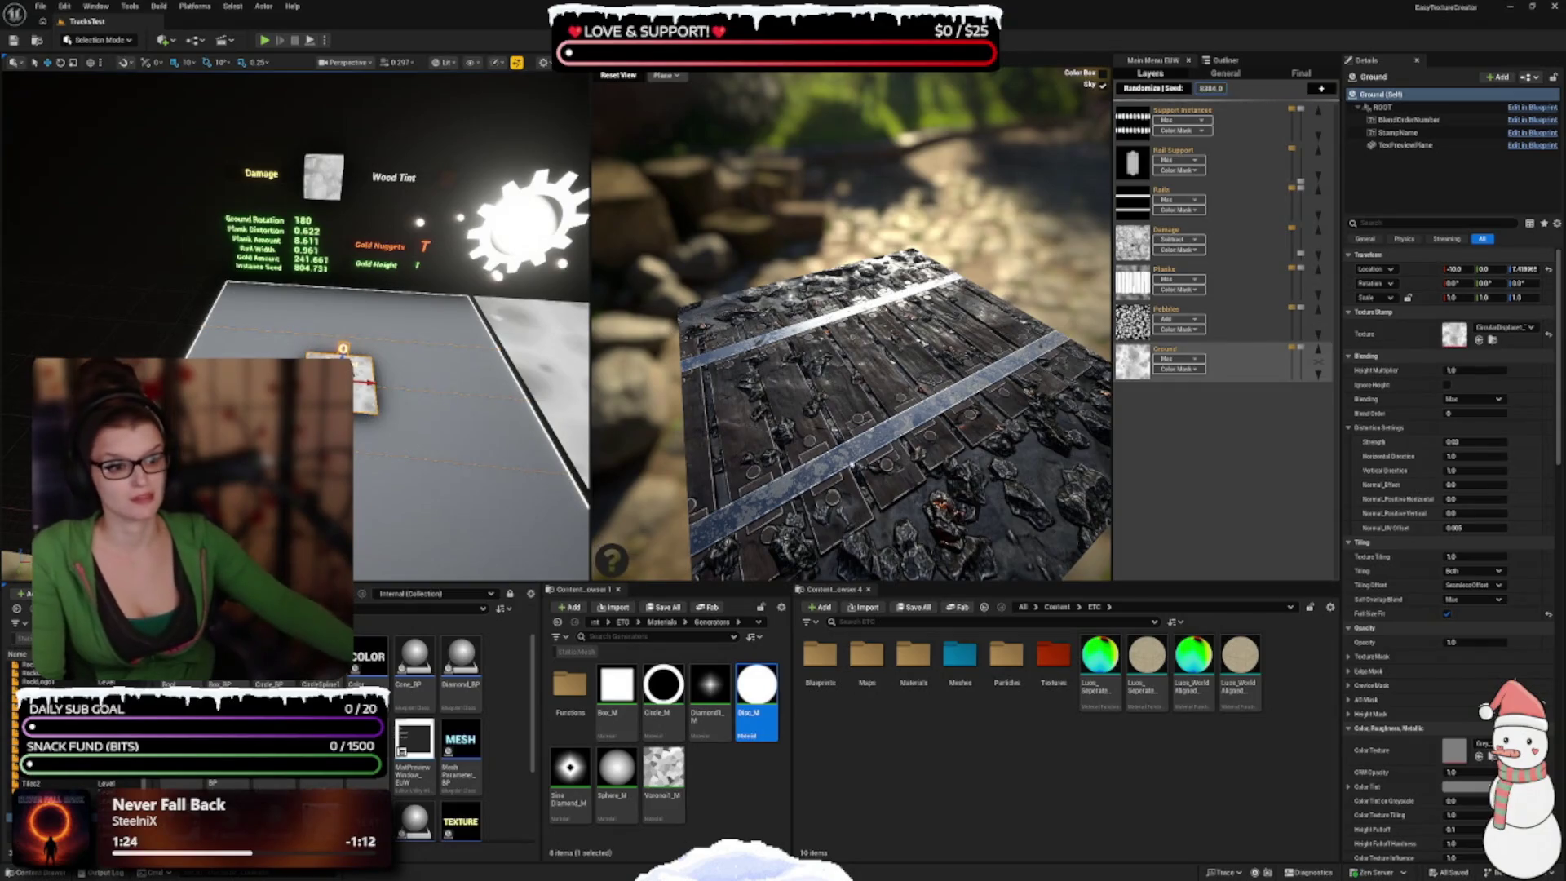
Step: Hide the Rails, Planks and Pebbles layers in the Main Menu EUW
mouse_move(861, 352)
mouse_down()
mouse_move(864, 330)
mouse_move(945, 363)
mouse_move(942, 346)
mouse_move(964, 422)
mouse_move(956, 395)
mouse_move(956, 409)
mouse_up()
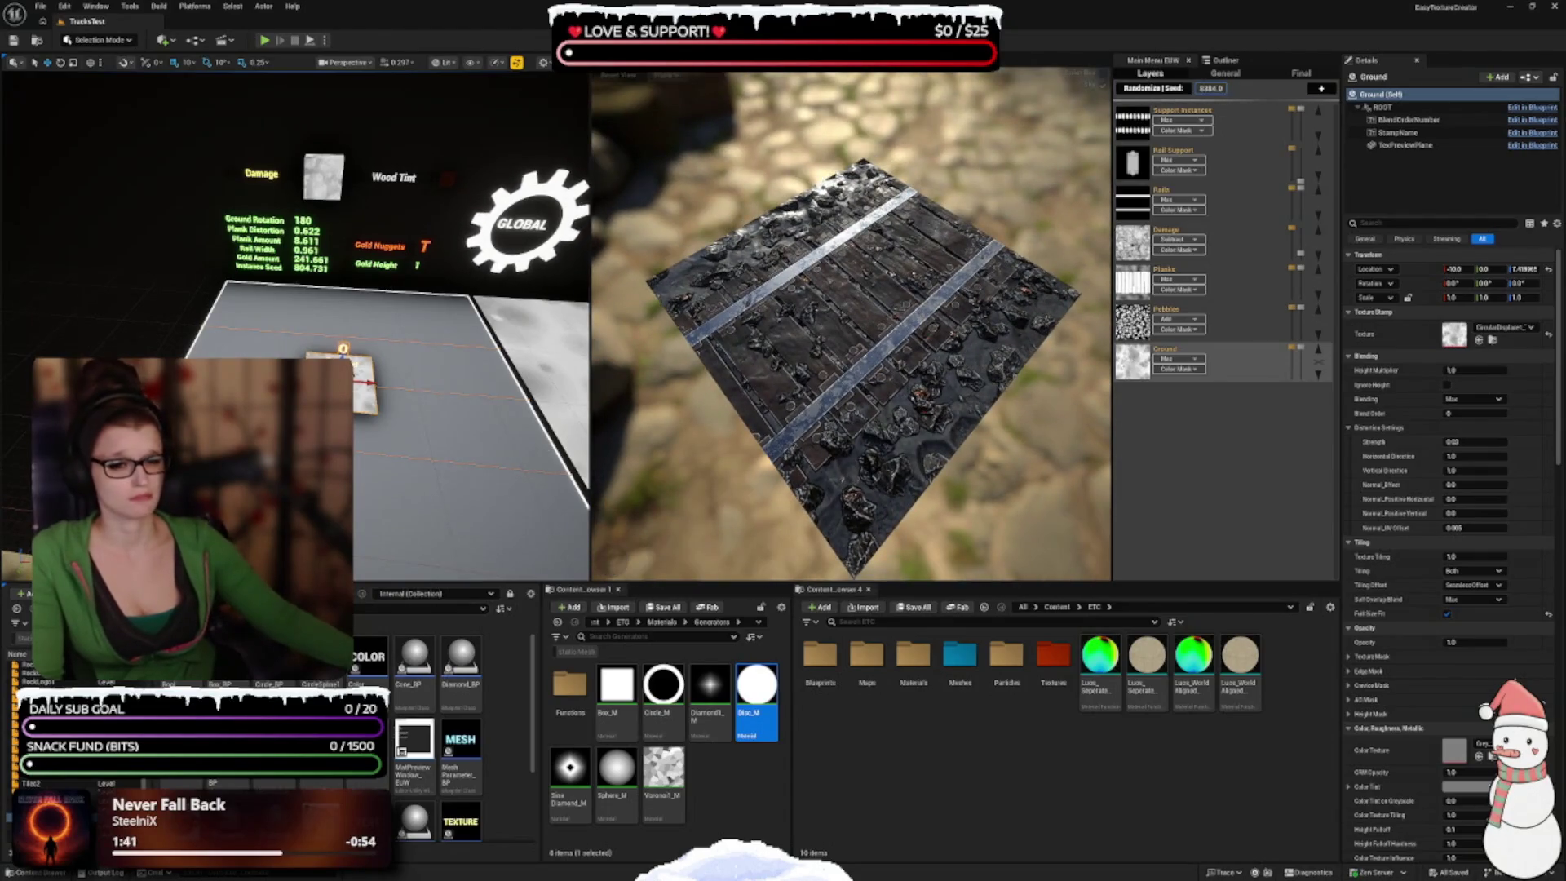
mouse_move(1231, 359)
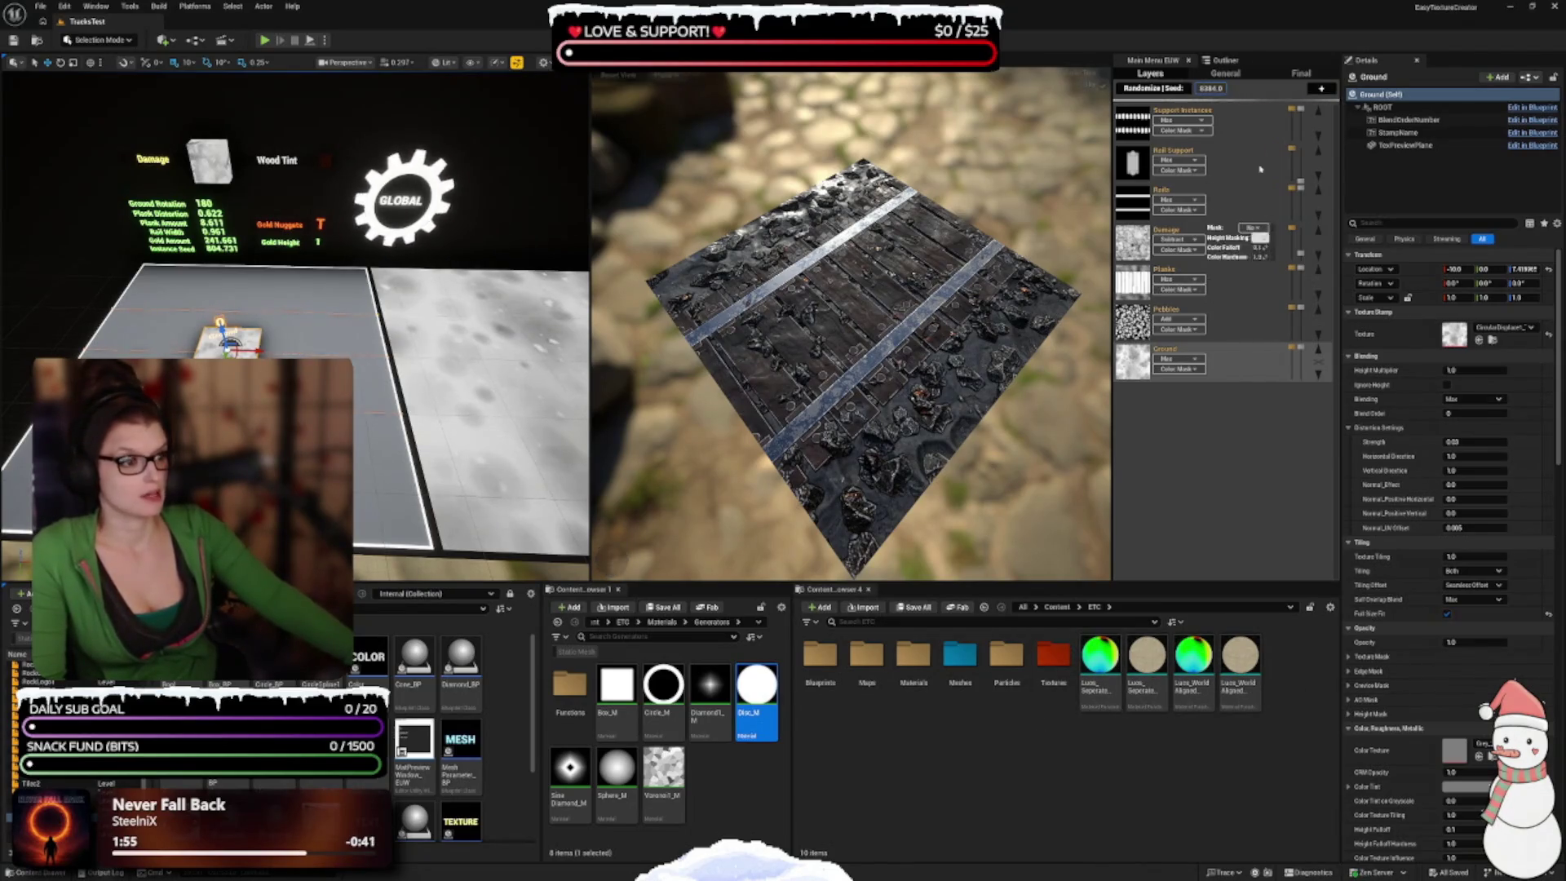
mouse_move(1302, 112)
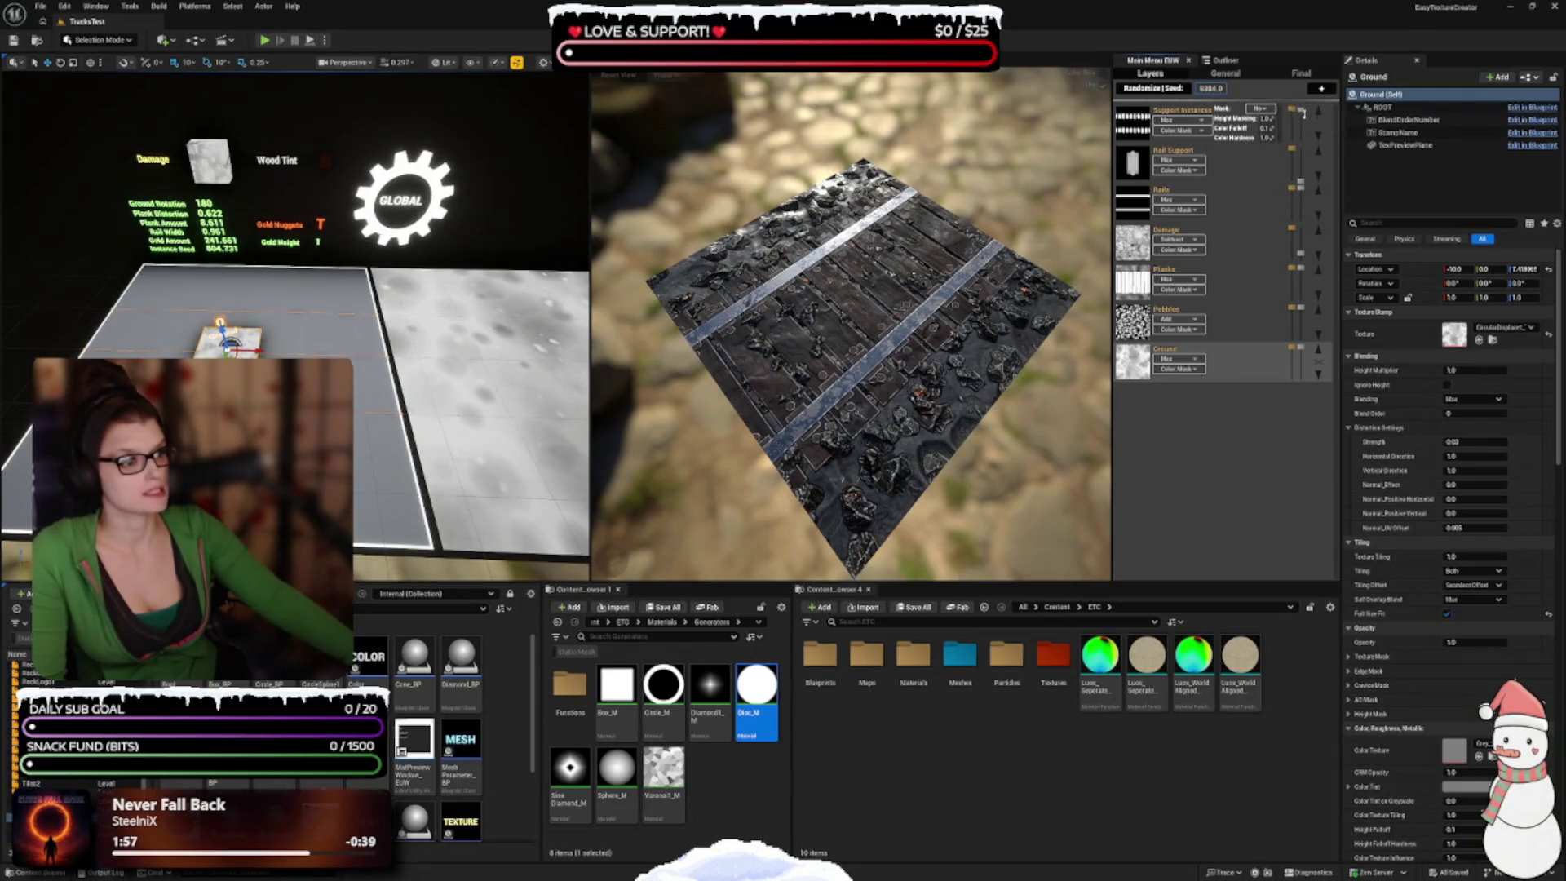
mouse_move(1310, 151)
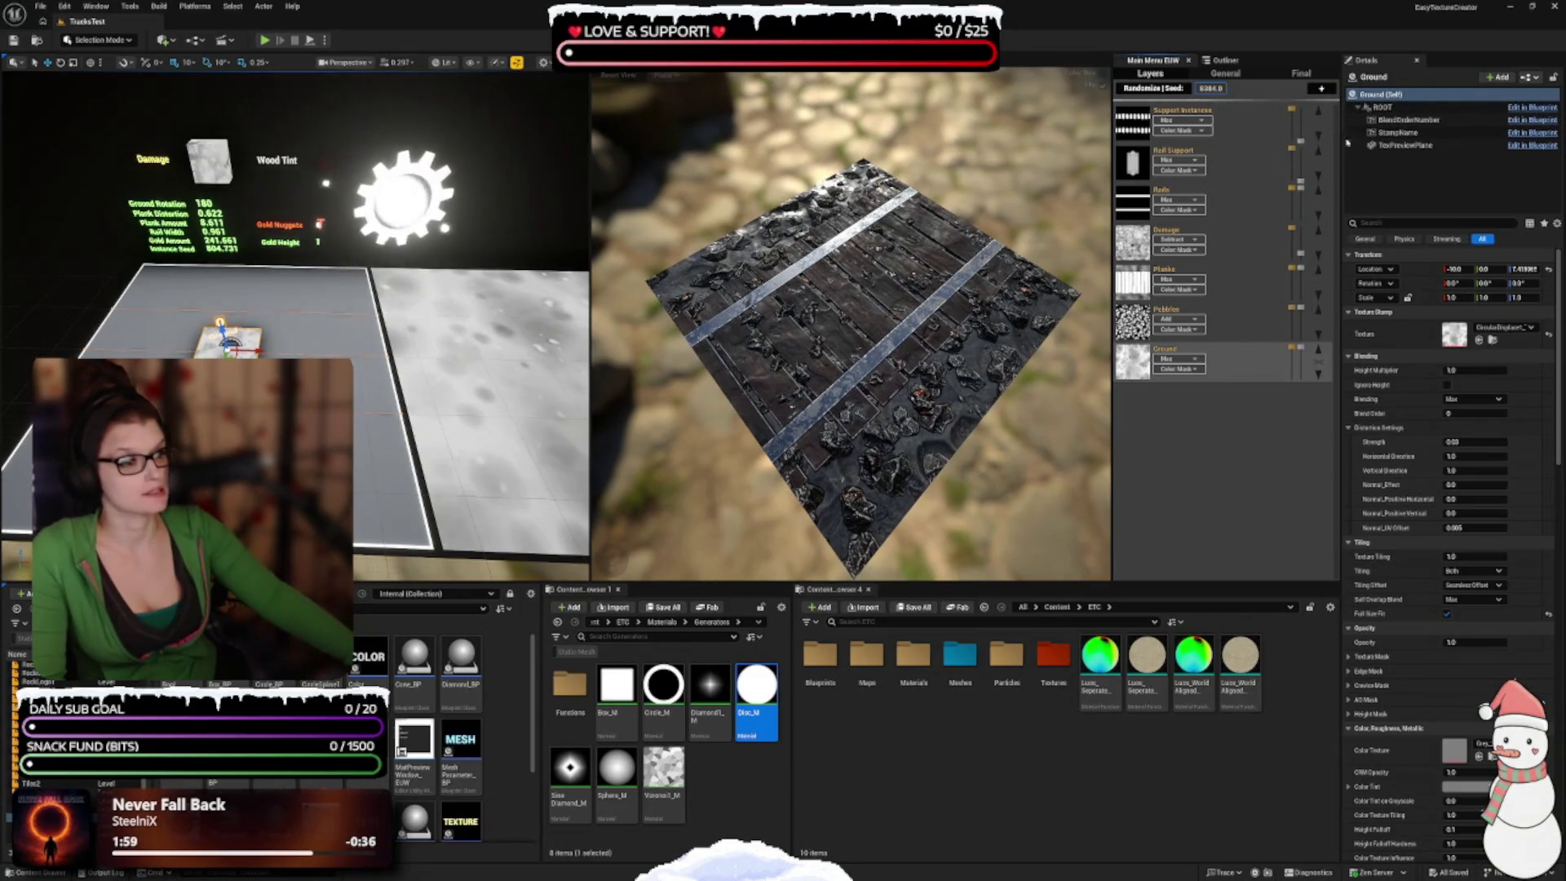
mouse_move(1308, 200)
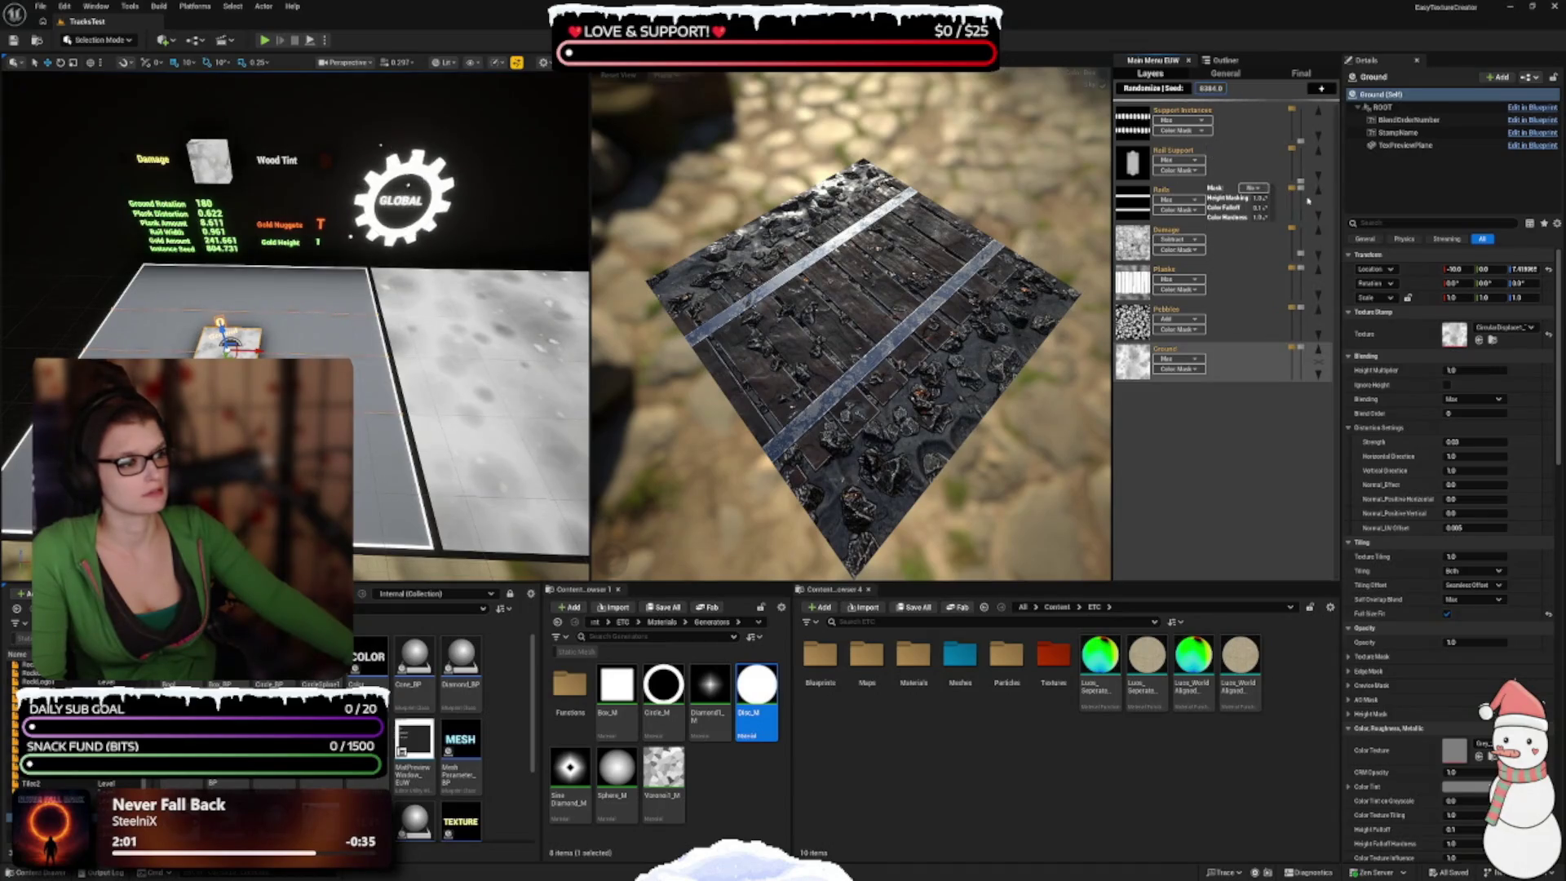
click(1302, 229)
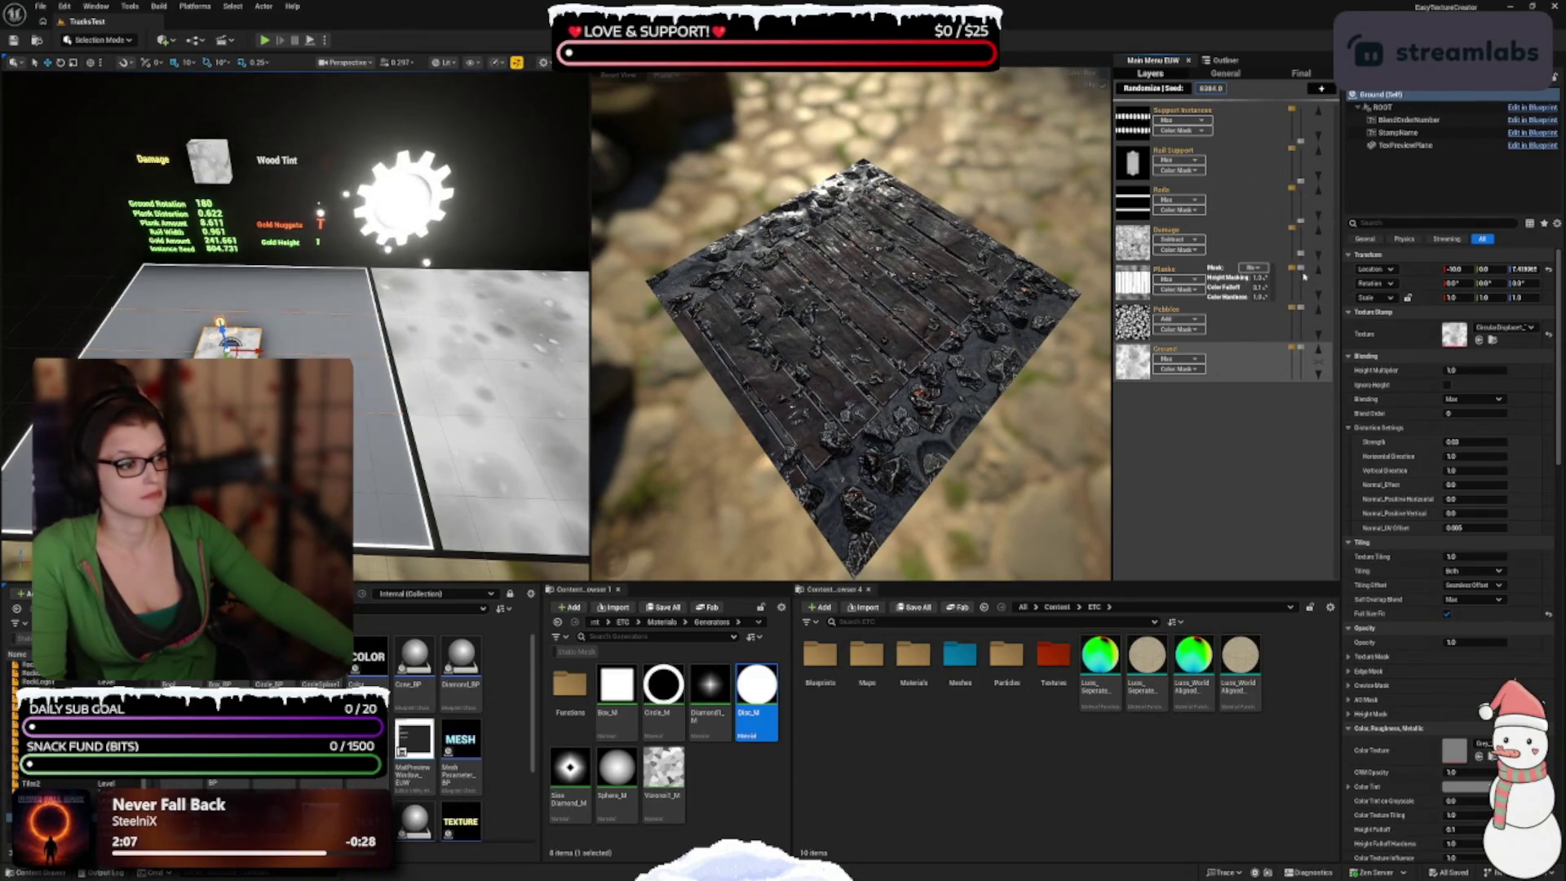
click(1302, 269)
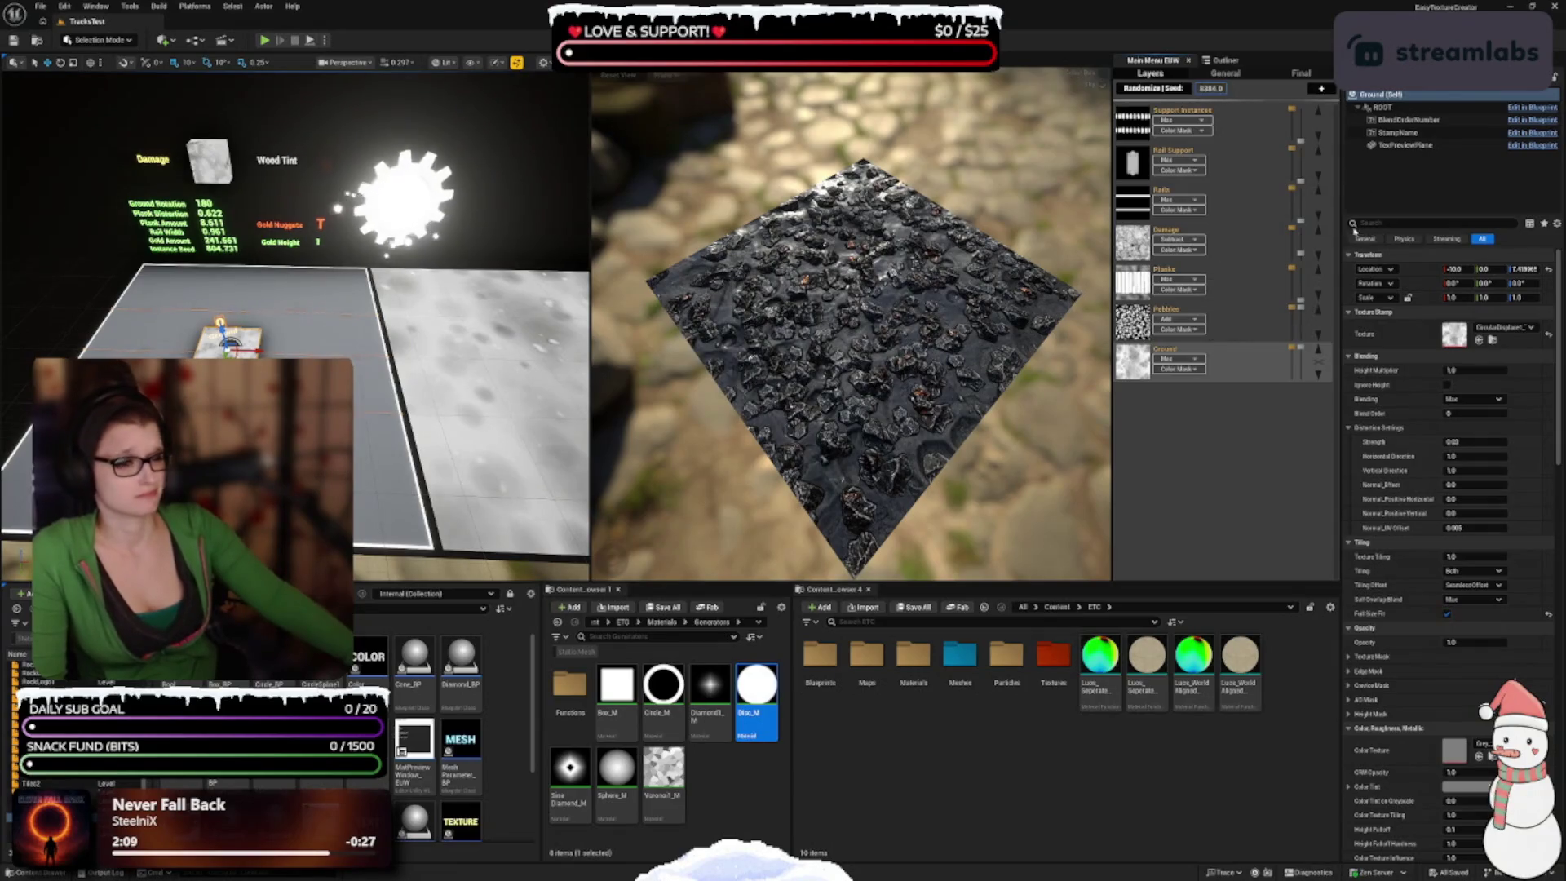
mouse_move(1297, 314)
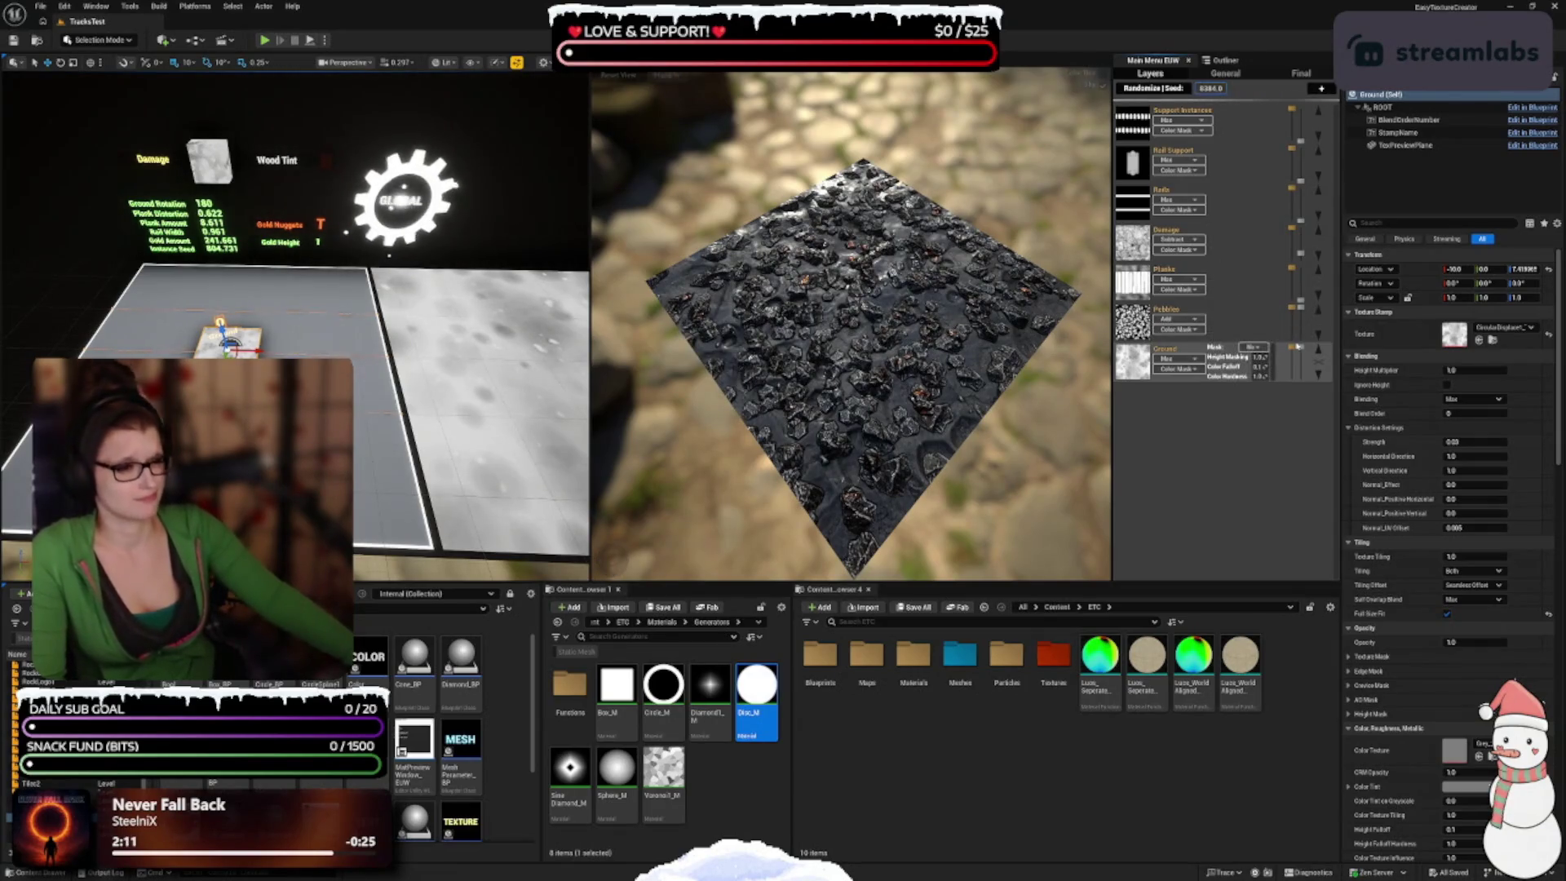
click(1301, 308)
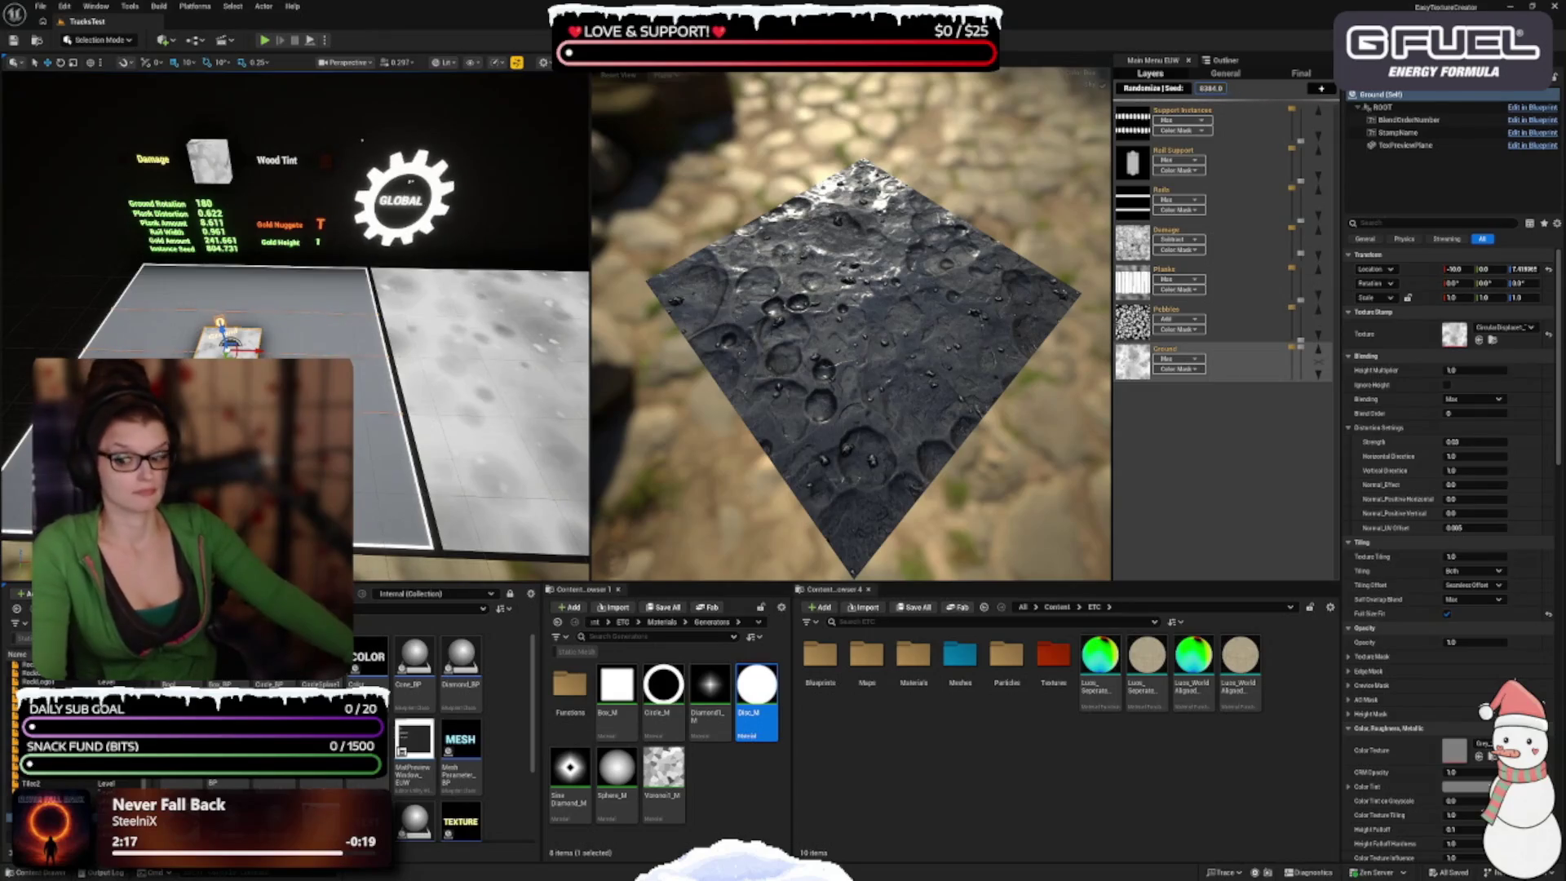
Step: Reselect the Ground actor and assign Path1_Disp_T as its stamp texture
key(Escape)
click(1317, 361)
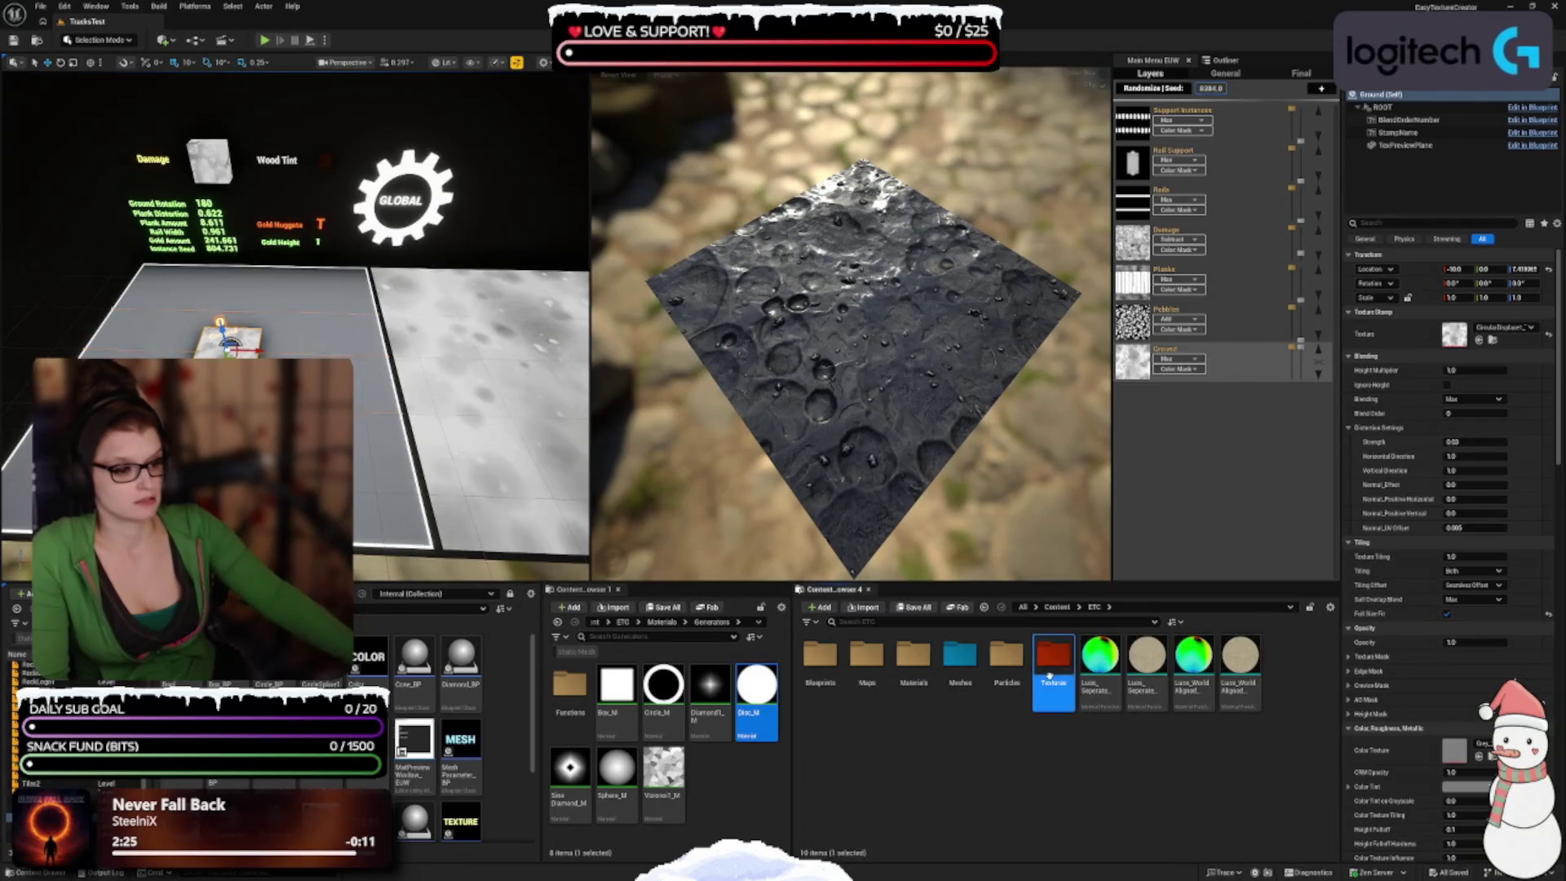
double_click(1053, 656)
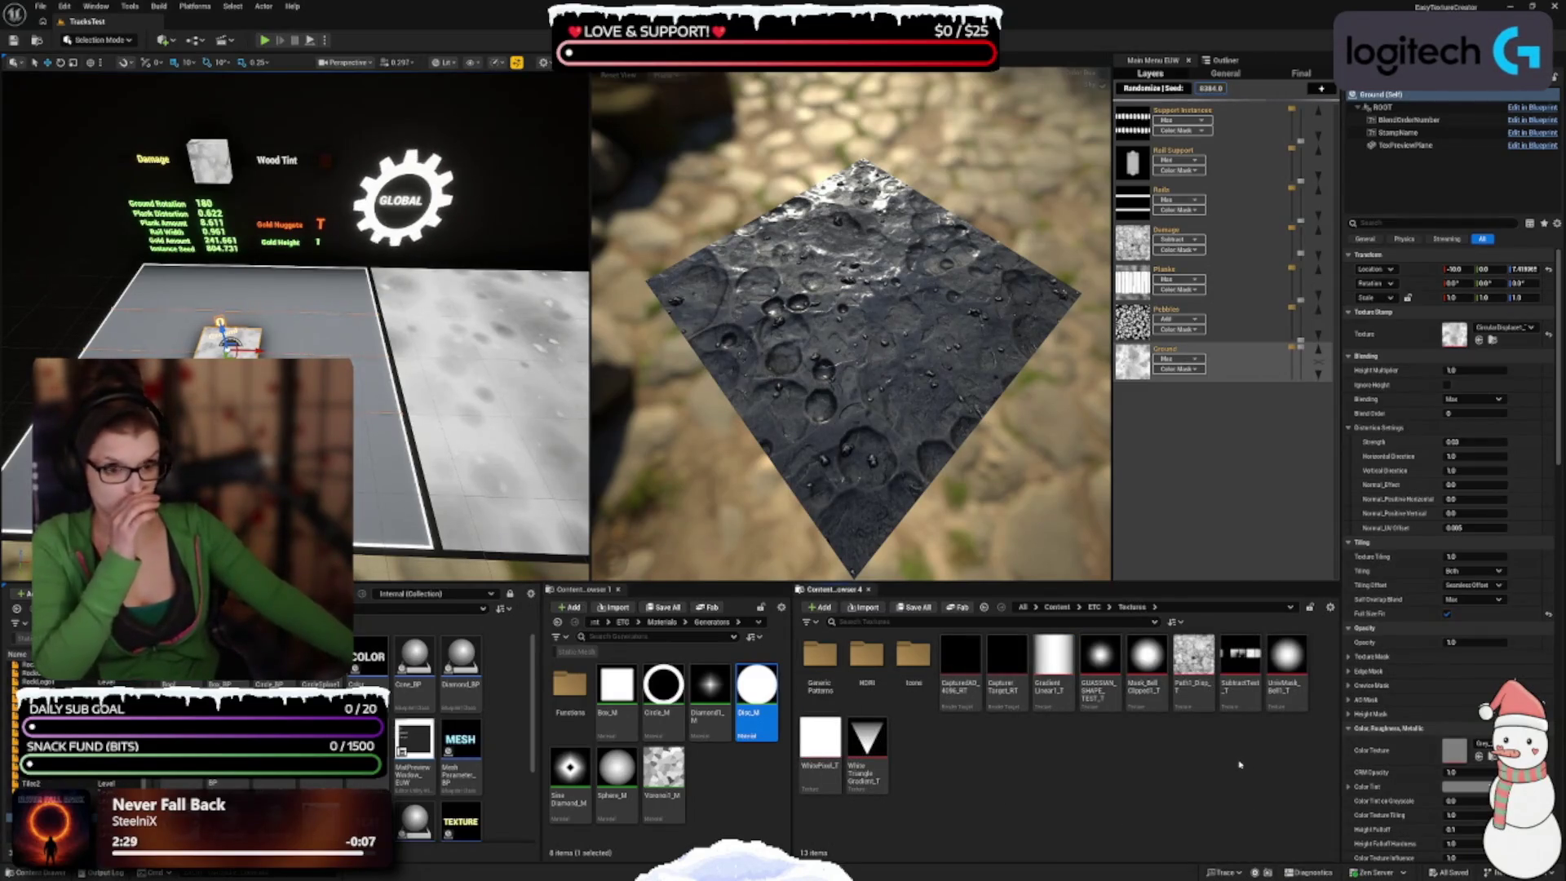
click(1194, 662)
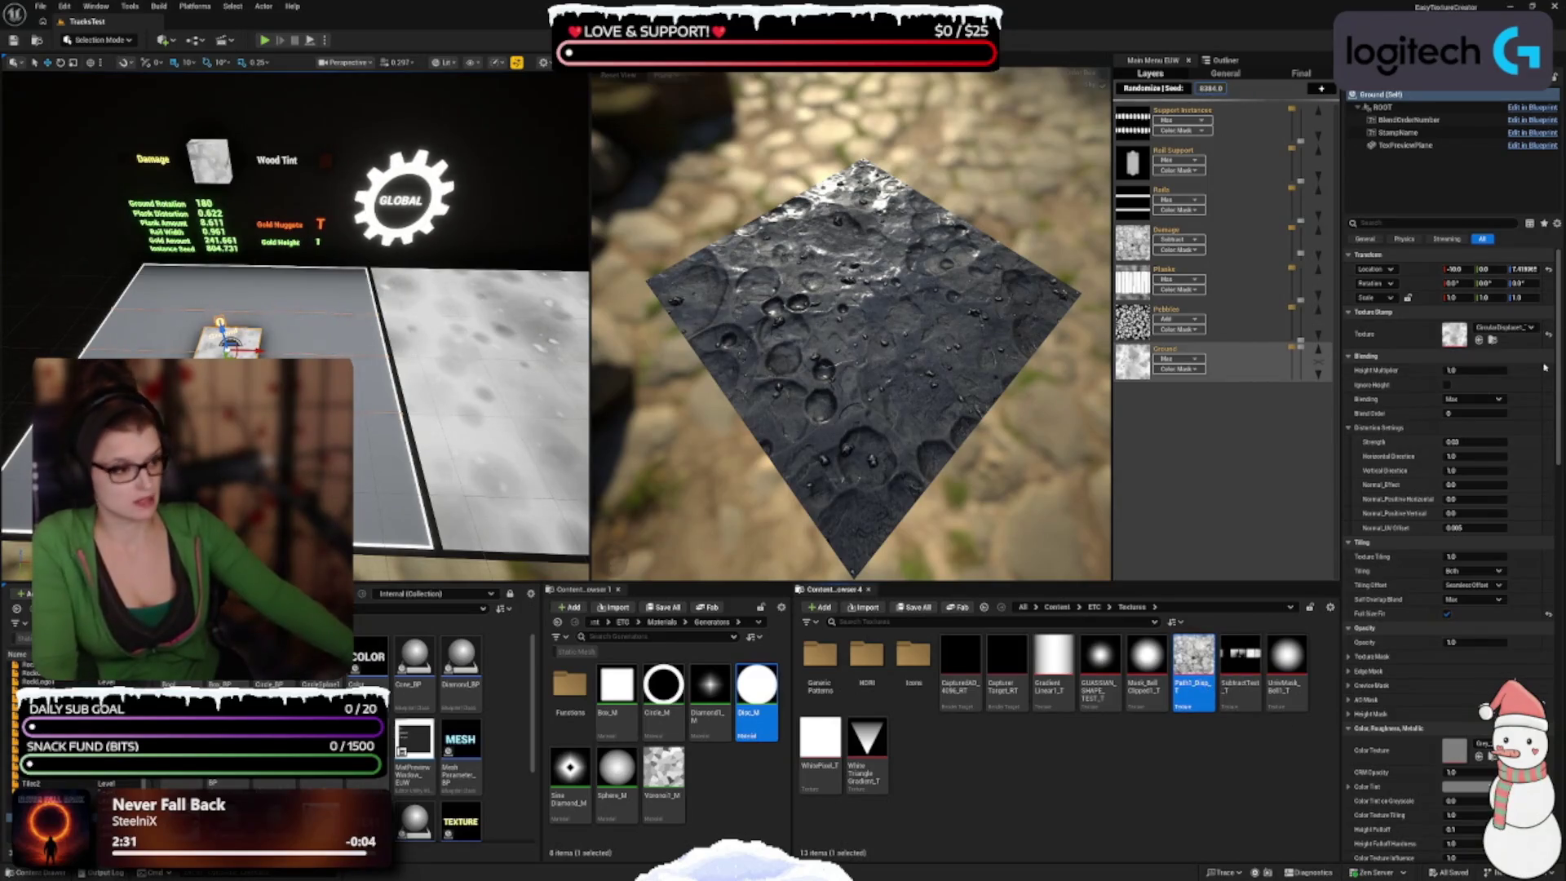
click(1479, 340)
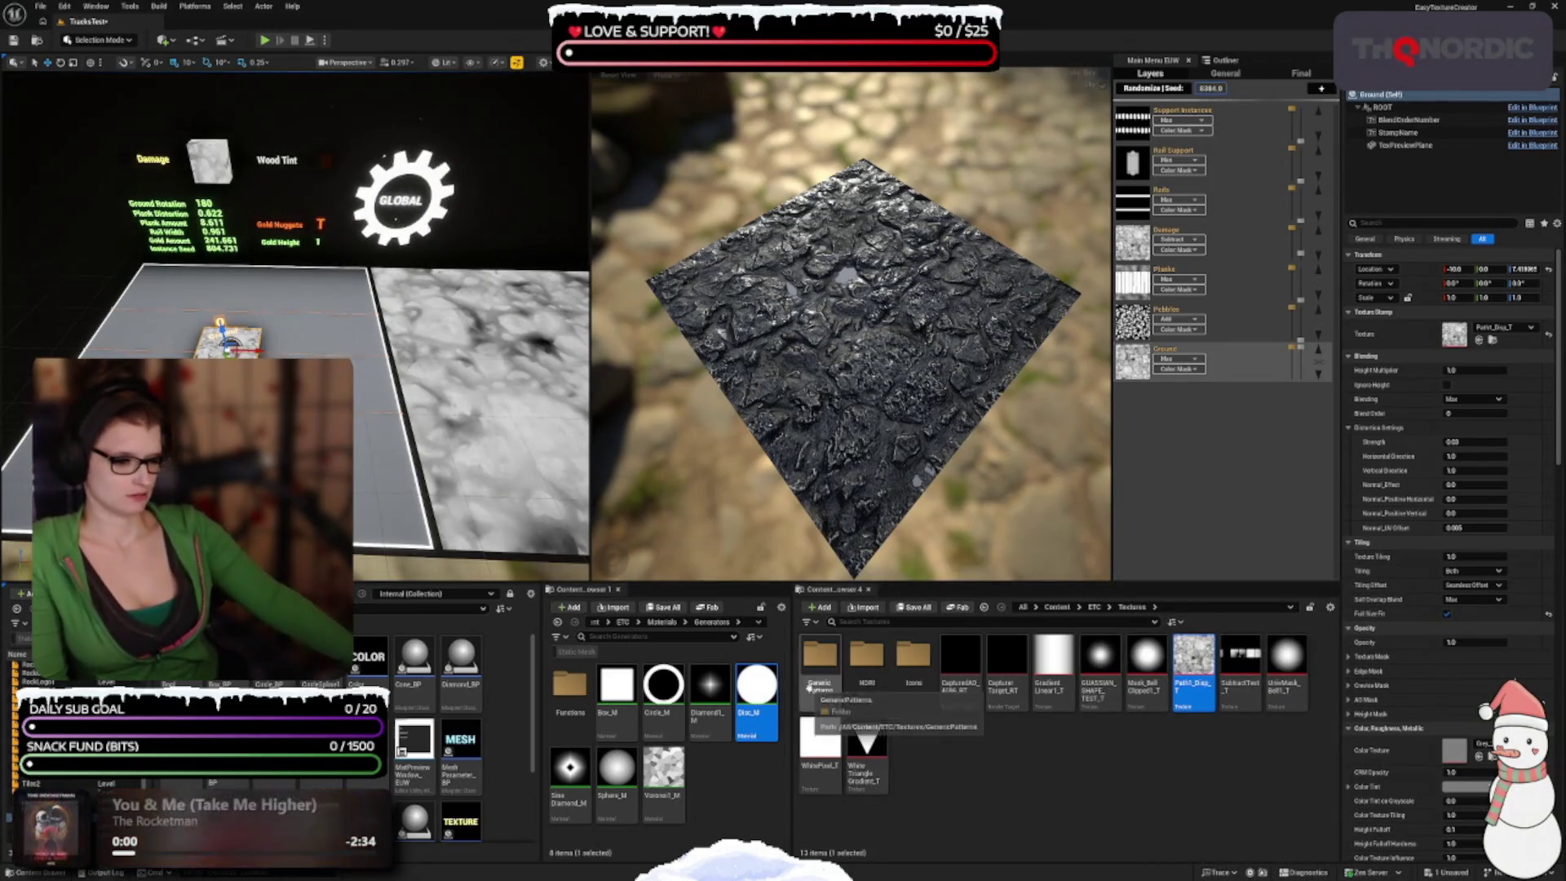
Step: Apply Dirt1_T from GenericPatterns as the ground stamp texture
double_click(819, 657)
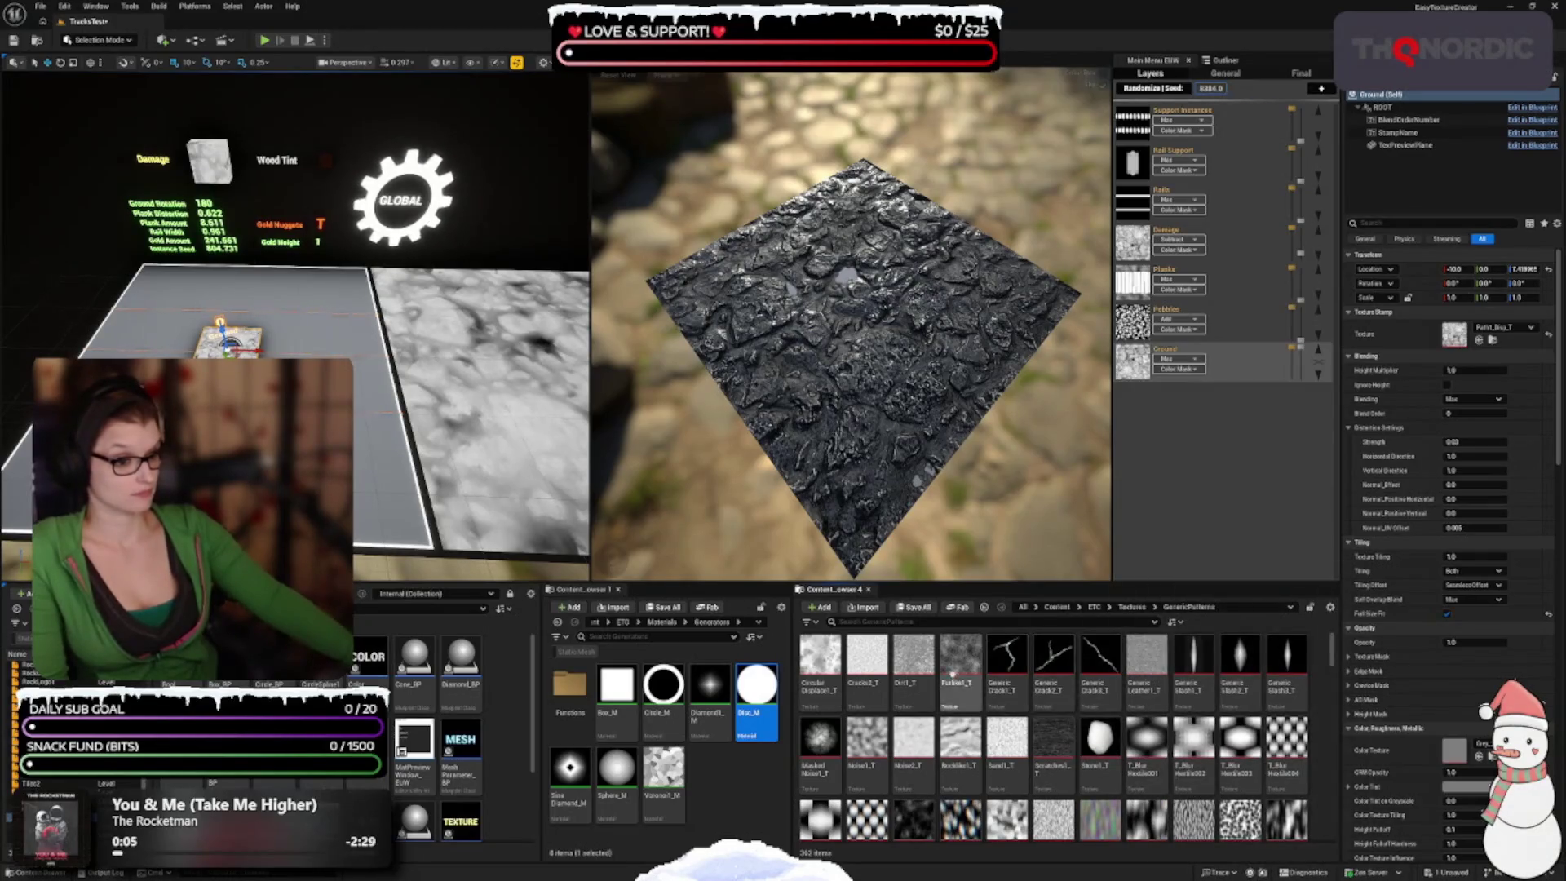
click(914, 662)
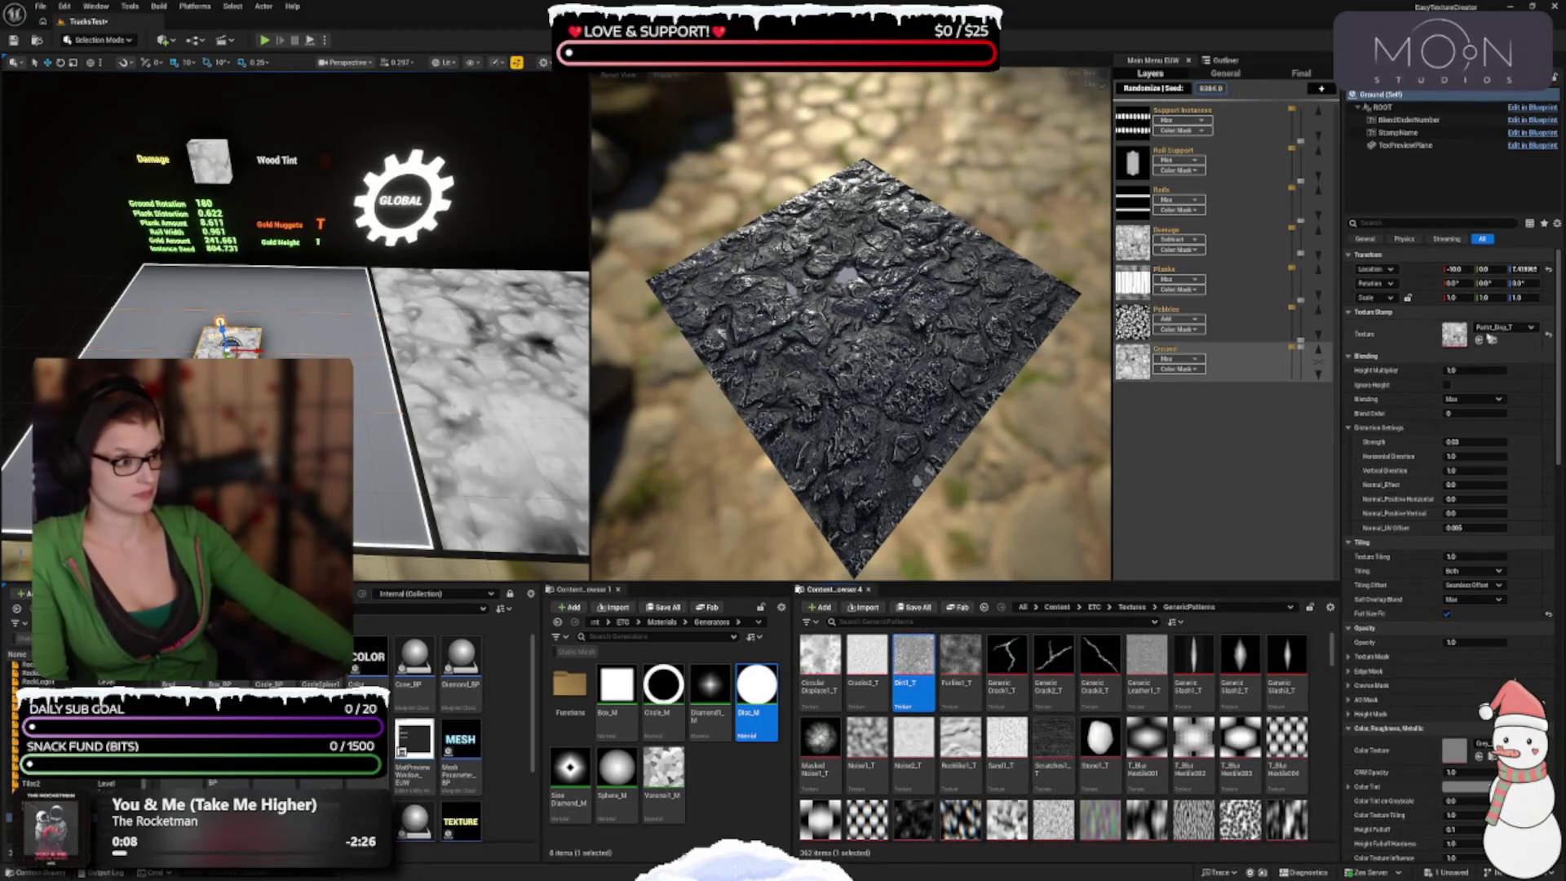
click(1480, 342)
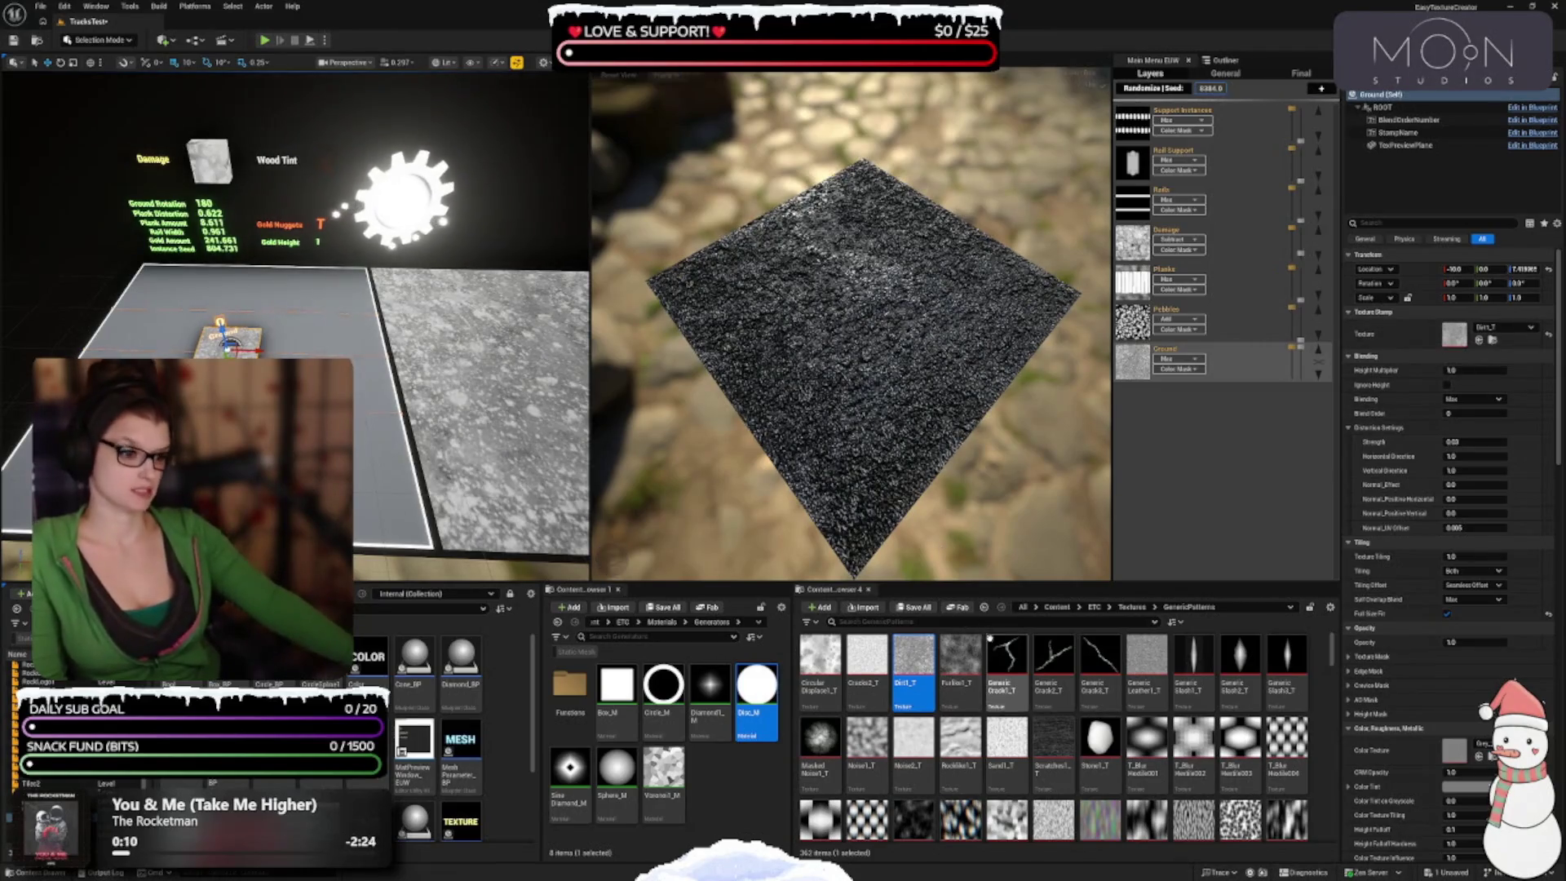
scroll(983, 733, down, 2)
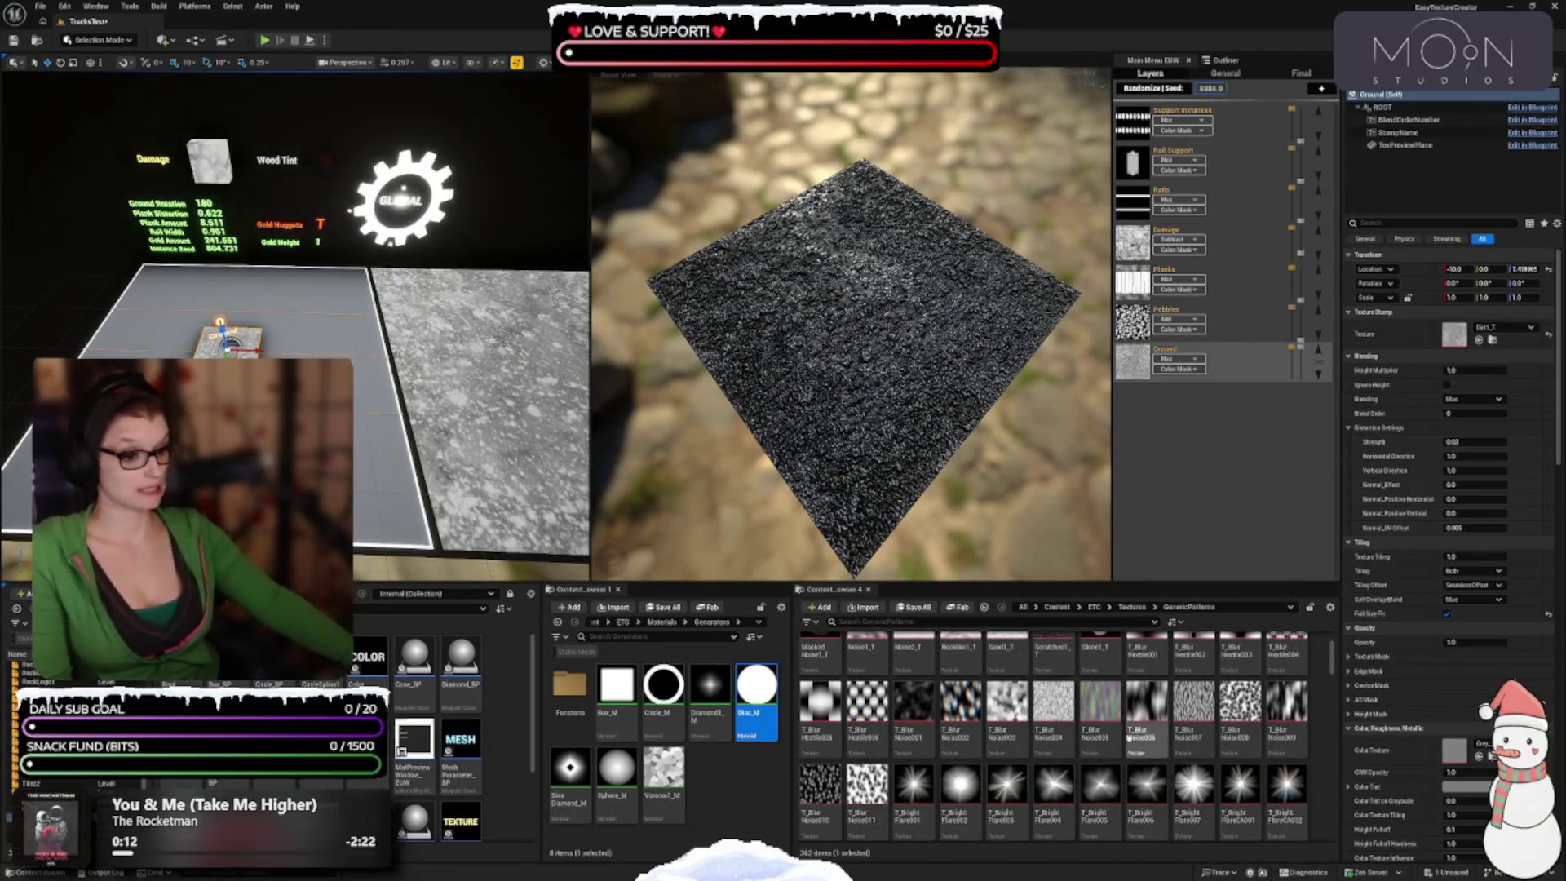
scroll(1193, 742, down, 1)
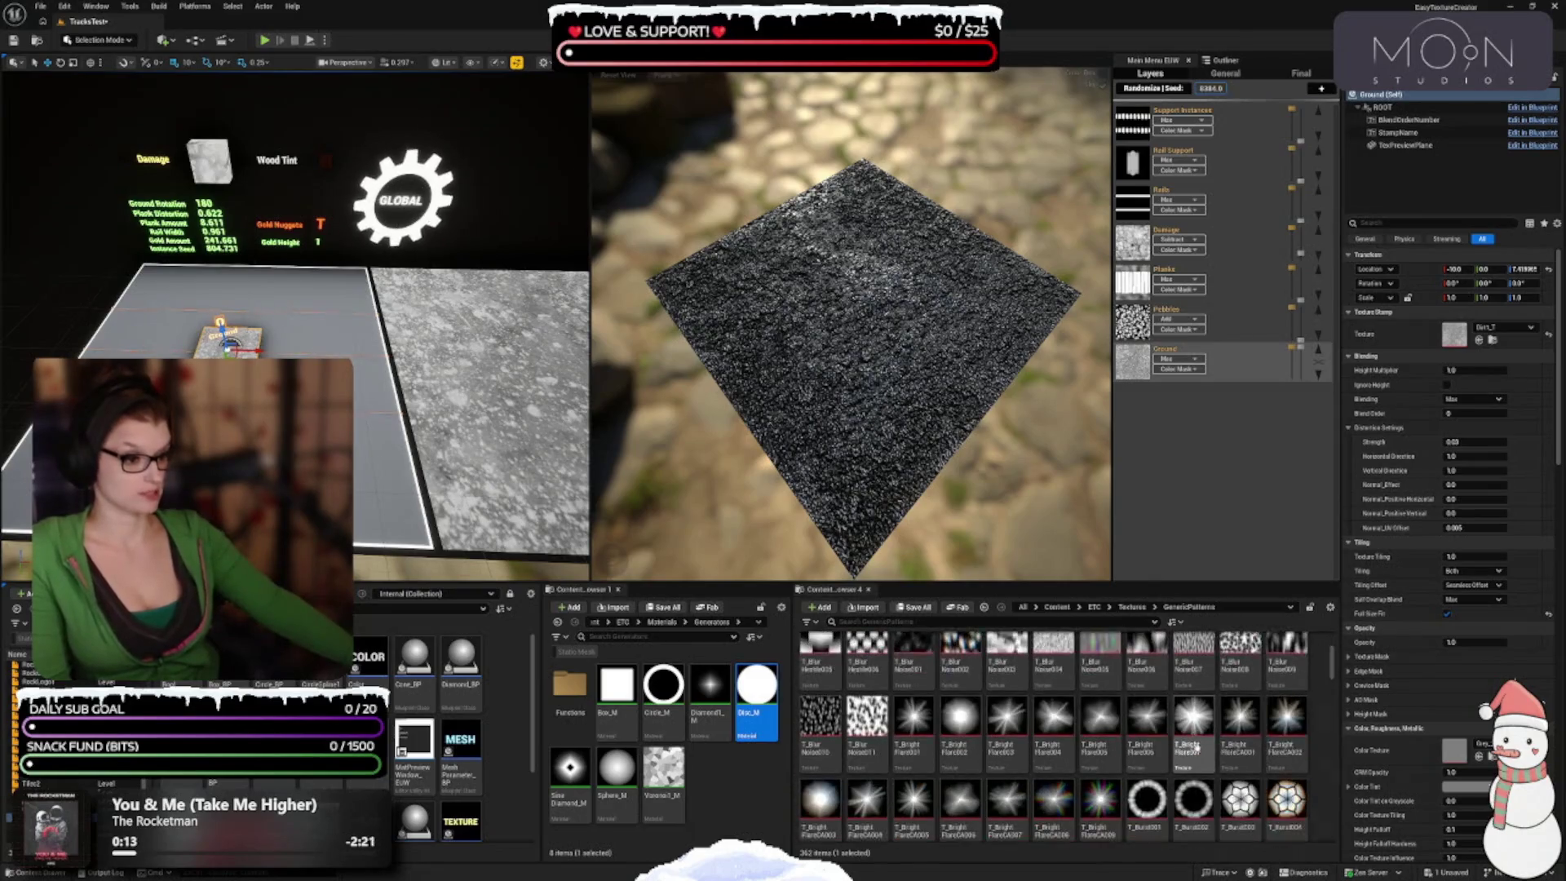
scroll(1190, 746, down, 1)
scroll(881, 410, up, 3)
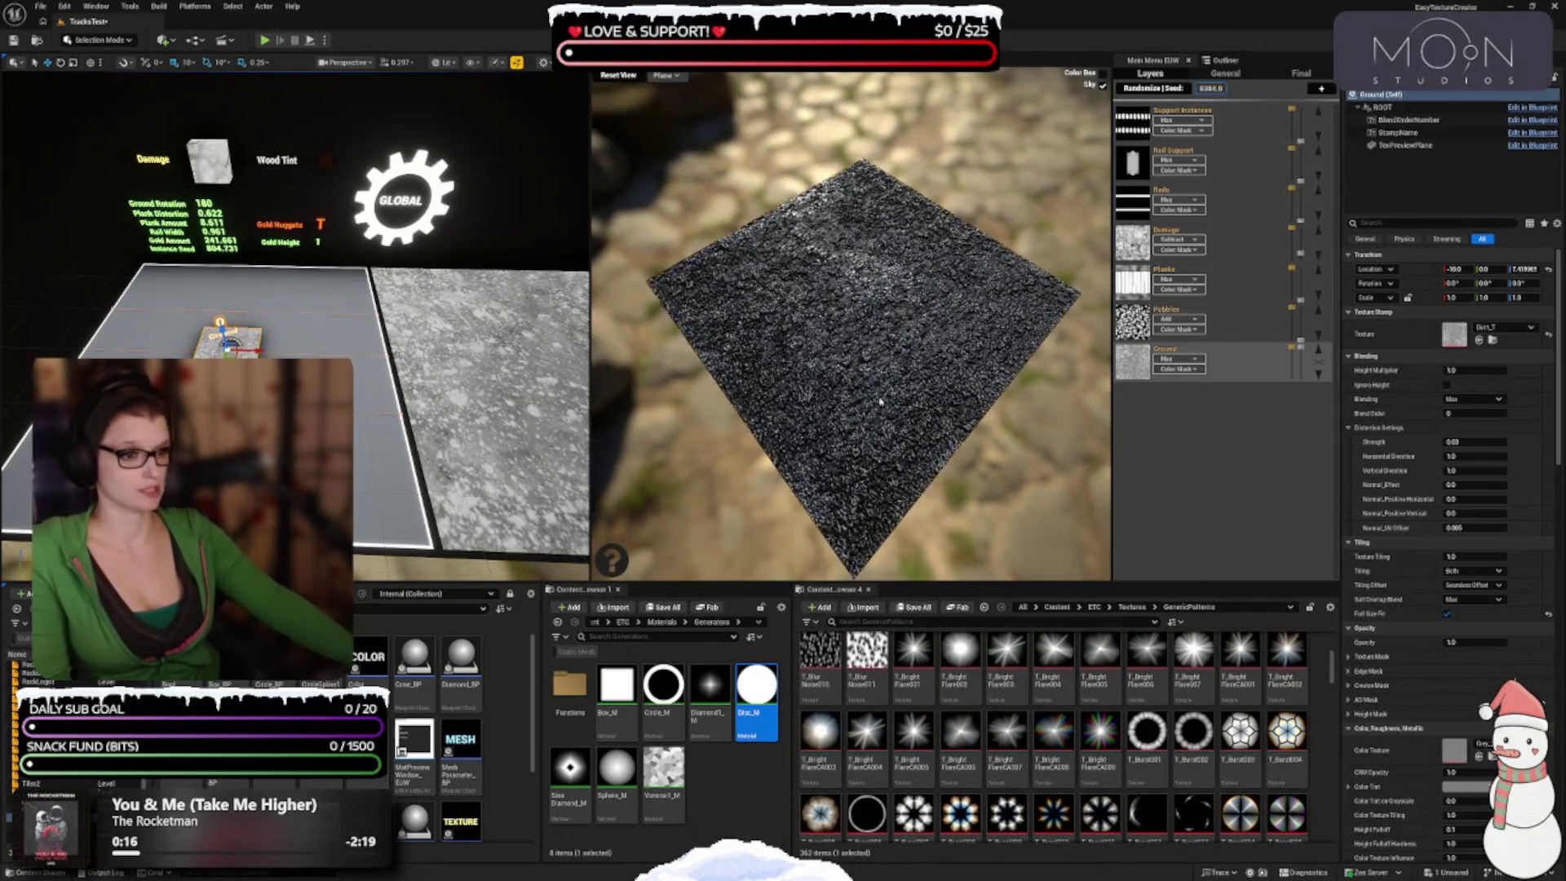
scroll(1008, 734, down, 1)
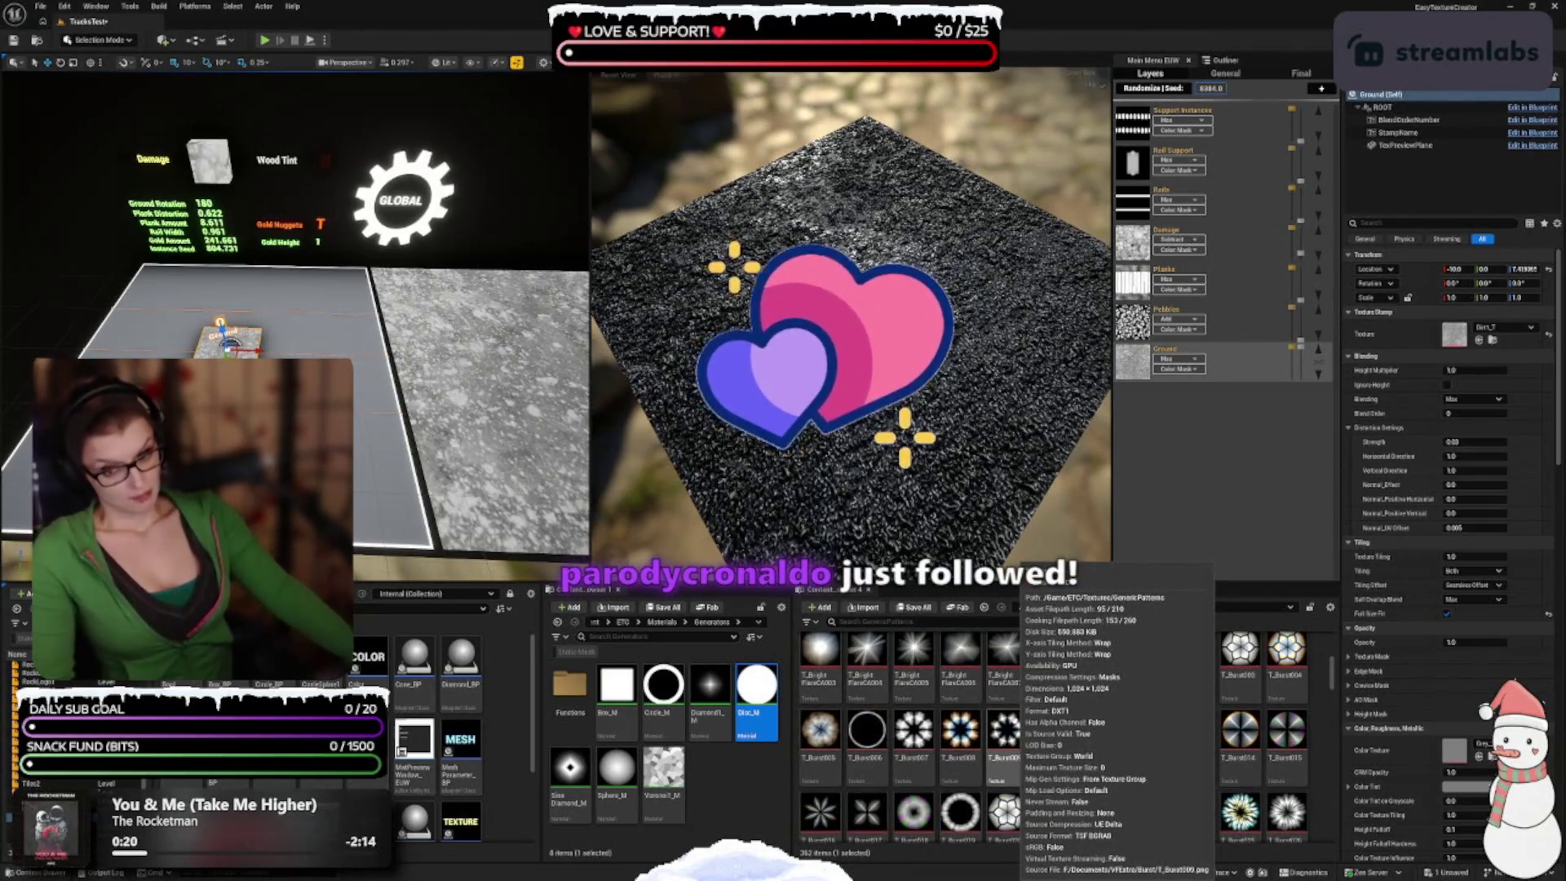
scroll(1052, 668, down, 1)
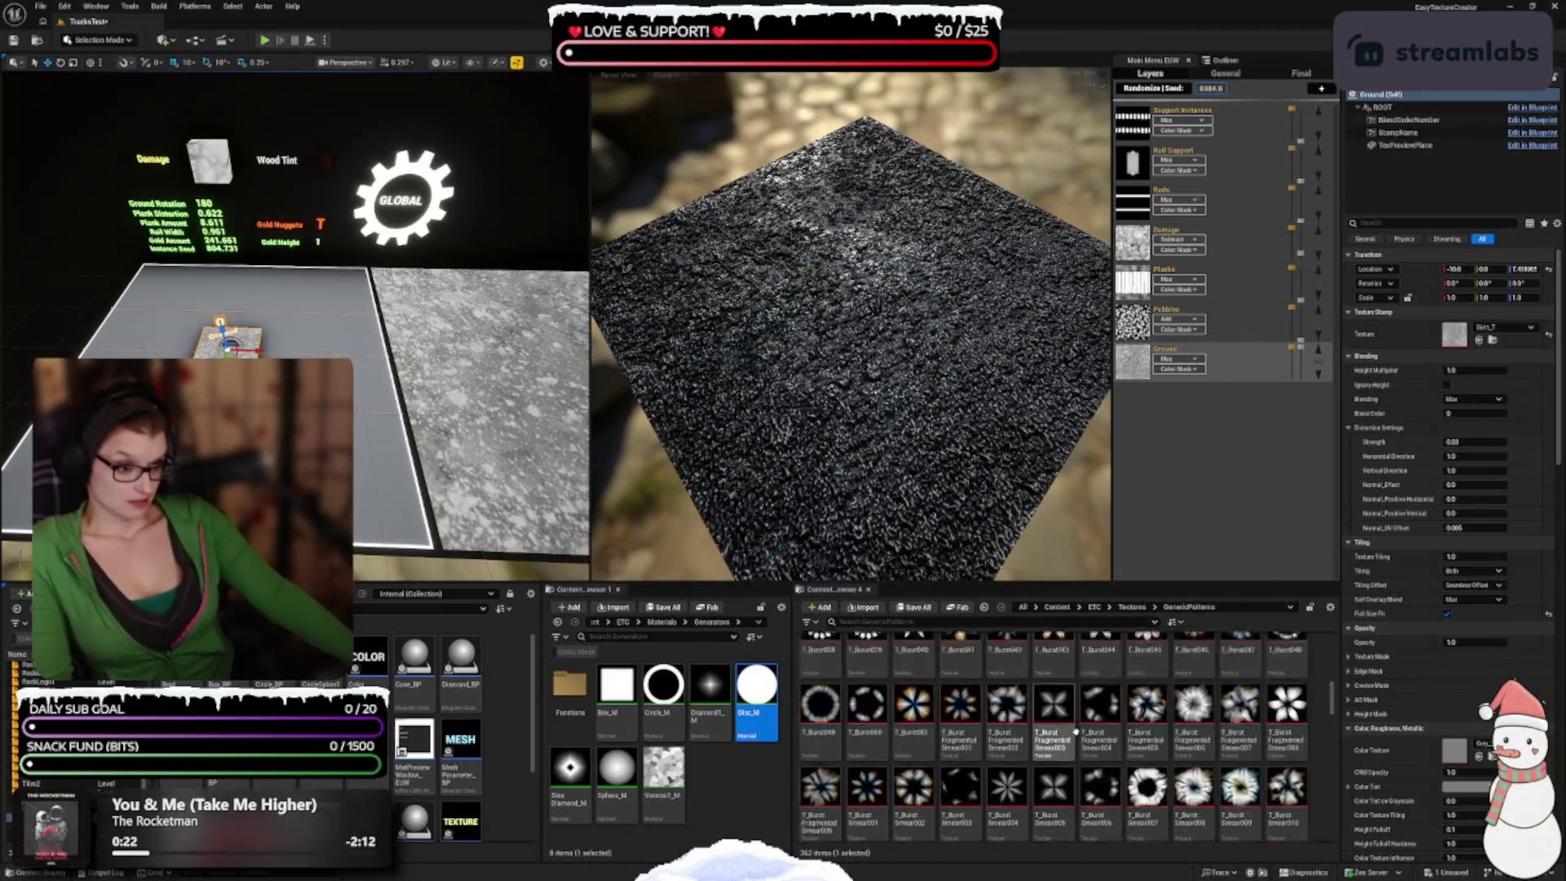
scroll(1078, 743, down, 4)
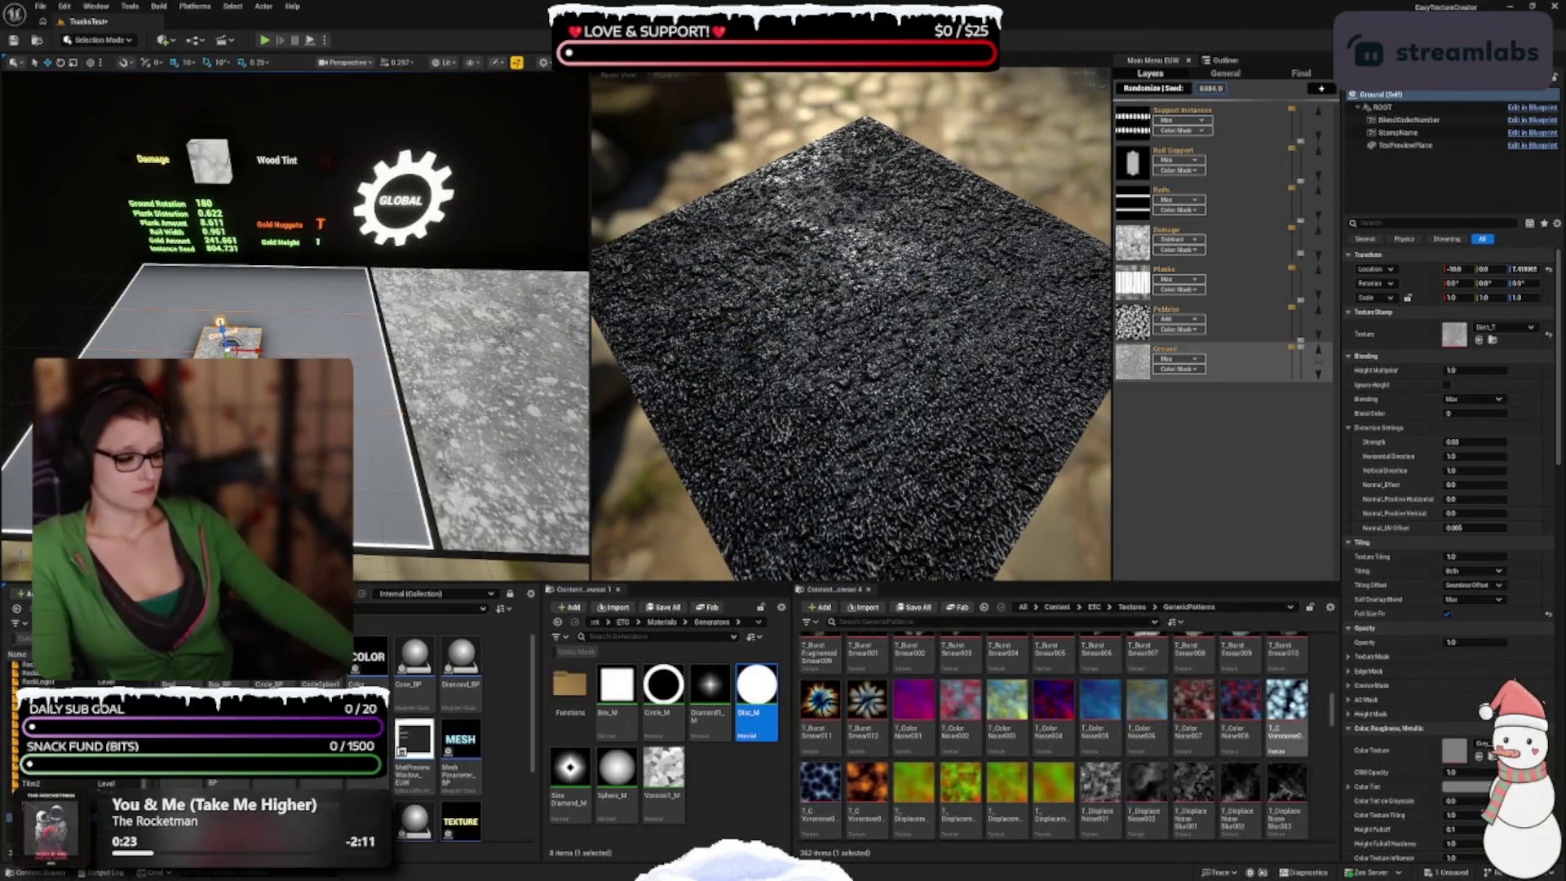
Step: Apply the Voronoise Blur007 texture as the ground stamp
mouse_move(1245, 746)
scroll(1239, 750, down, 3)
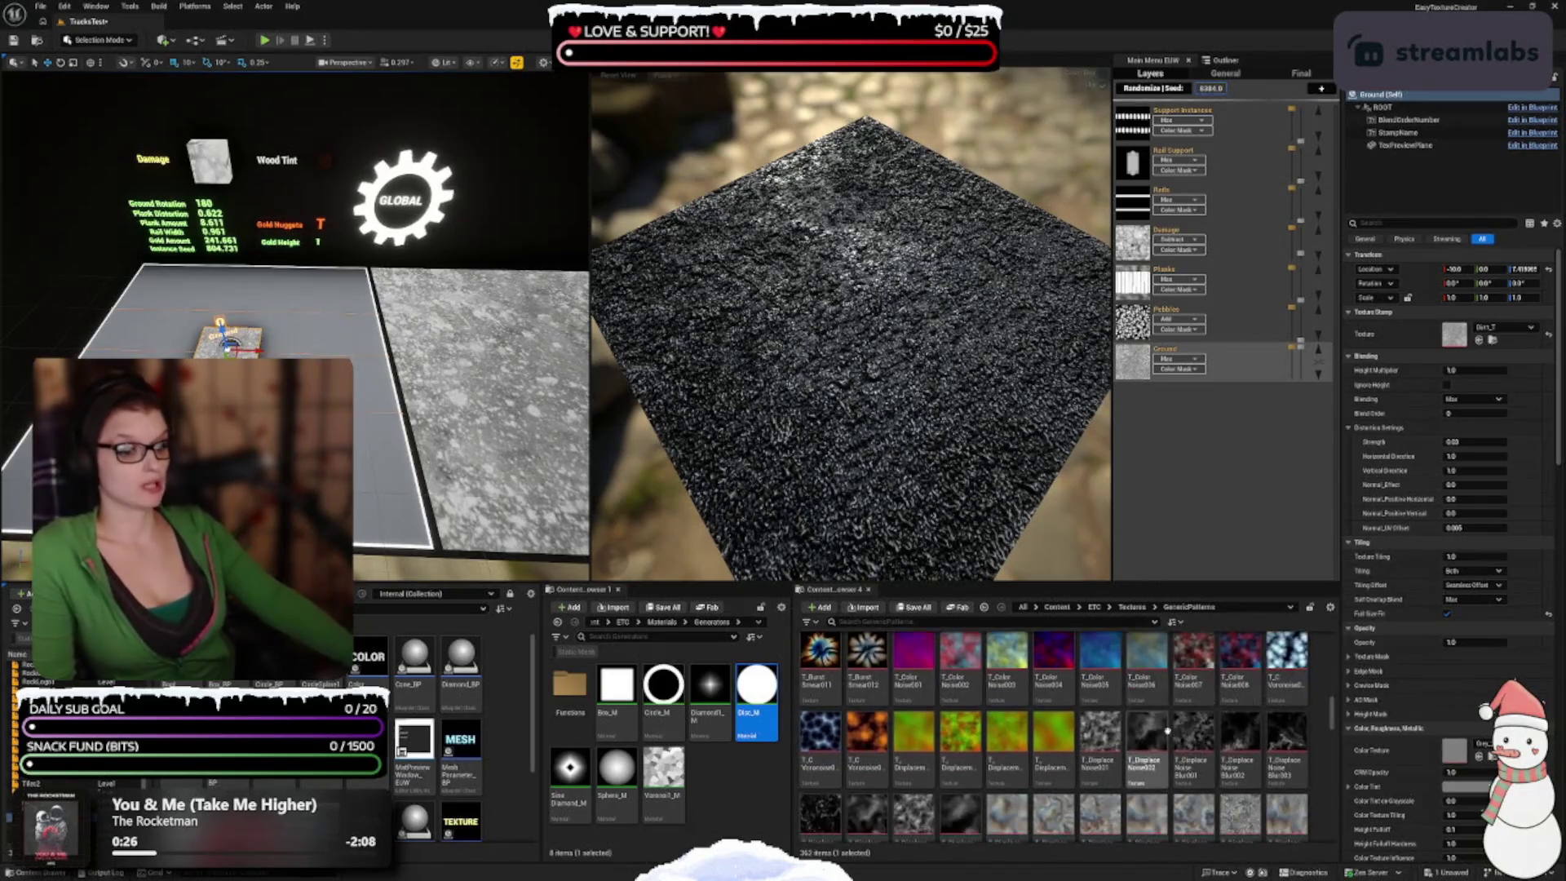
scroll(1188, 809, down, 1)
mouse_move(1175, 750)
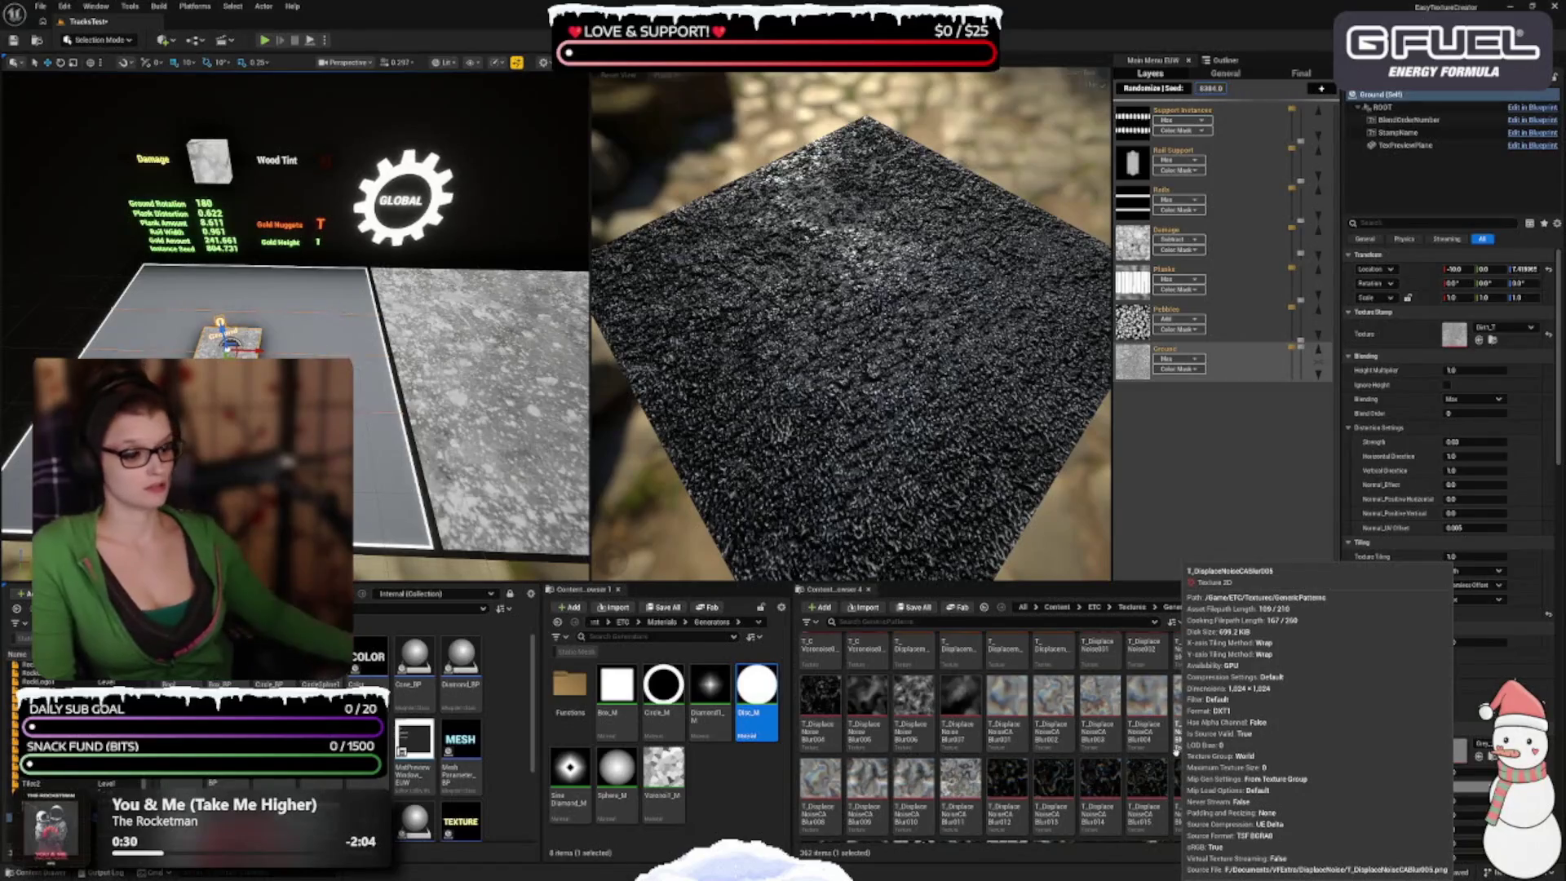
scroll(960, 767, down, 2)
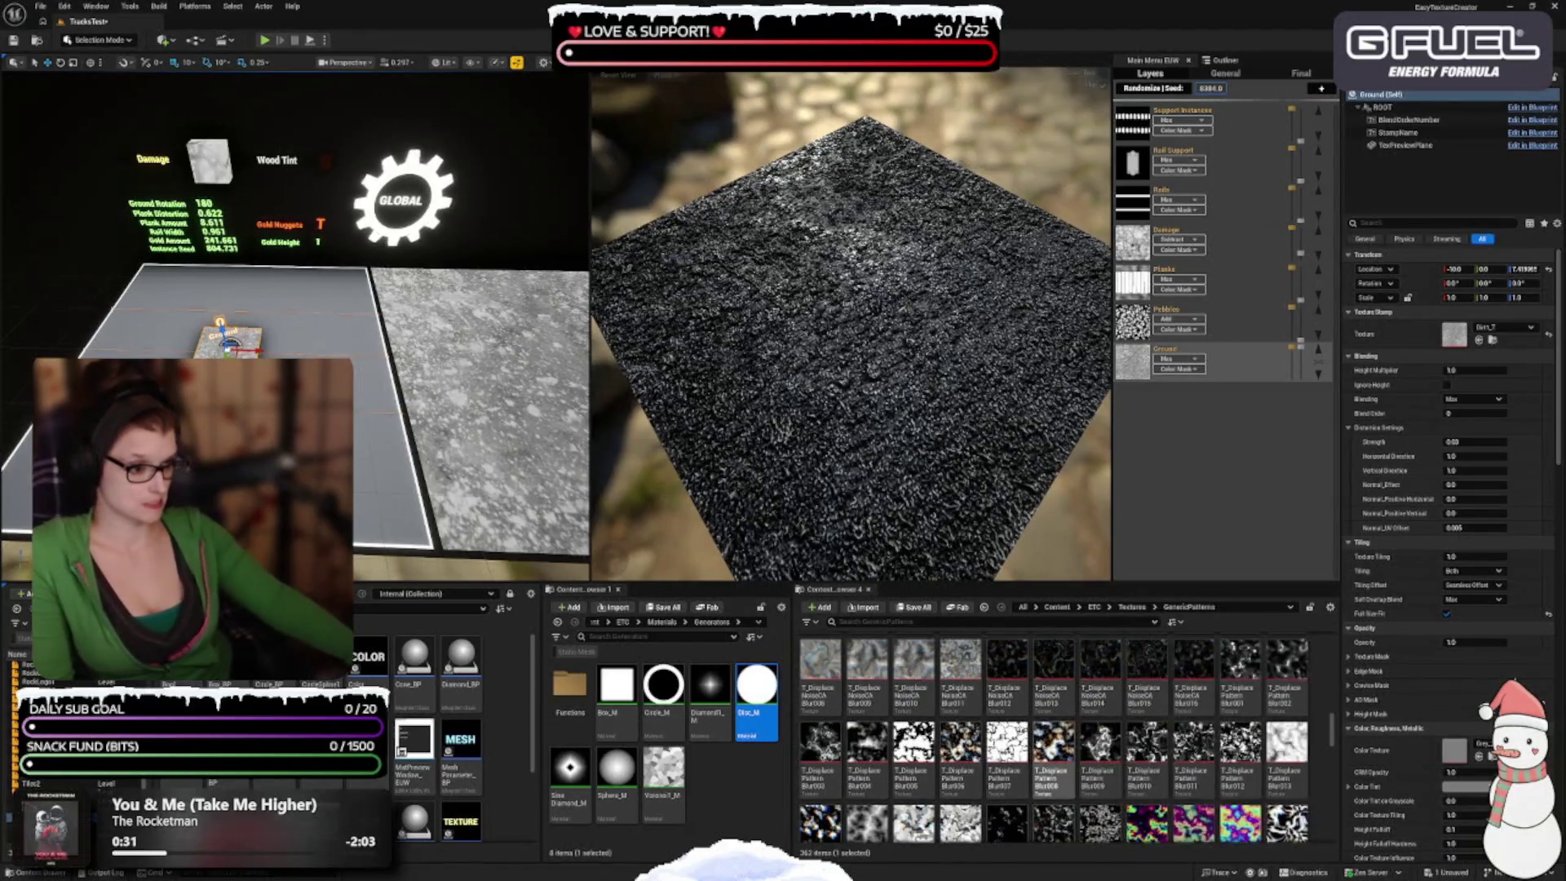
scroll(1028, 738, down, 2)
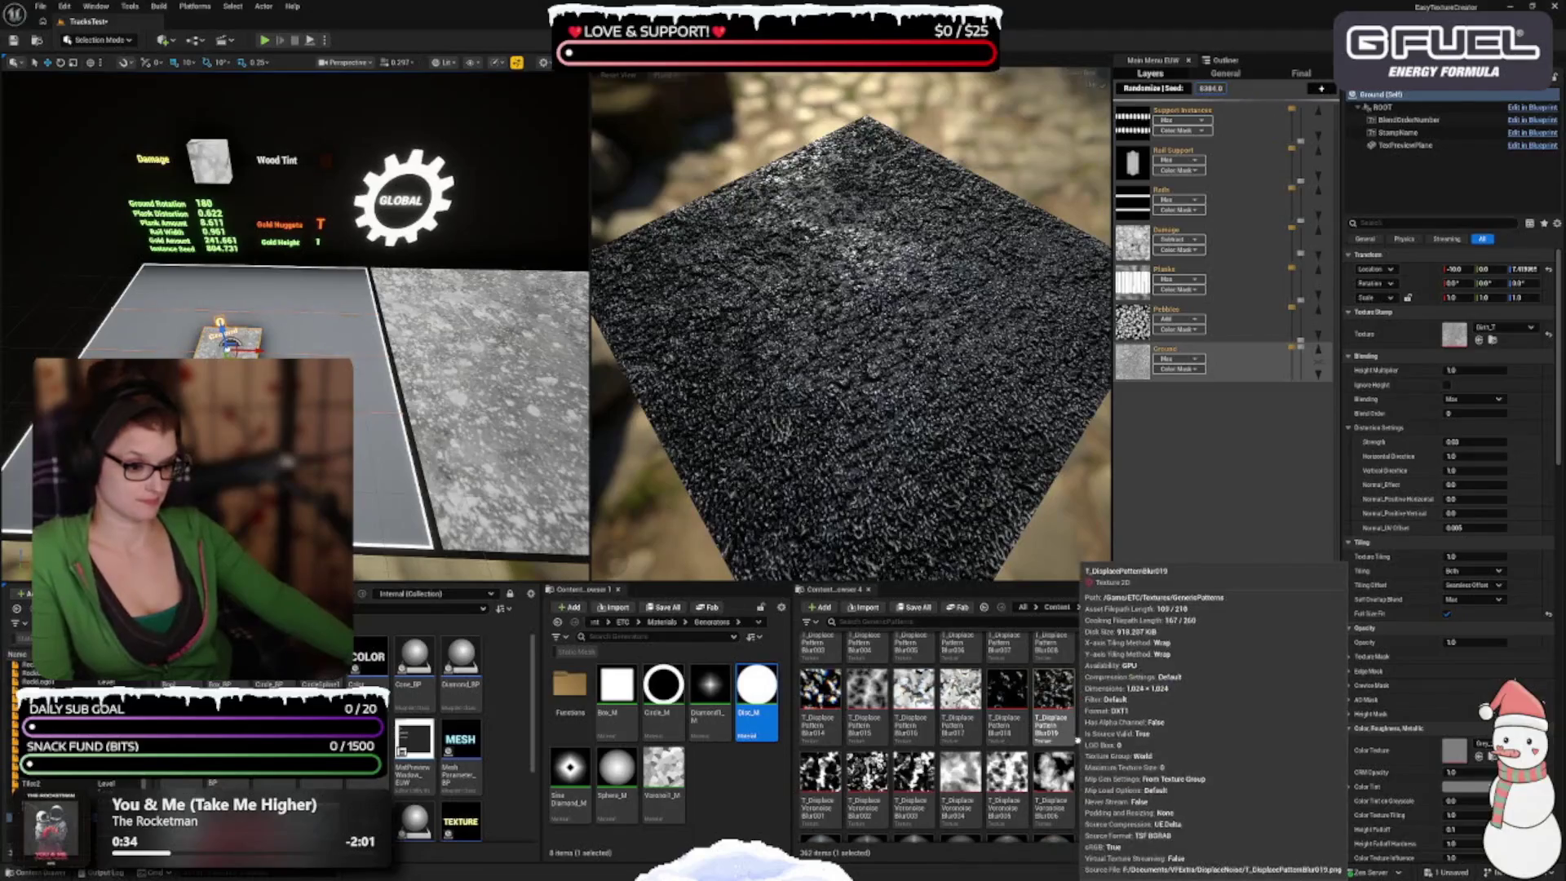
mouse_move(1195, 711)
scroll(1100, 701, down, 1)
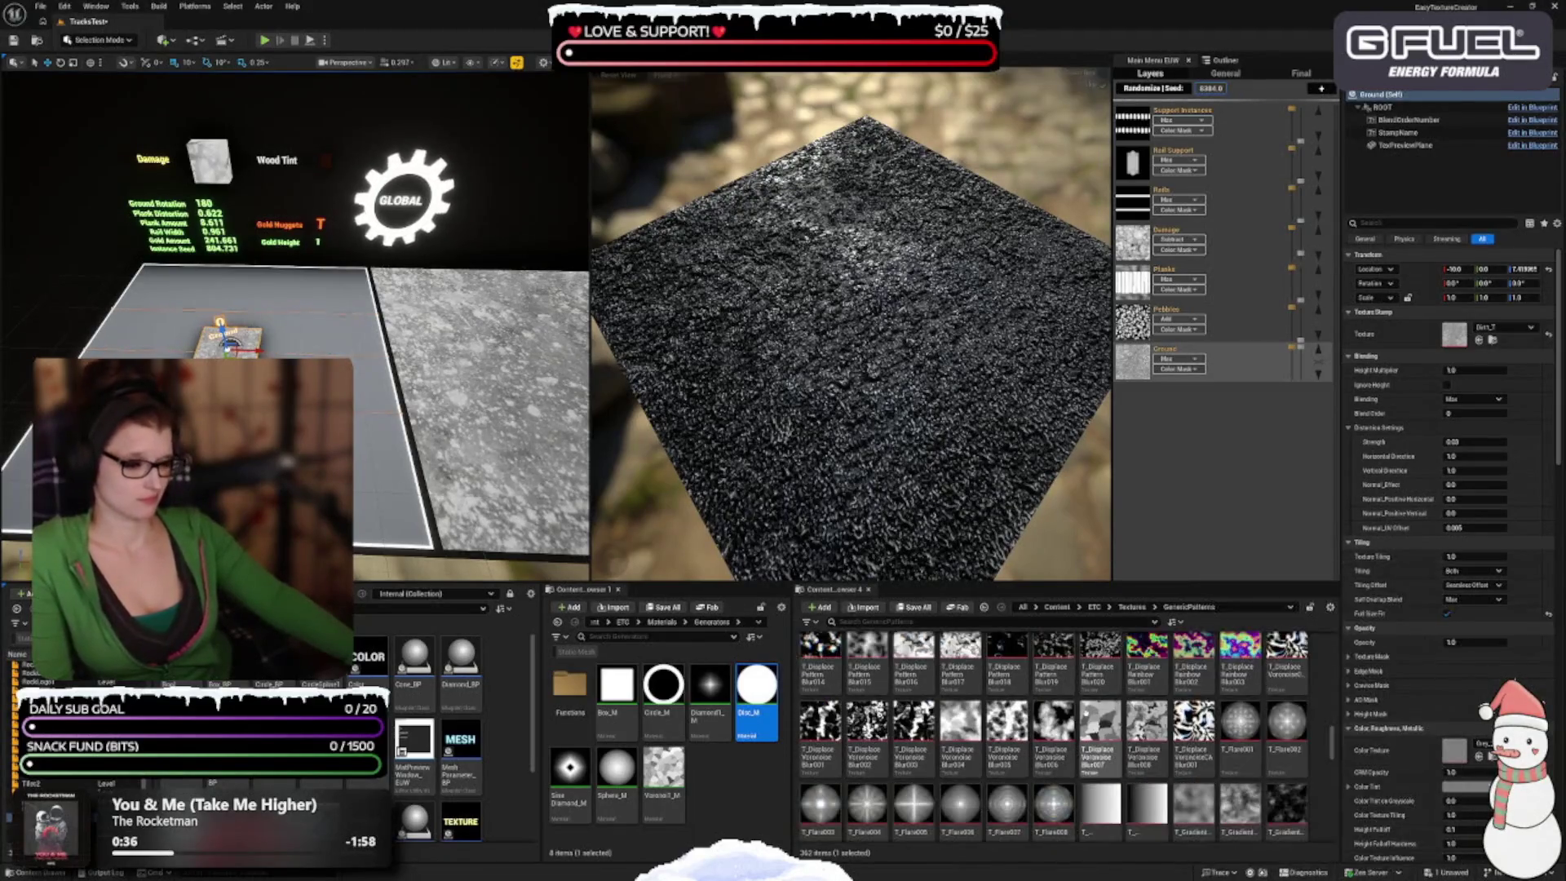
click(1094, 759)
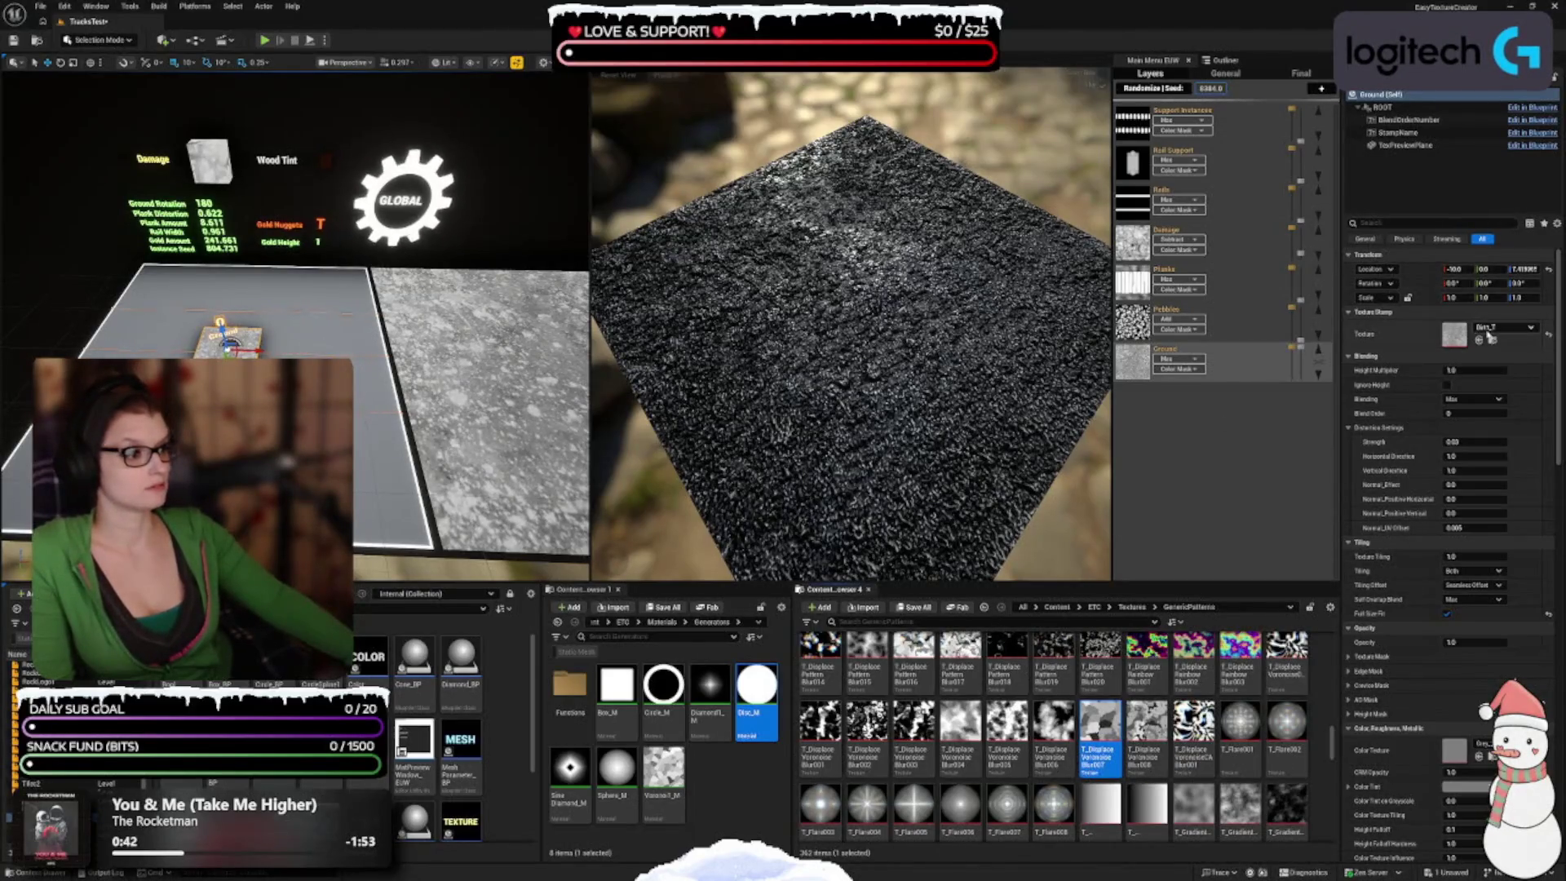
click(1478, 339)
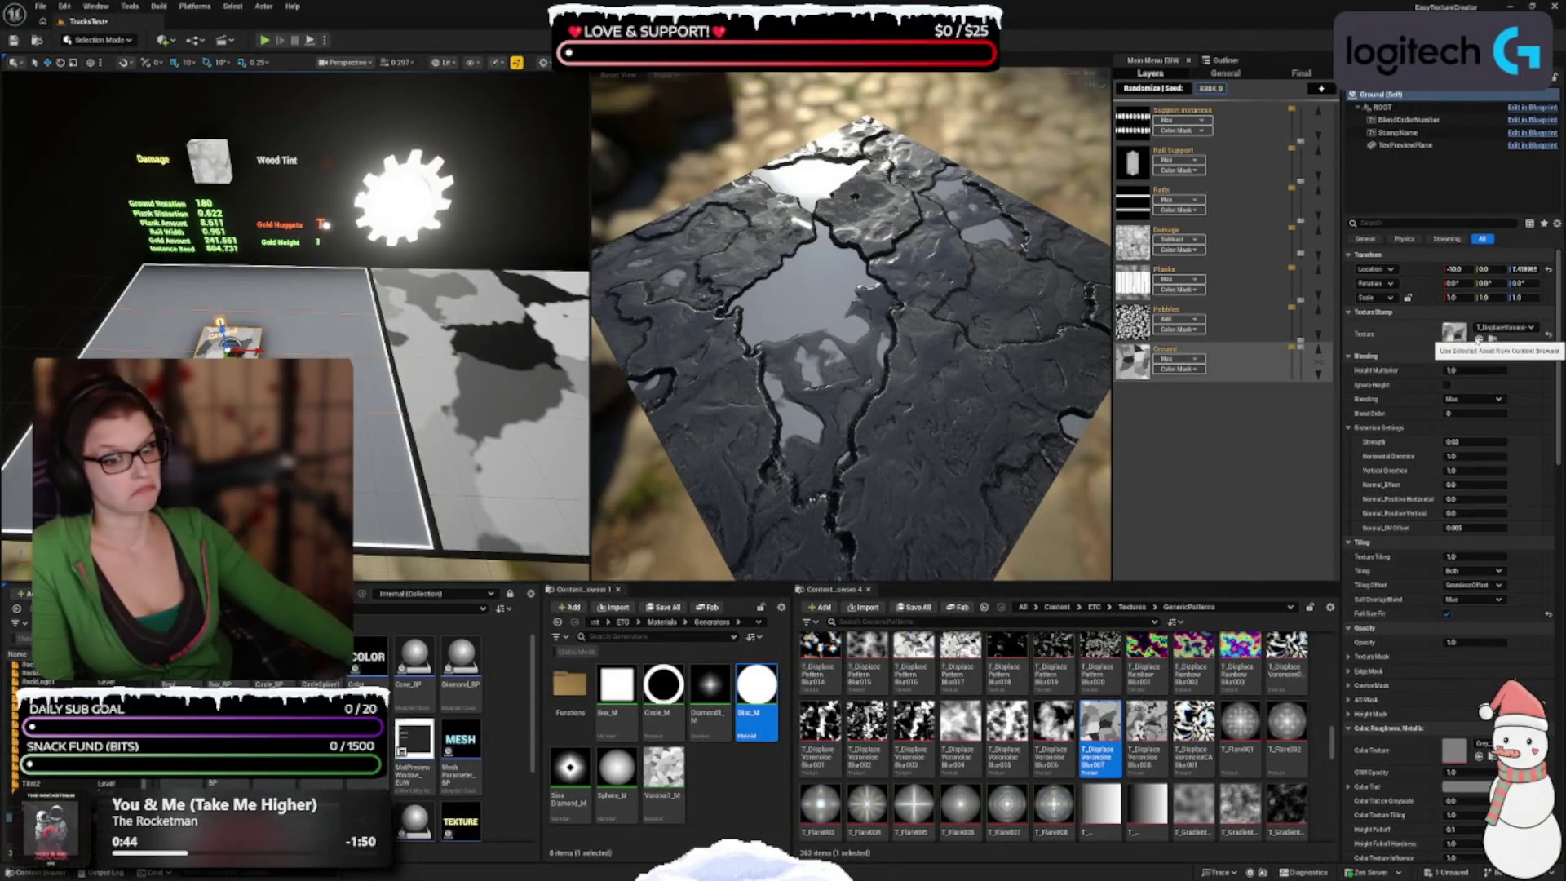
Step: Try Voronoise Blur001, then T_GradientNoise009, as the ground stamp texture
click(819, 722)
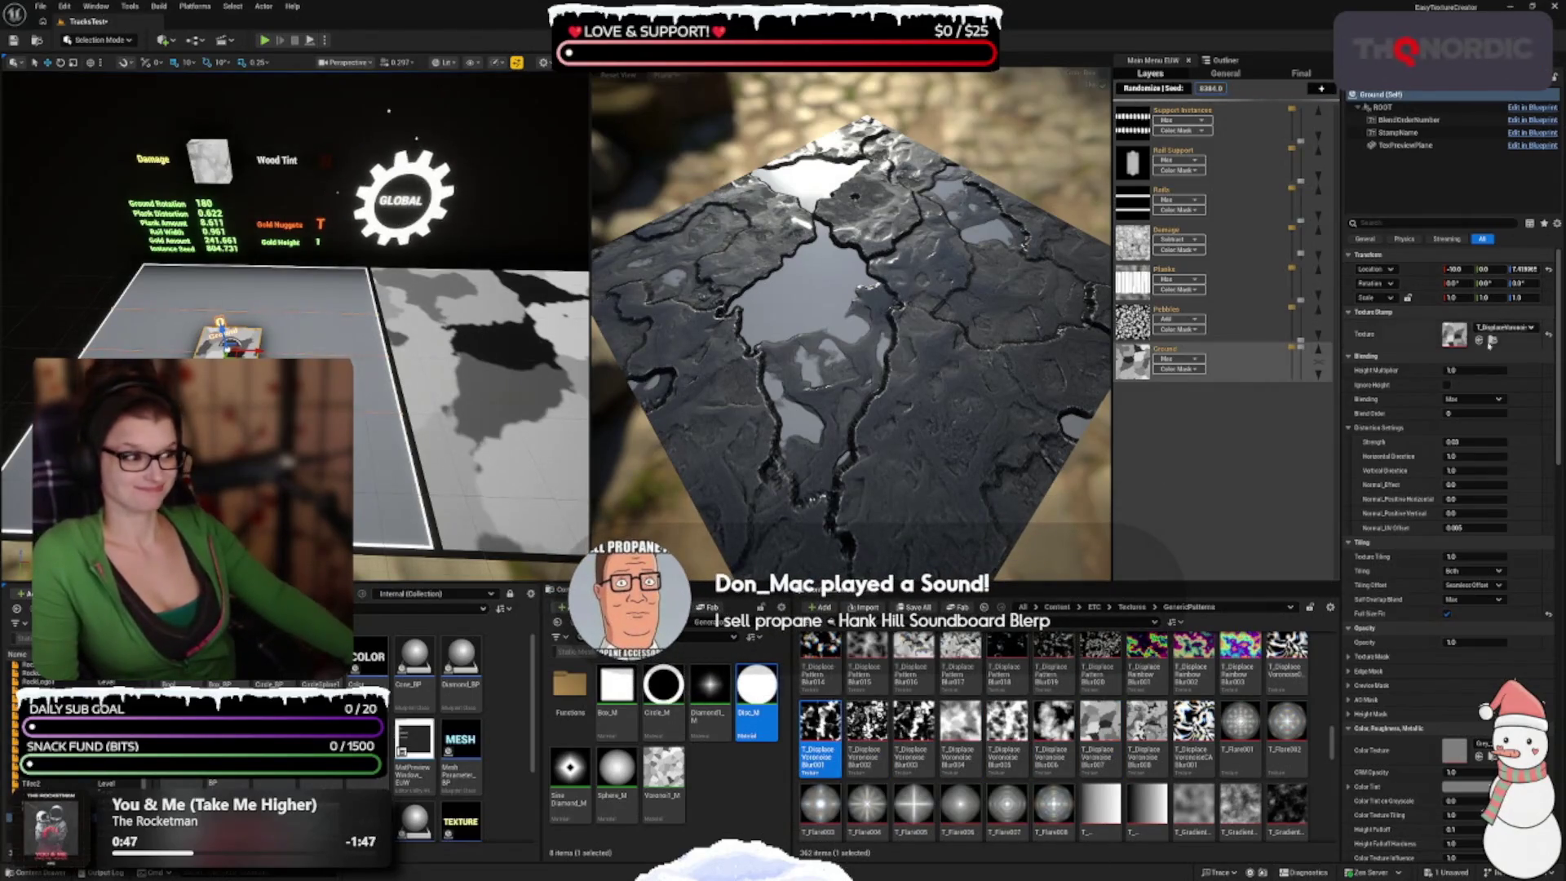
click(1489, 342)
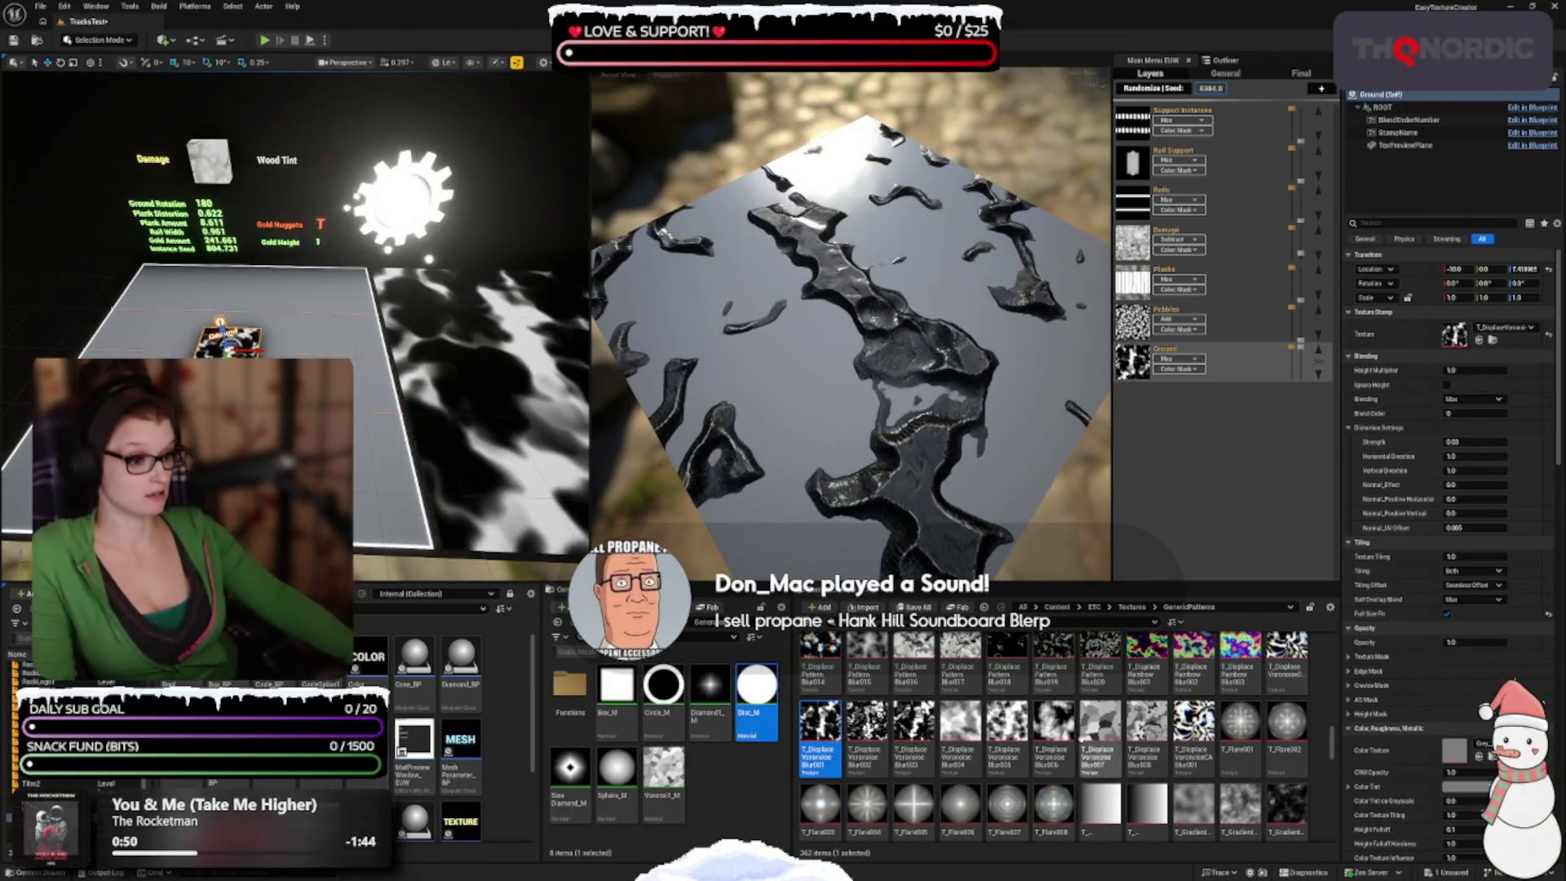
scroll(1060, 730, down, 3)
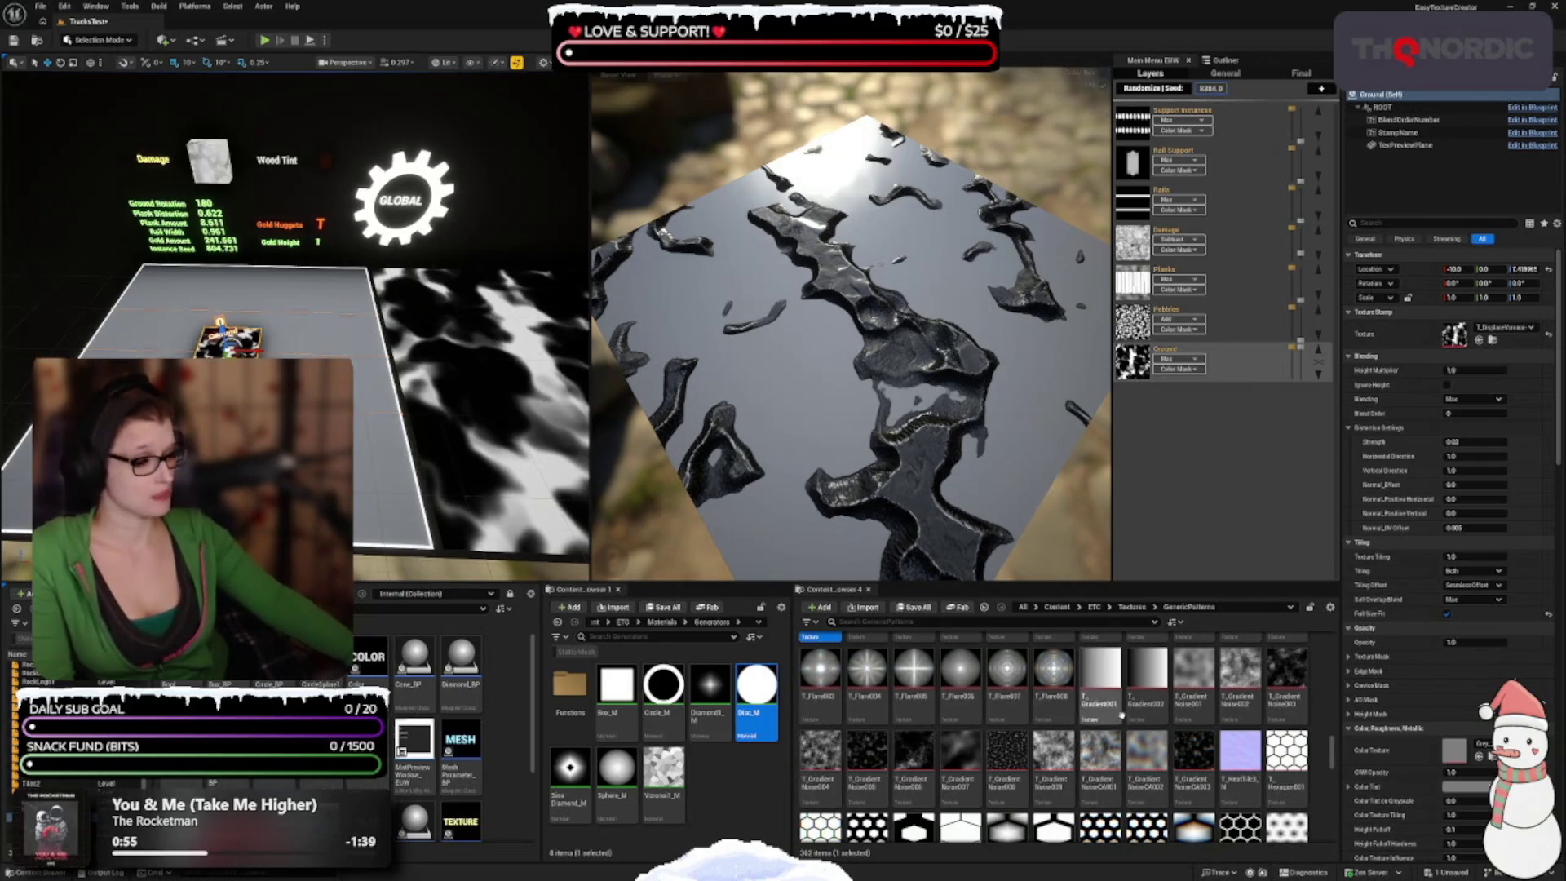
click(1053, 754)
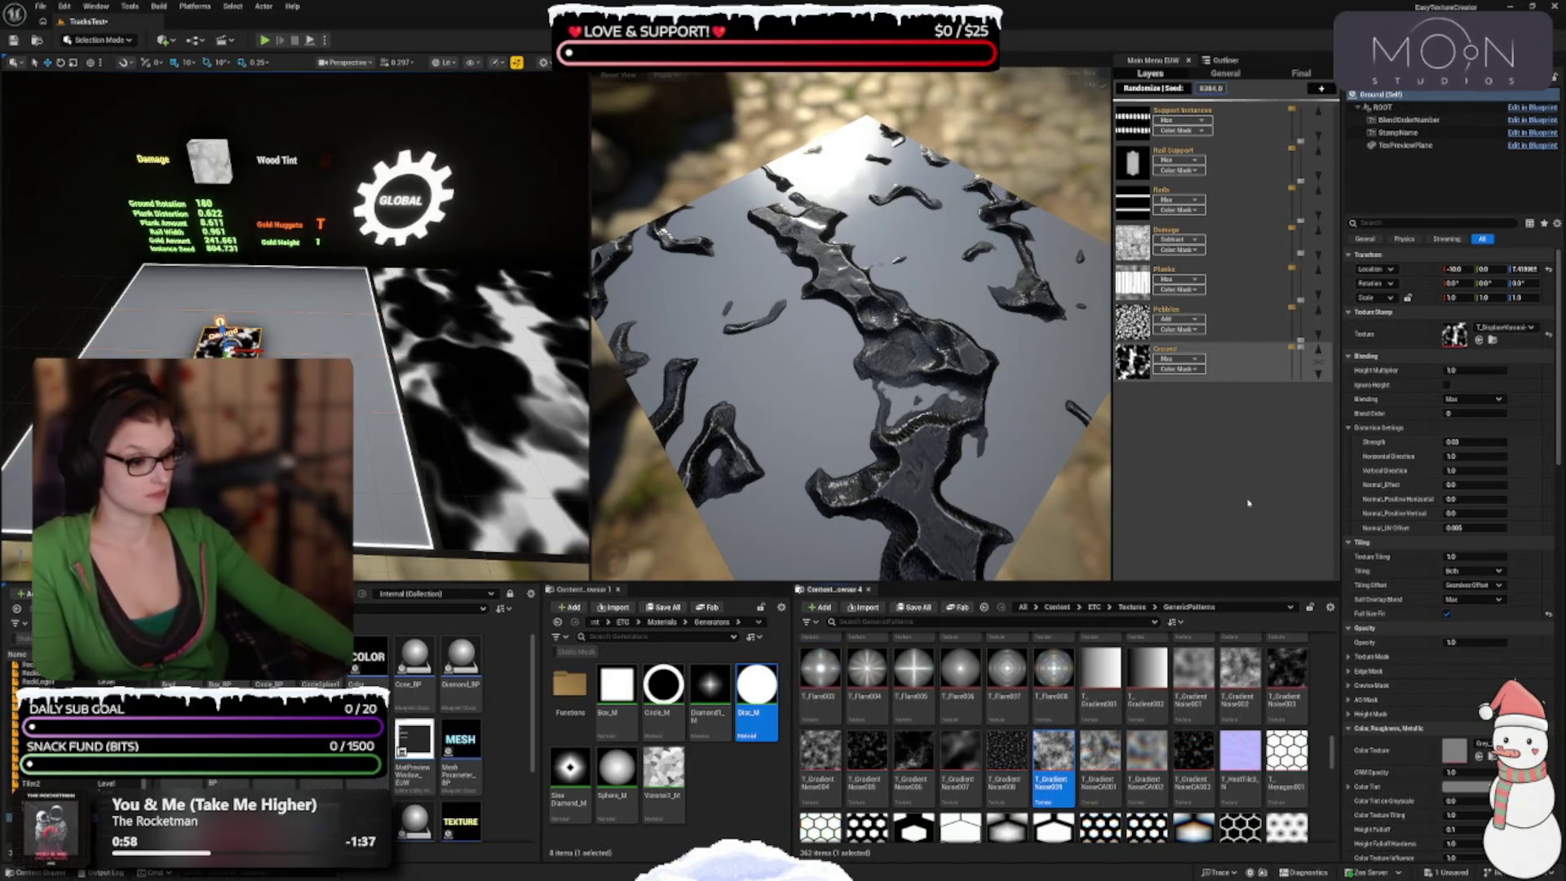
click(1480, 341)
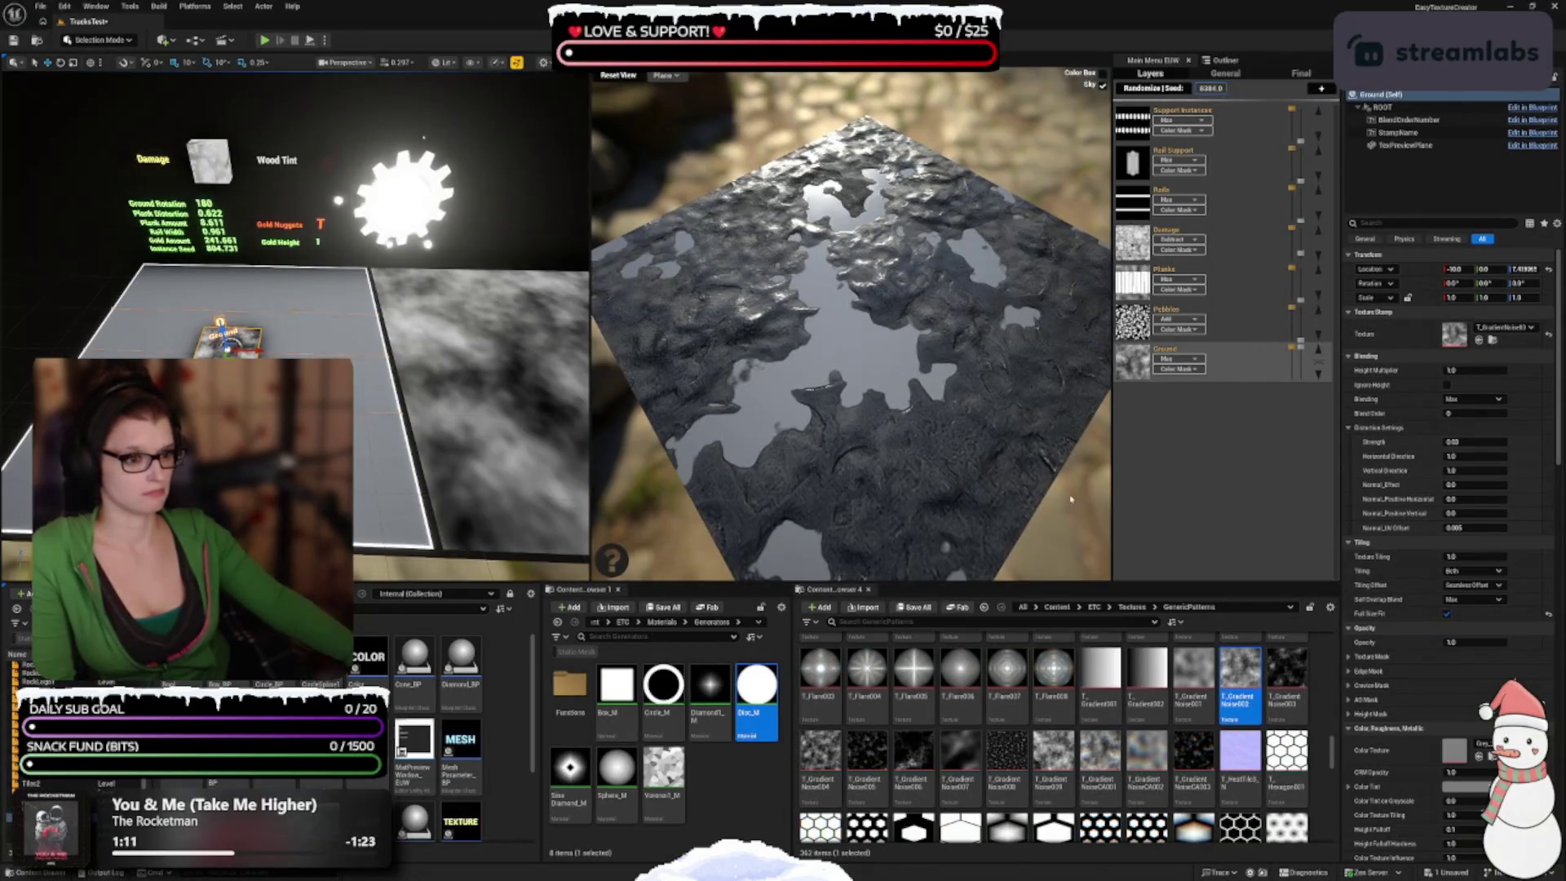
Step: Browse further down GenericPatterns and select T_VoronoiNoise001
scroll(1059, 746, down, 8)
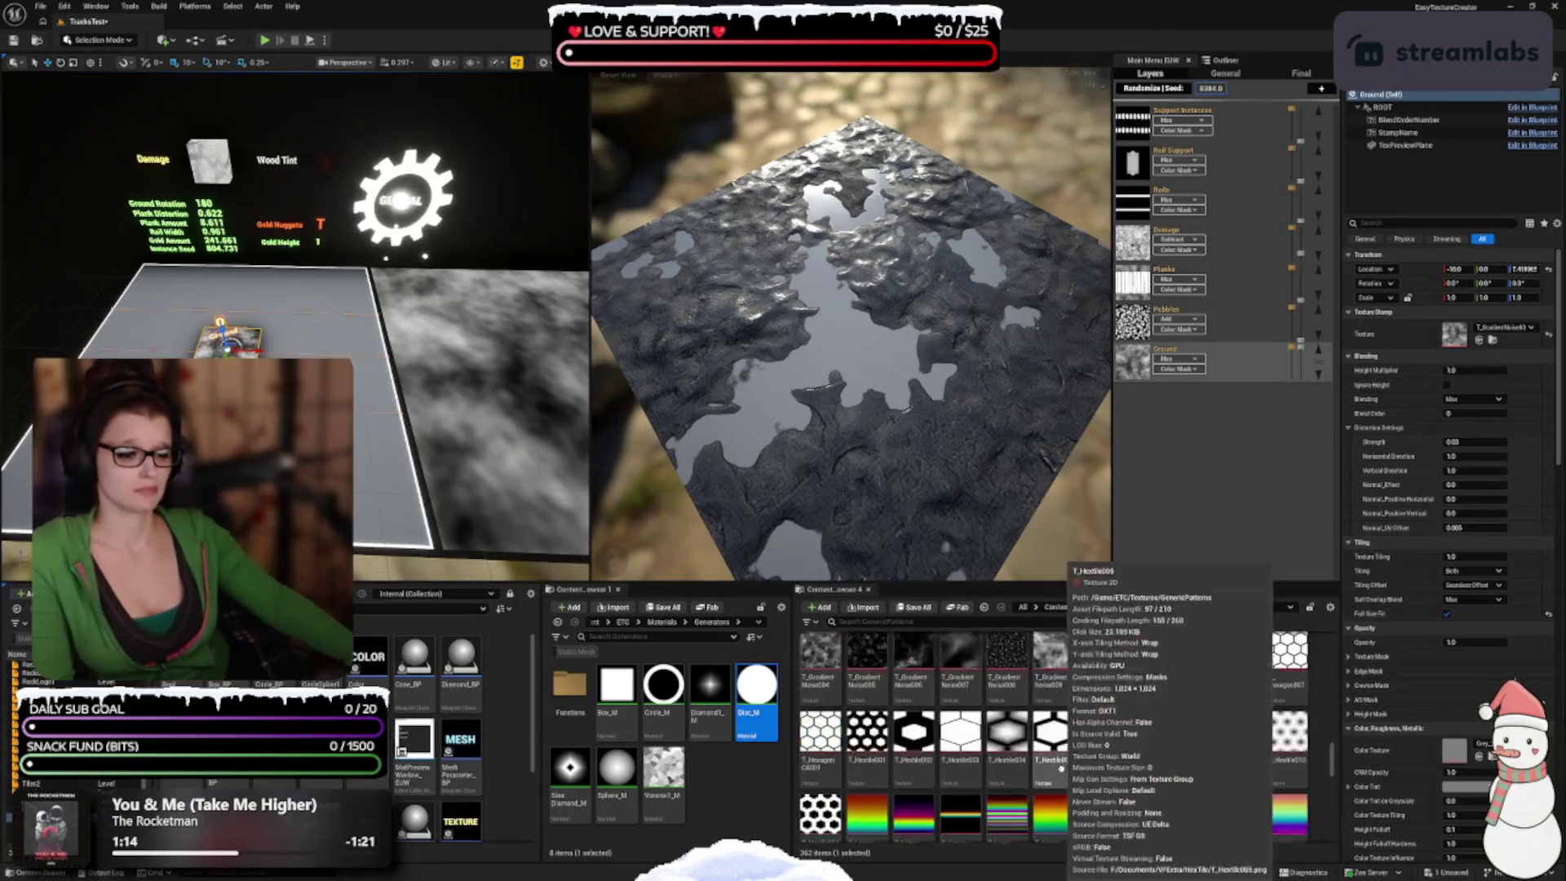
scroll(1085, 776, down, 2)
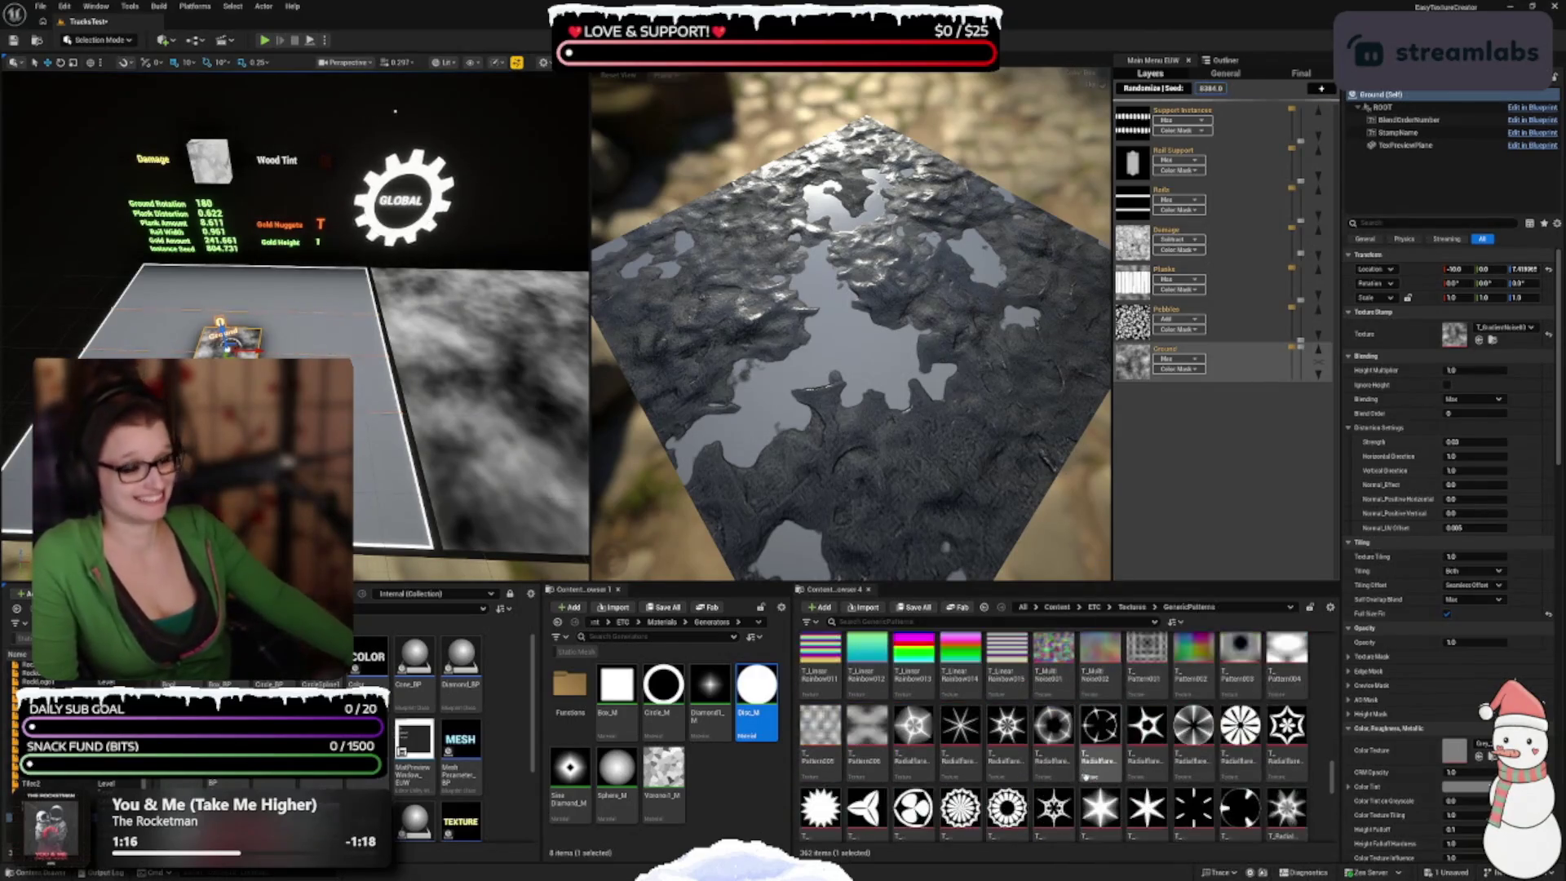
scroll(1108, 743, down, 5)
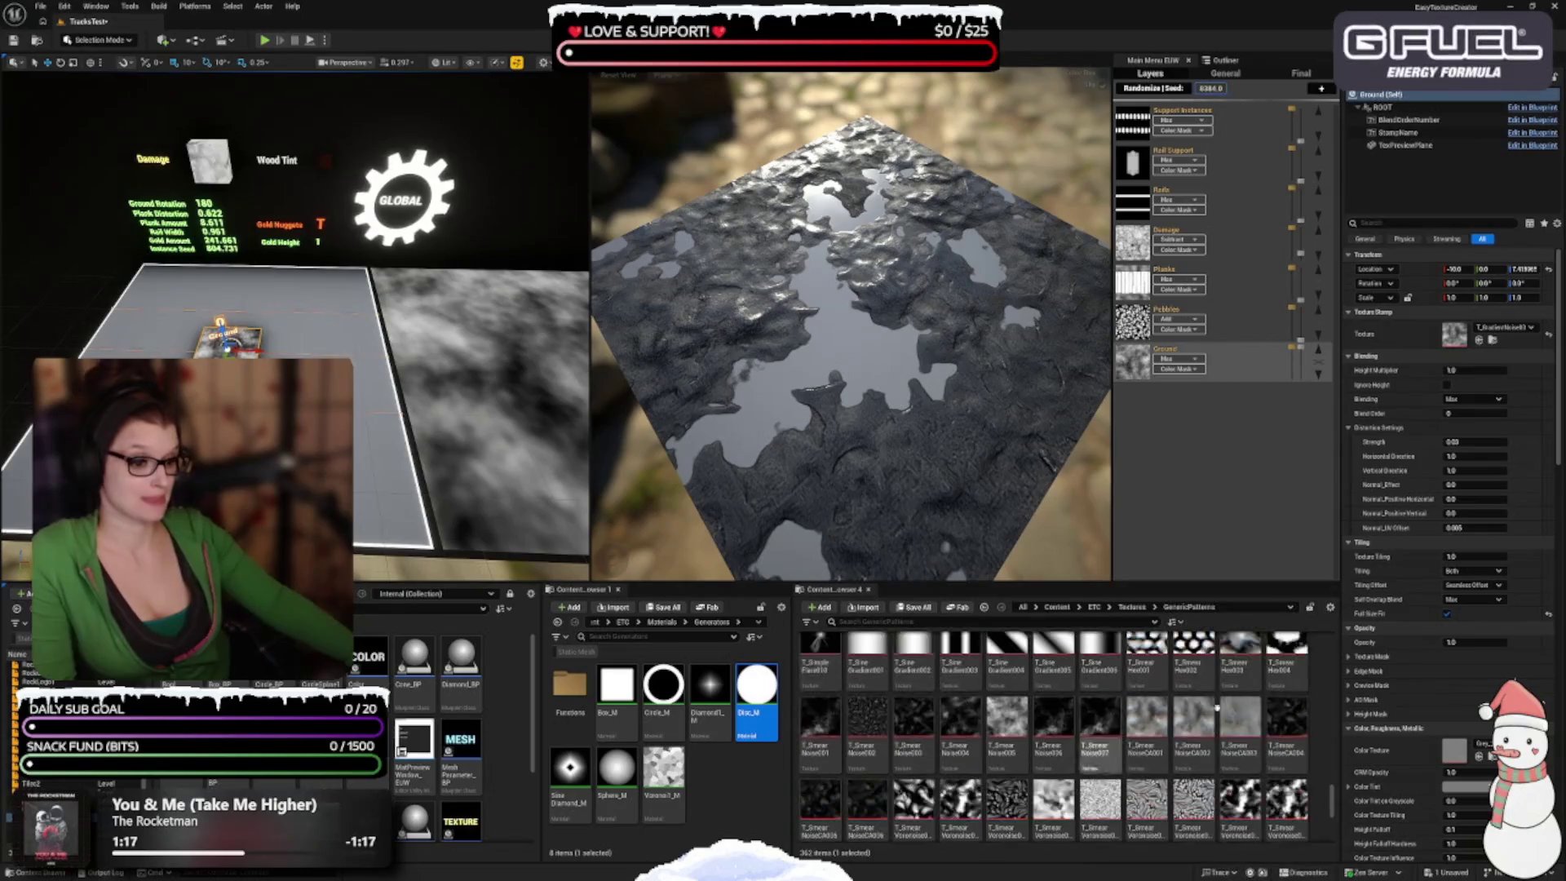
scroll(1093, 774, down, 3)
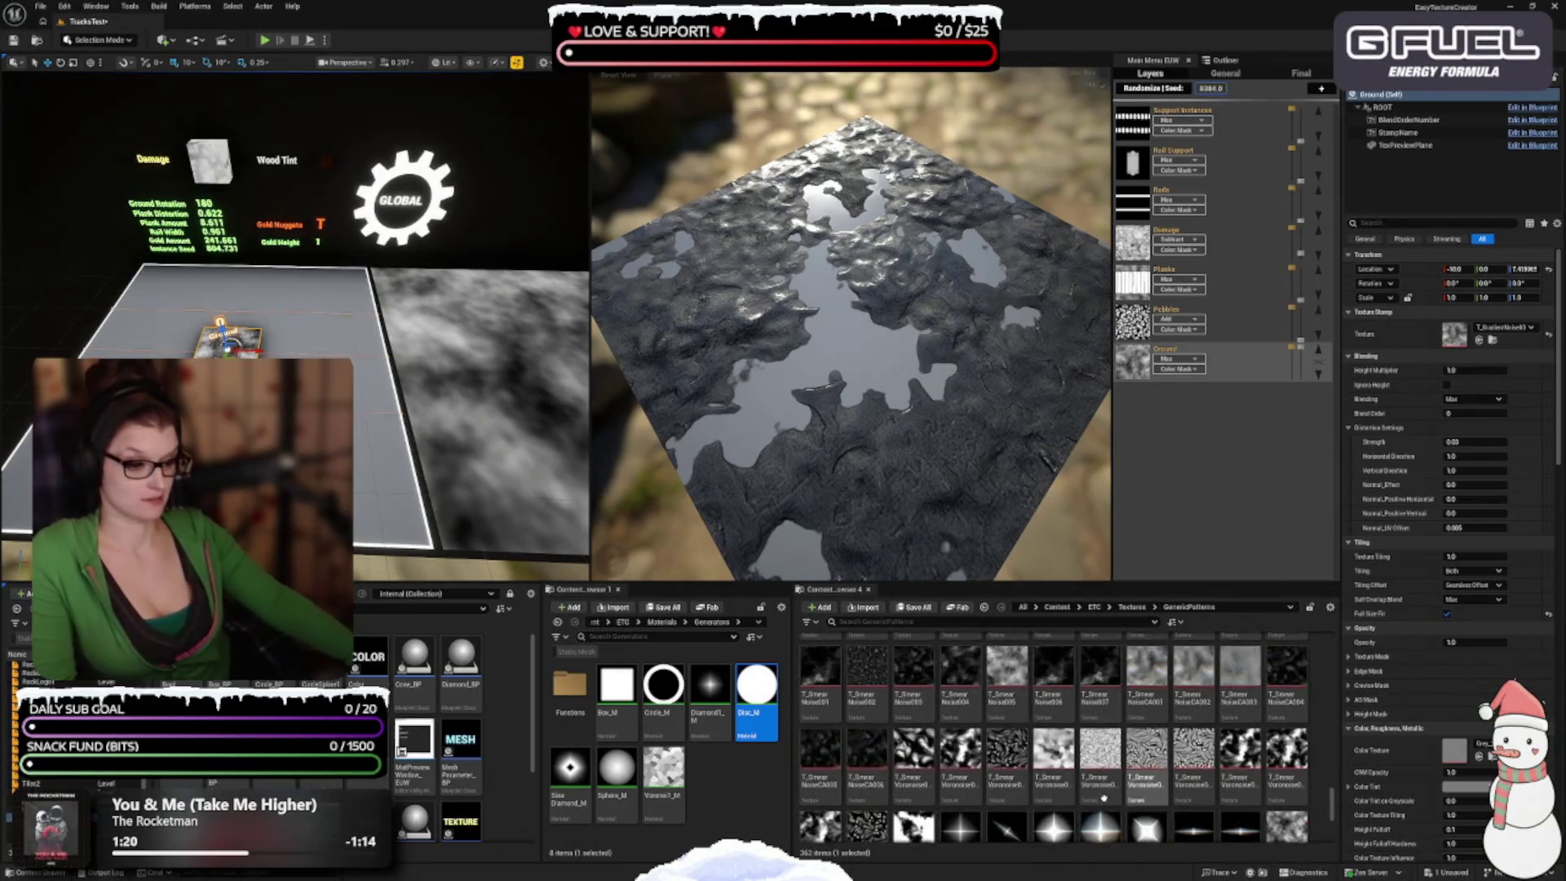
scroll(1272, 733, down, 2)
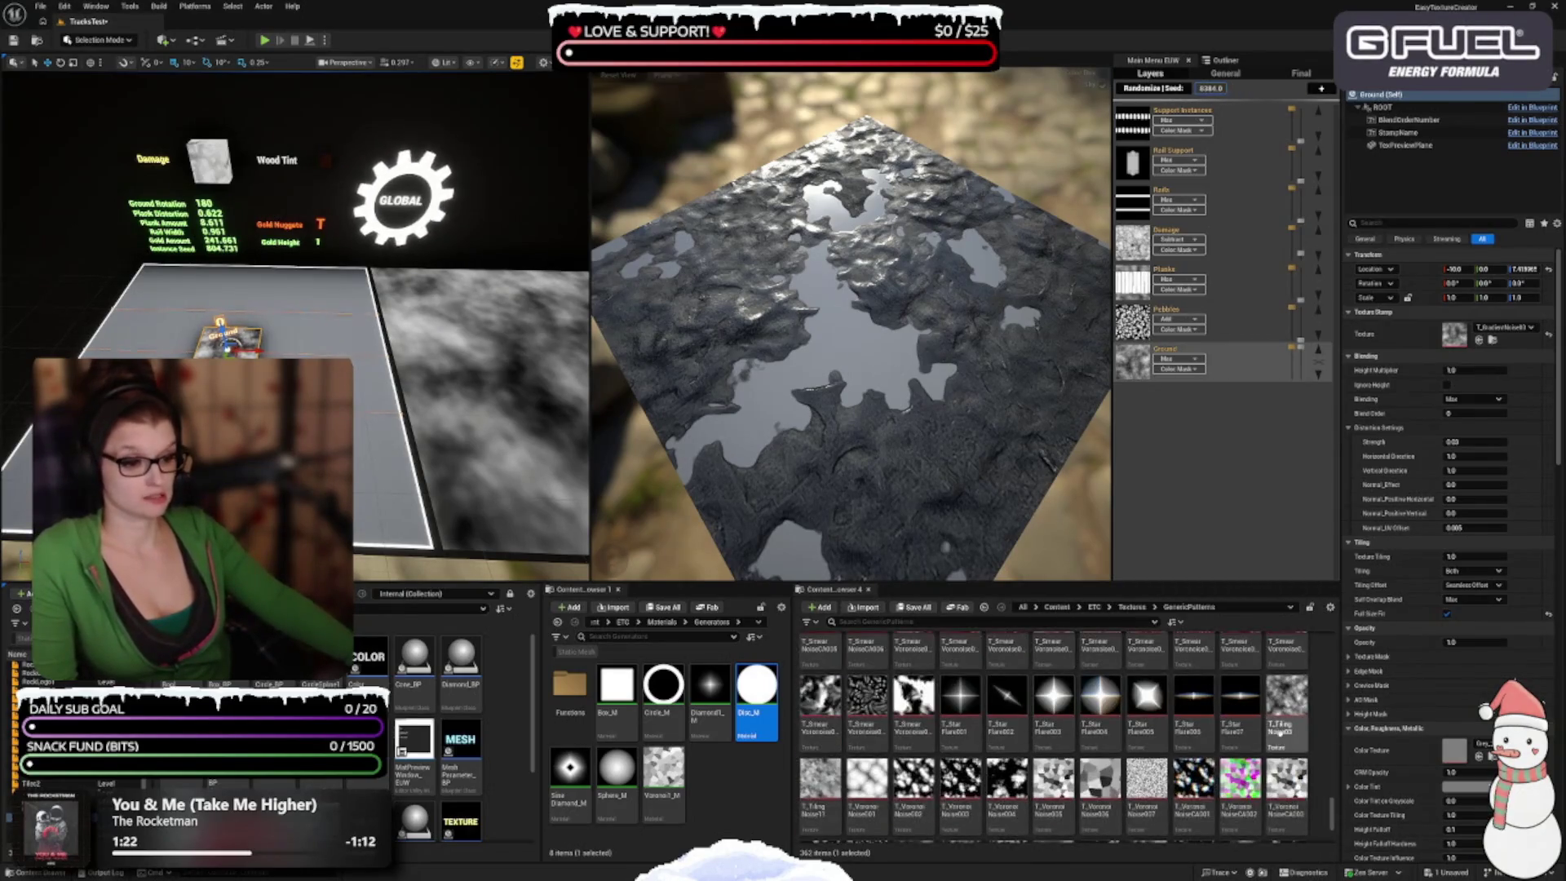
scroll(1008, 816, down, 2)
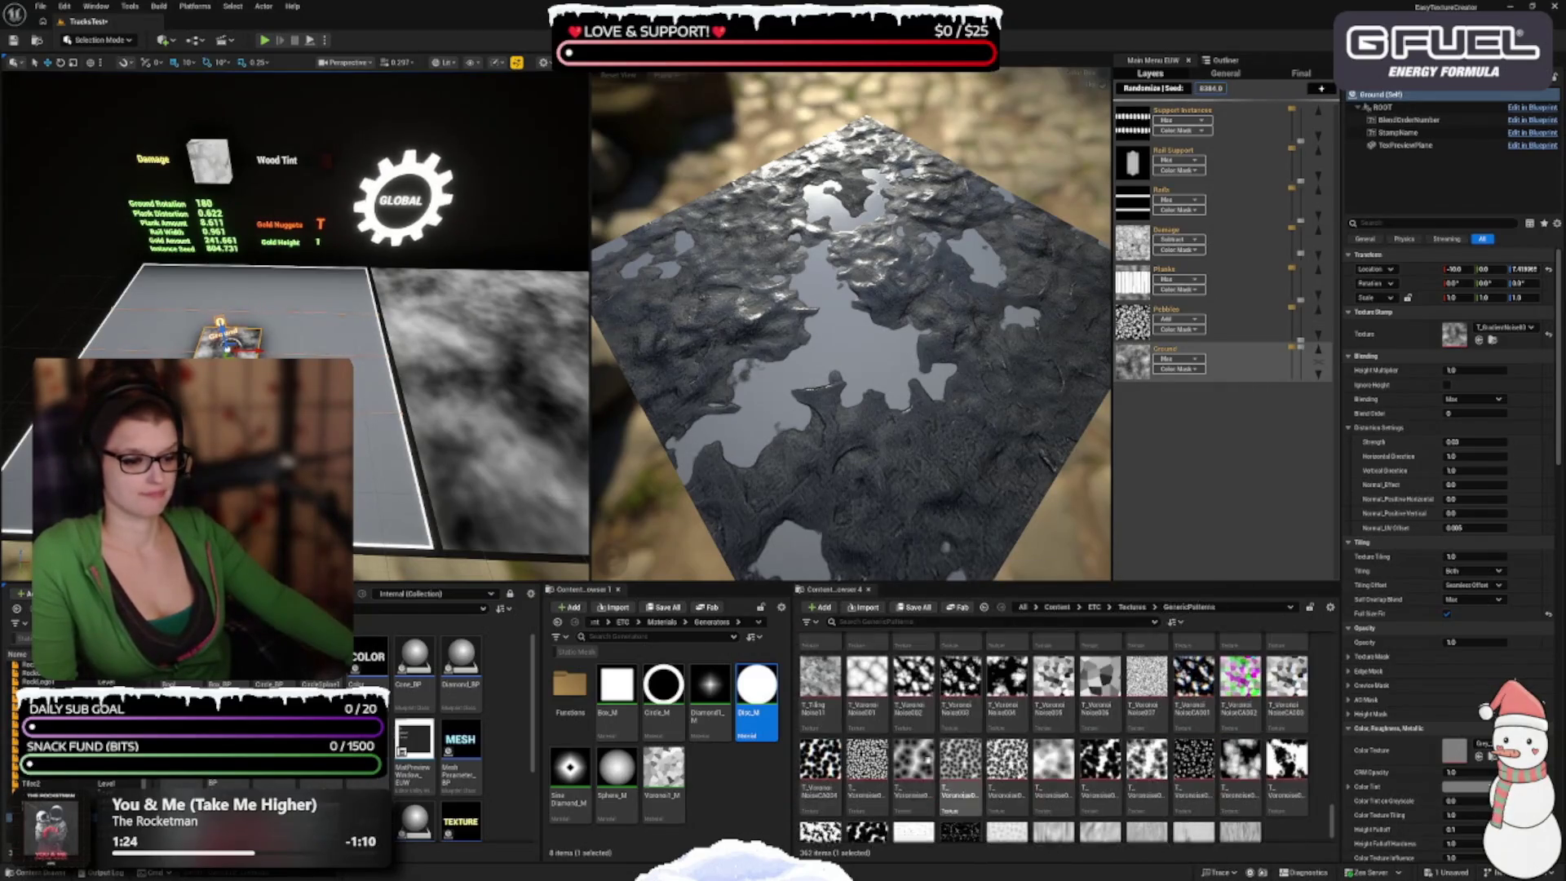
click(866, 685)
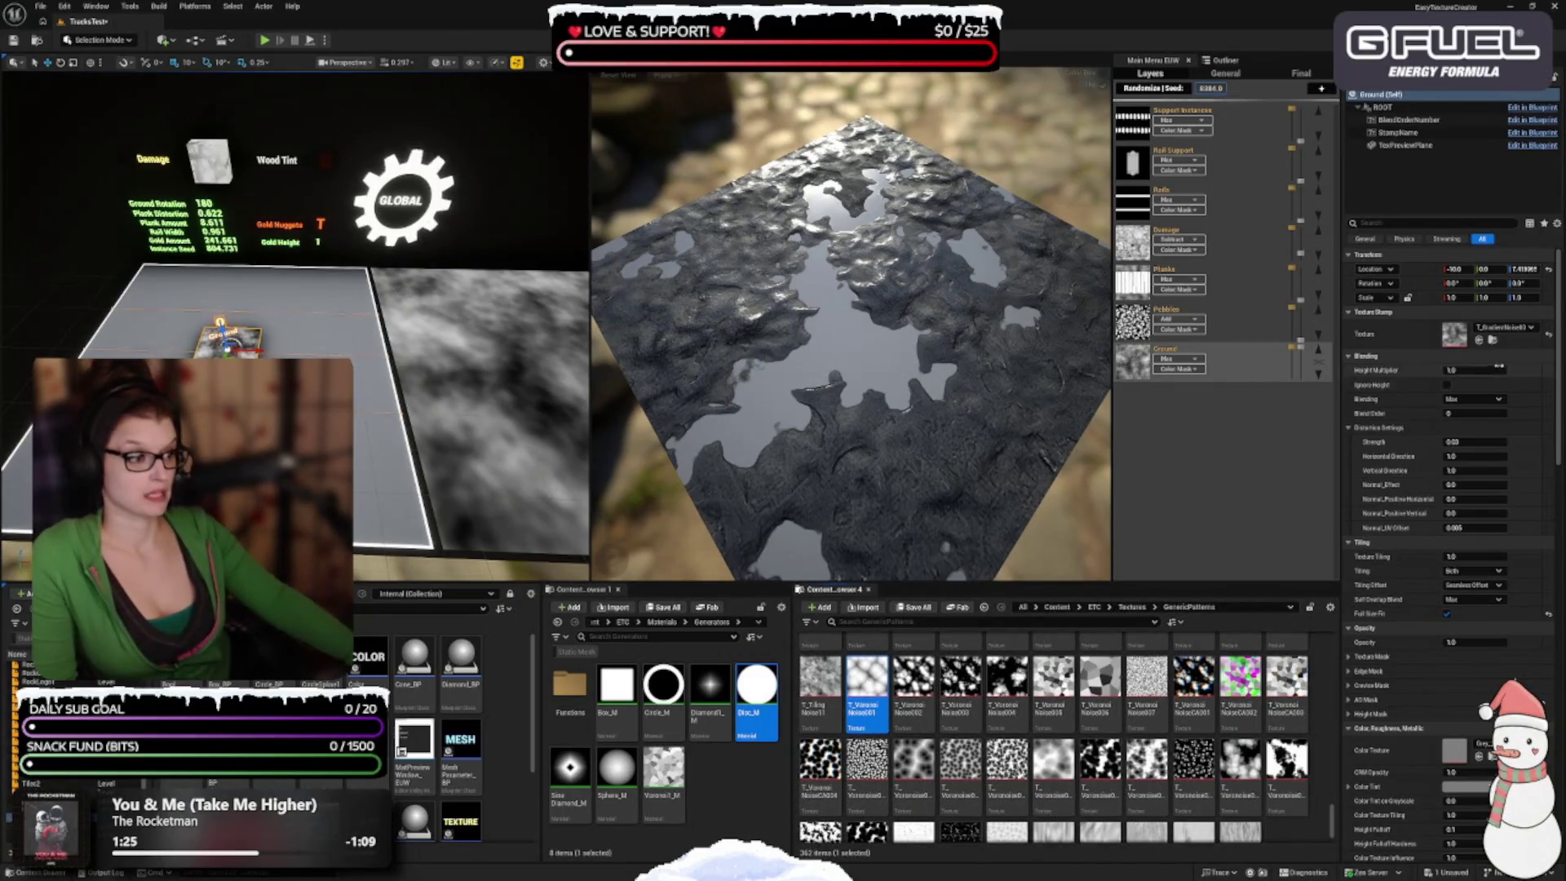
Step: Try T_VoronoiNoise001, T_VoronoiNoise005 and T_VoronoiNoiseCA003 as the ground stamp texture
click(1479, 340)
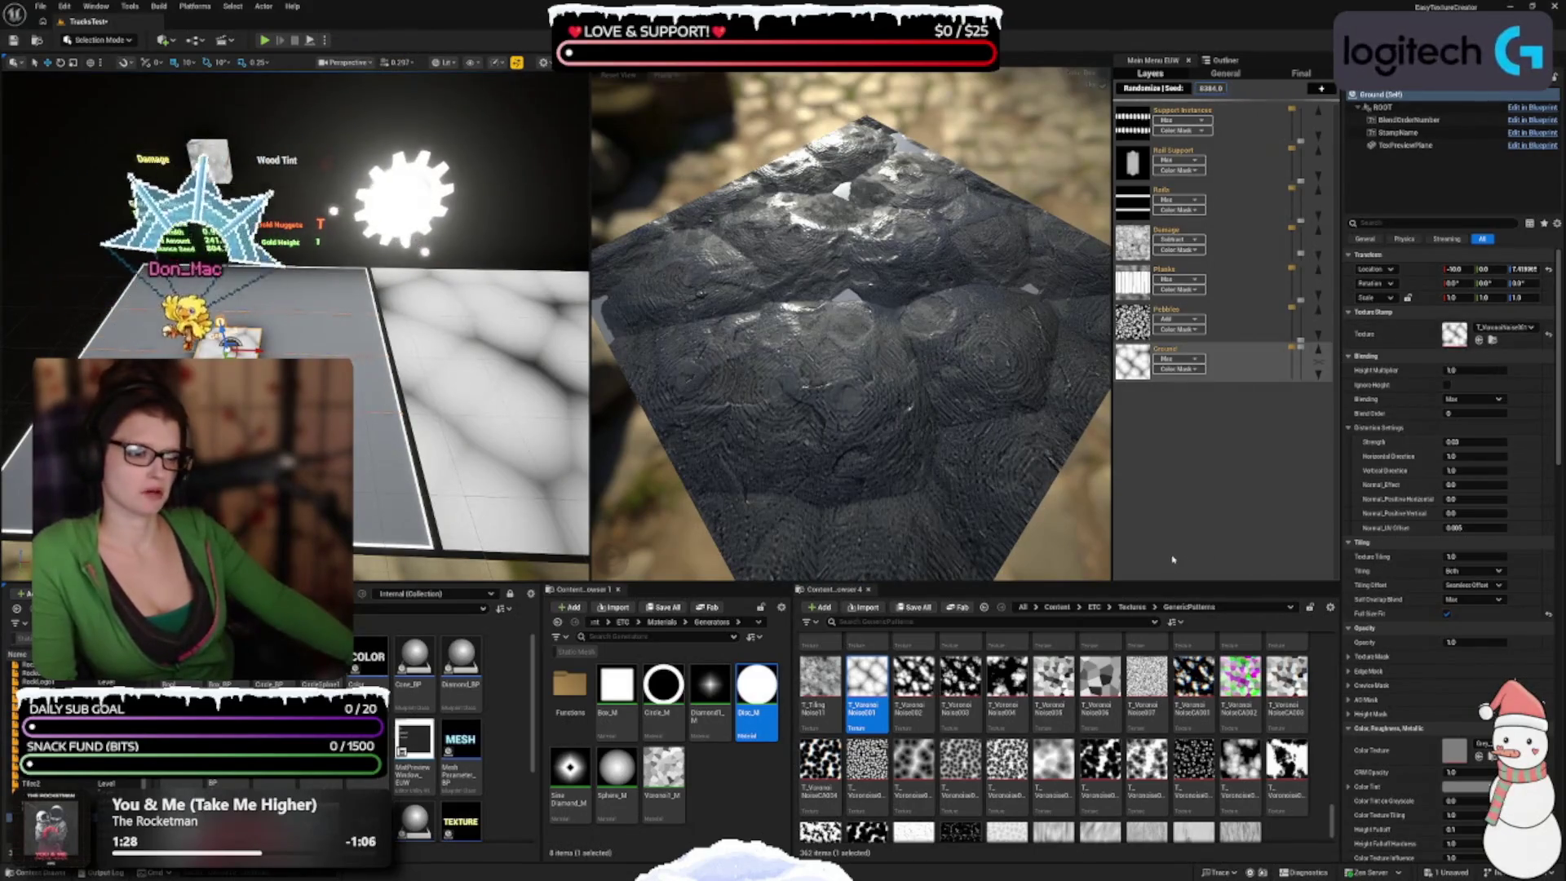
click(1054, 677)
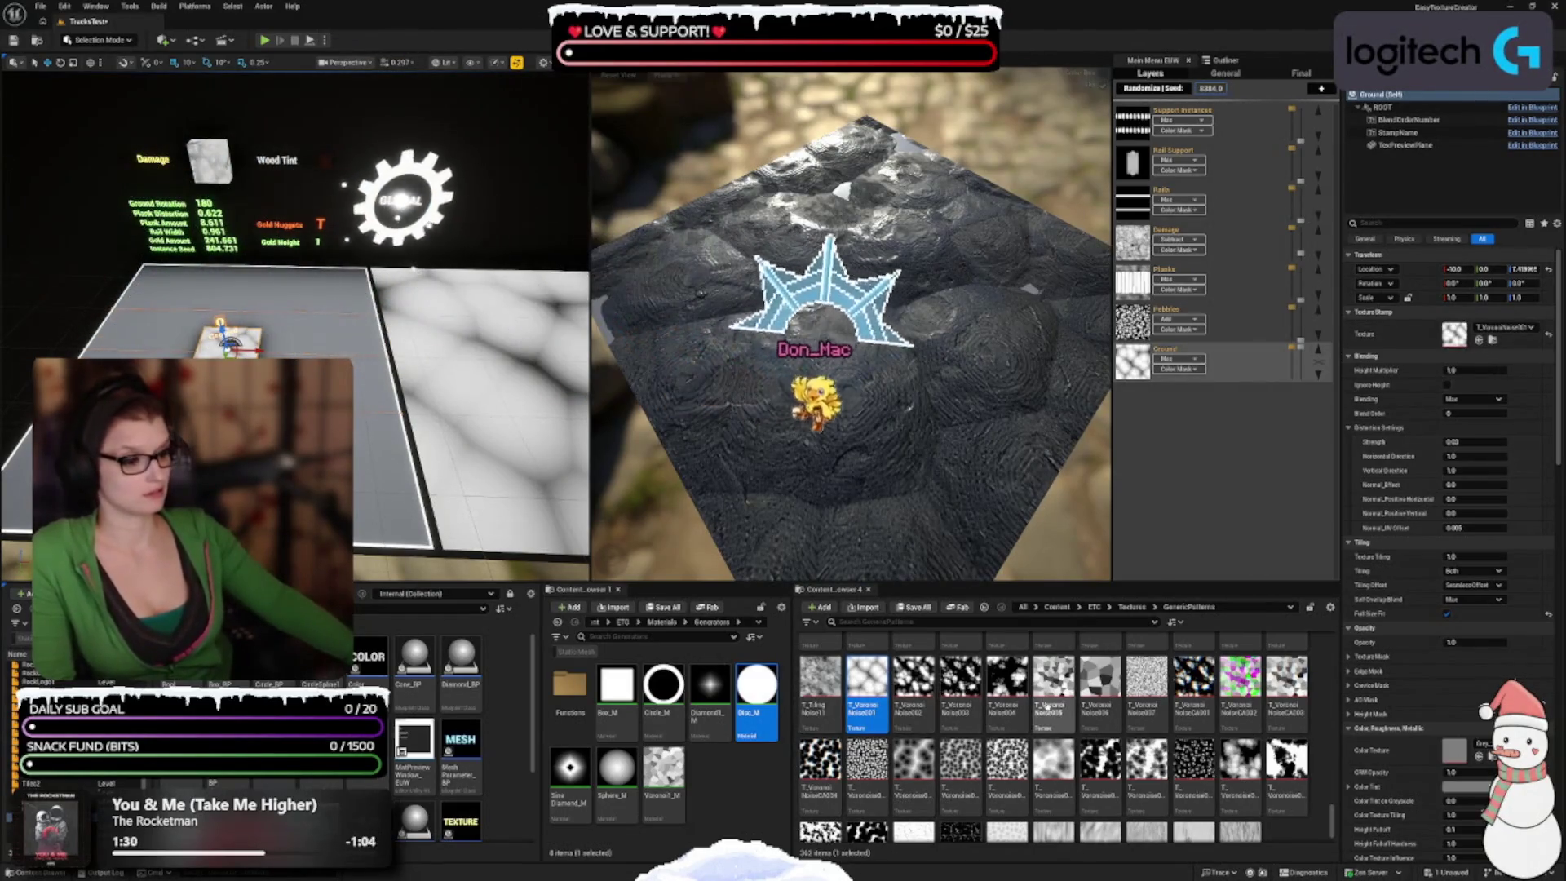
click(1478, 341)
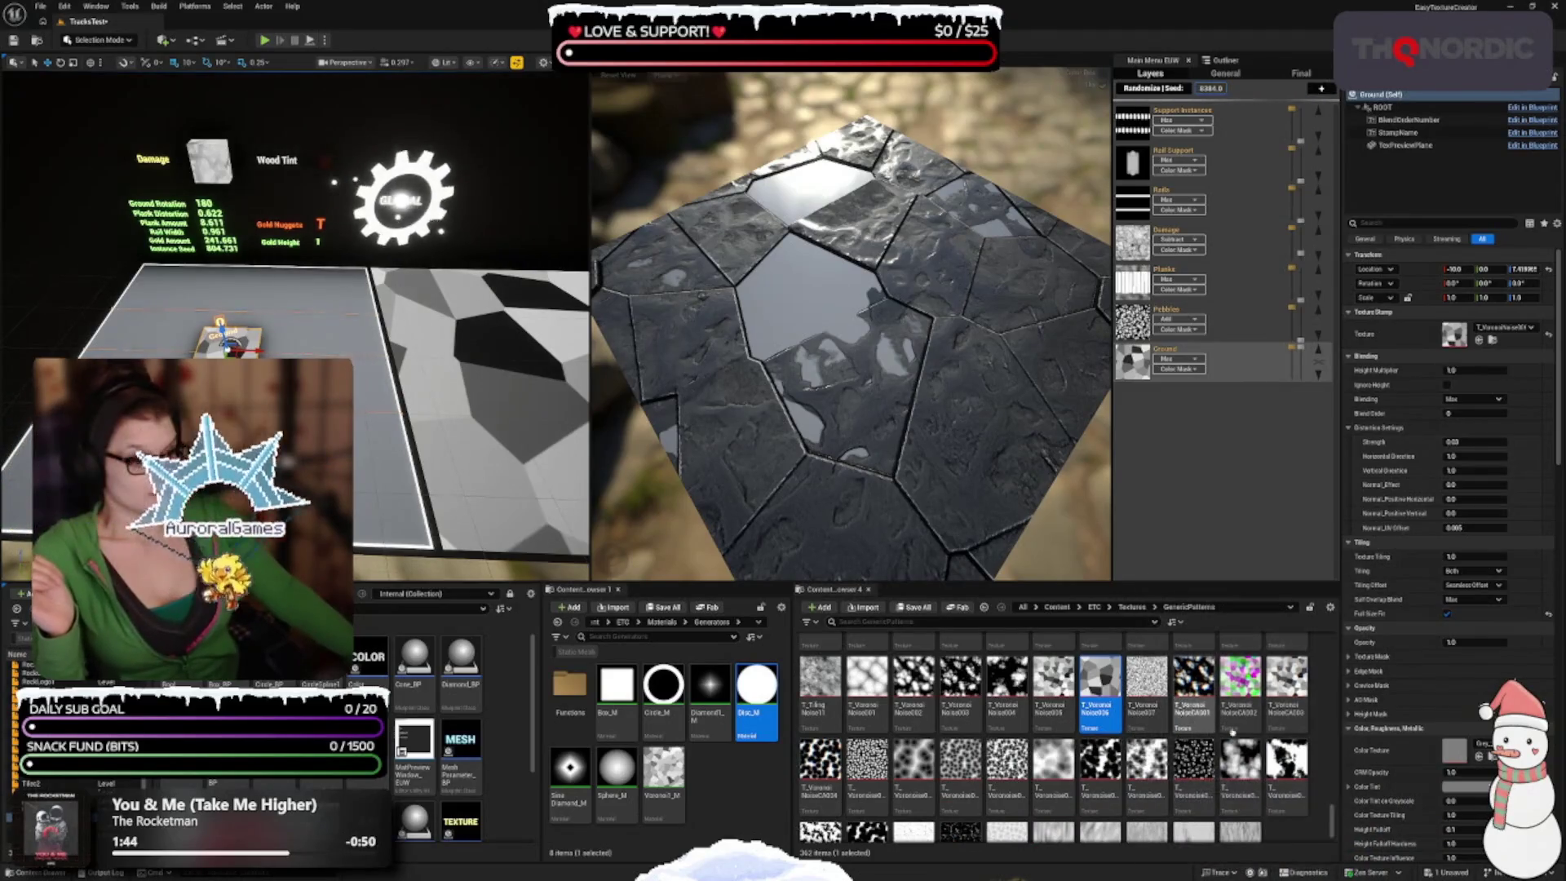
click(1286, 681)
click(1477, 341)
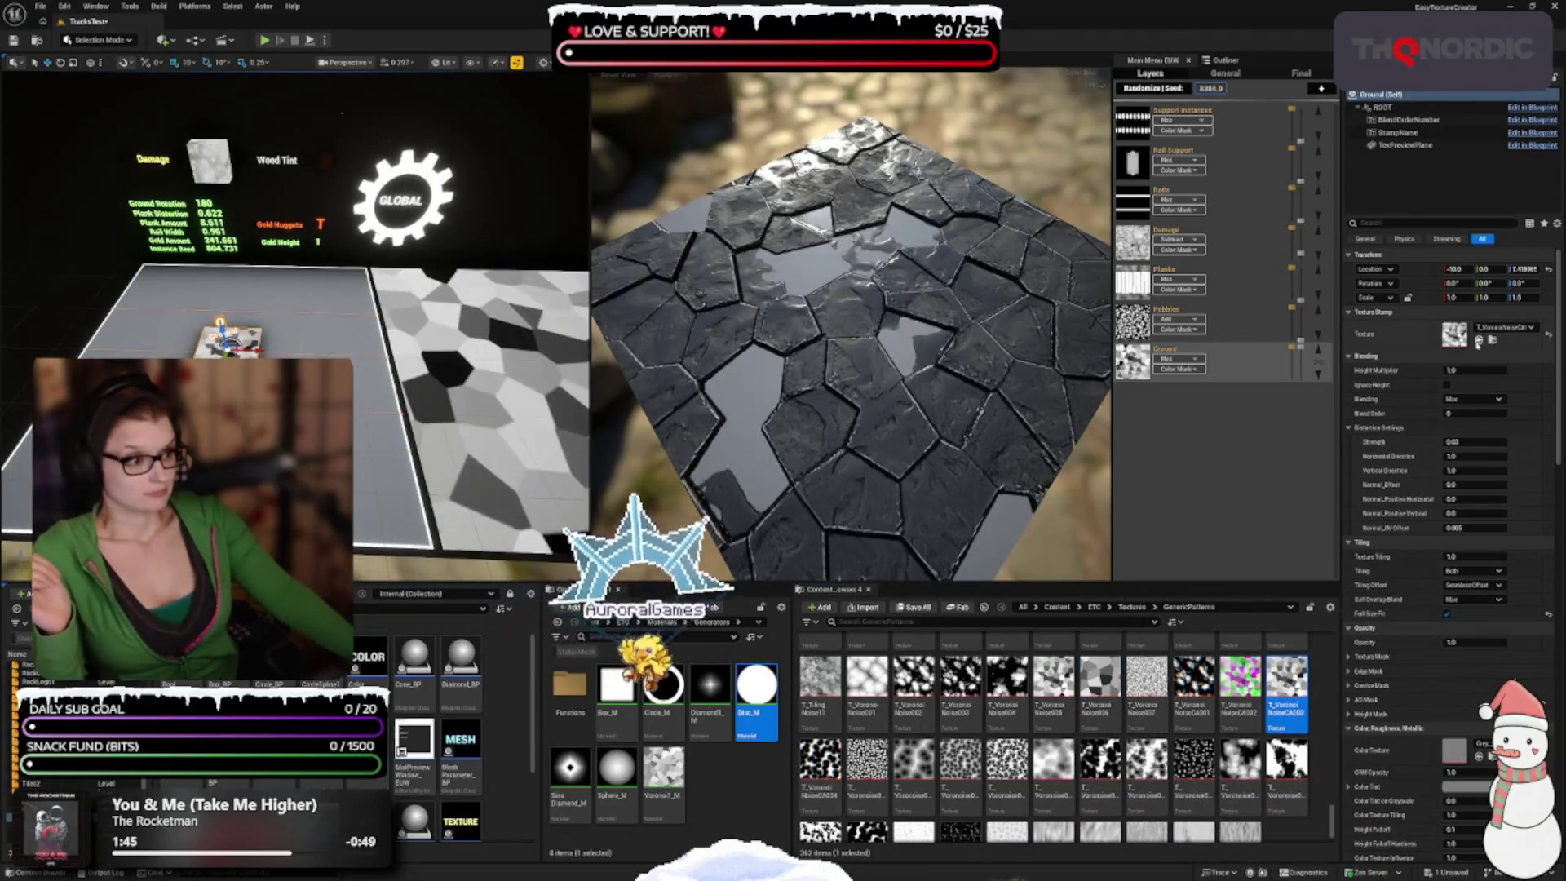
Step: Try another Voronoise pattern texture as the ground stamp
scroll(1091, 791, down, 1)
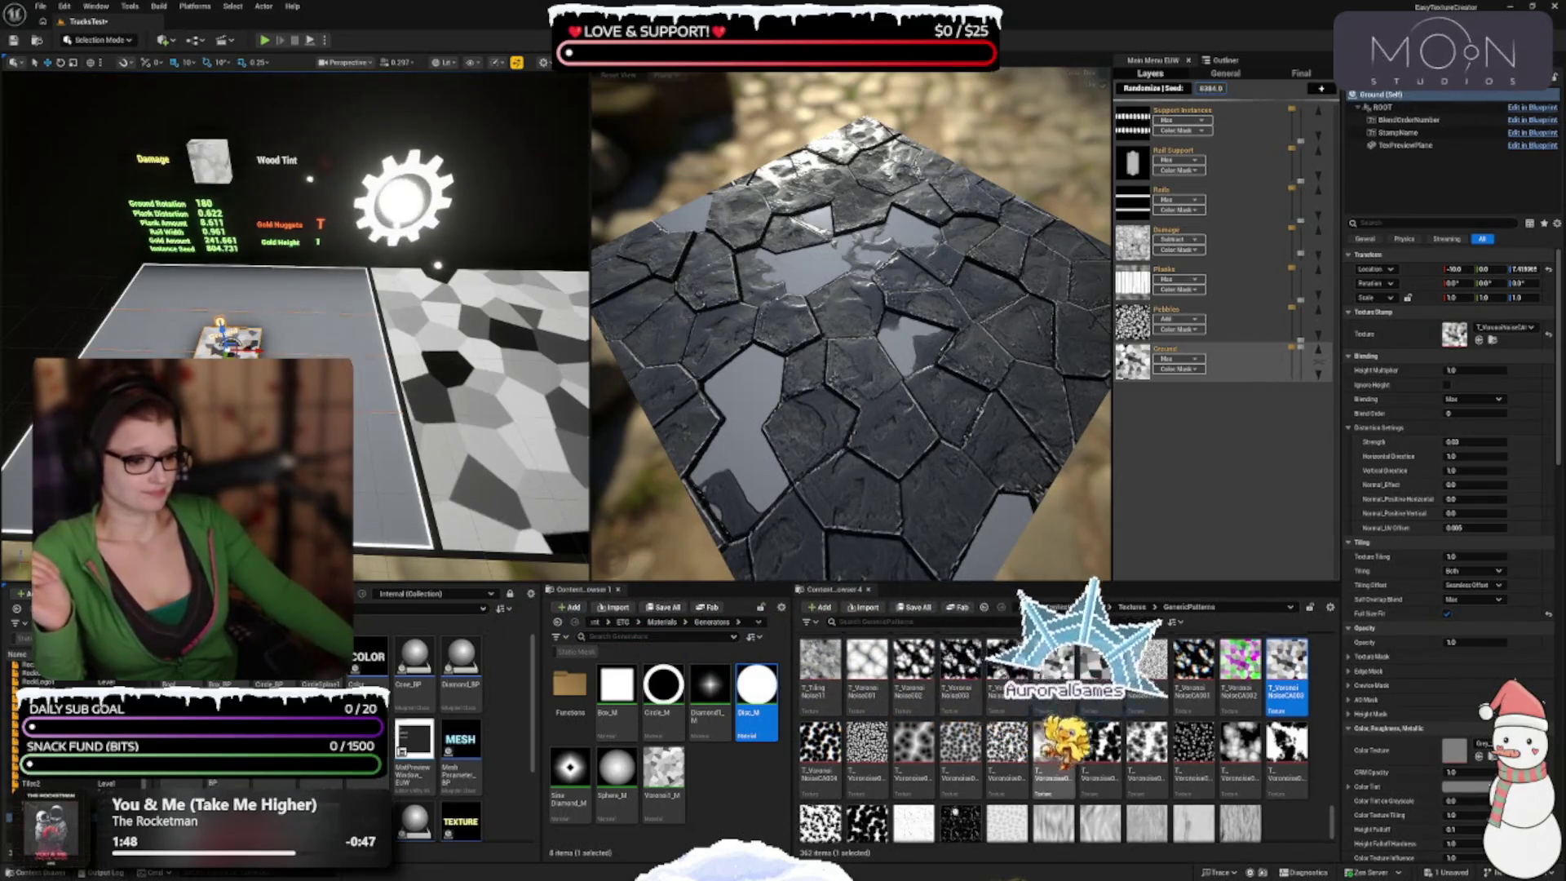
click(1097, 738)
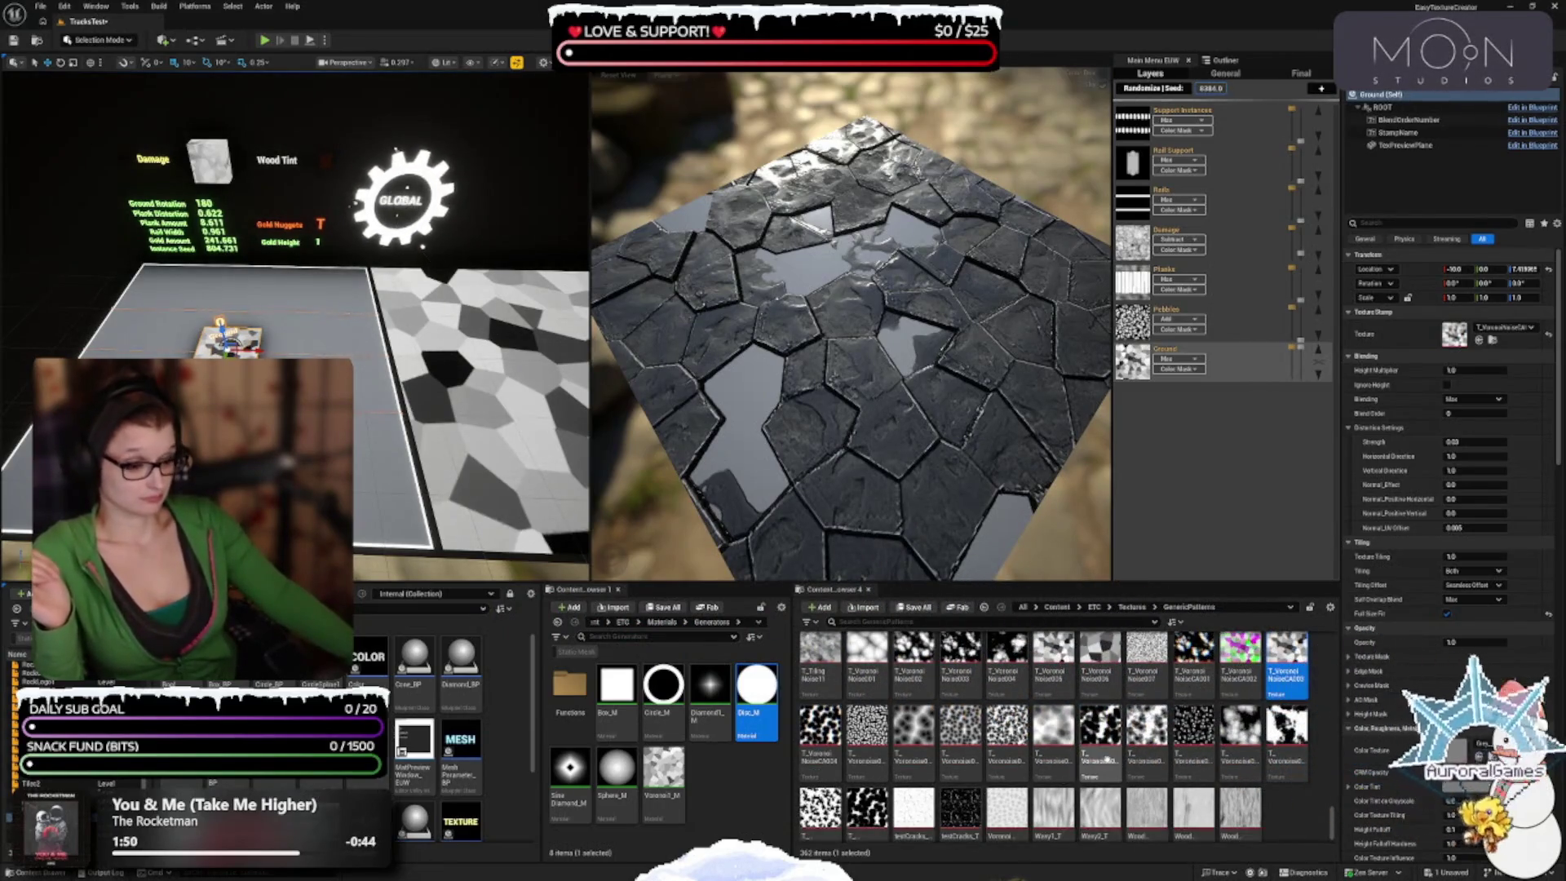
click(1052, 734)
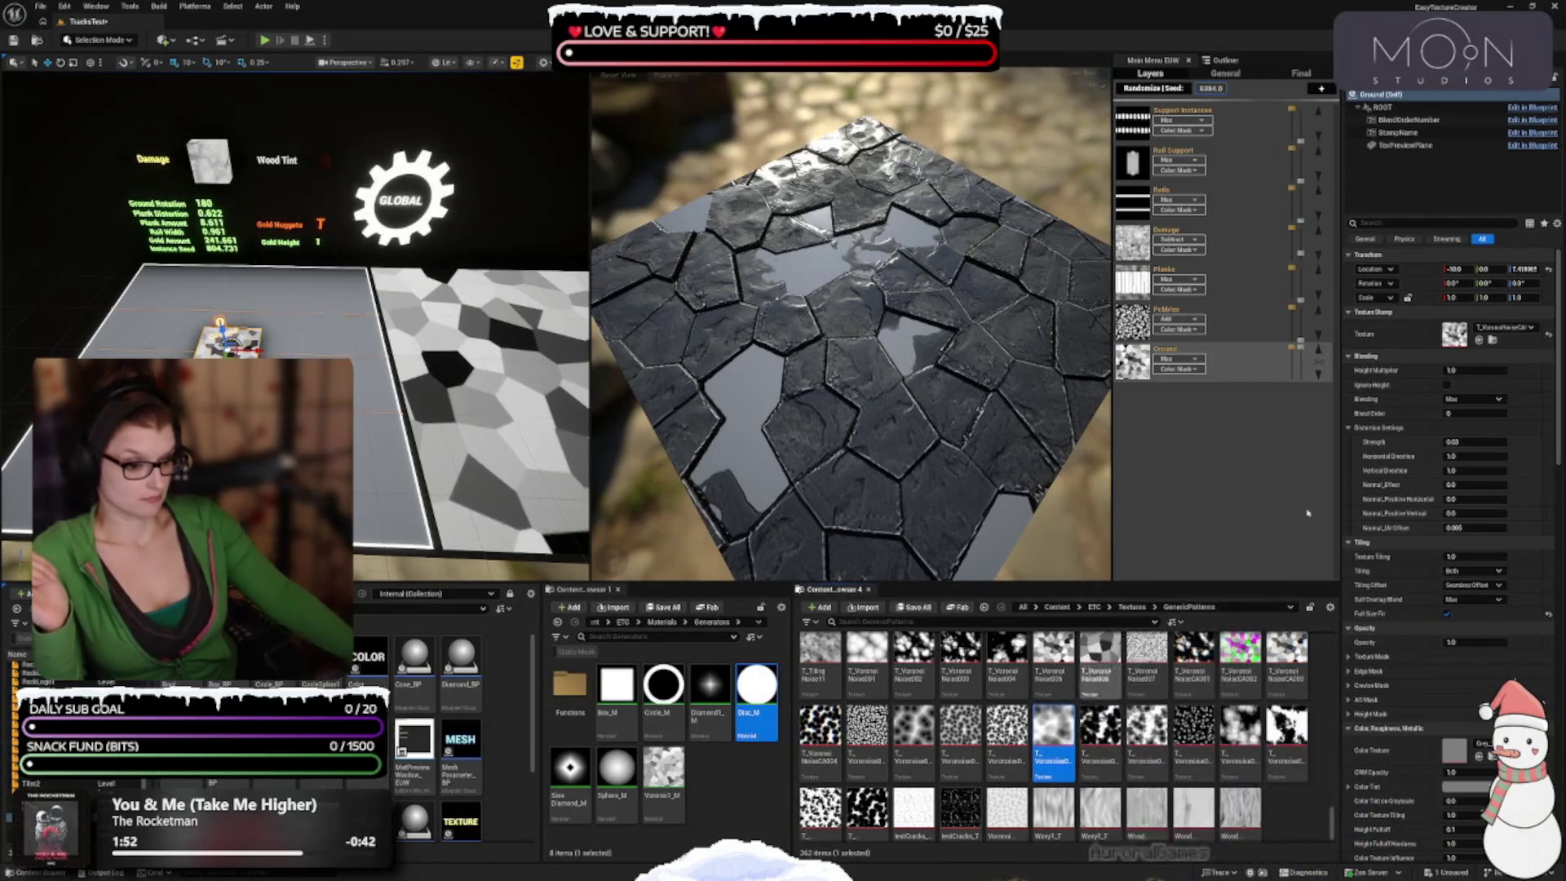
click(1477, 340)
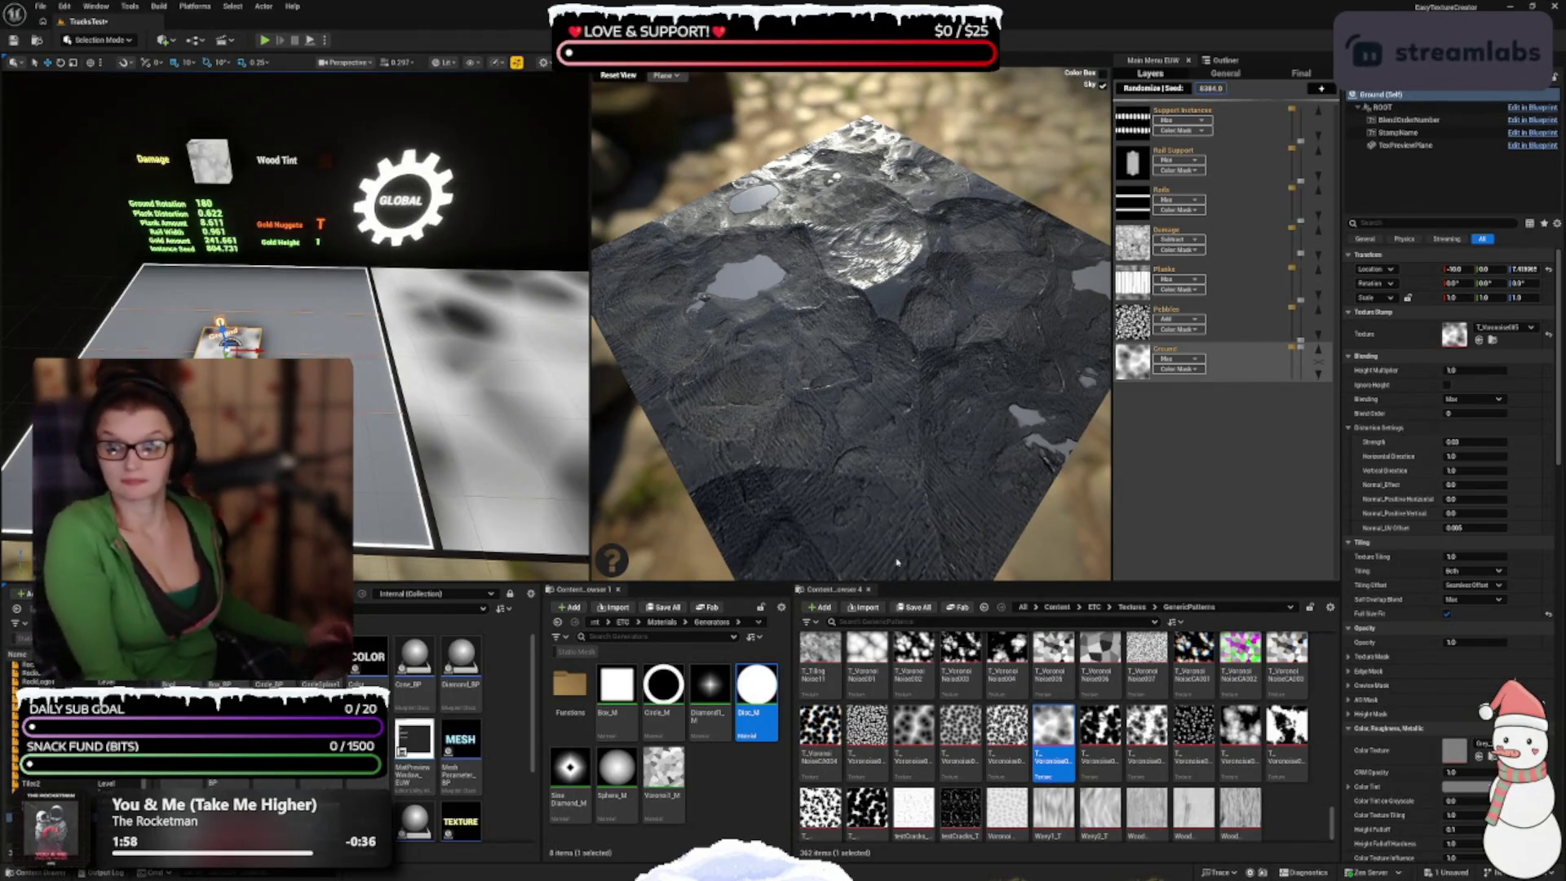
scroll(1051, 807, down, 1)
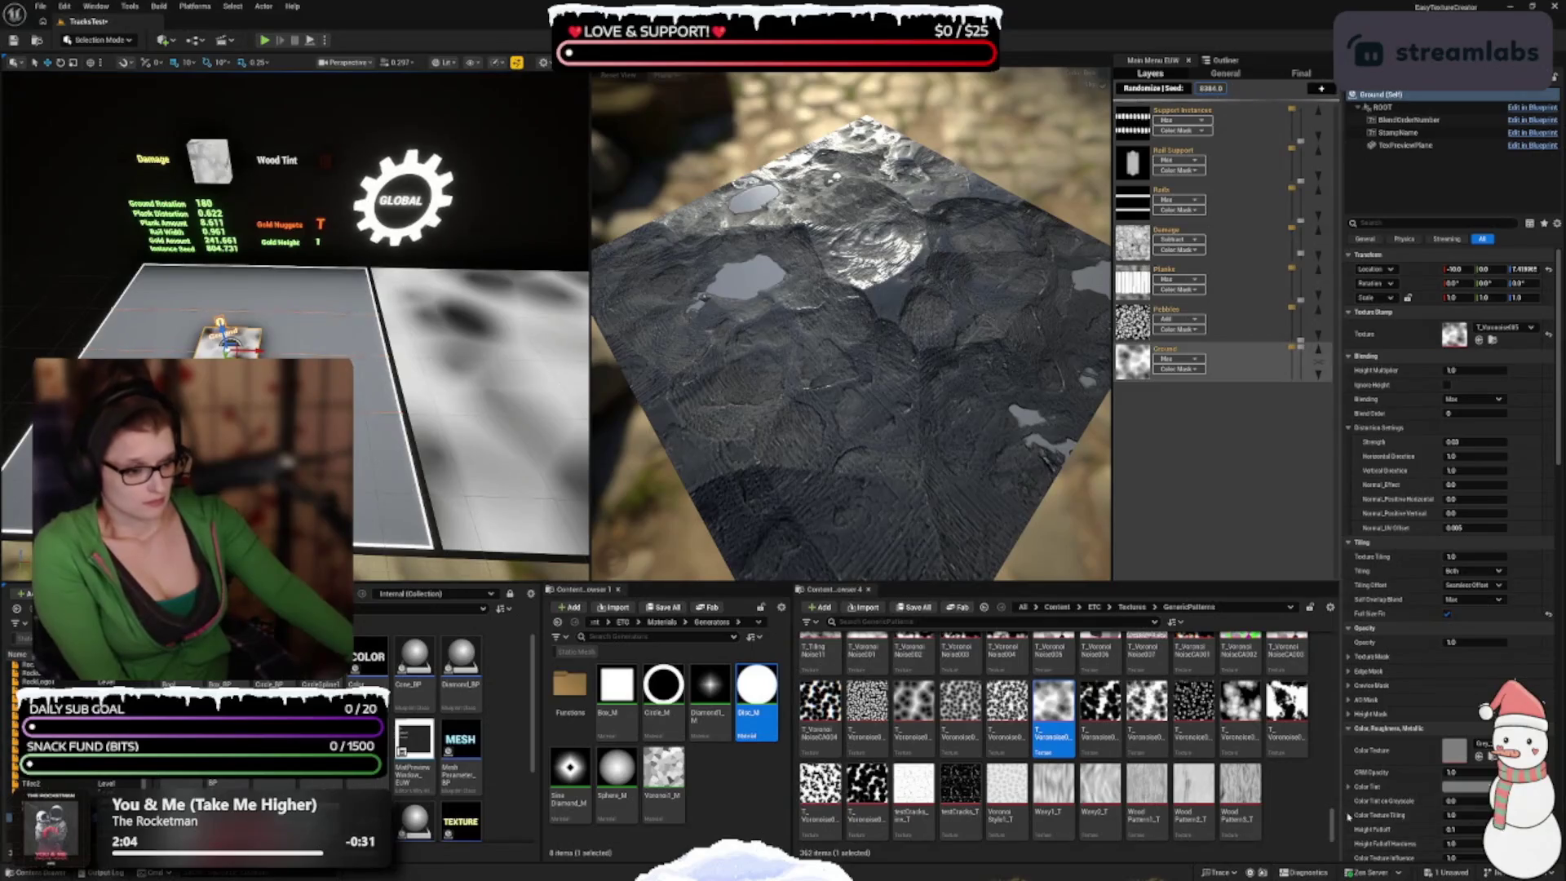
drag(1334, 851, 1333, 652)
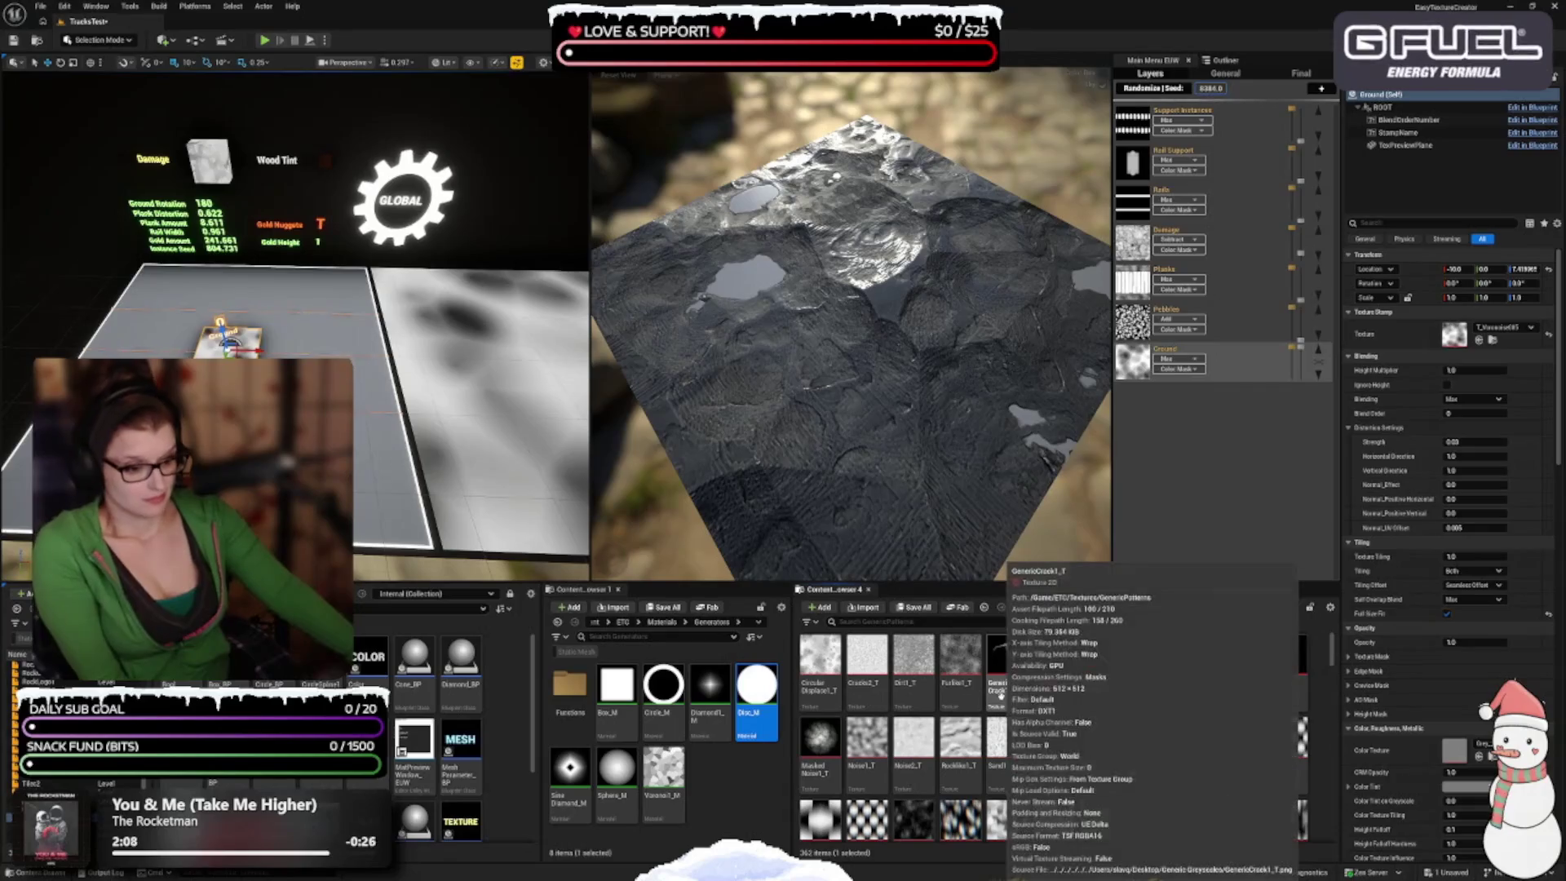
Step: Assign Path1_Diag_T from the Textures folder as the ground stamp texture
click(1132, 607)
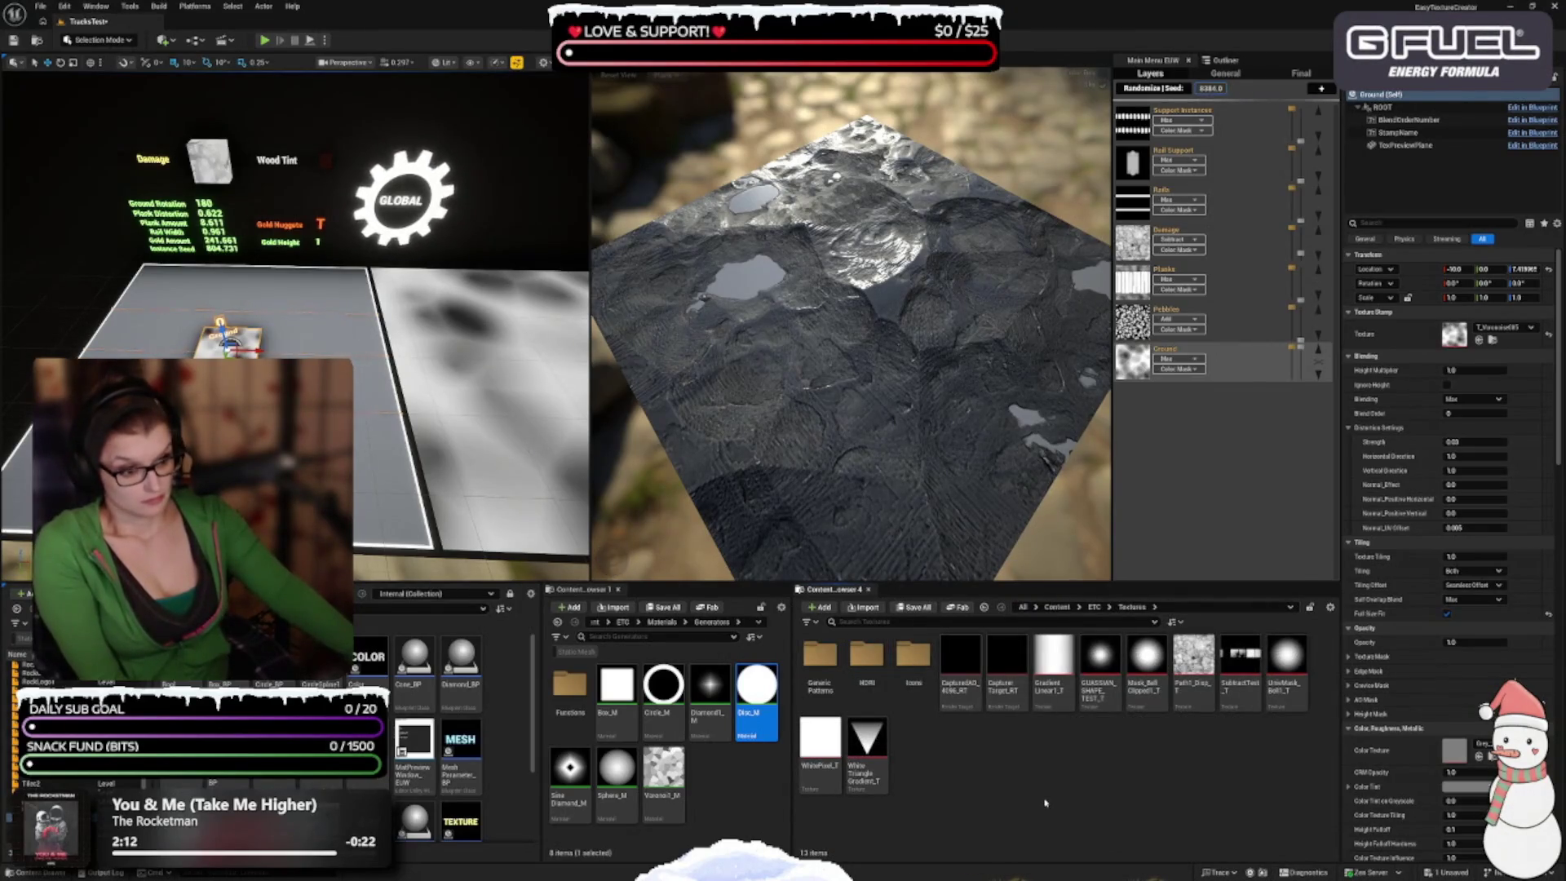
click(1184, 703)
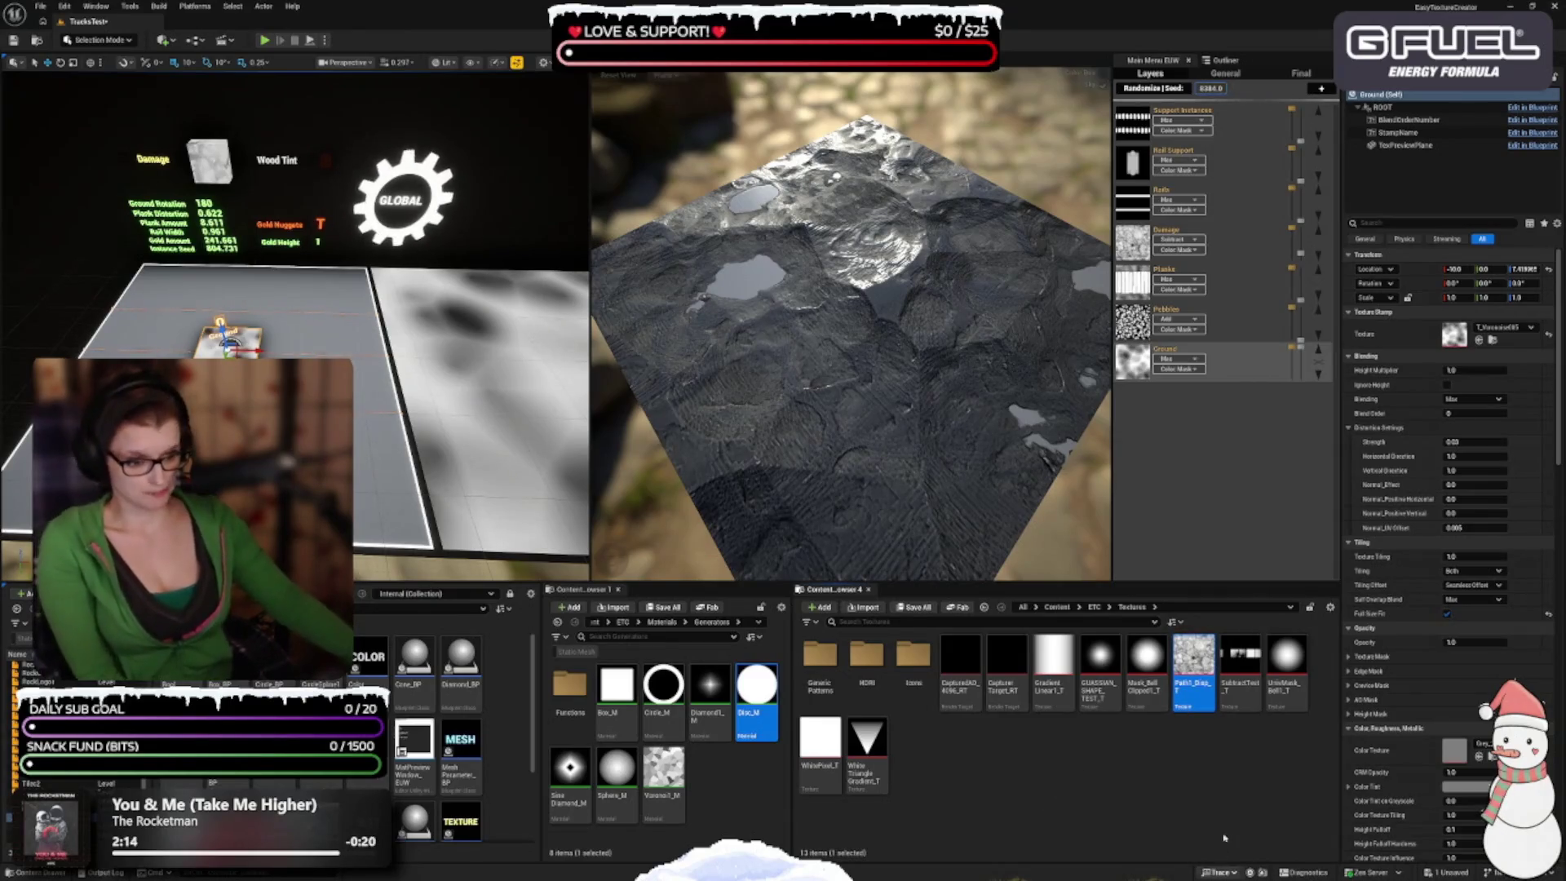
click(1478, 339)
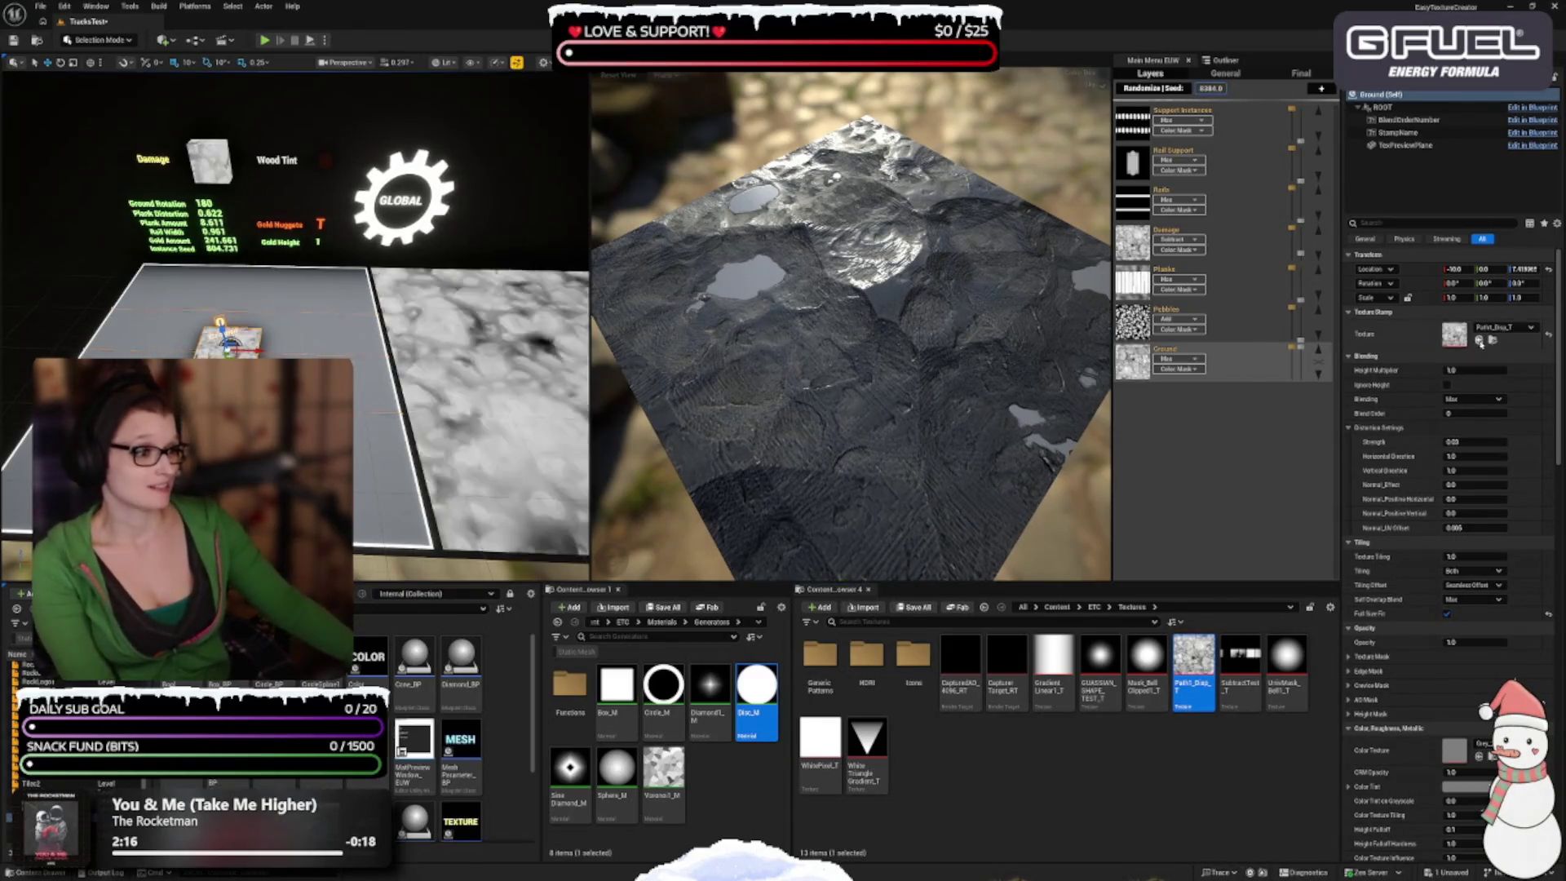
scroll(1386, 555, down, 1)
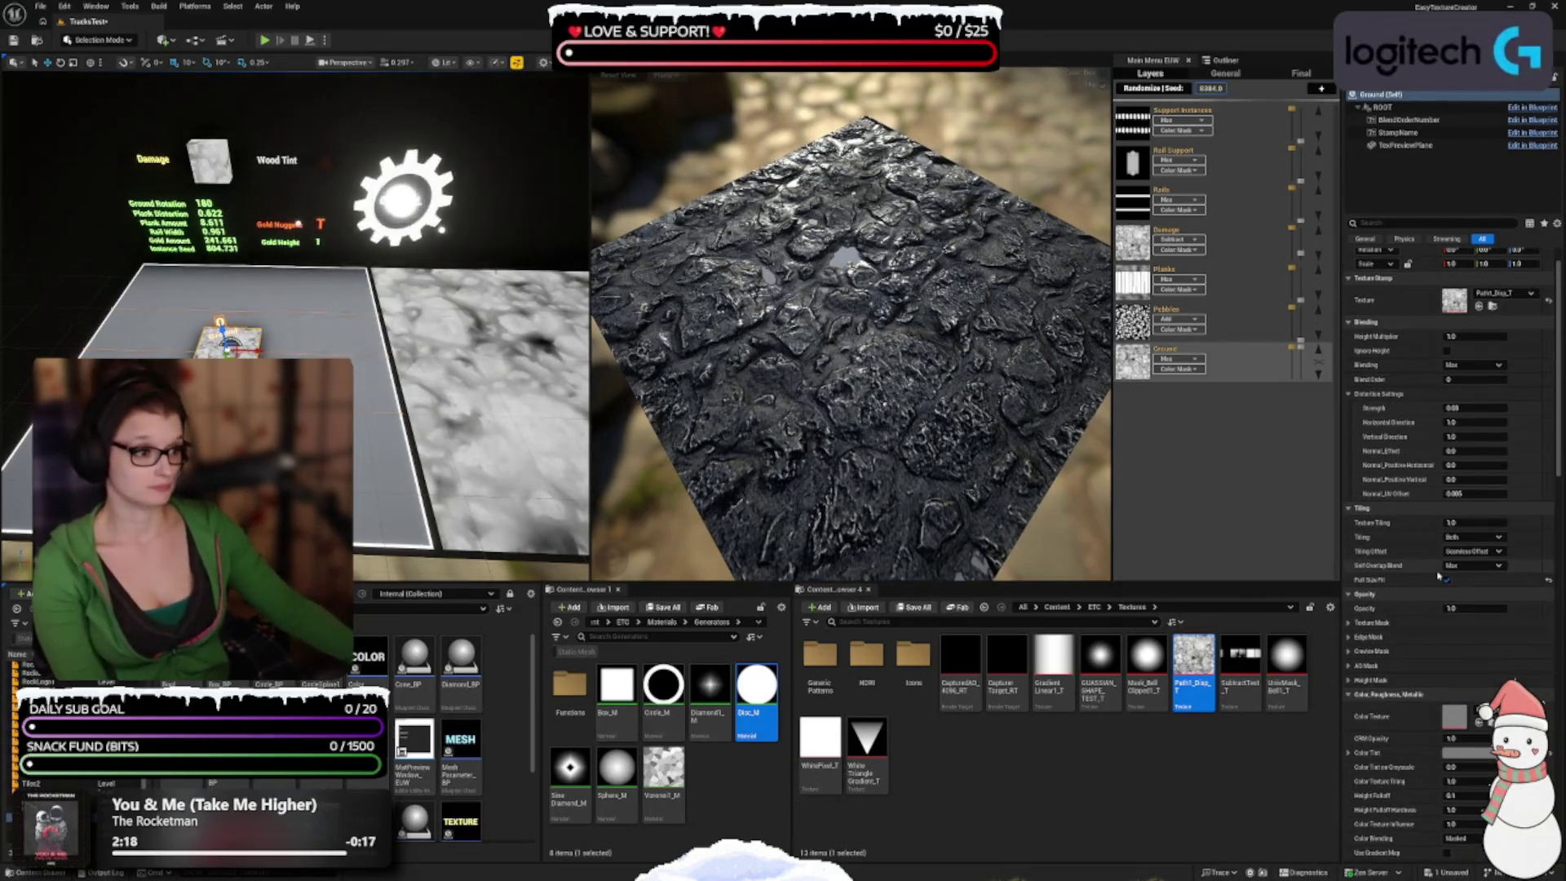
Step: Review the Details colour settings, reopen GenericPatterns, and open the ground's Color Tint
scroll(1446, 568, down, 6)
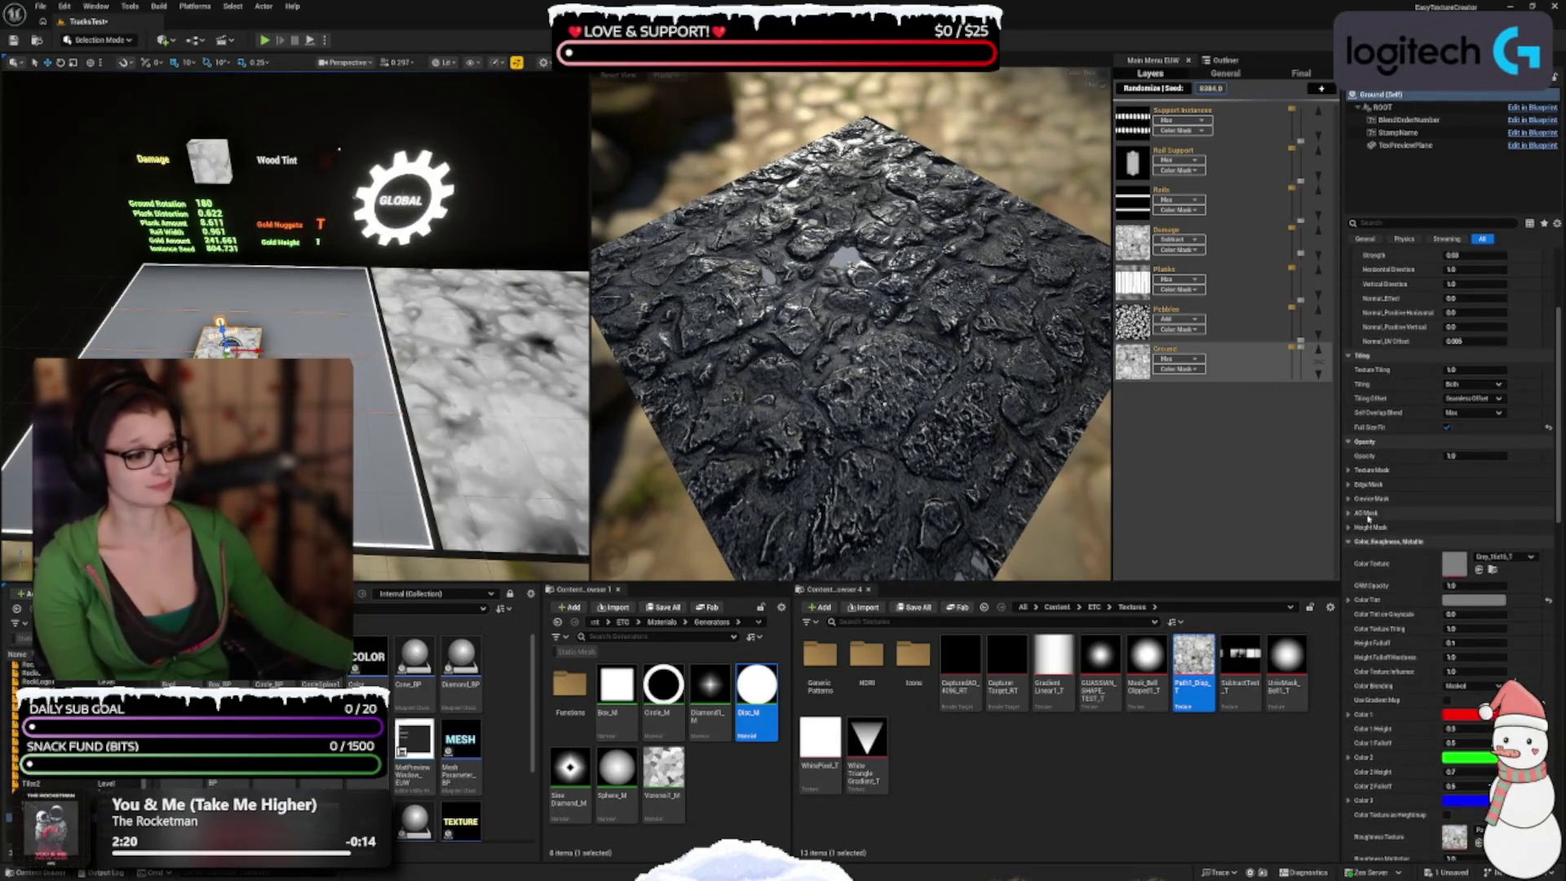
scroll(1378, 510, down, 8)
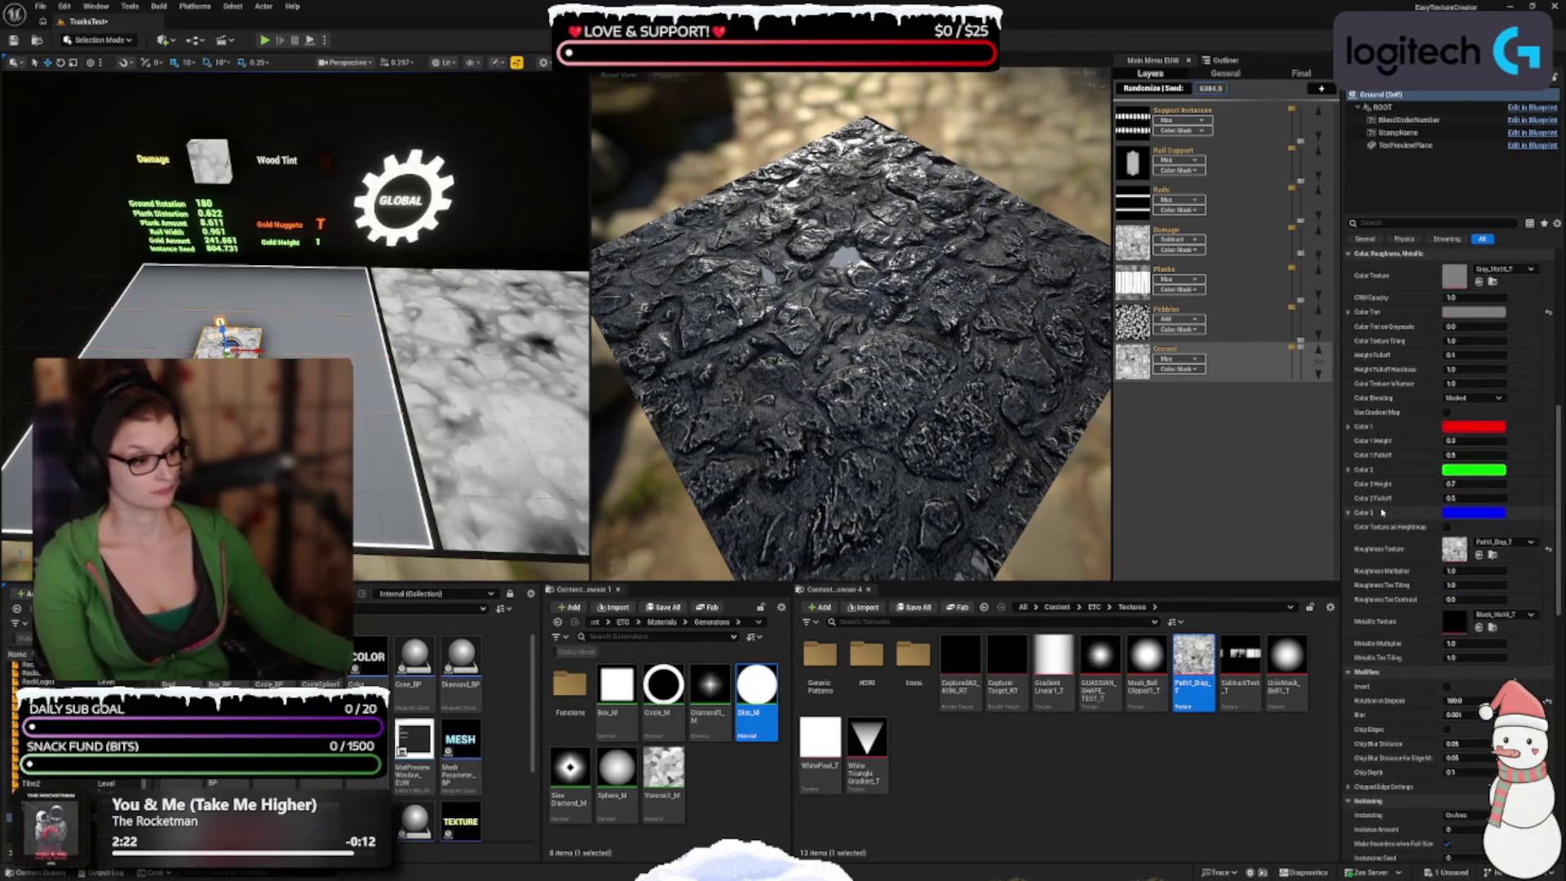
mouse_move(1297, 137)
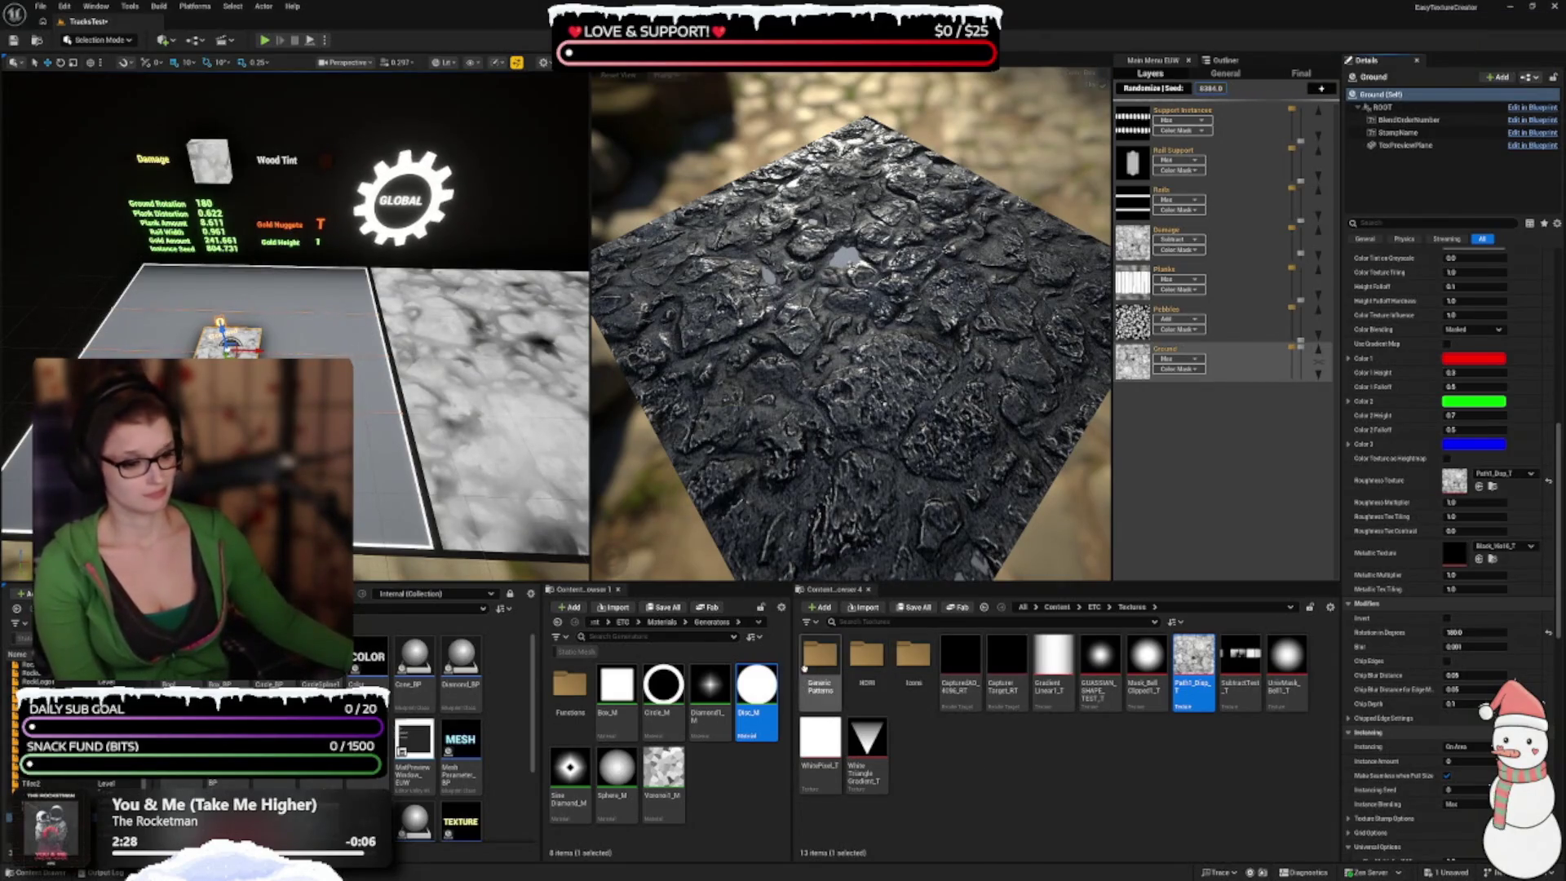
double_click(819, 657)
scroll(1435, 443, down, 1)
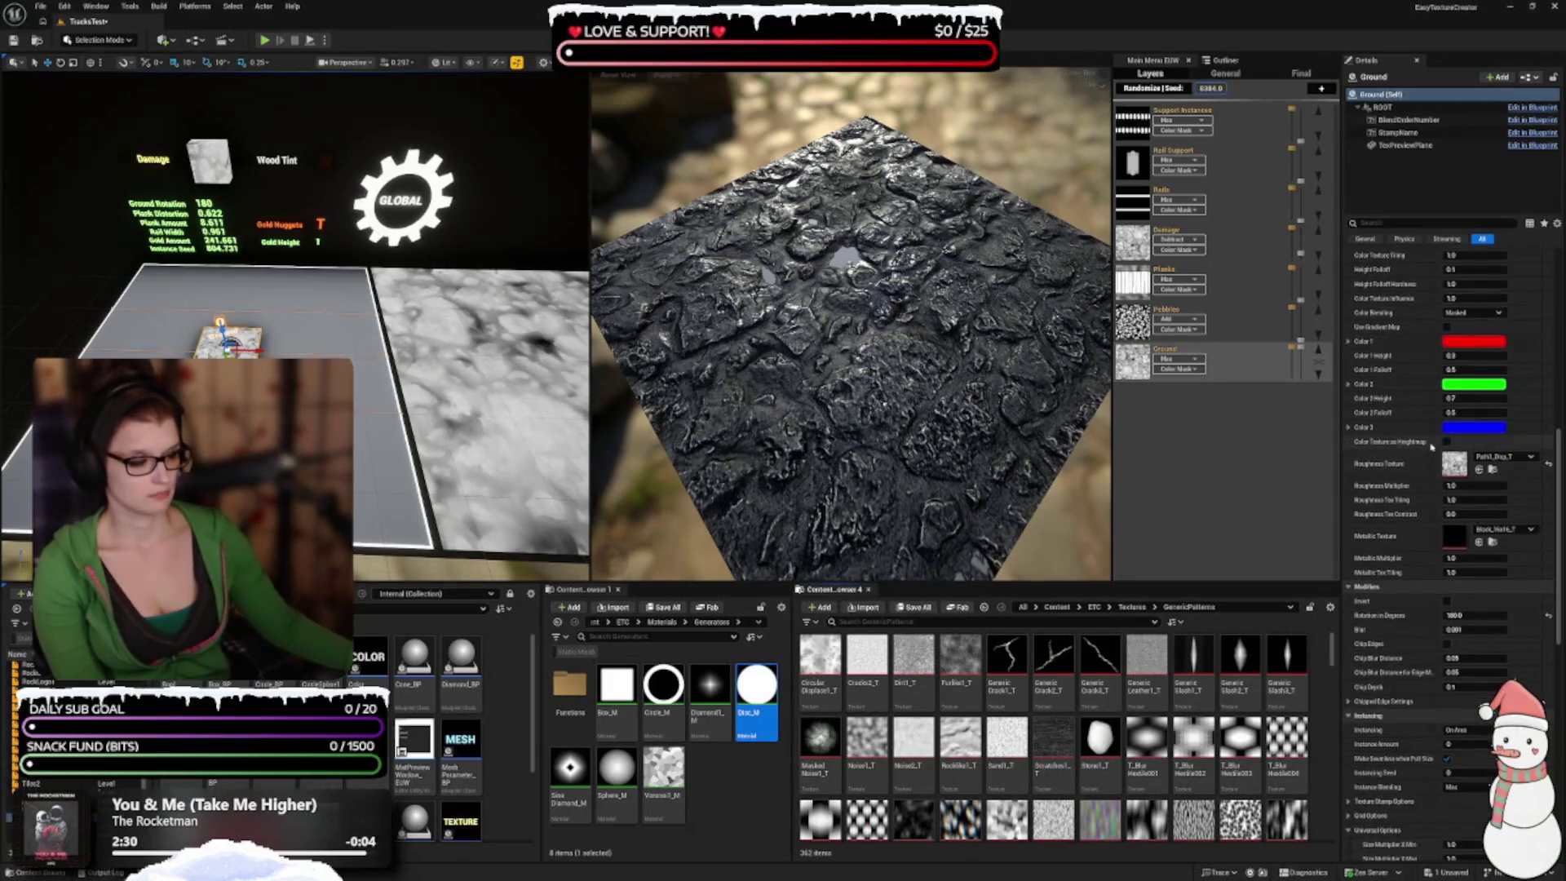
scroll(978, 501, up, 5)
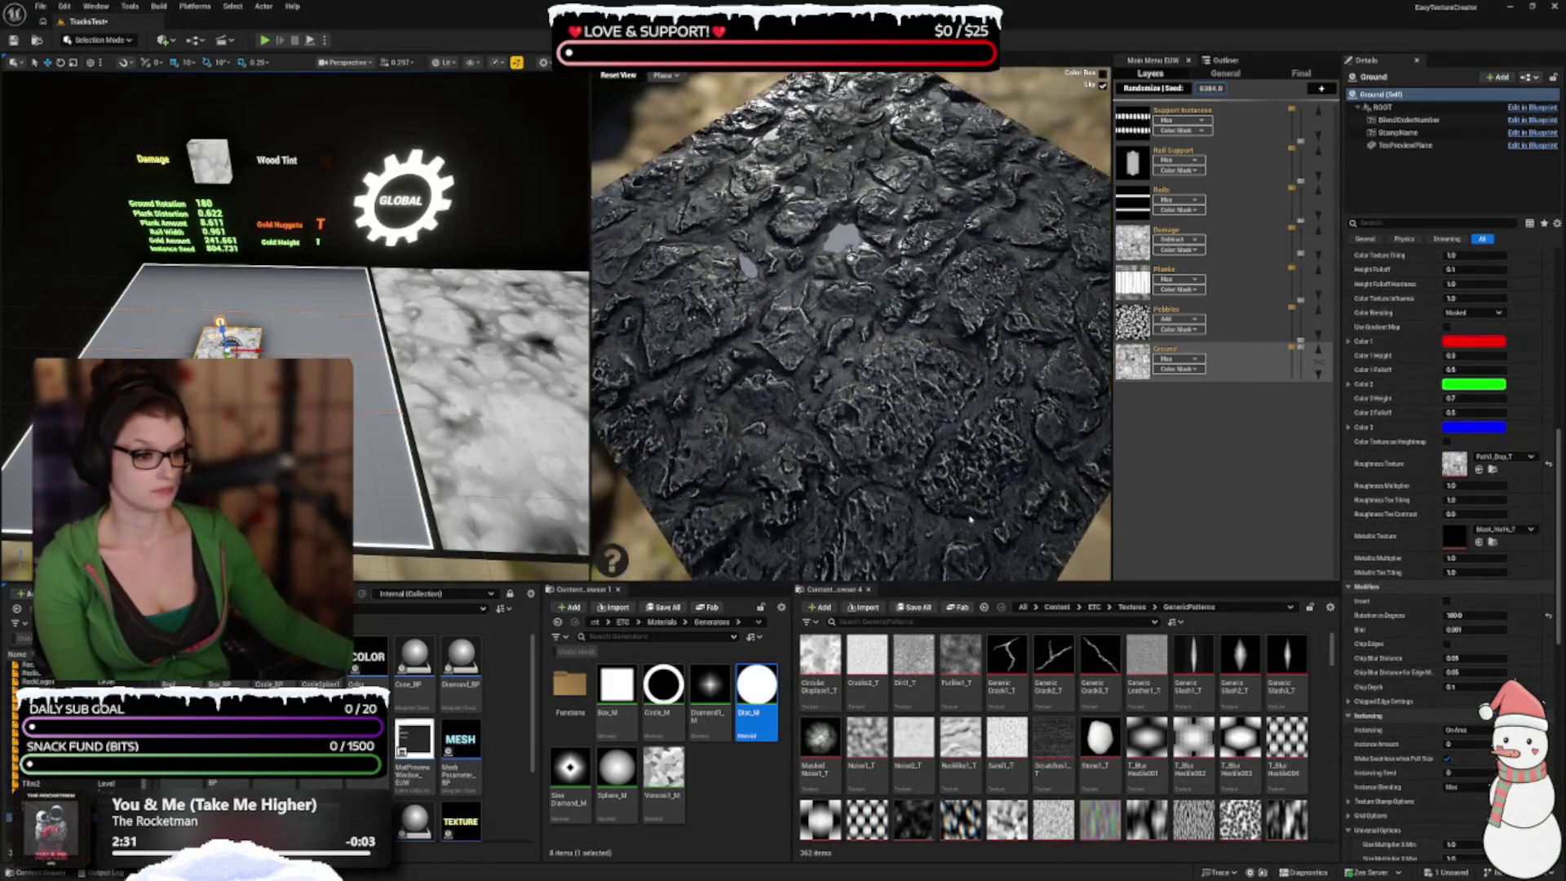
scroll(988, 481, down, 5)
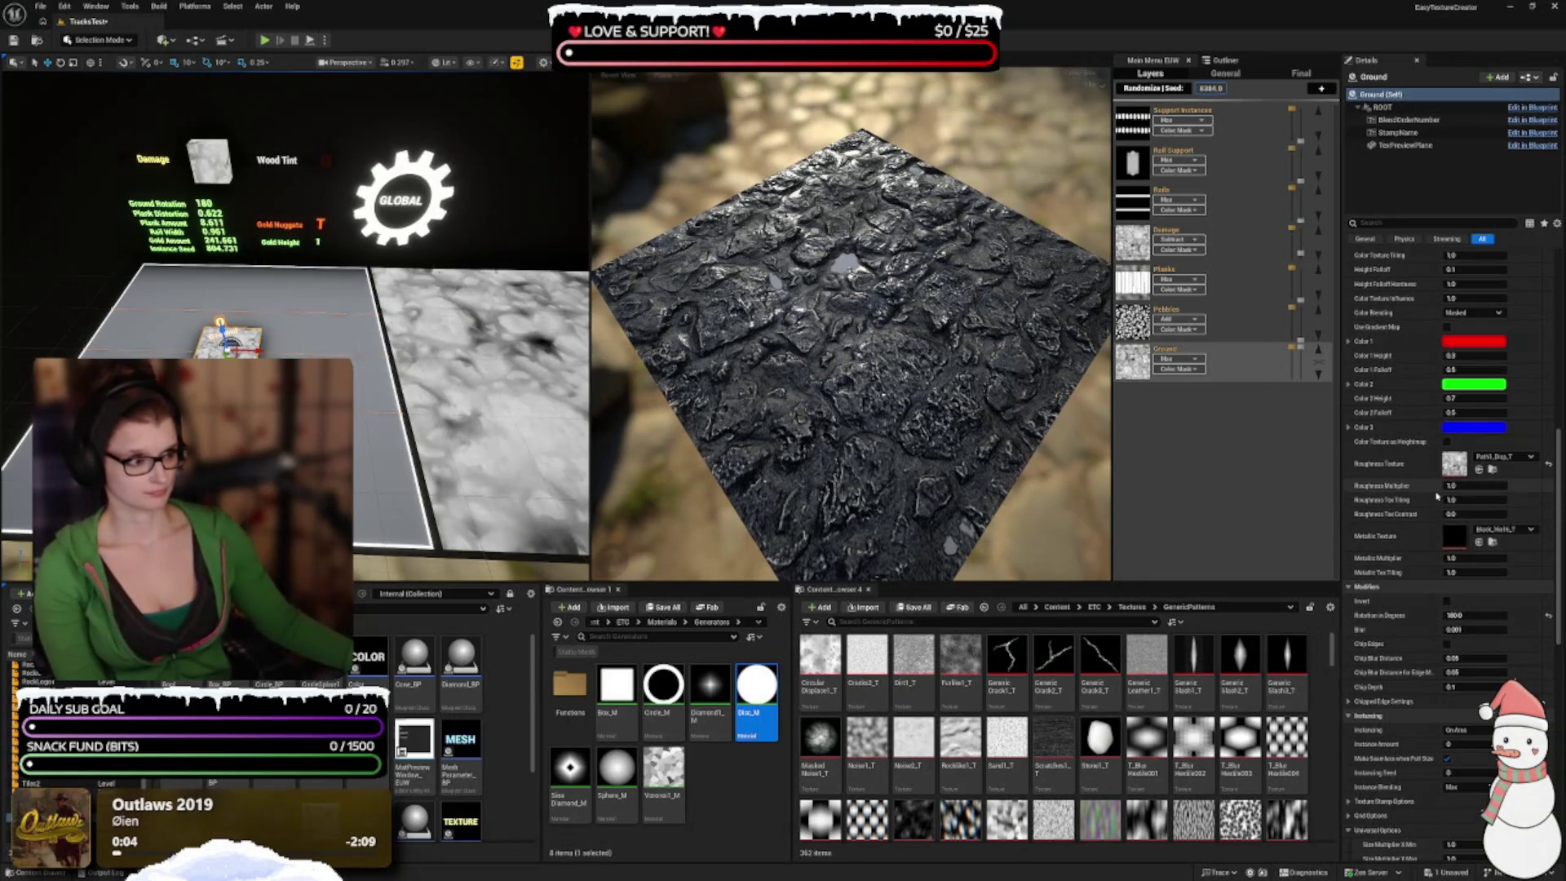
scroll(1451, 376, up, 5)
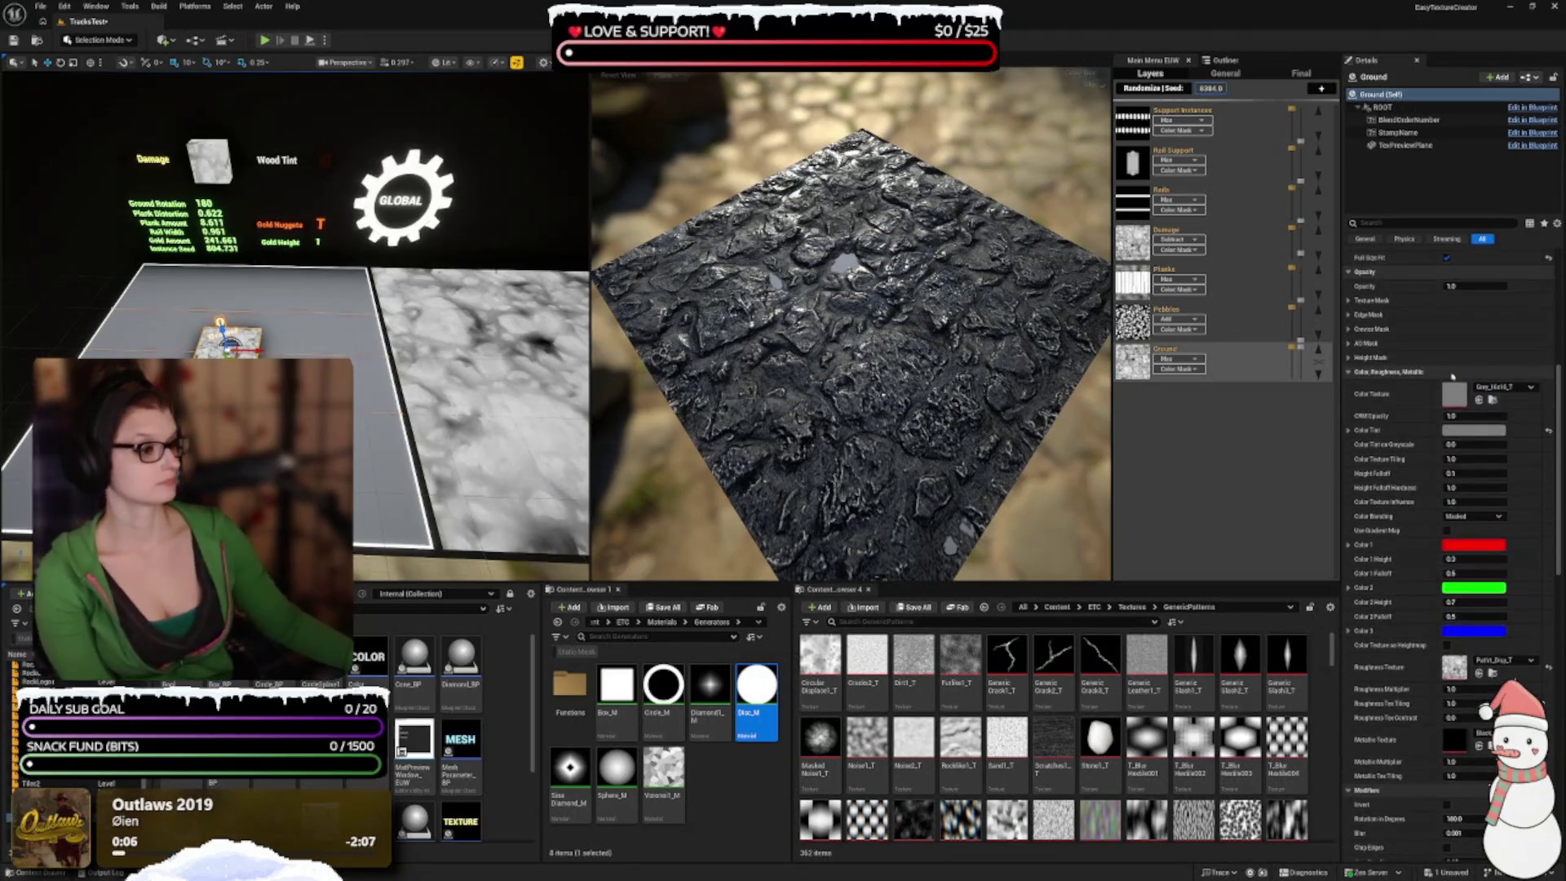
click(1474, 431)
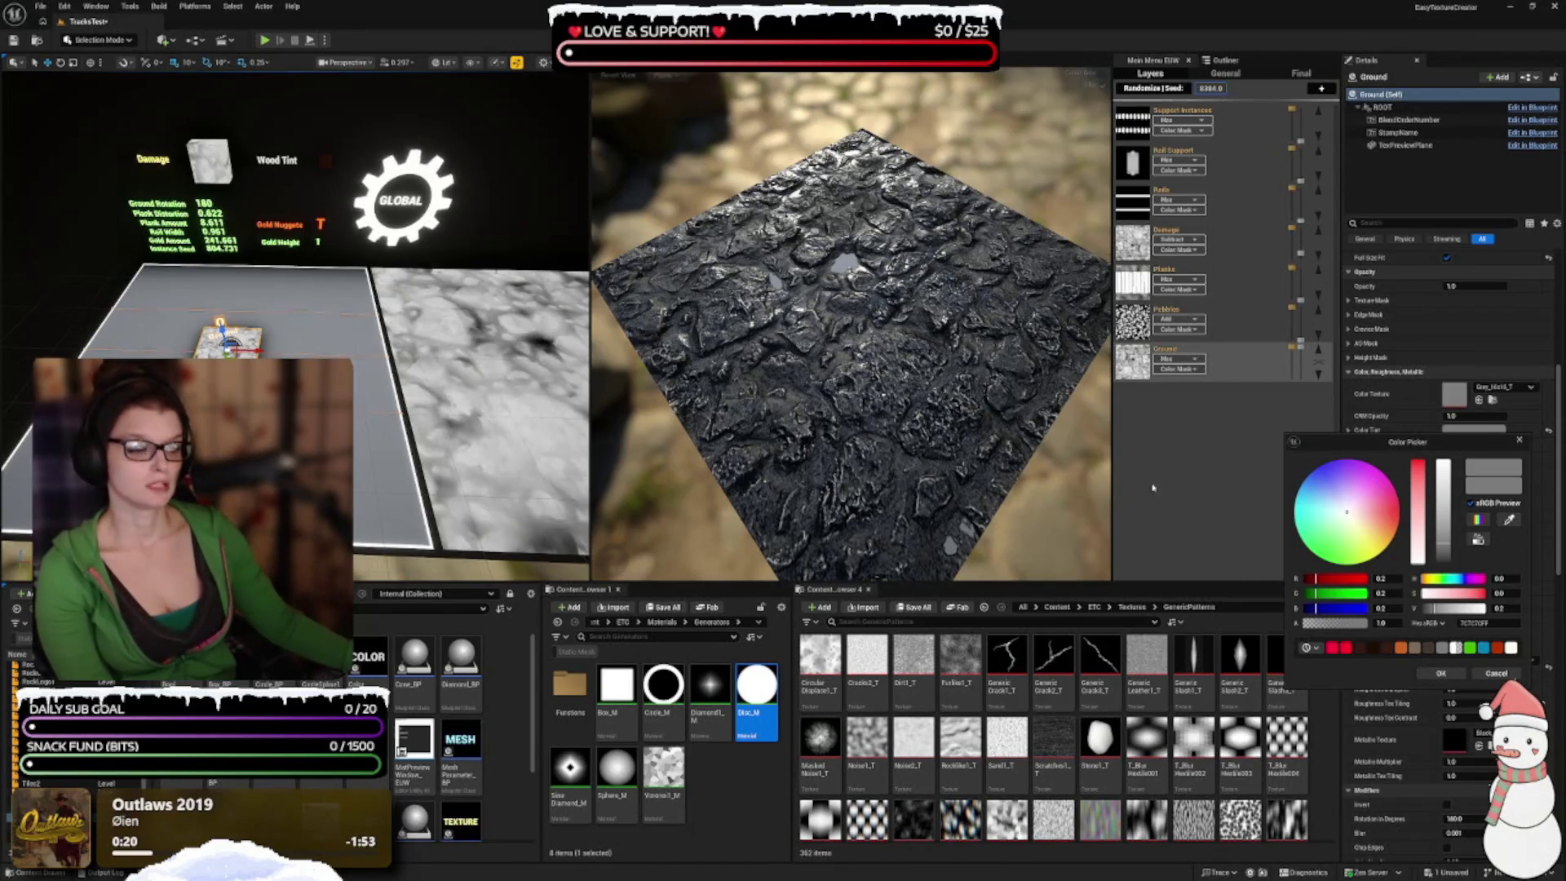
Step: Set the ground Color Tint to a warm, saturated gold-brown and accept it
drag(1019, 438, 1015, 438)
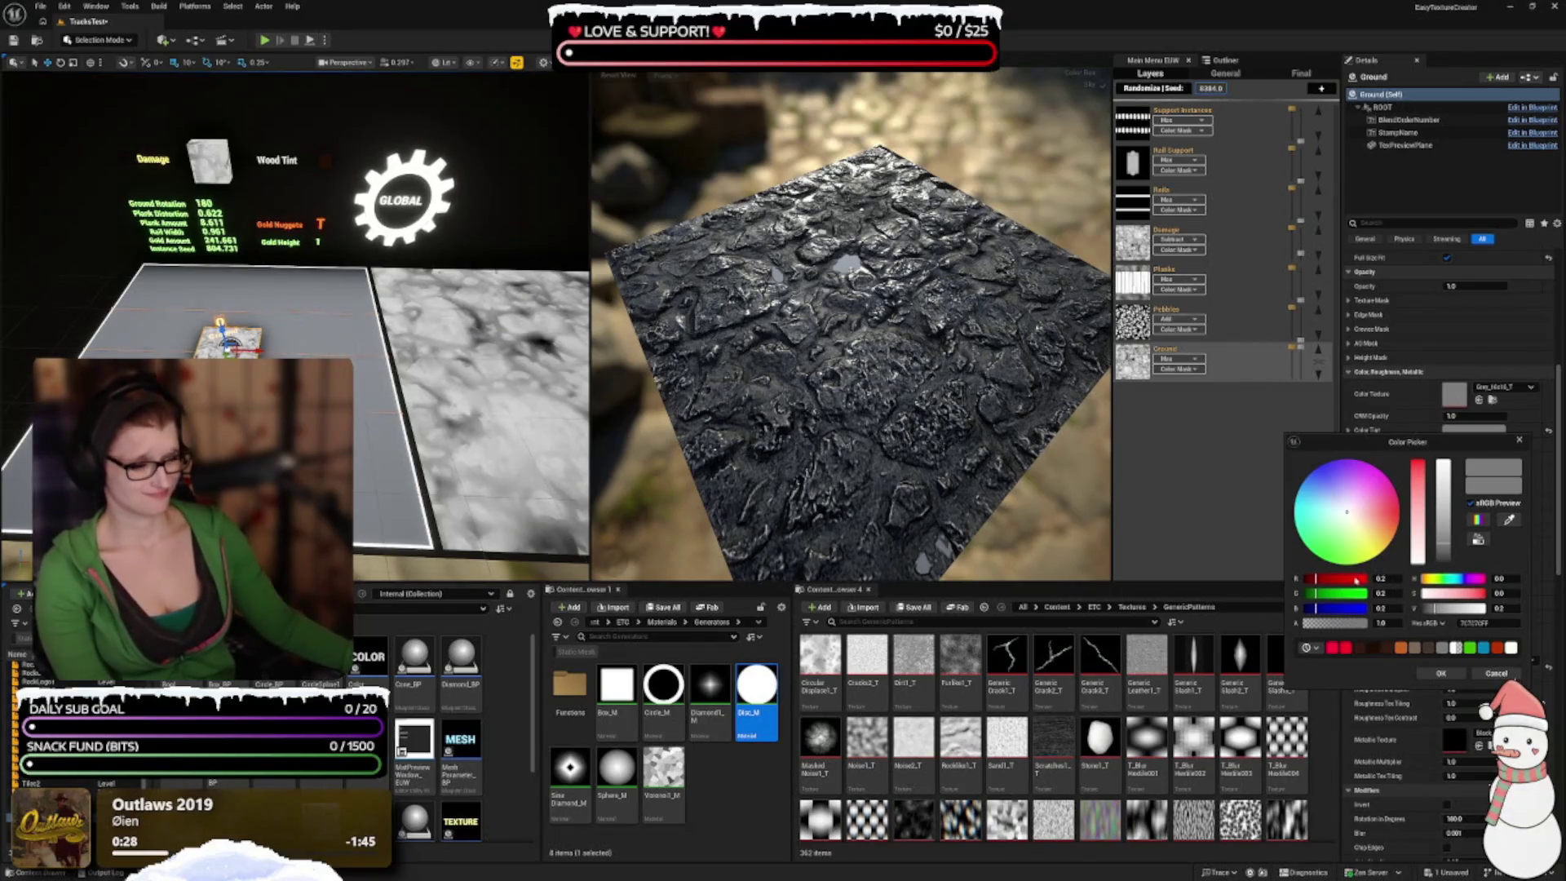
click(1352, 519)
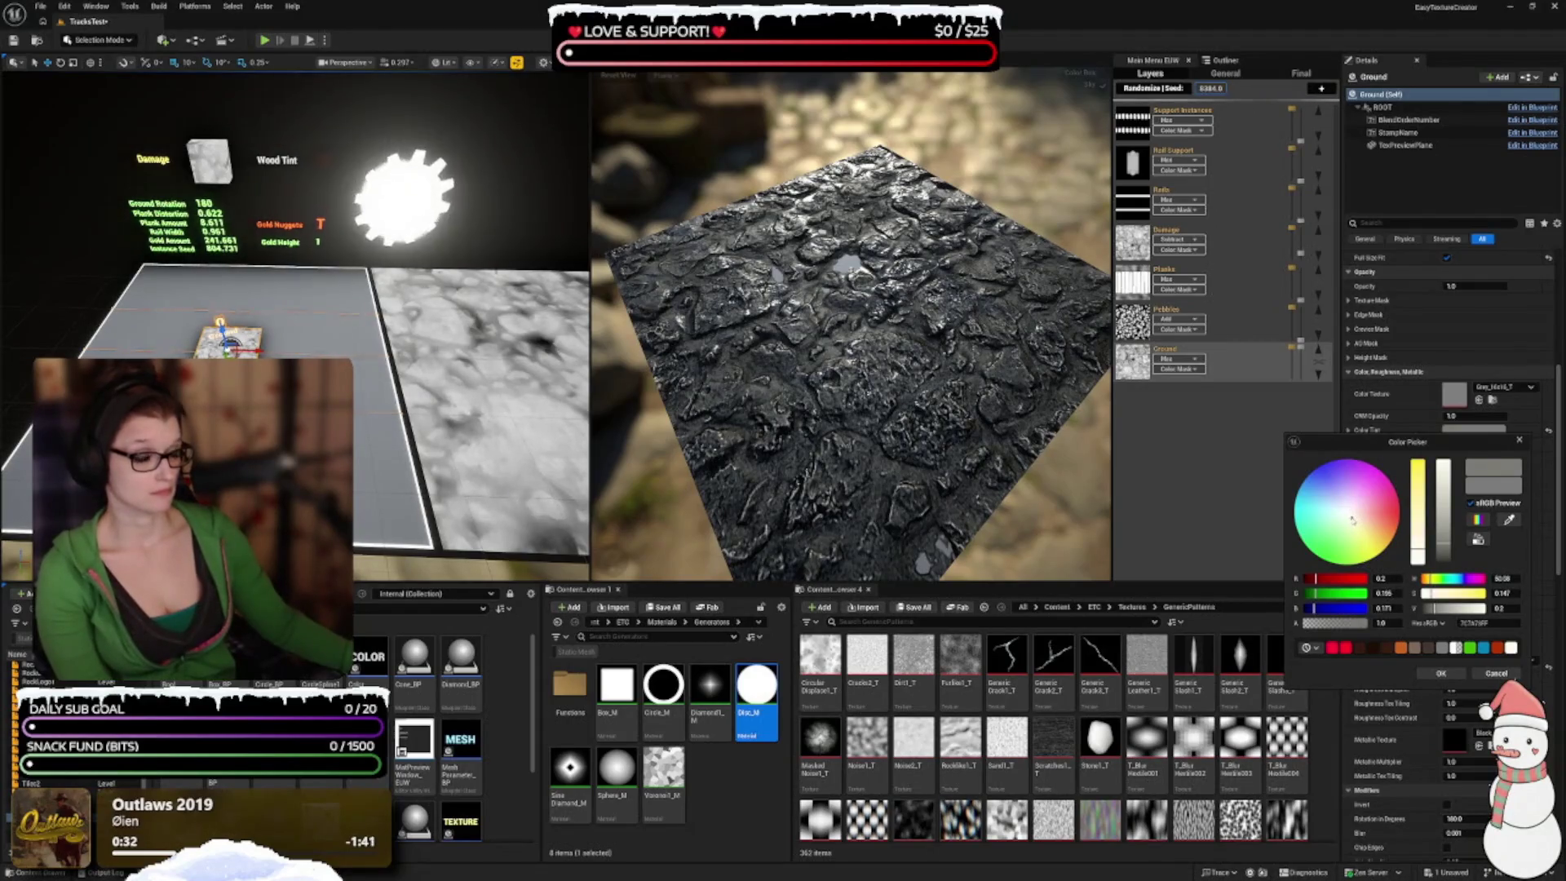
click(1356, 522)
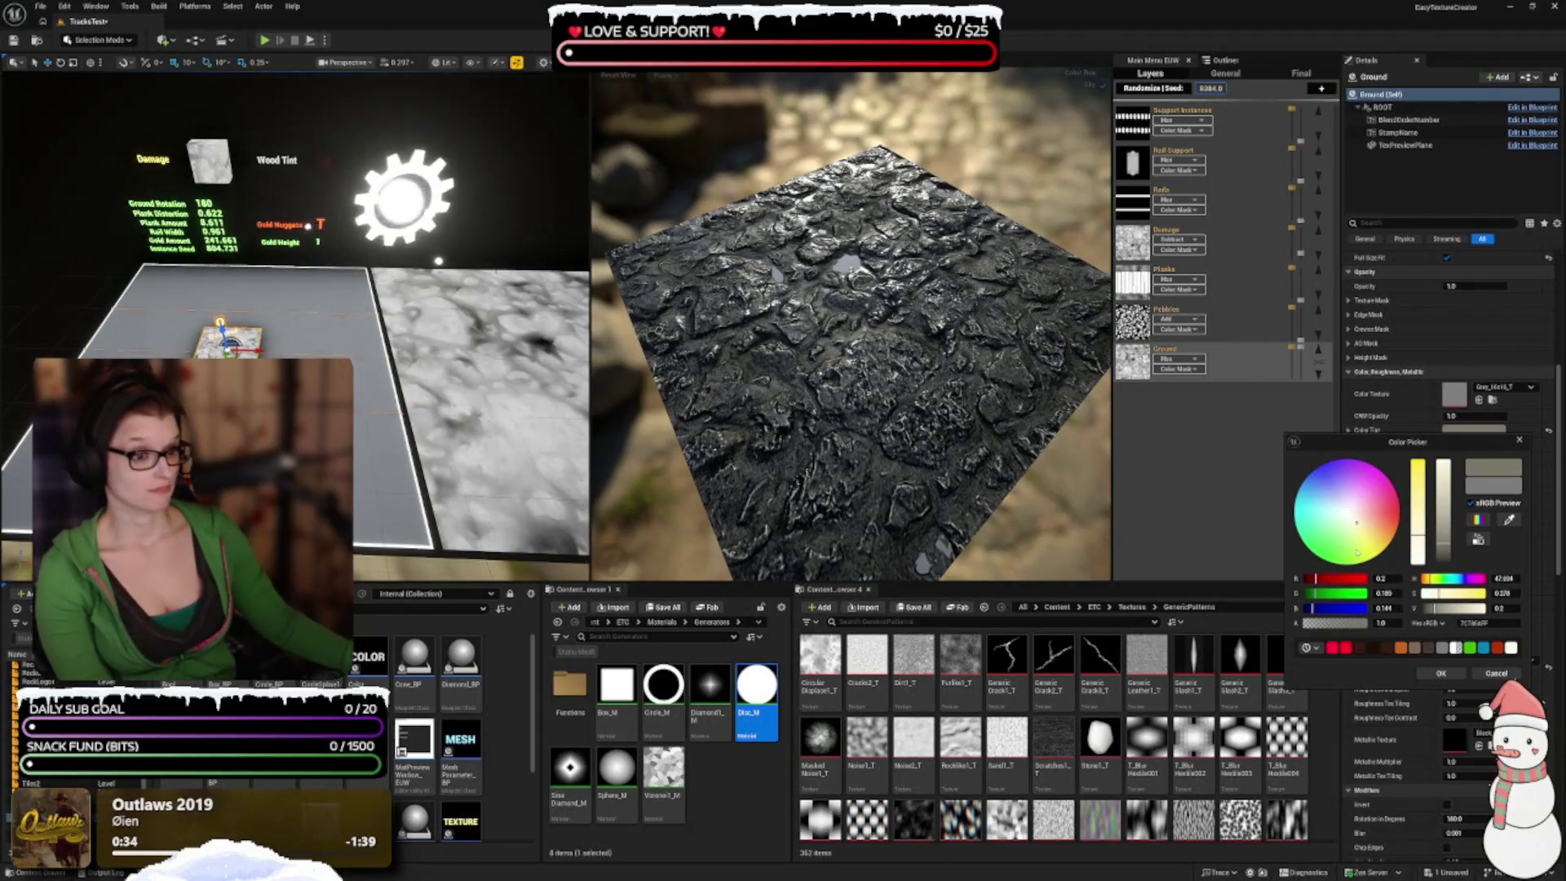
drag(856, 457, 927, 466)
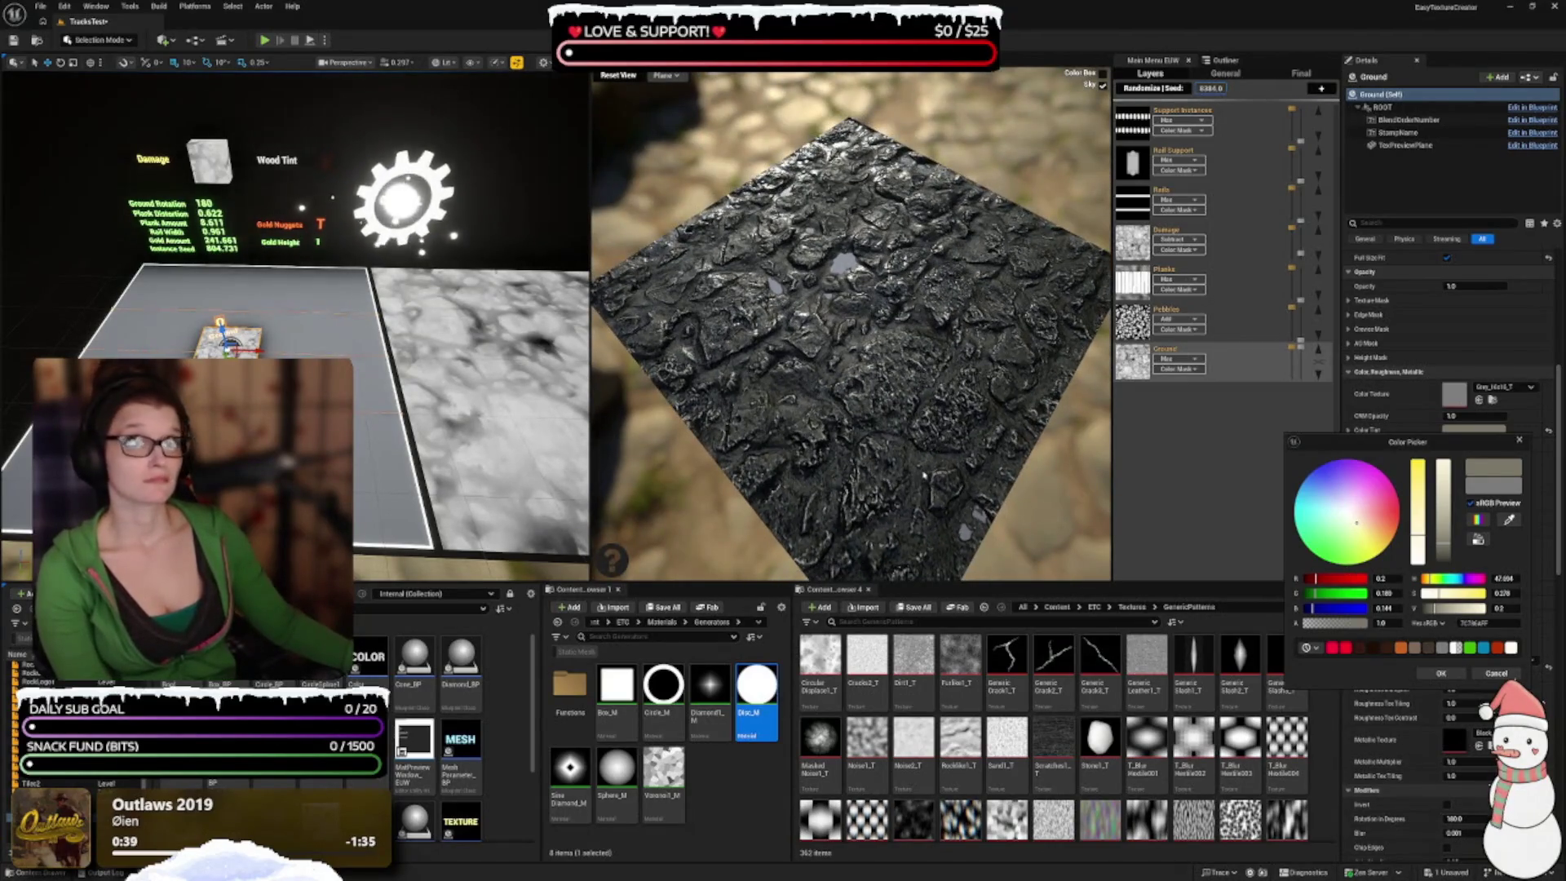
click(1360, 529)
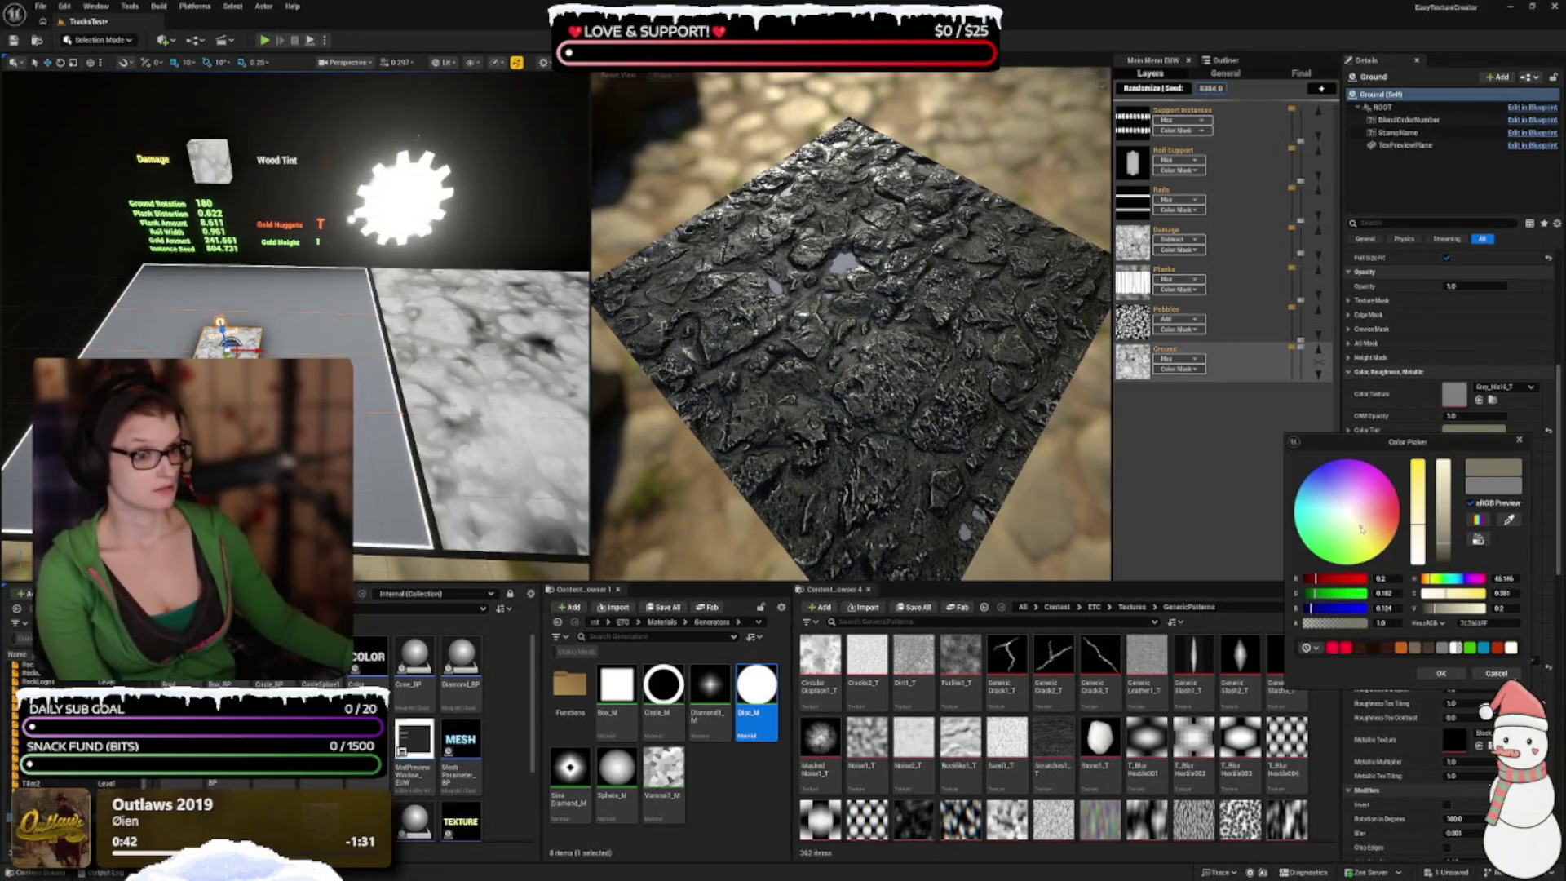
click(1444, 540)
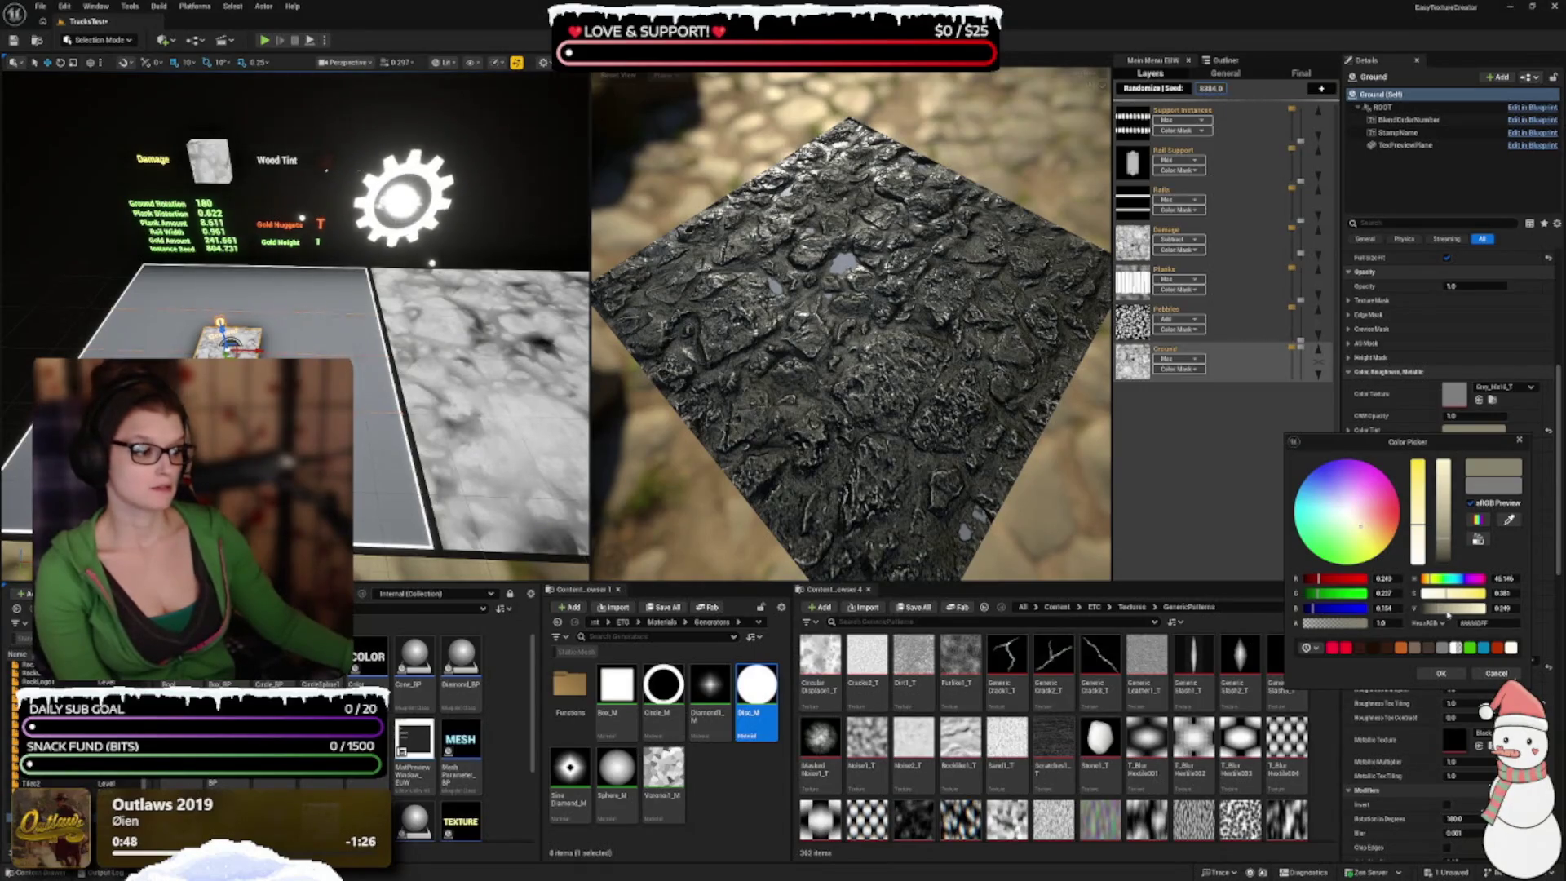
click(1447, 612)
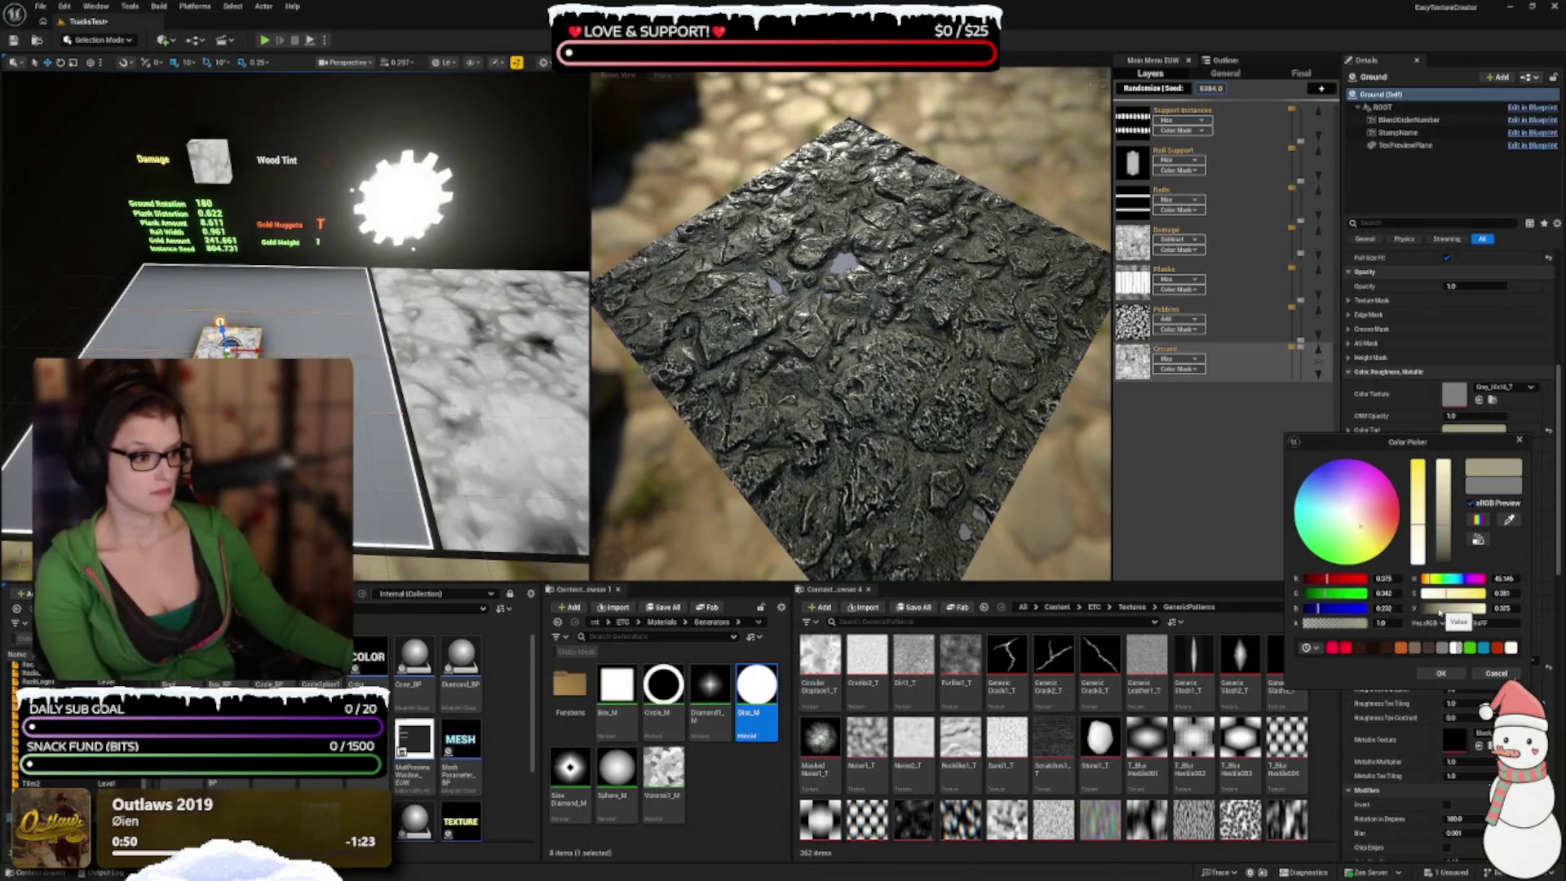
drag(1440, 612, 1437, 610)
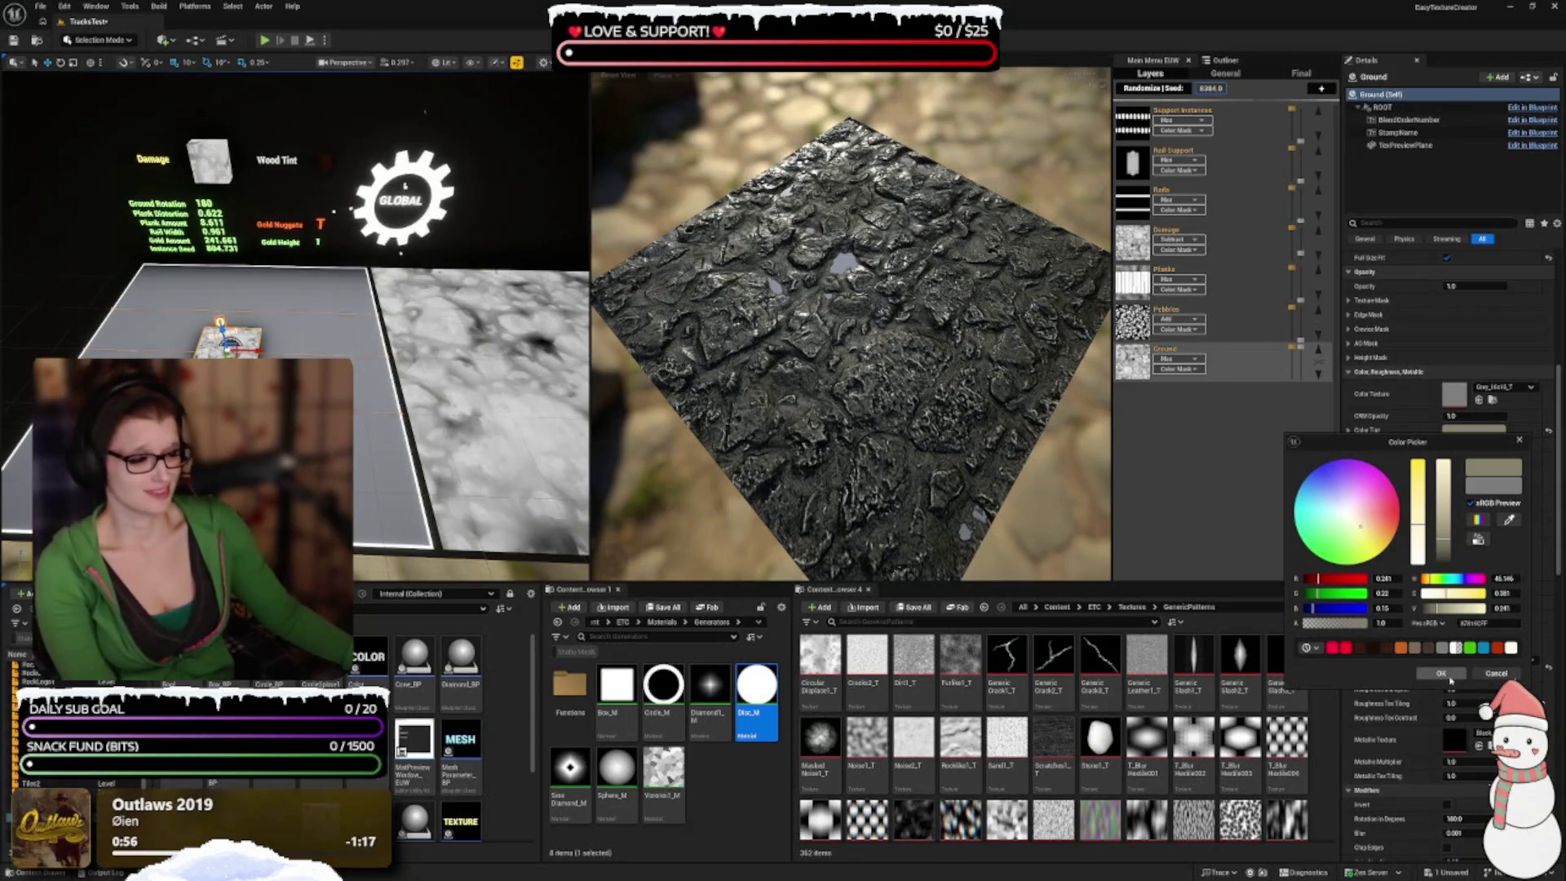
click(1444, 674)
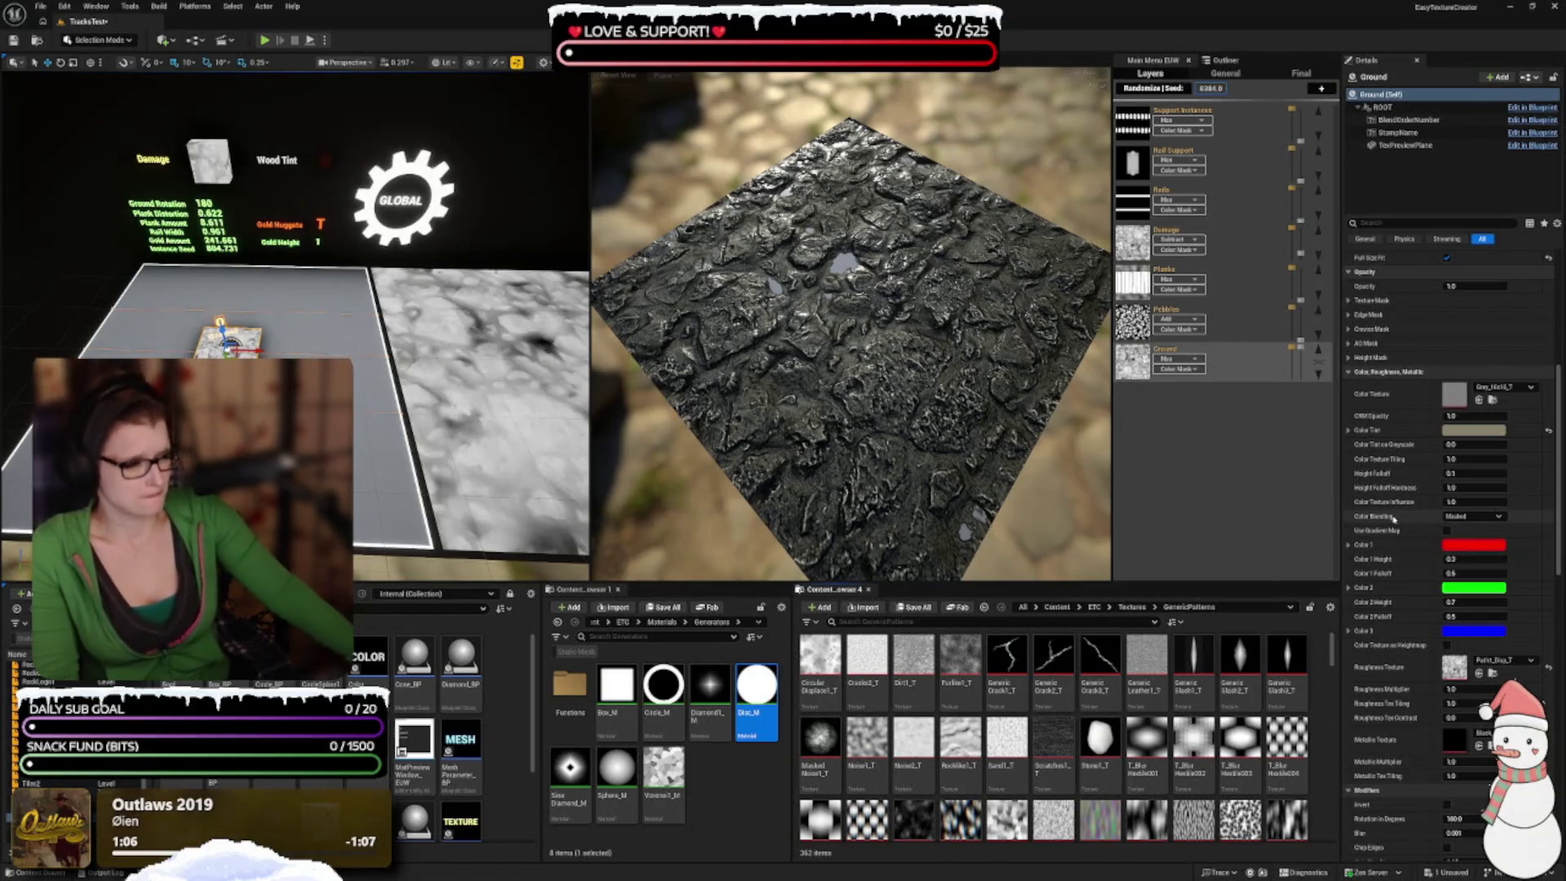
scroll(1393, 518, down, 2)
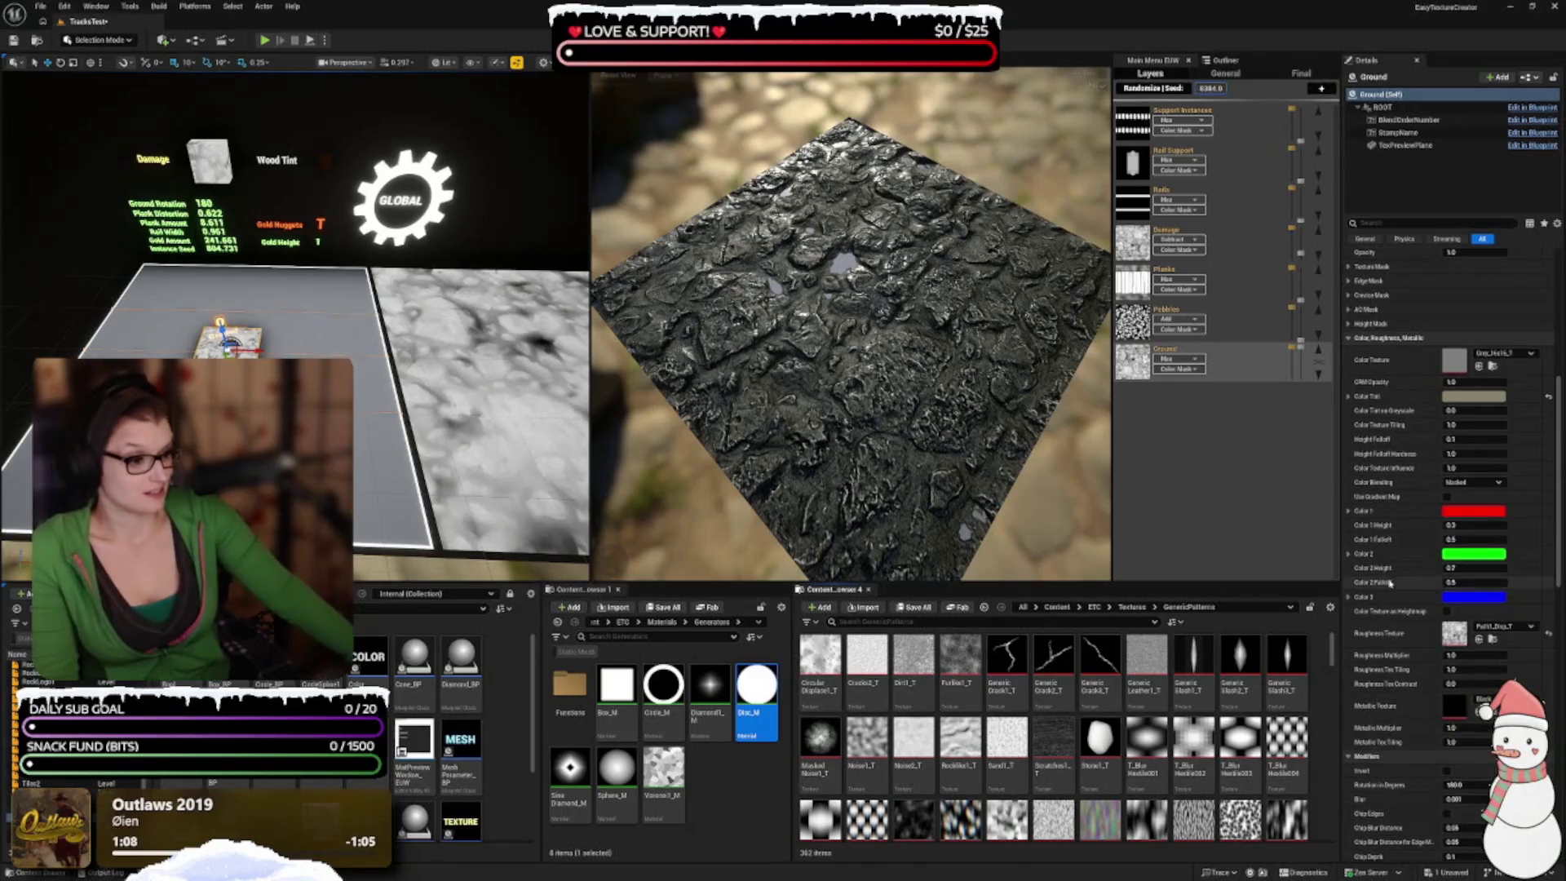
scroll(1390, 582, down, 1)
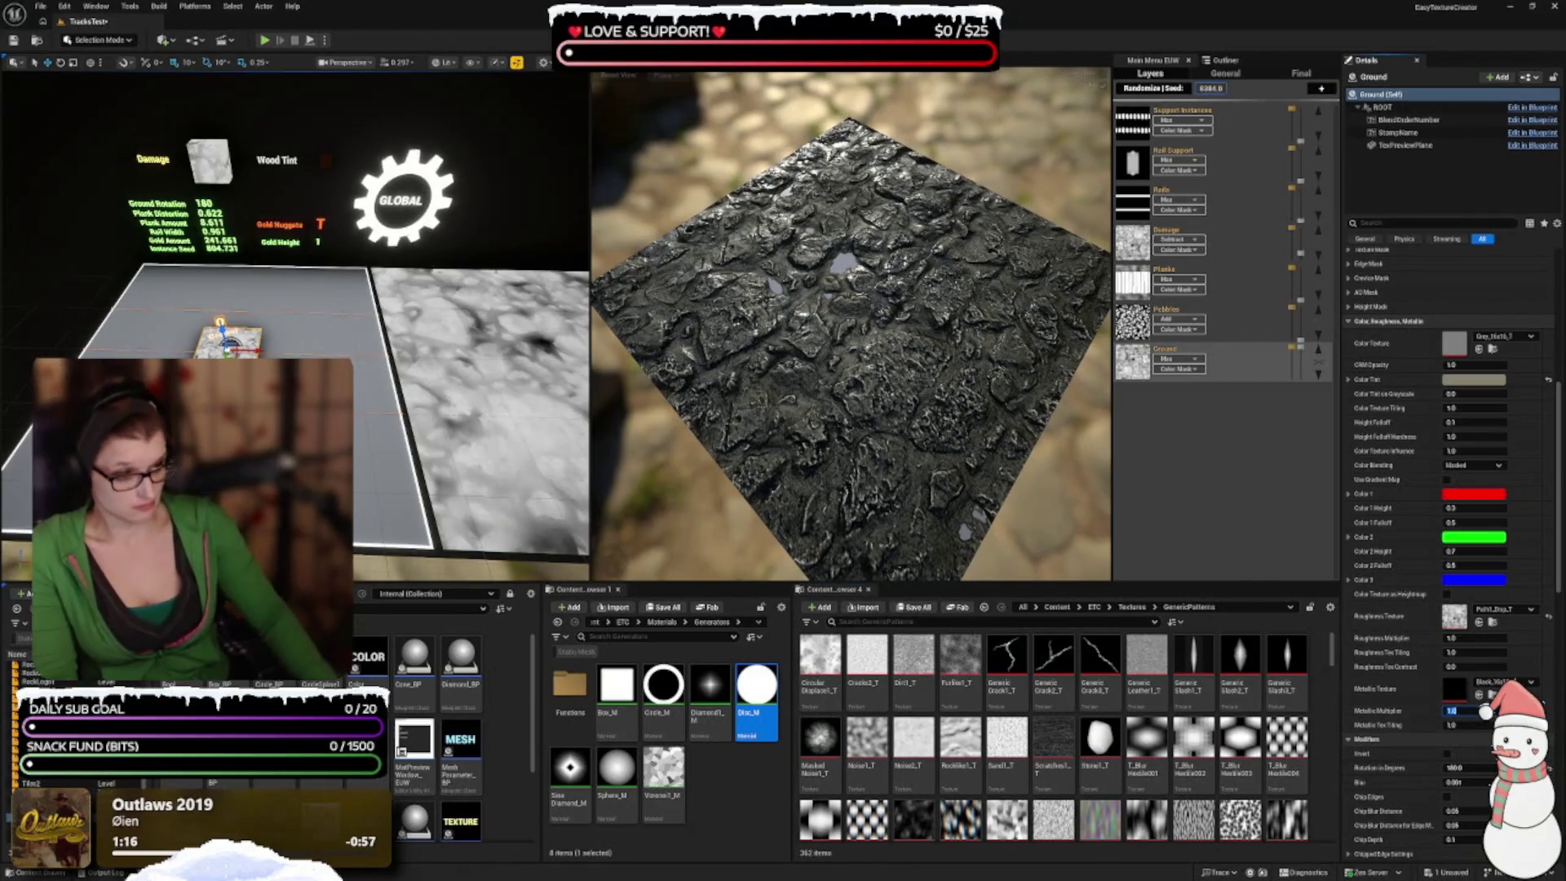
text(0)
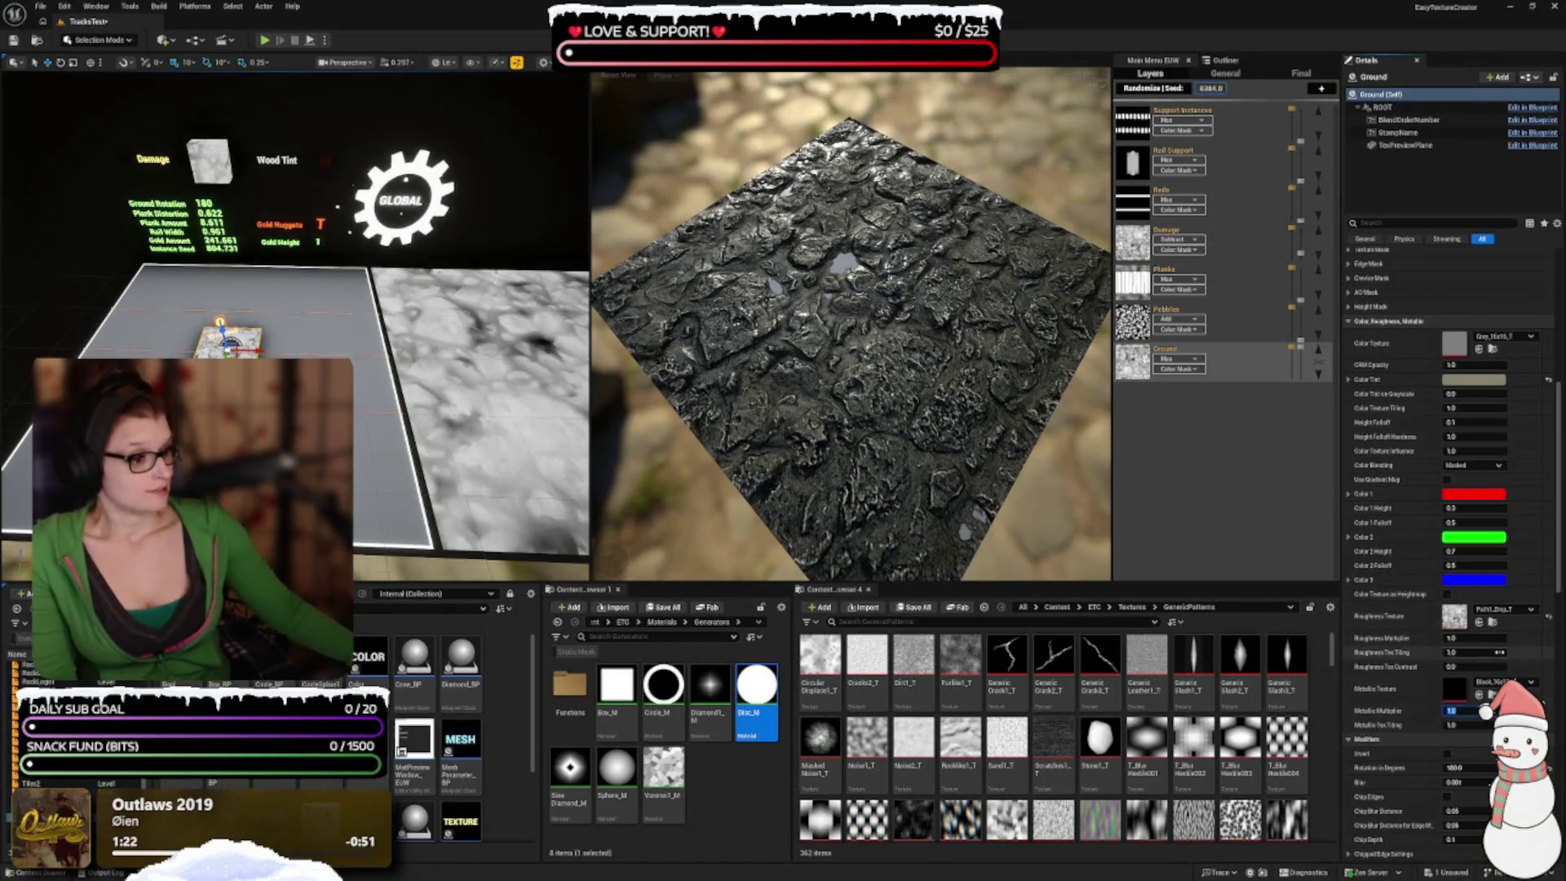
scroll(1416, 702, down, 3)
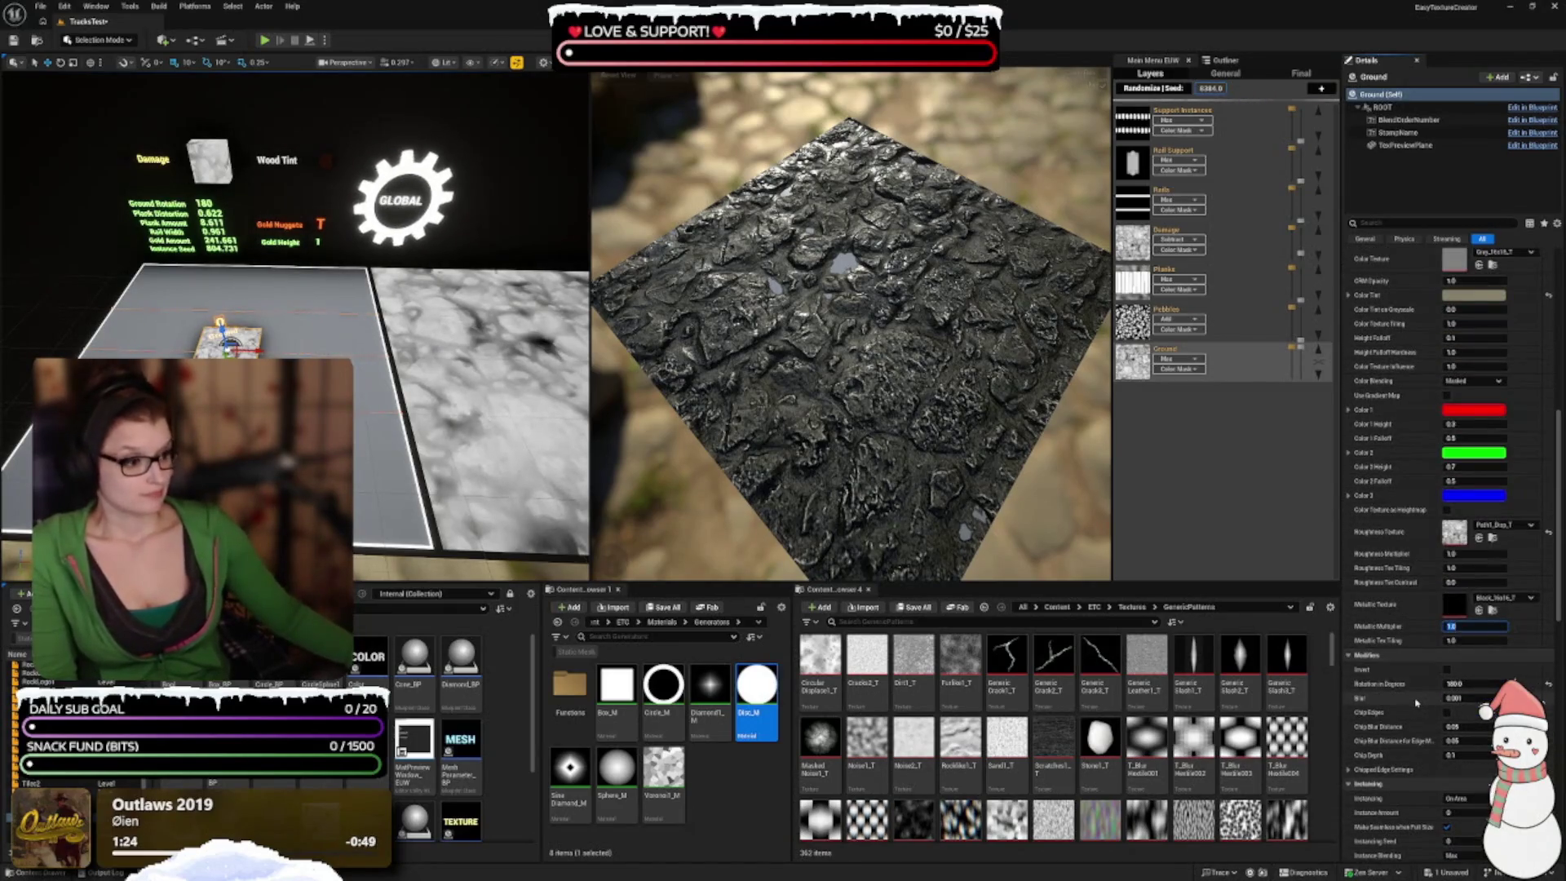
scroll(1415, 702, down, 1)
scroll(1416, 699, down, 10)
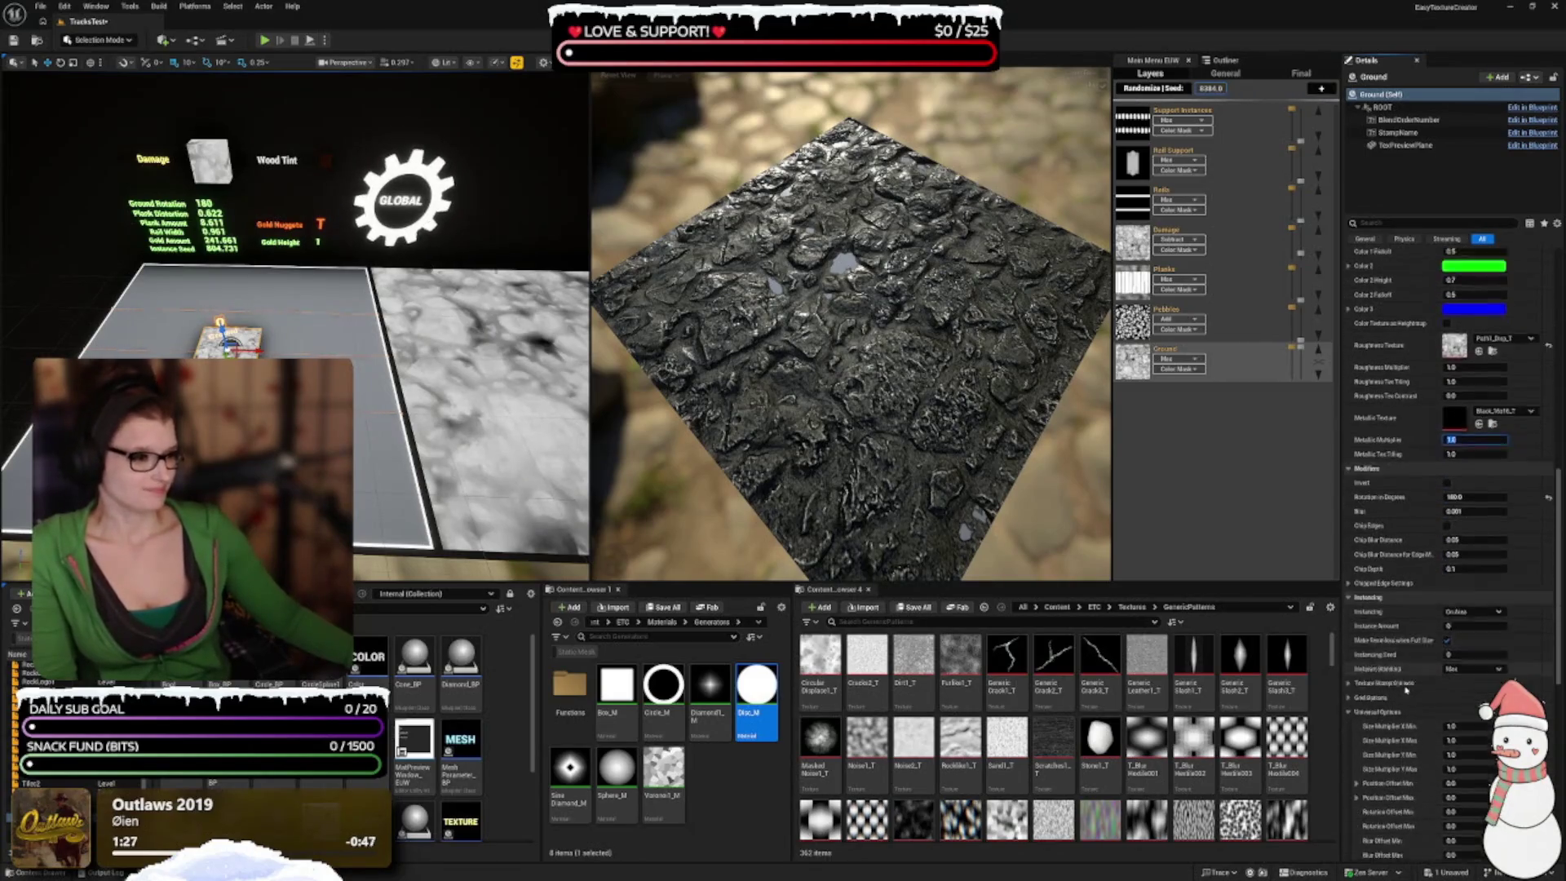
scroll(1419, 588, down, 4)
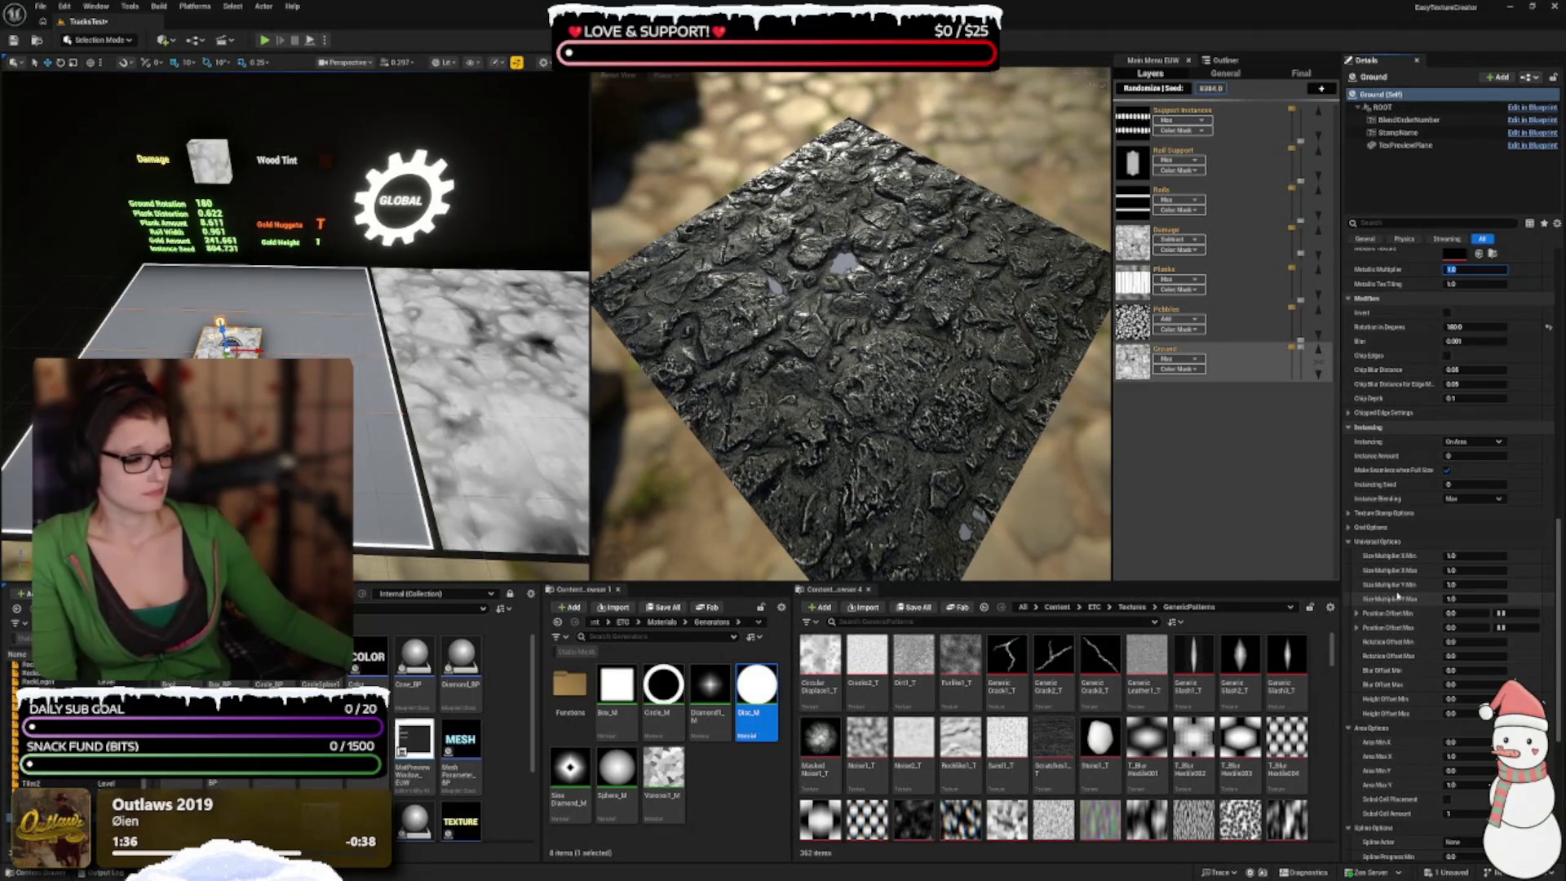
scroll(1398, 598, down, 4)
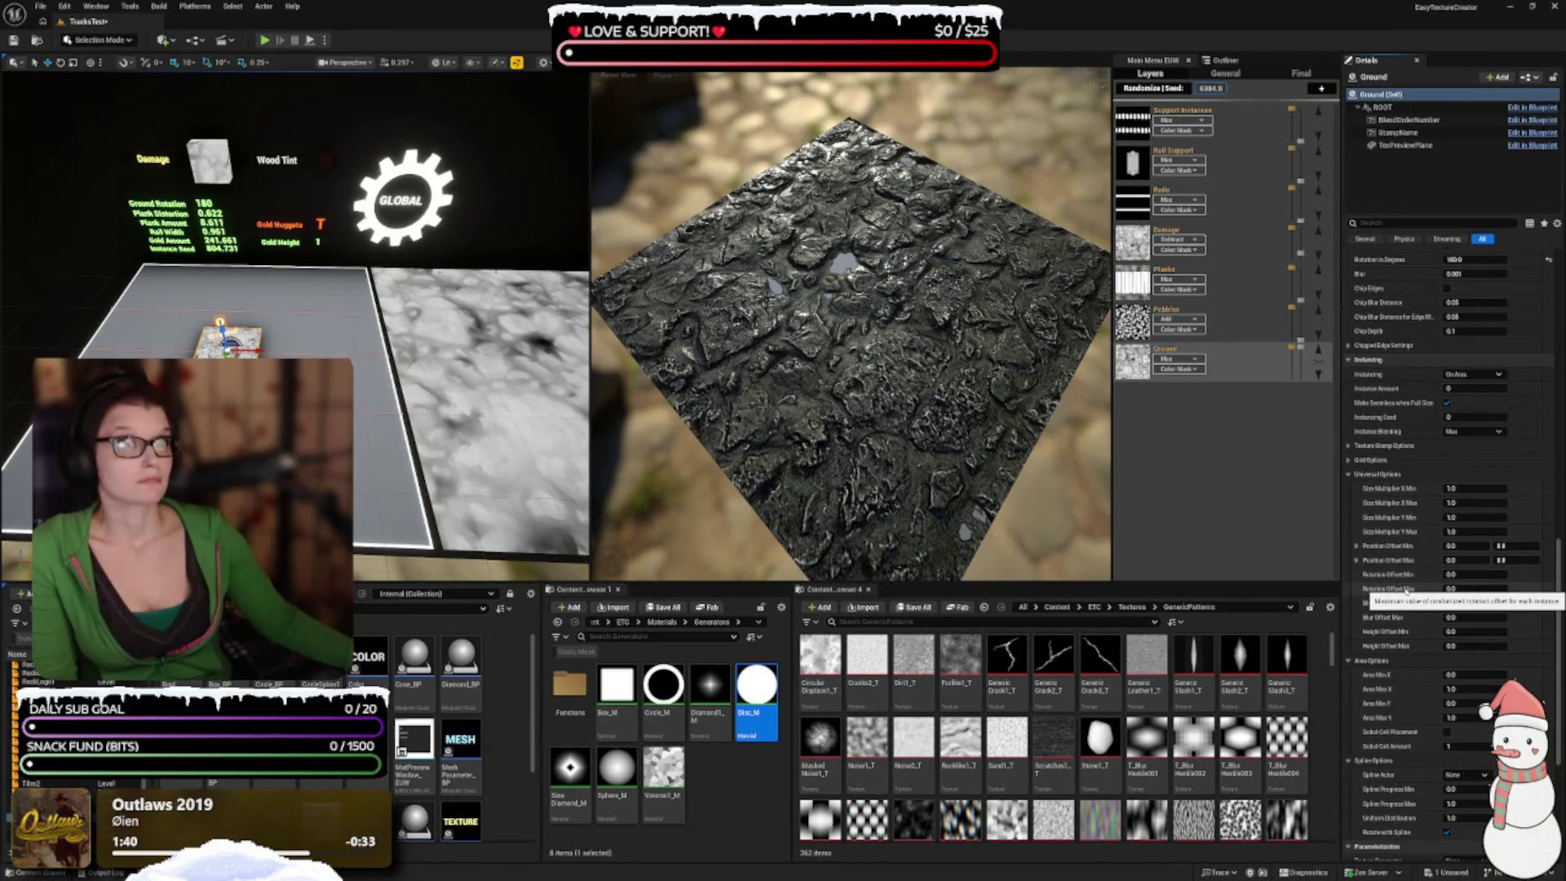
scroll(1403, 624, down, 2)
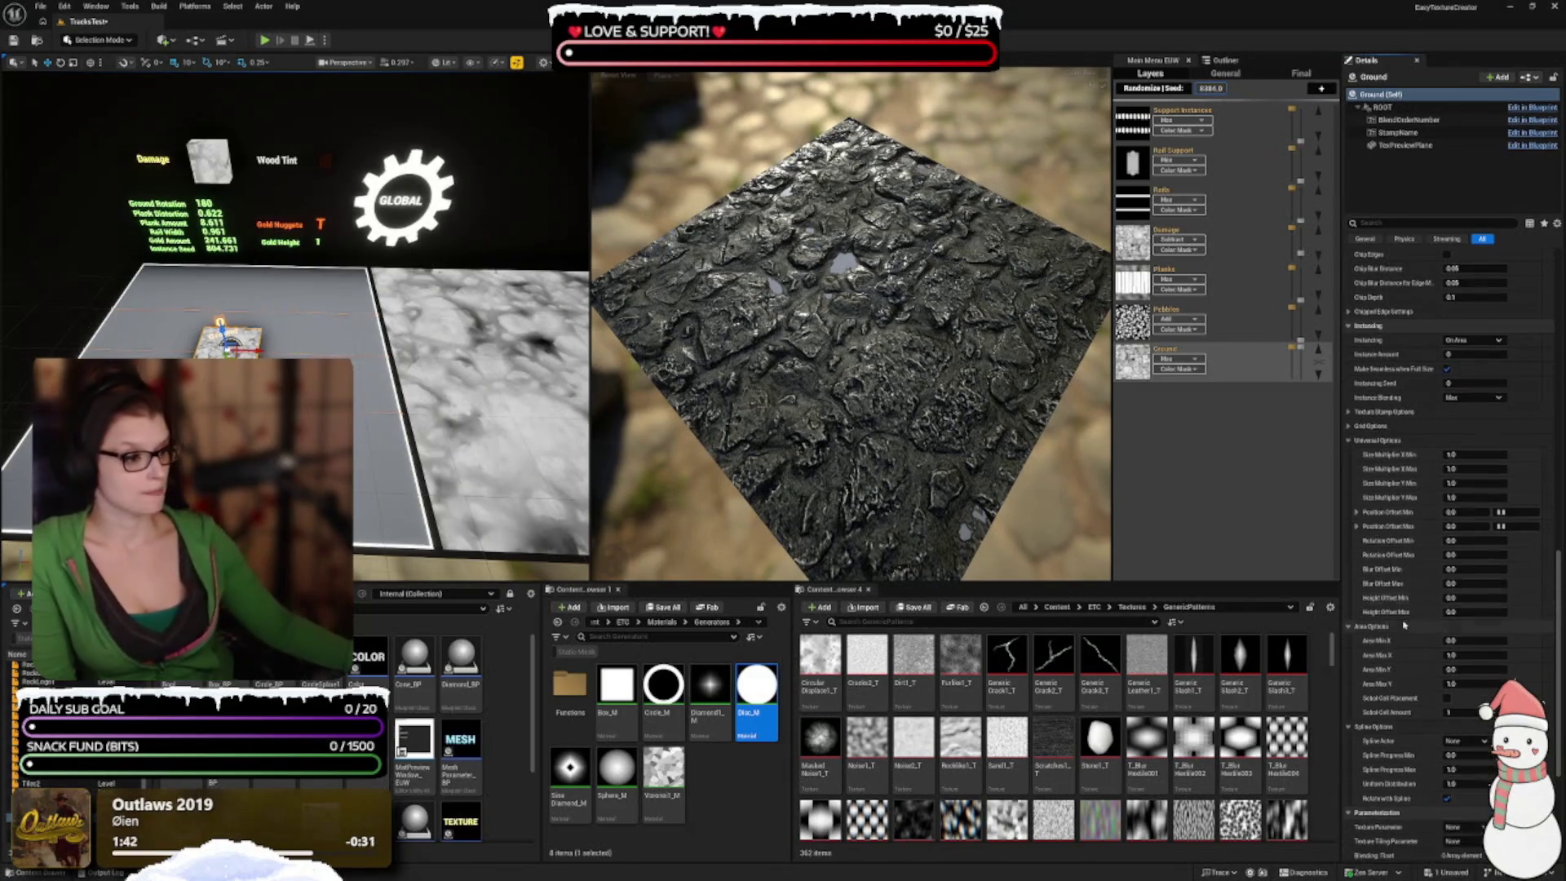
scroll(1396, 630, down, 3)
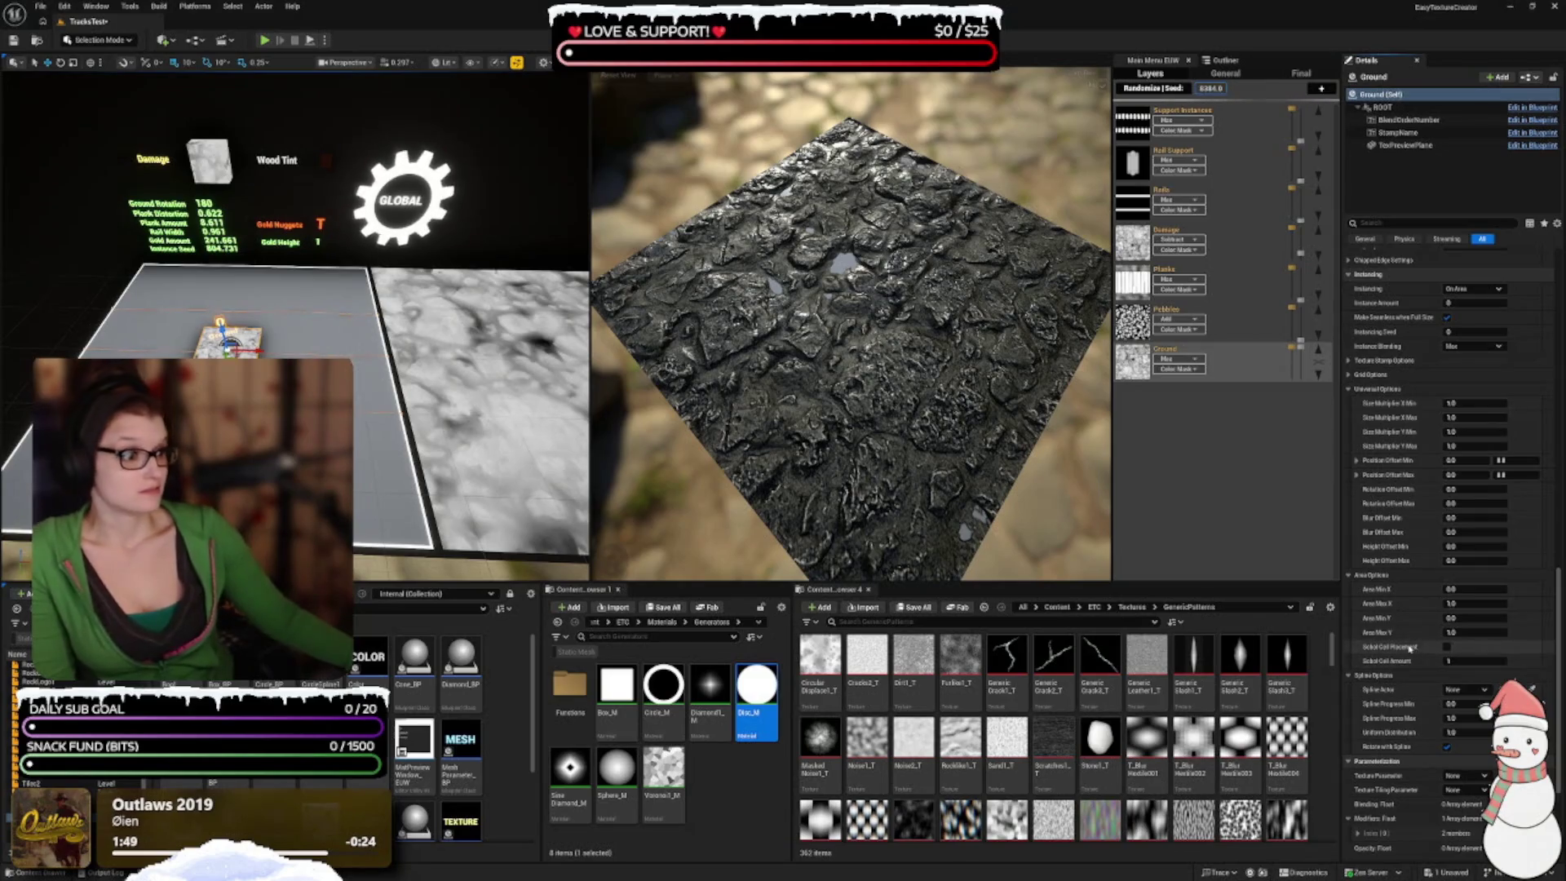
scroll(1415, 643, up, 2)
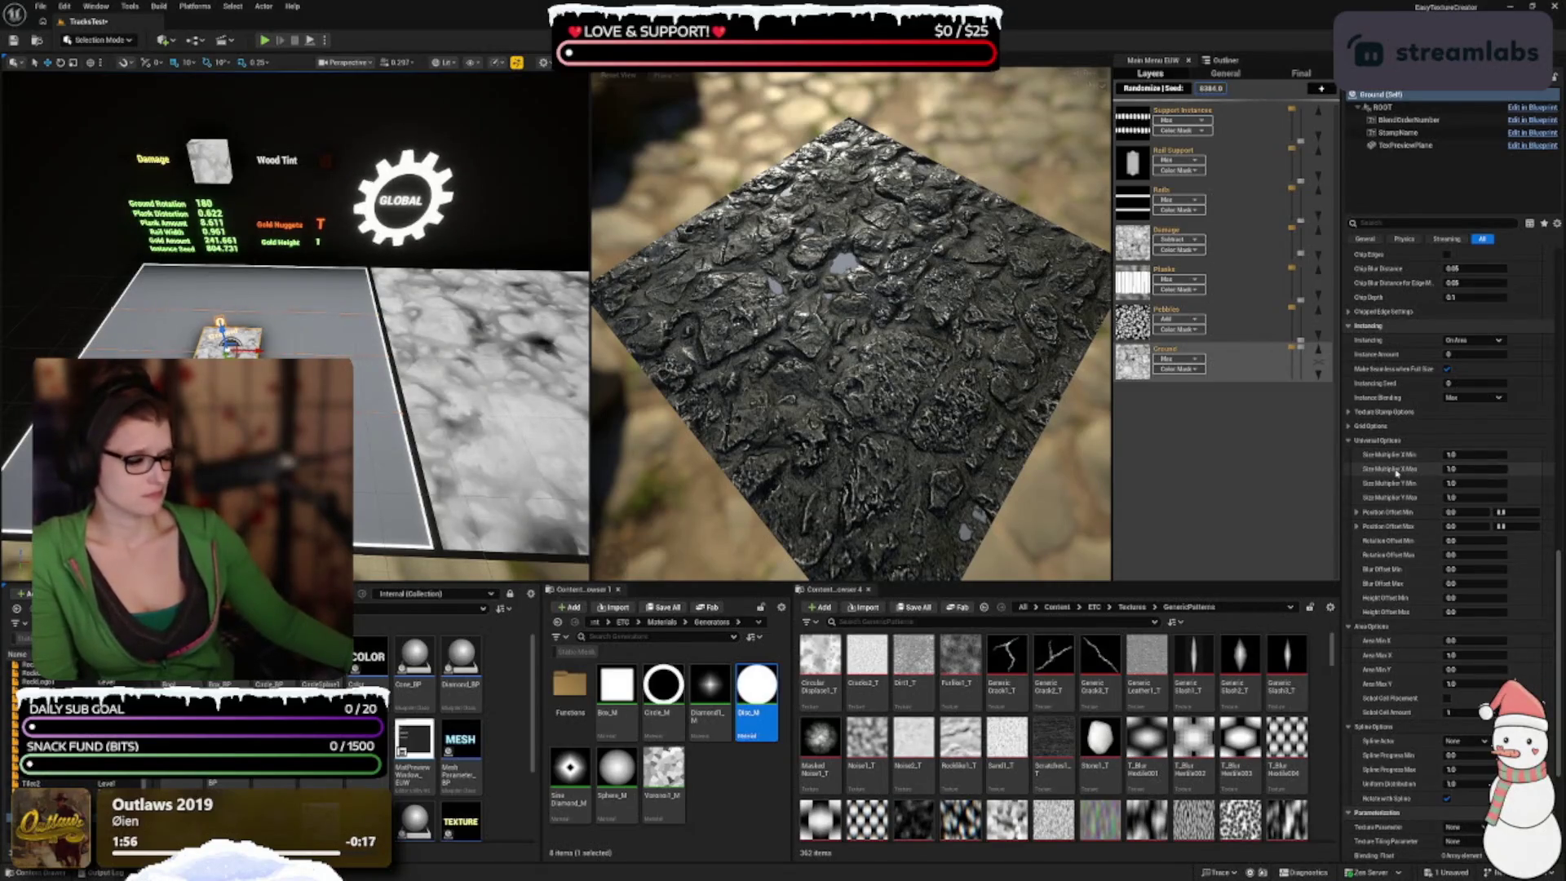
Step: Widen the texture preview, return to the Textures folder, and tilt the preview low
mouse_move(1397, 472)
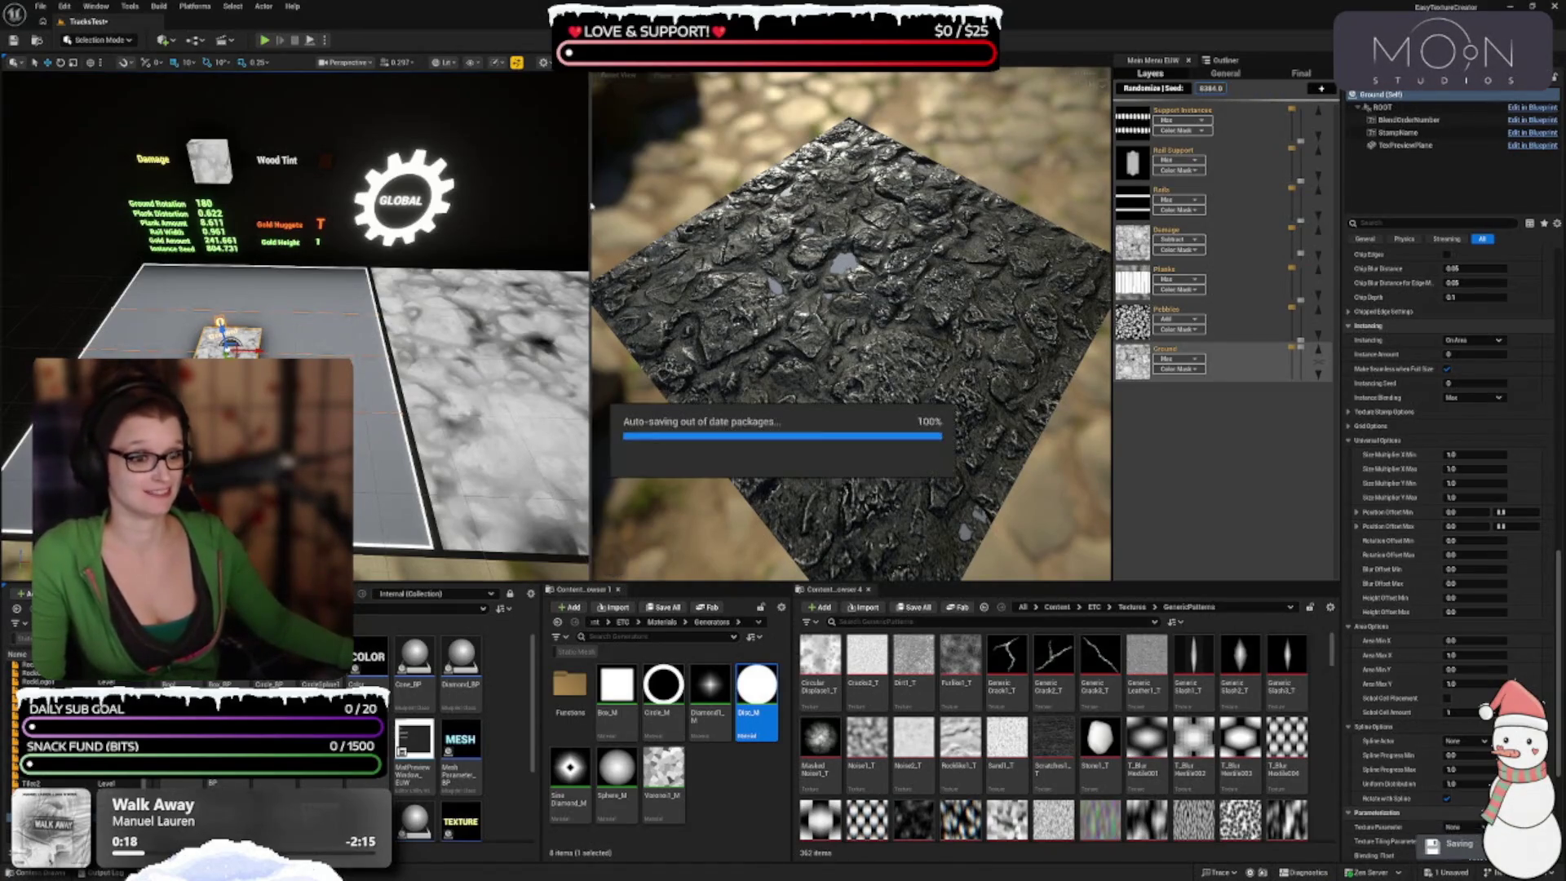
drag(592, 208, 561, 209)
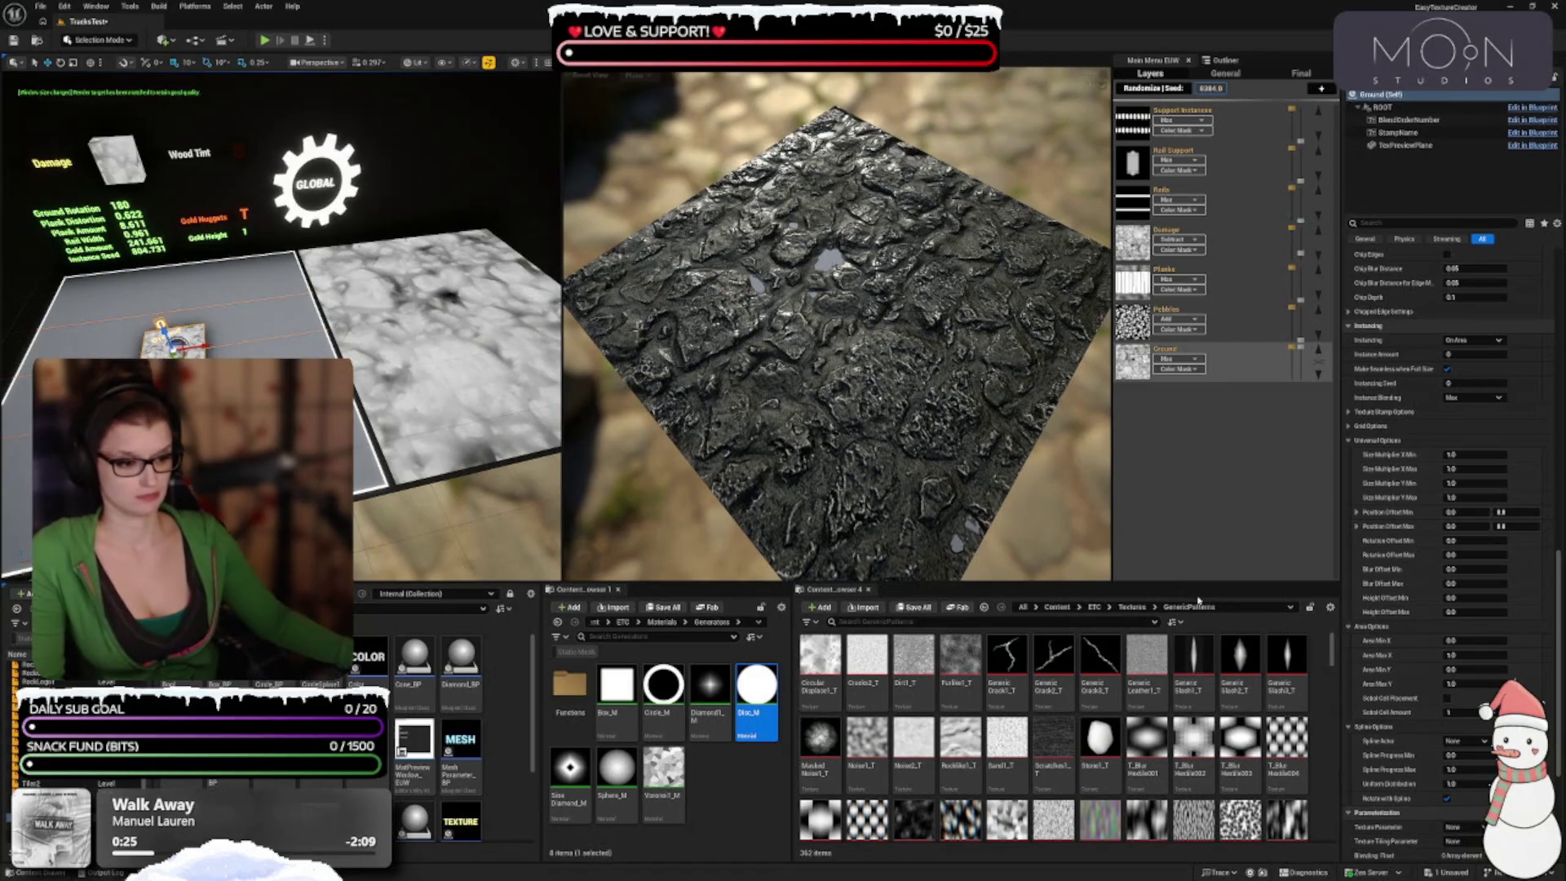
click(1132, 606)
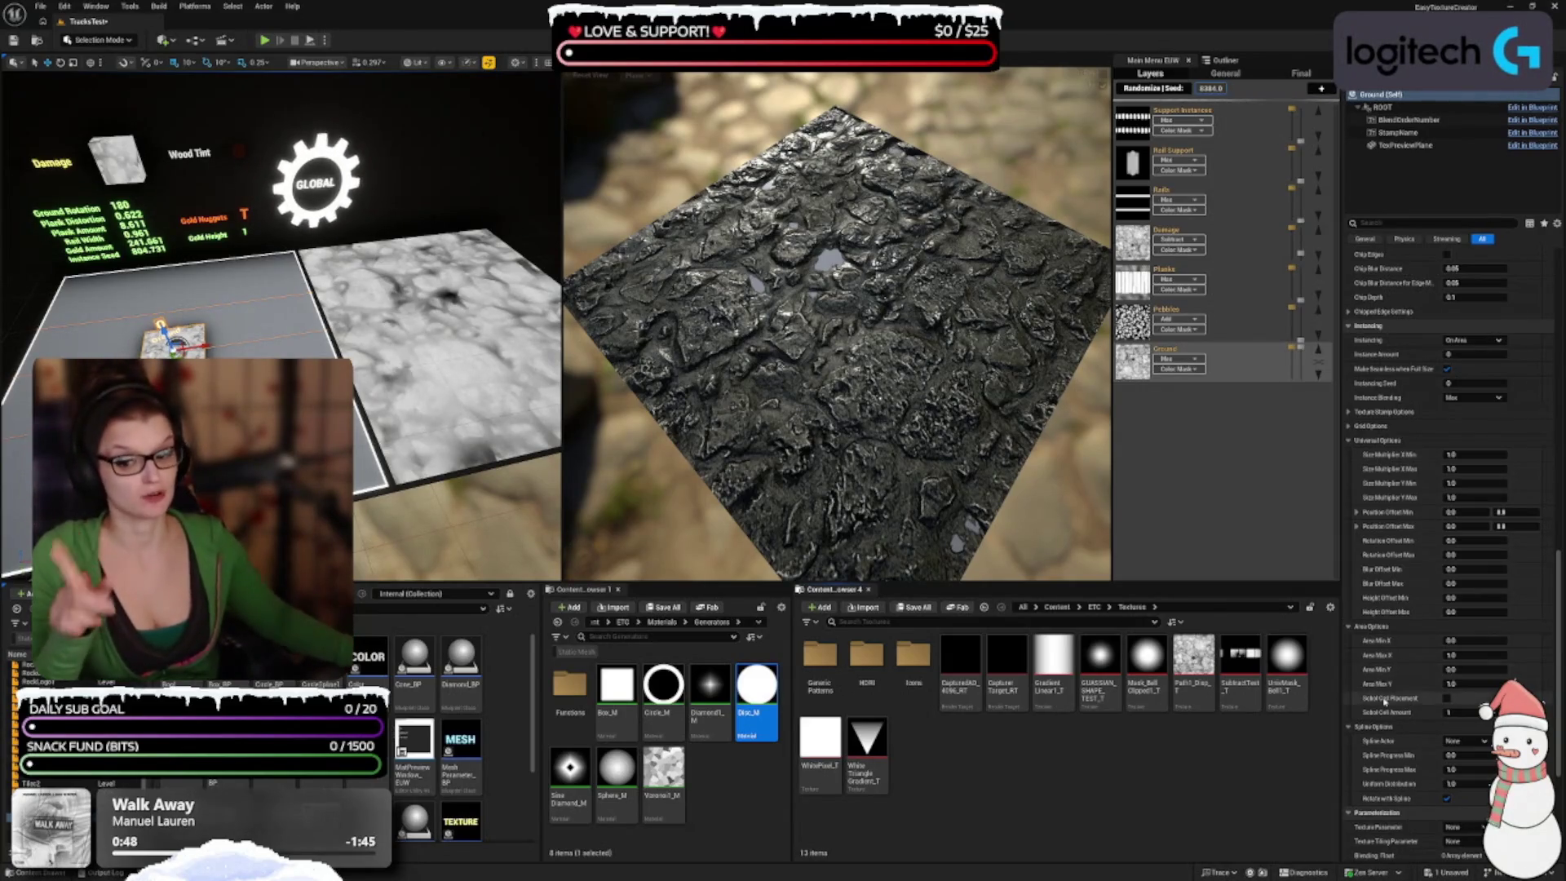
mouse_move(966, 326)
mouse_down()
mouse_move(968, 407)
mouse_move(938, 367)
mouse_move(993, 443)
mouse_up()
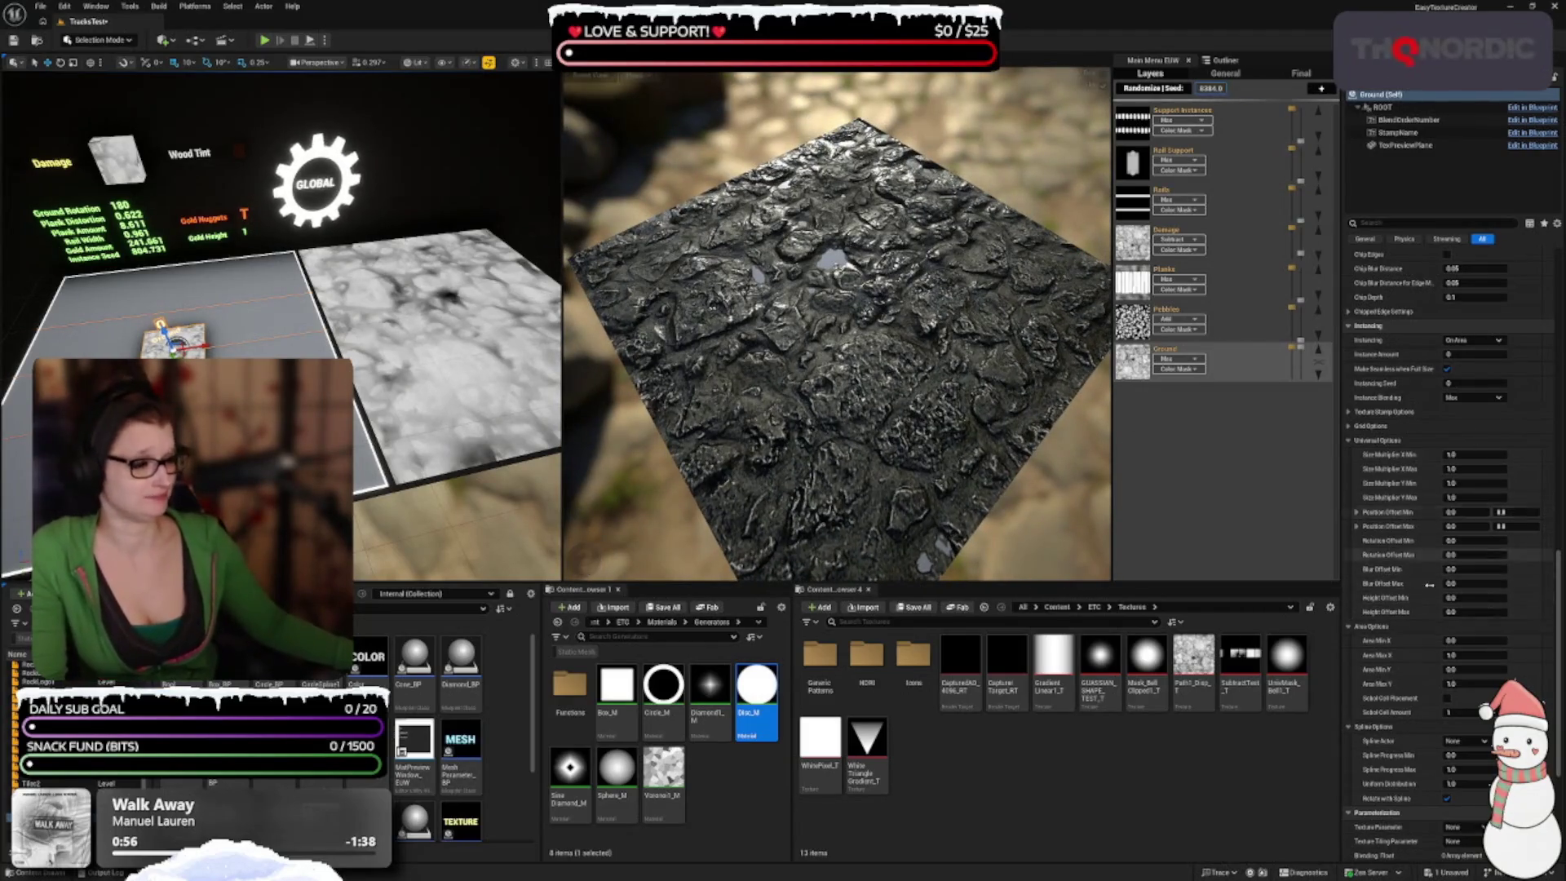
scroll(1433, 598, up, 3)
scroll(1432, 598, up, 5)
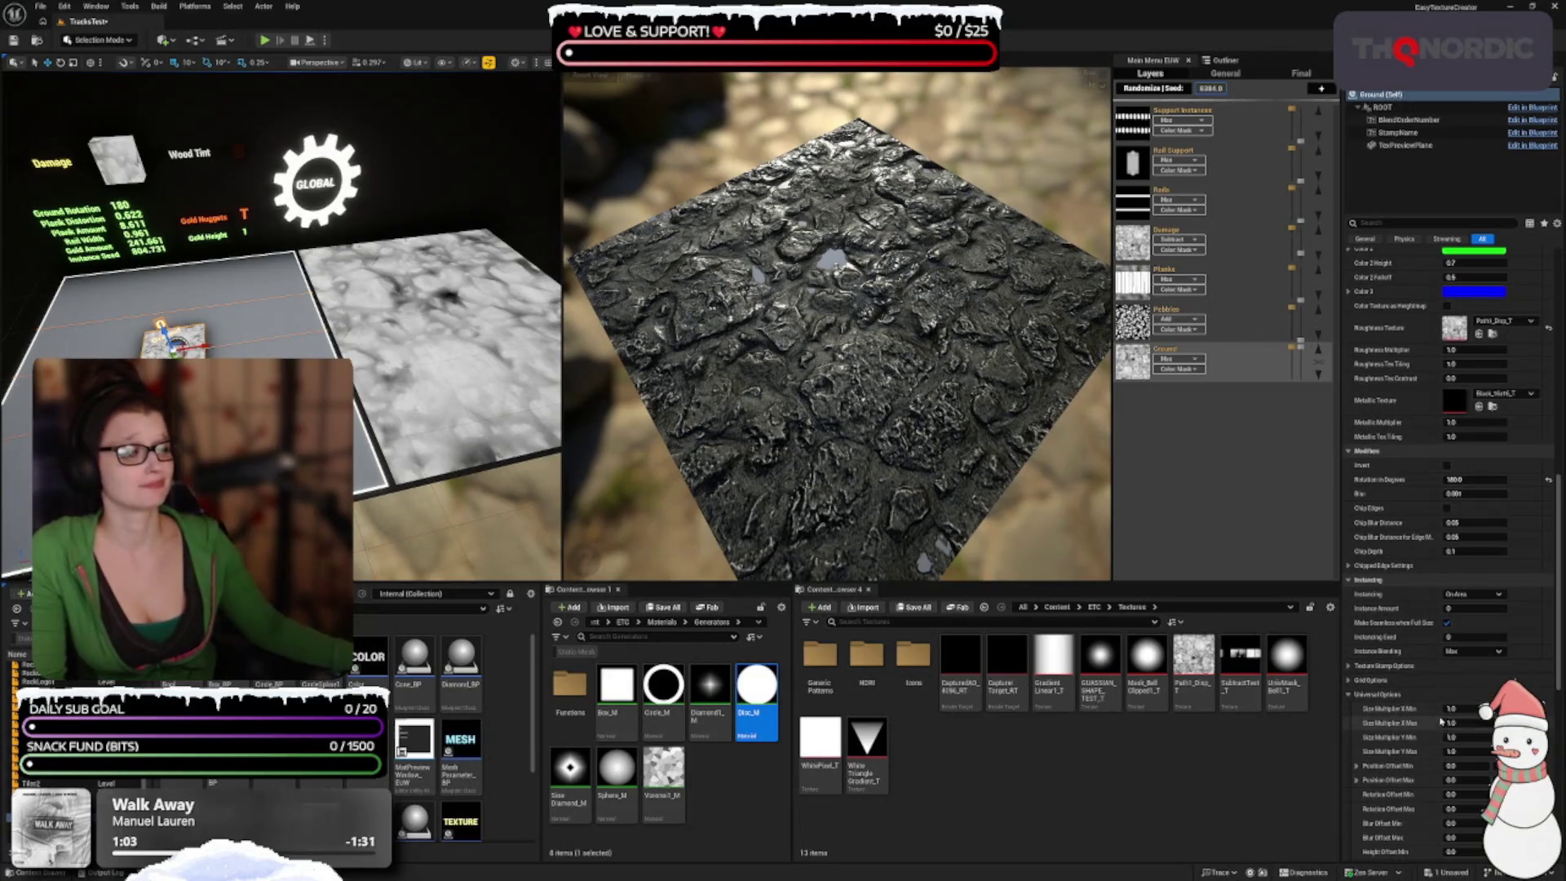
Step: Enter 0.03 in the Ground stamp's Distortion Settings Strength field
scroll(1427, 669, up, 5)
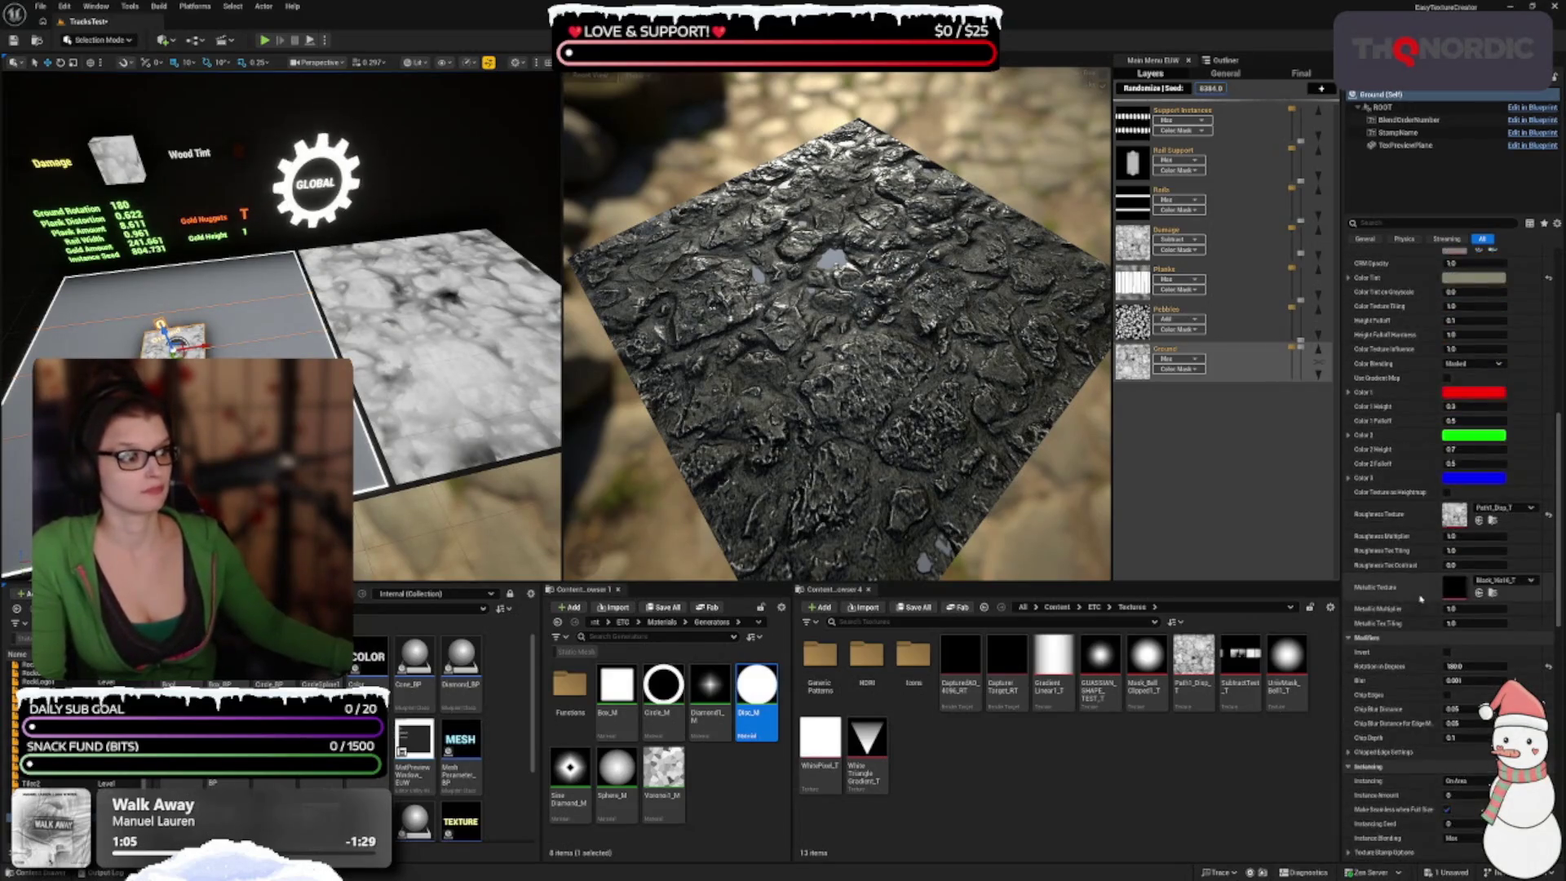
scroll(1427, 611, up, 2)
scroll(1433, 628, up, 5)
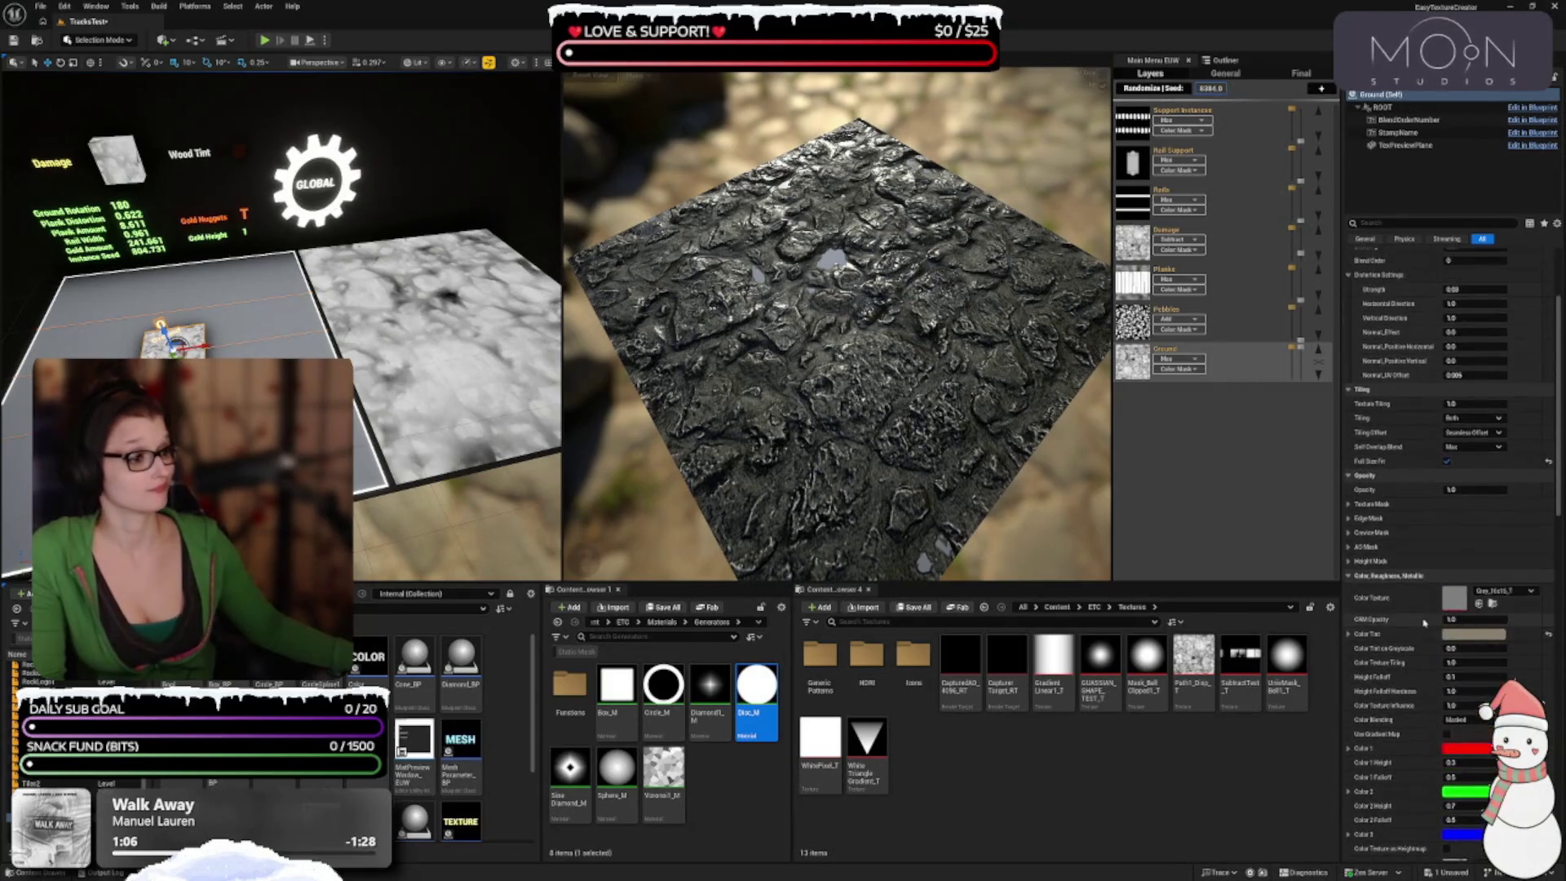
scroll(1406, 634, up, 4)
scroll(1394, 689, up, 2)
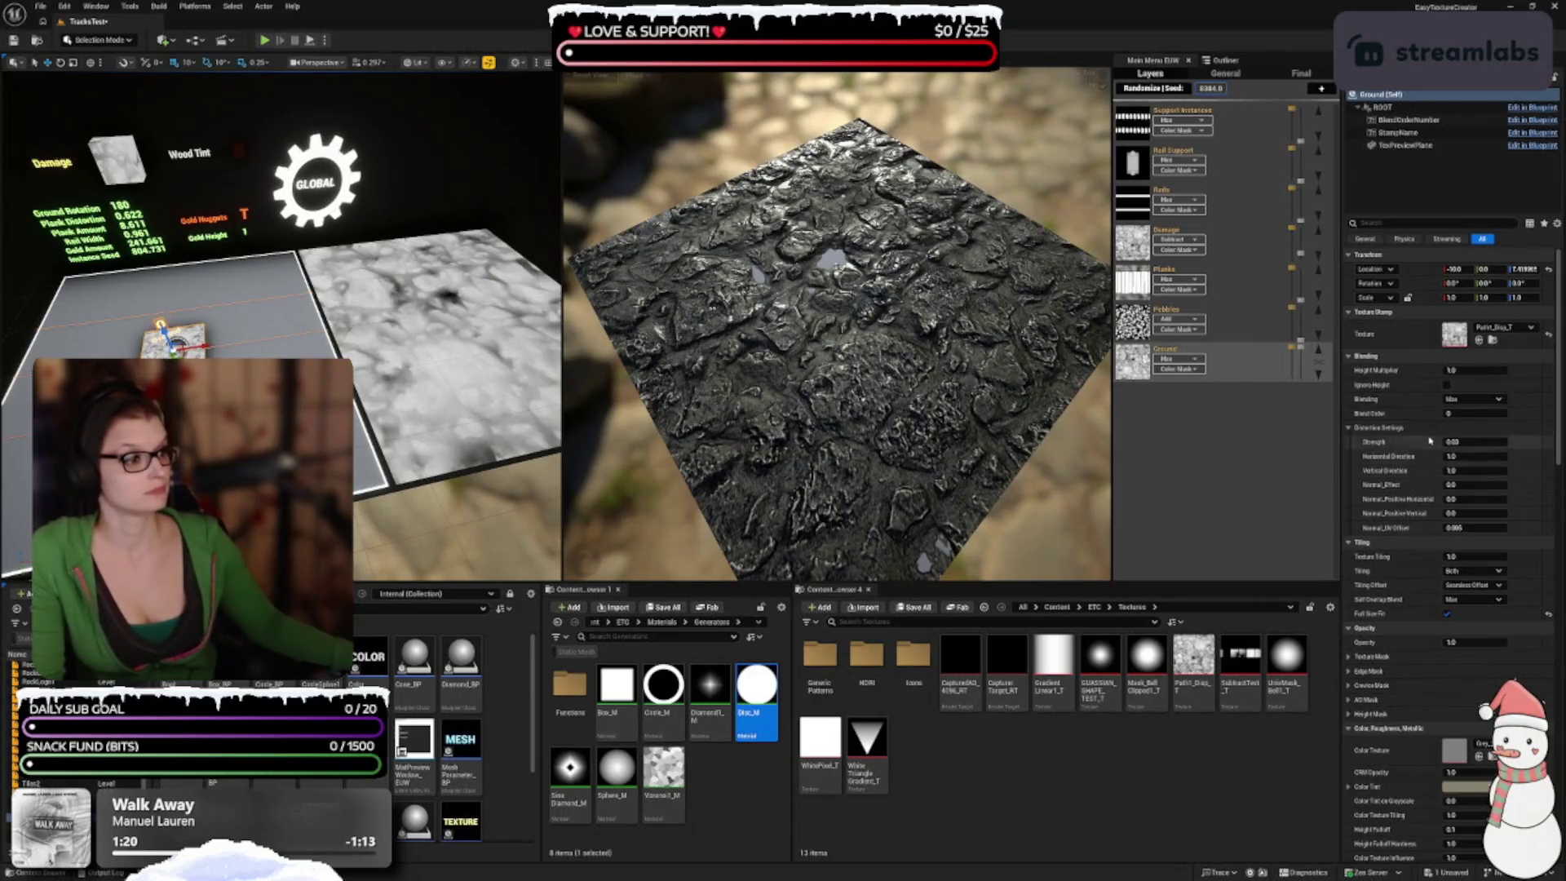
click(1482, 444)
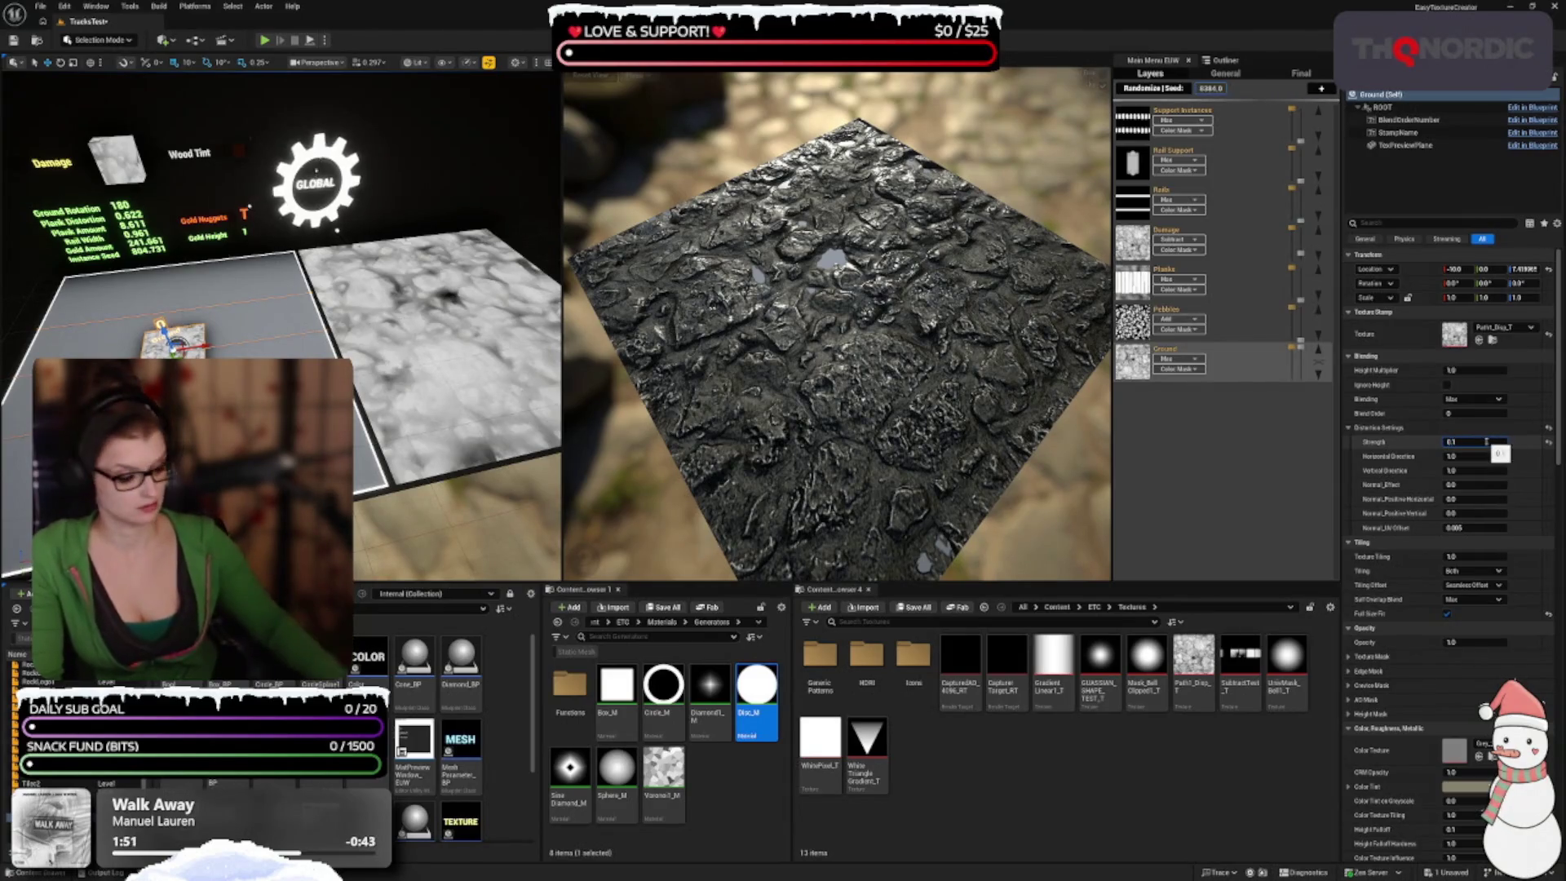
text(0.03)
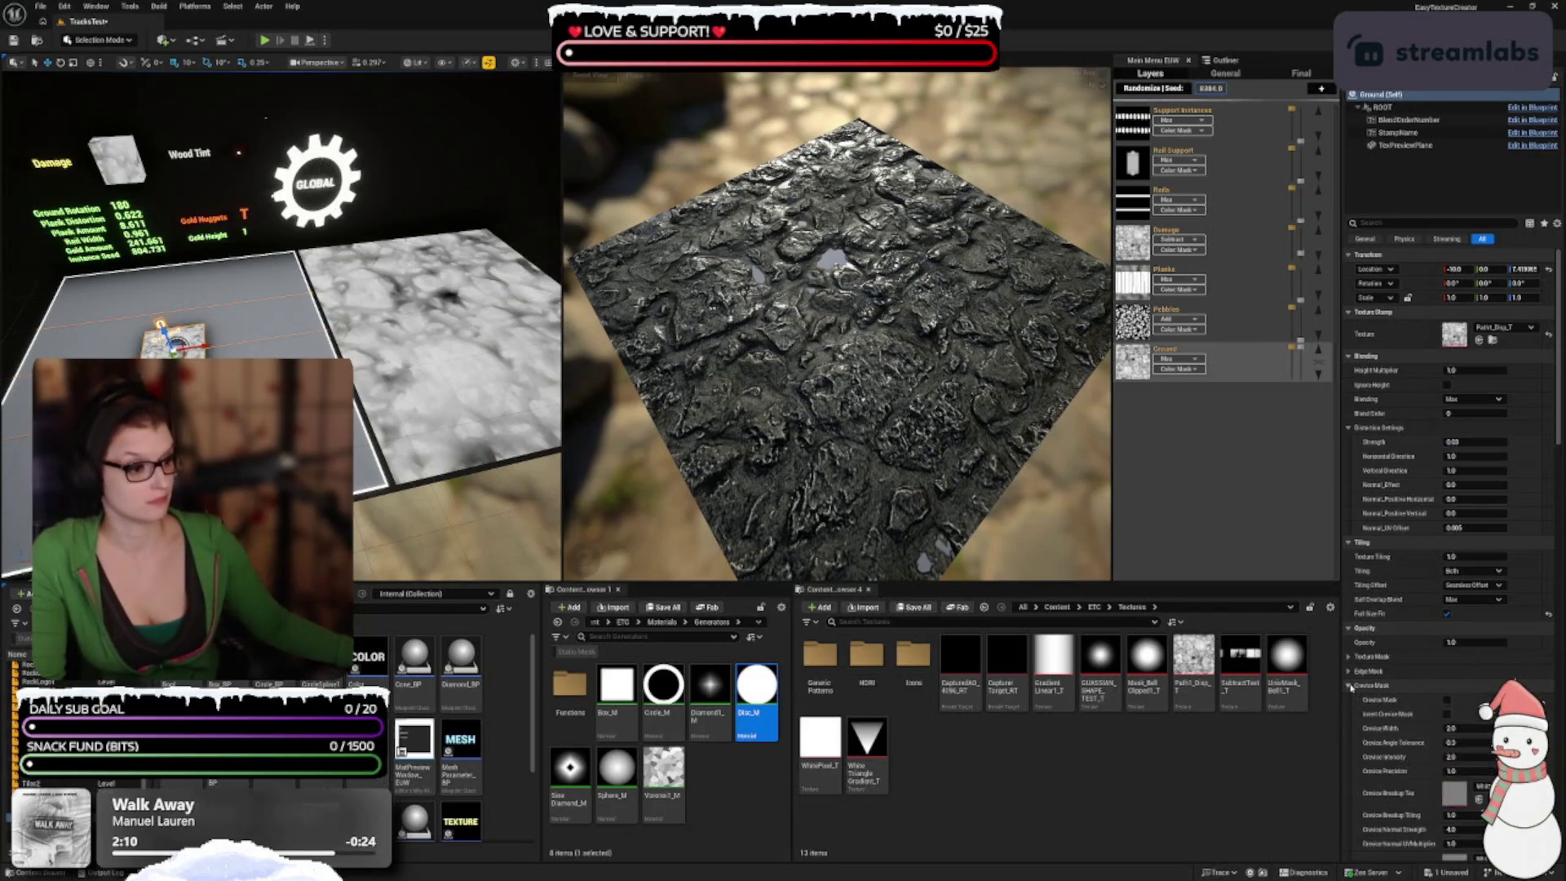
mouse_move(723, 443)
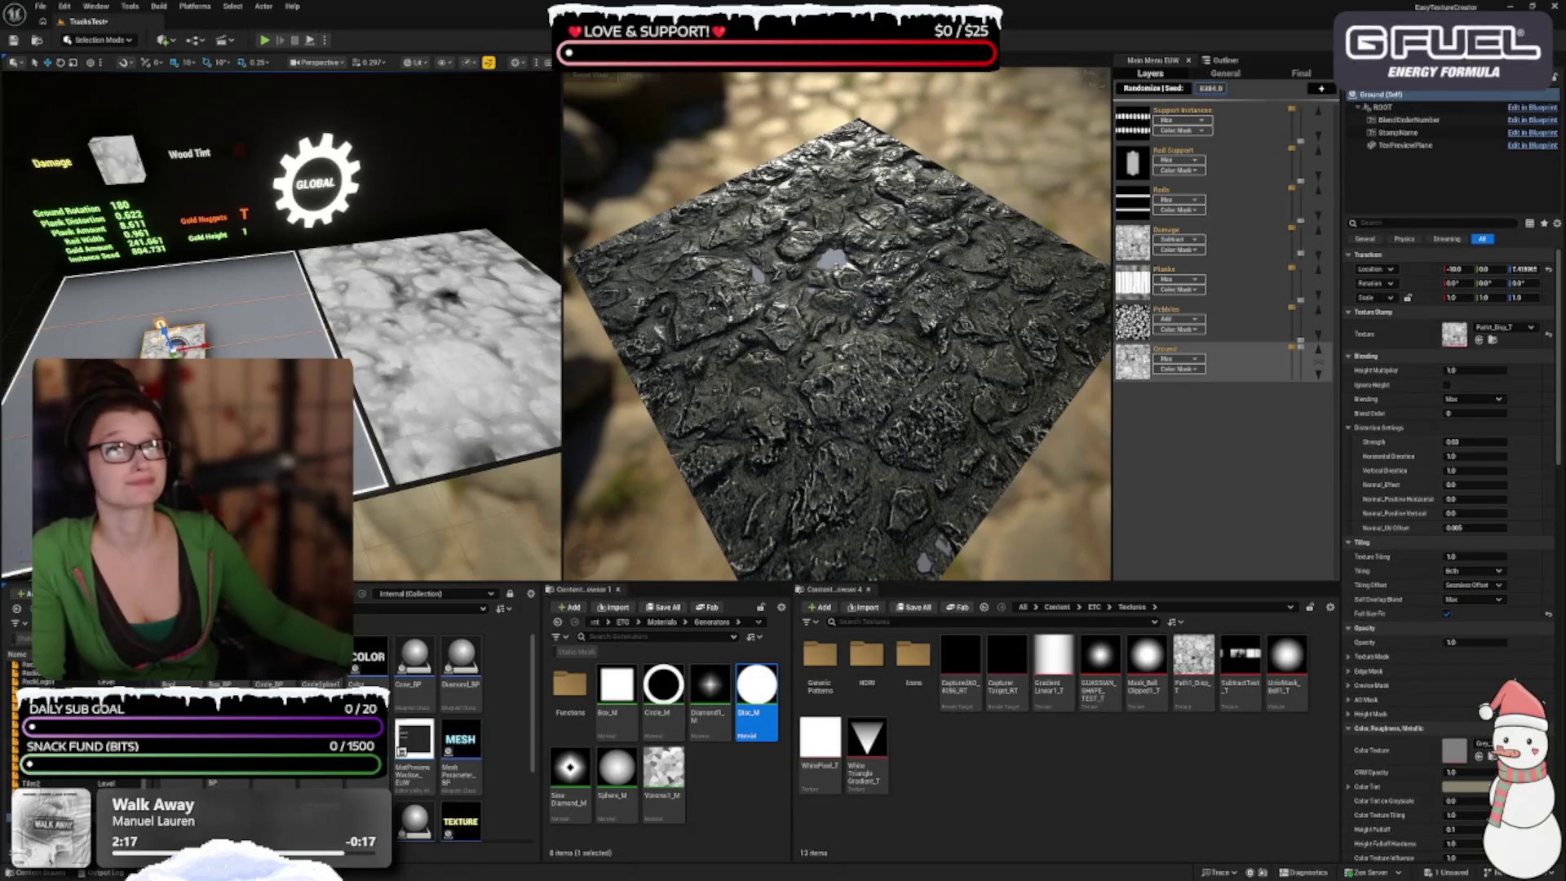
mouse_move(997, 344)
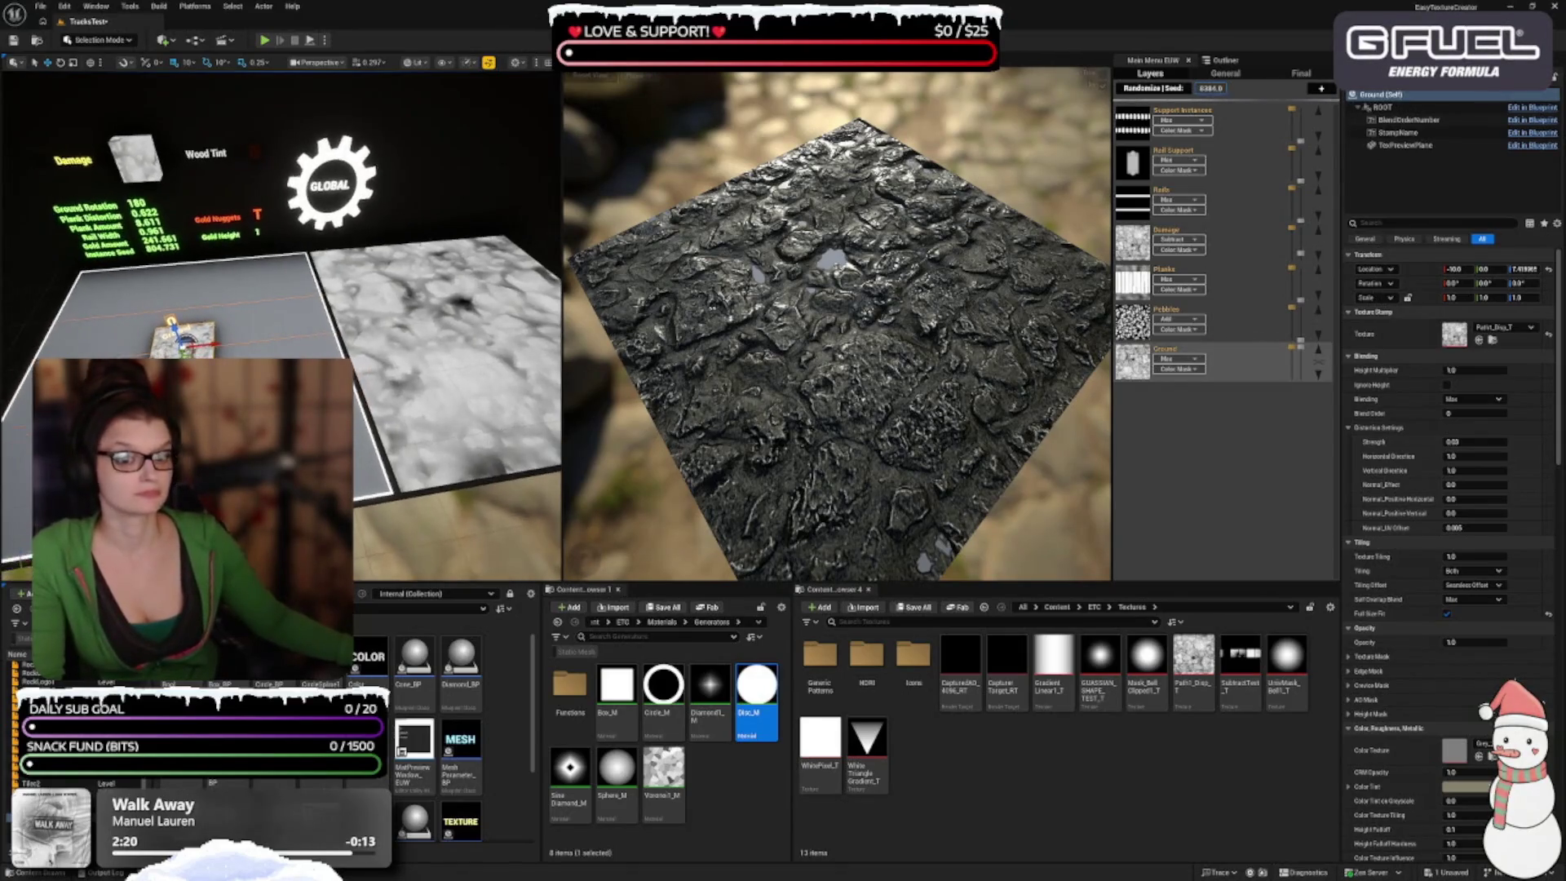
mouse_move(1310, 345)
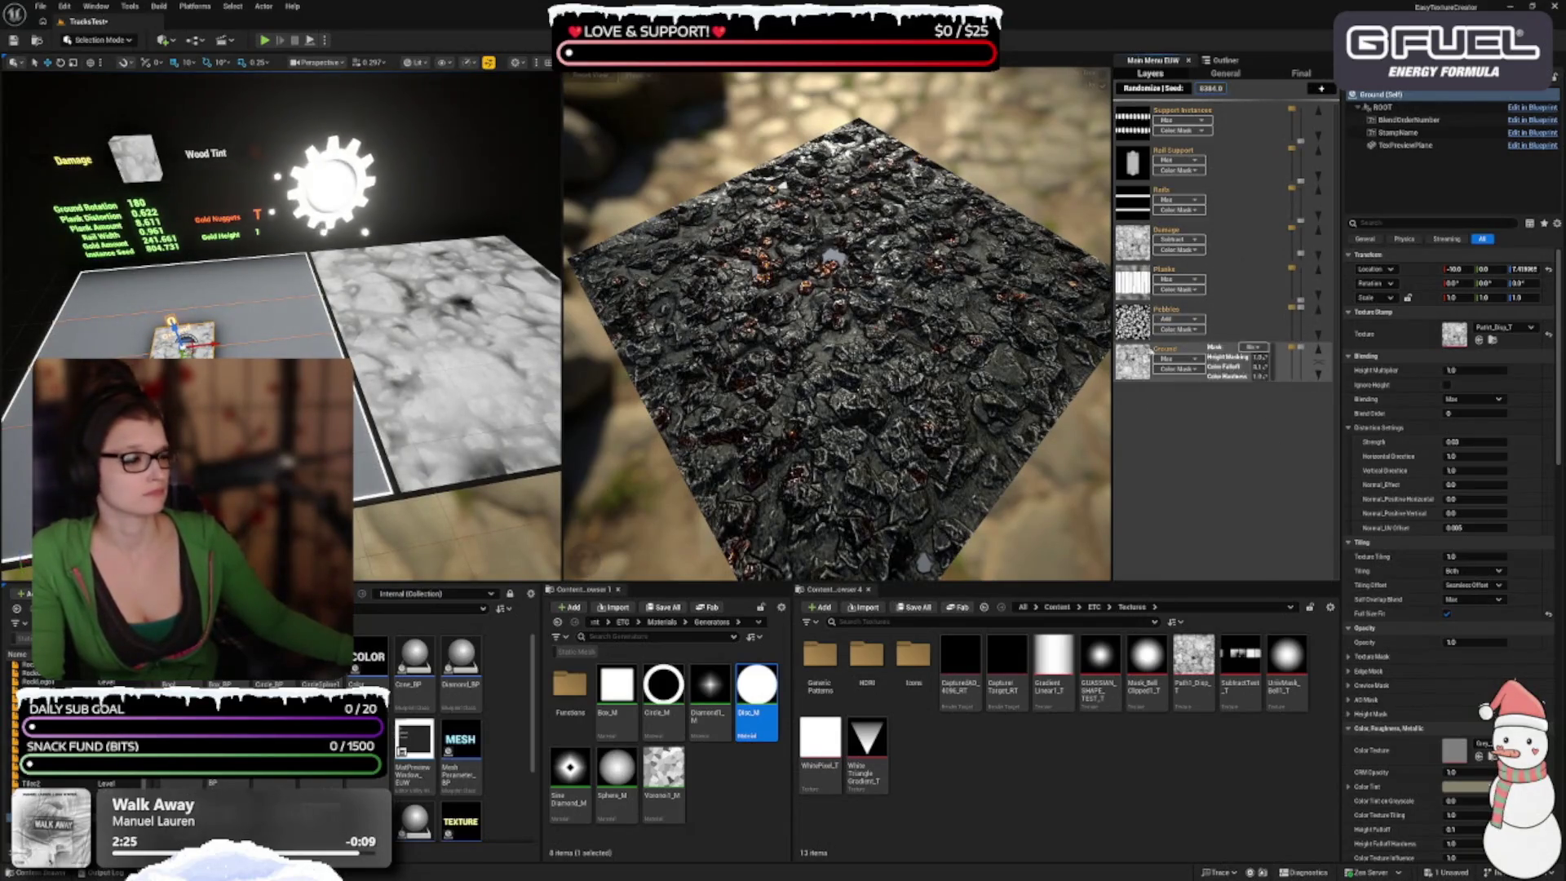
Step: Switch to the Pebbles layer and select the rock mesh stamp
click(1316, 325)
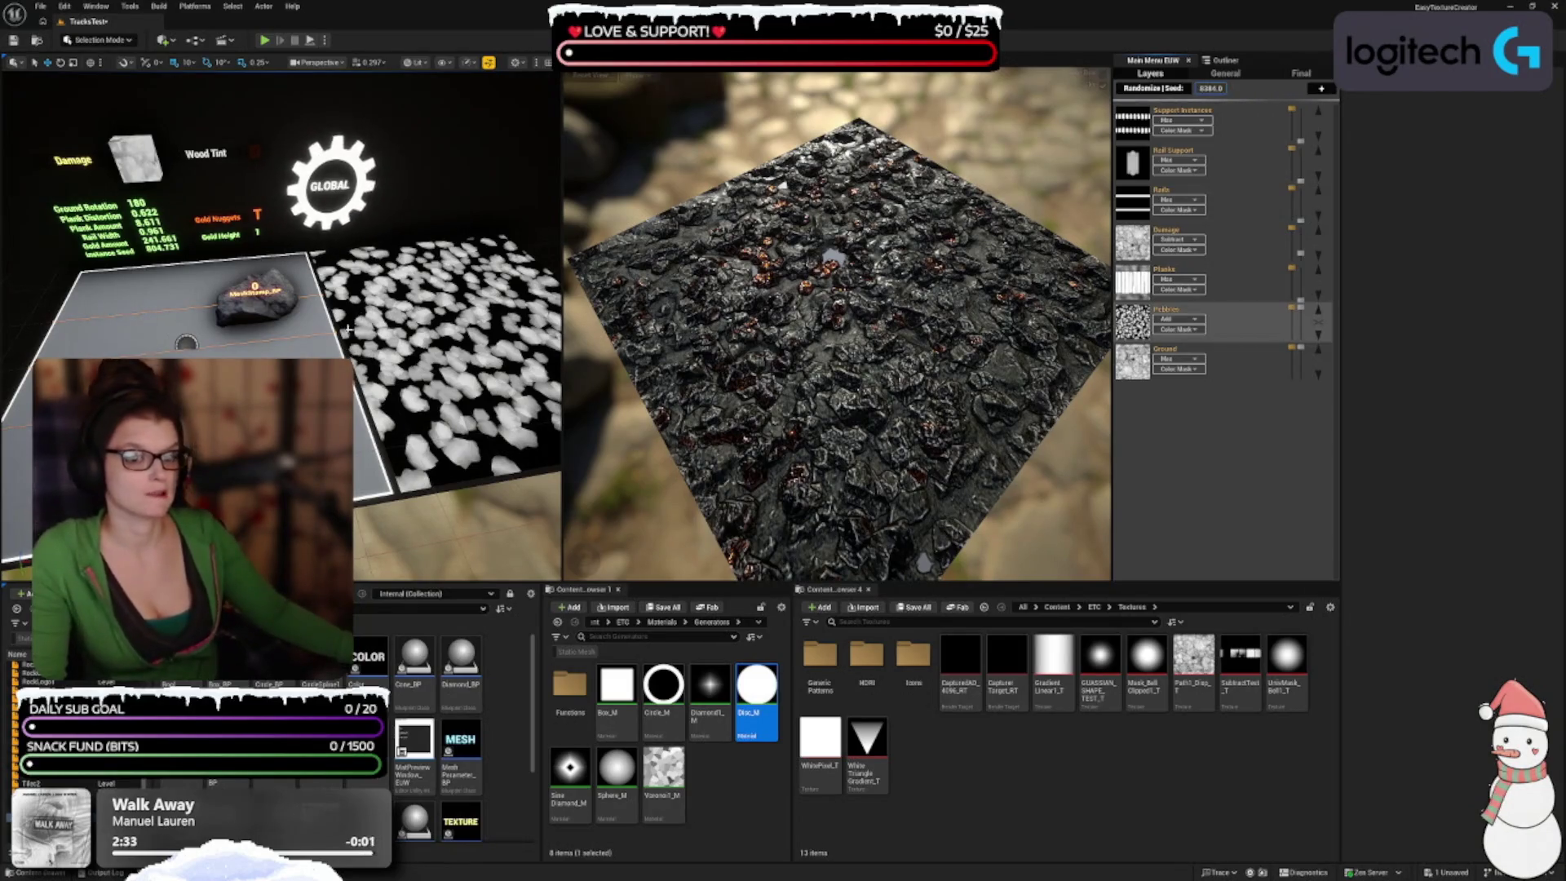
click(280, 318)
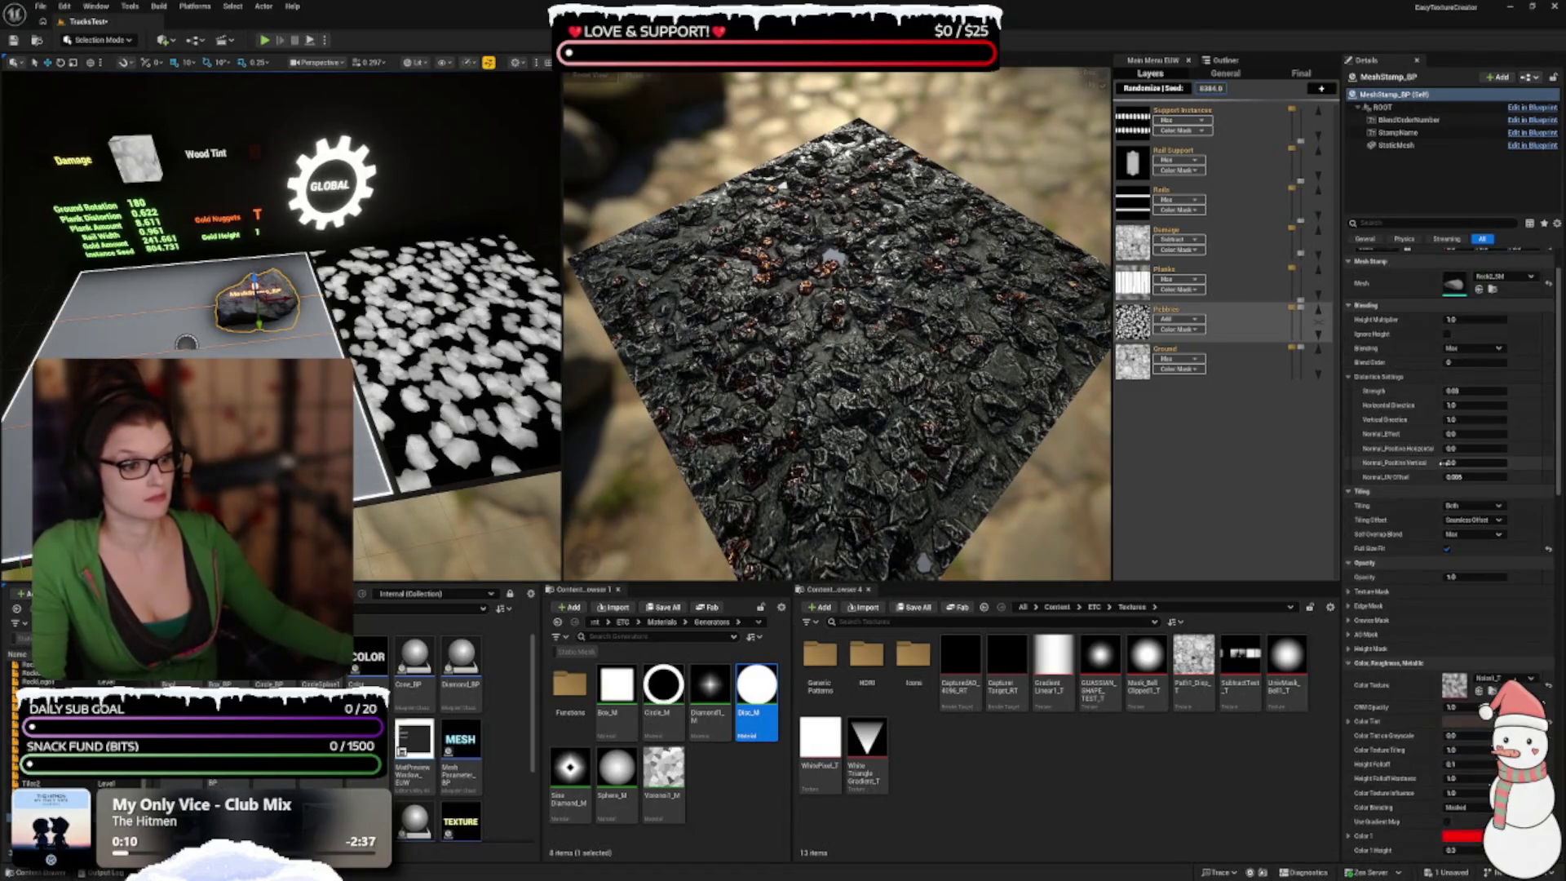
scroll(1446, 459, down, 2)
scroll(856, 477, up, 3)
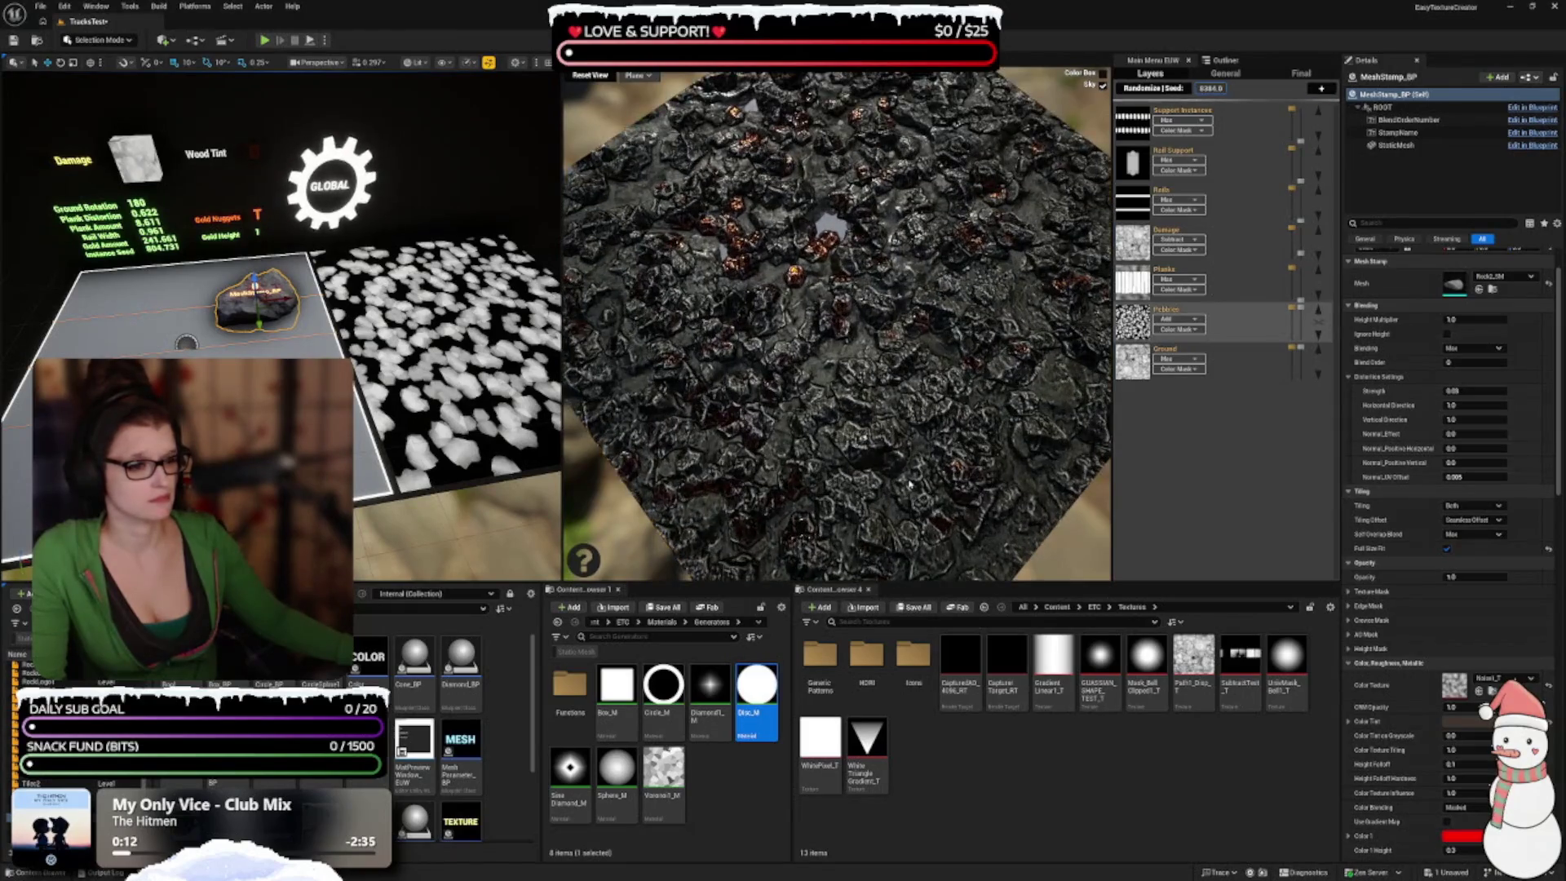
Step: Enlarge the viewports, orbit the preview to an oblique view, and select the Gold Nuggets stamp
drag(856, 477, 940, 466)
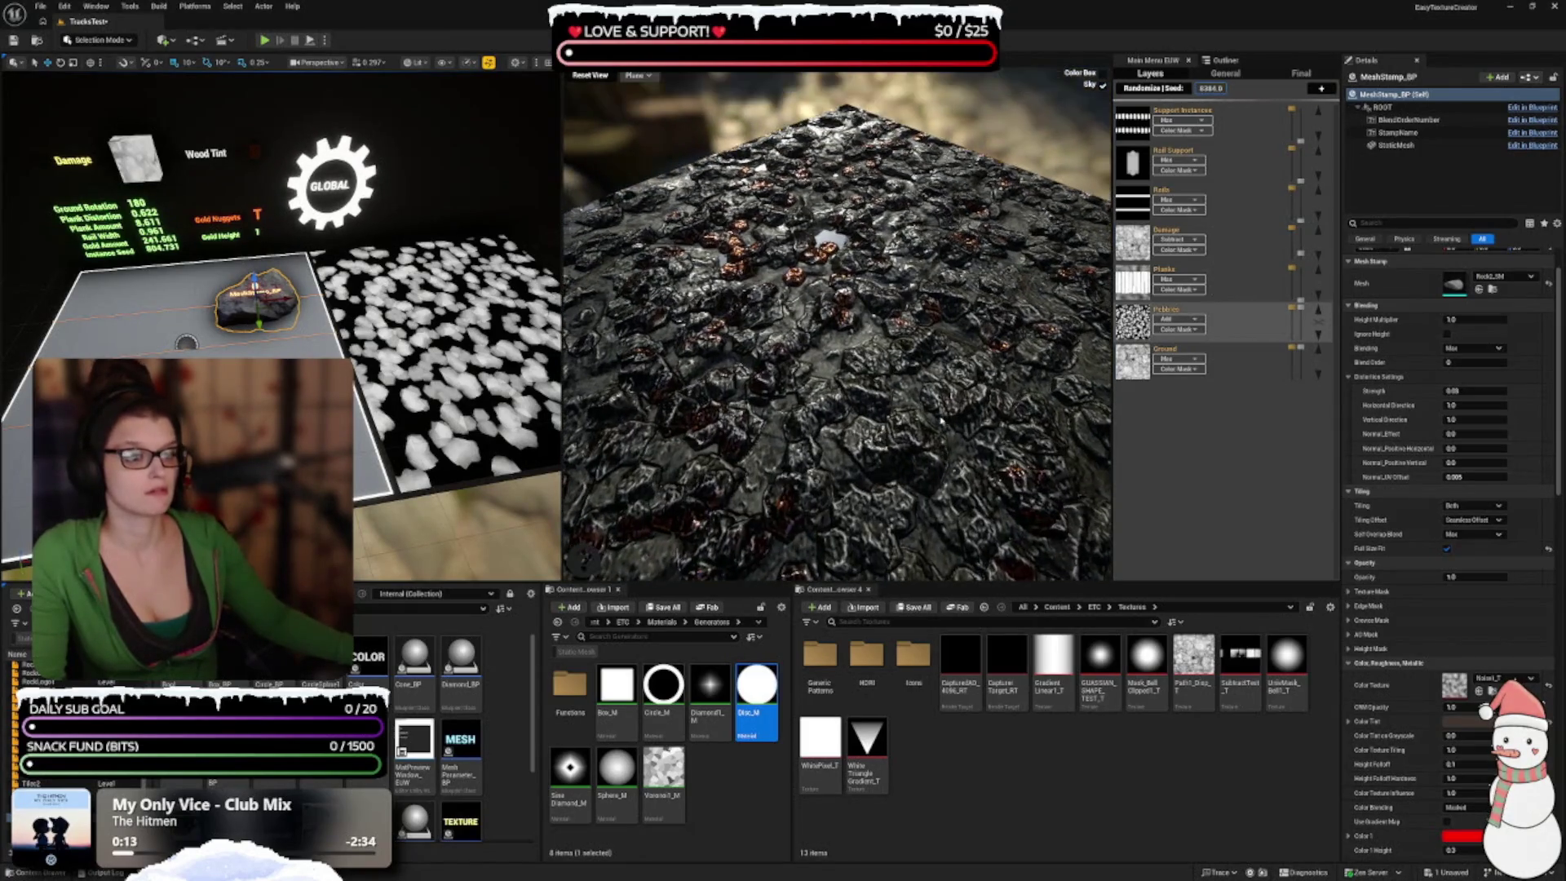
drag(912, 584, 912, 677)
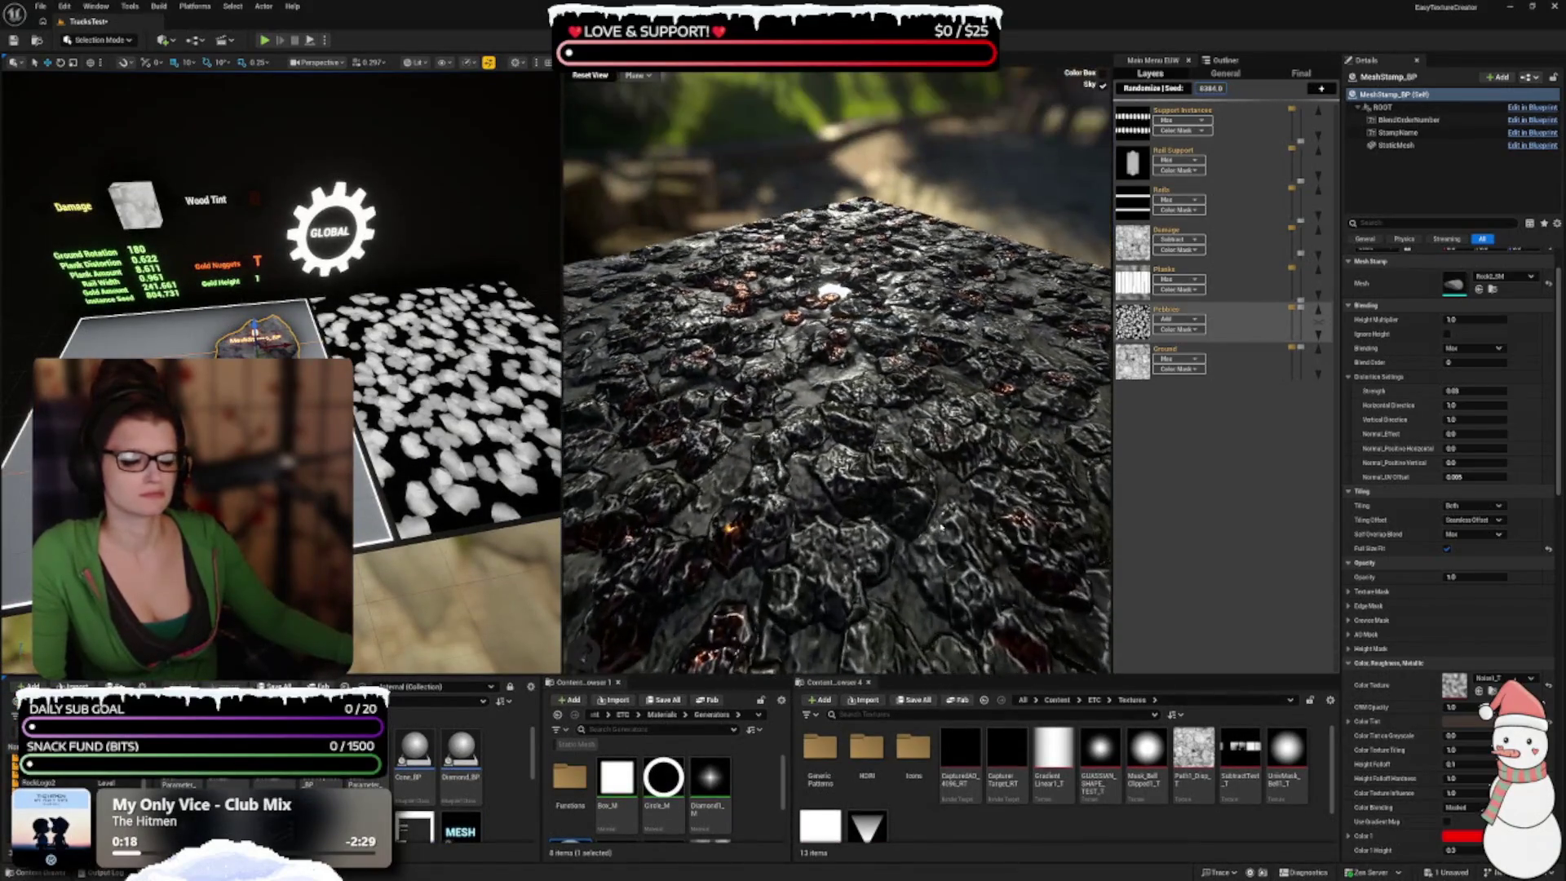
drag(956, 575, 953, 623)
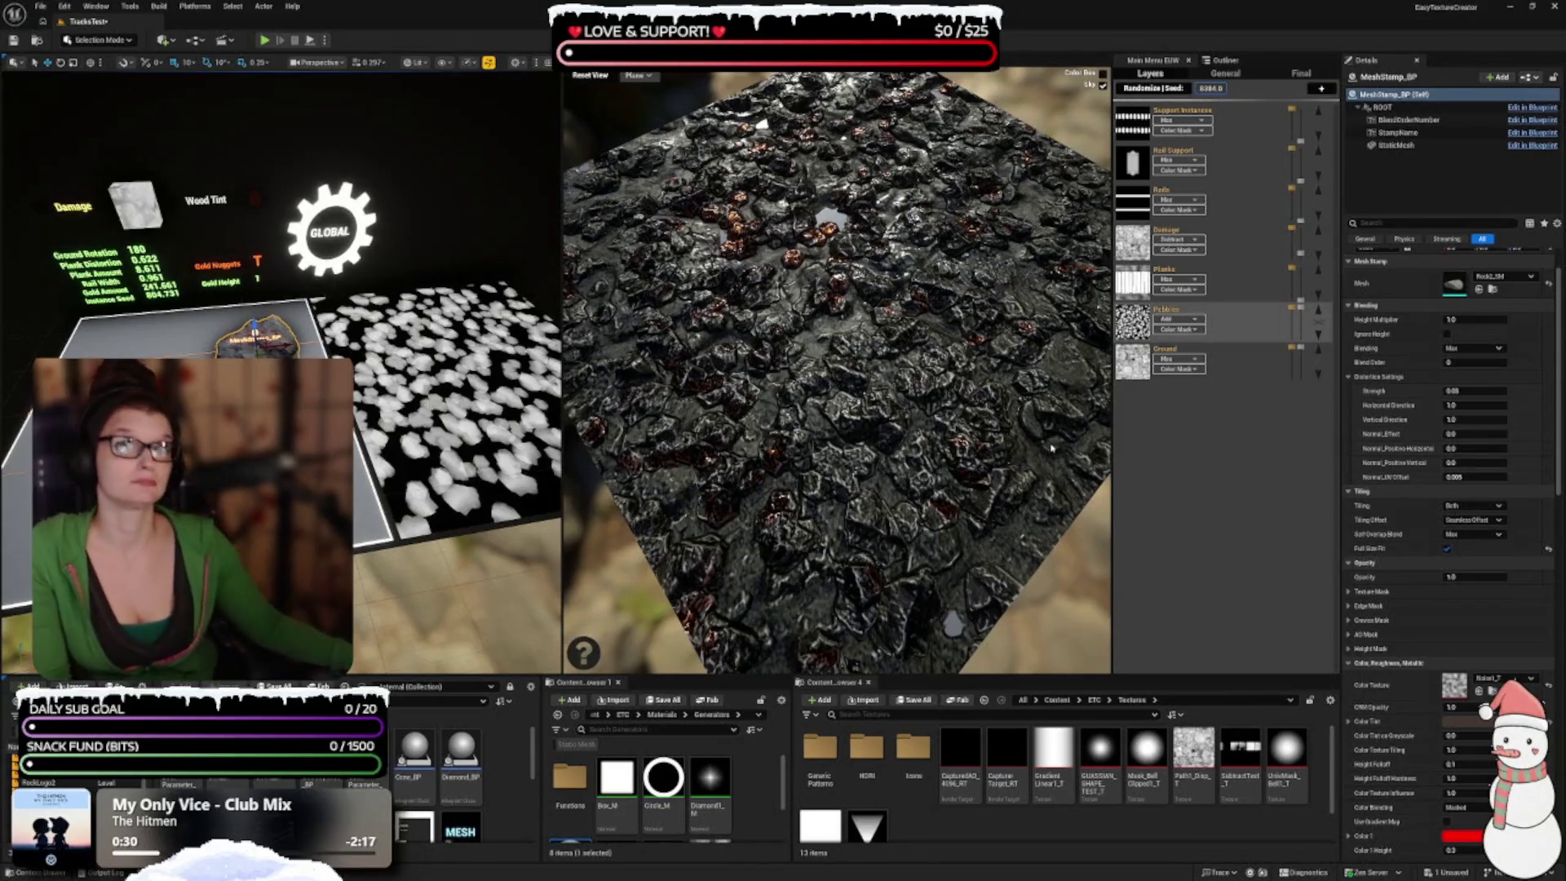
mouse_move(961, 479)
mouse_down()
mouse_move(965, 466)
mouse_move(946, 522)
mouse_up()
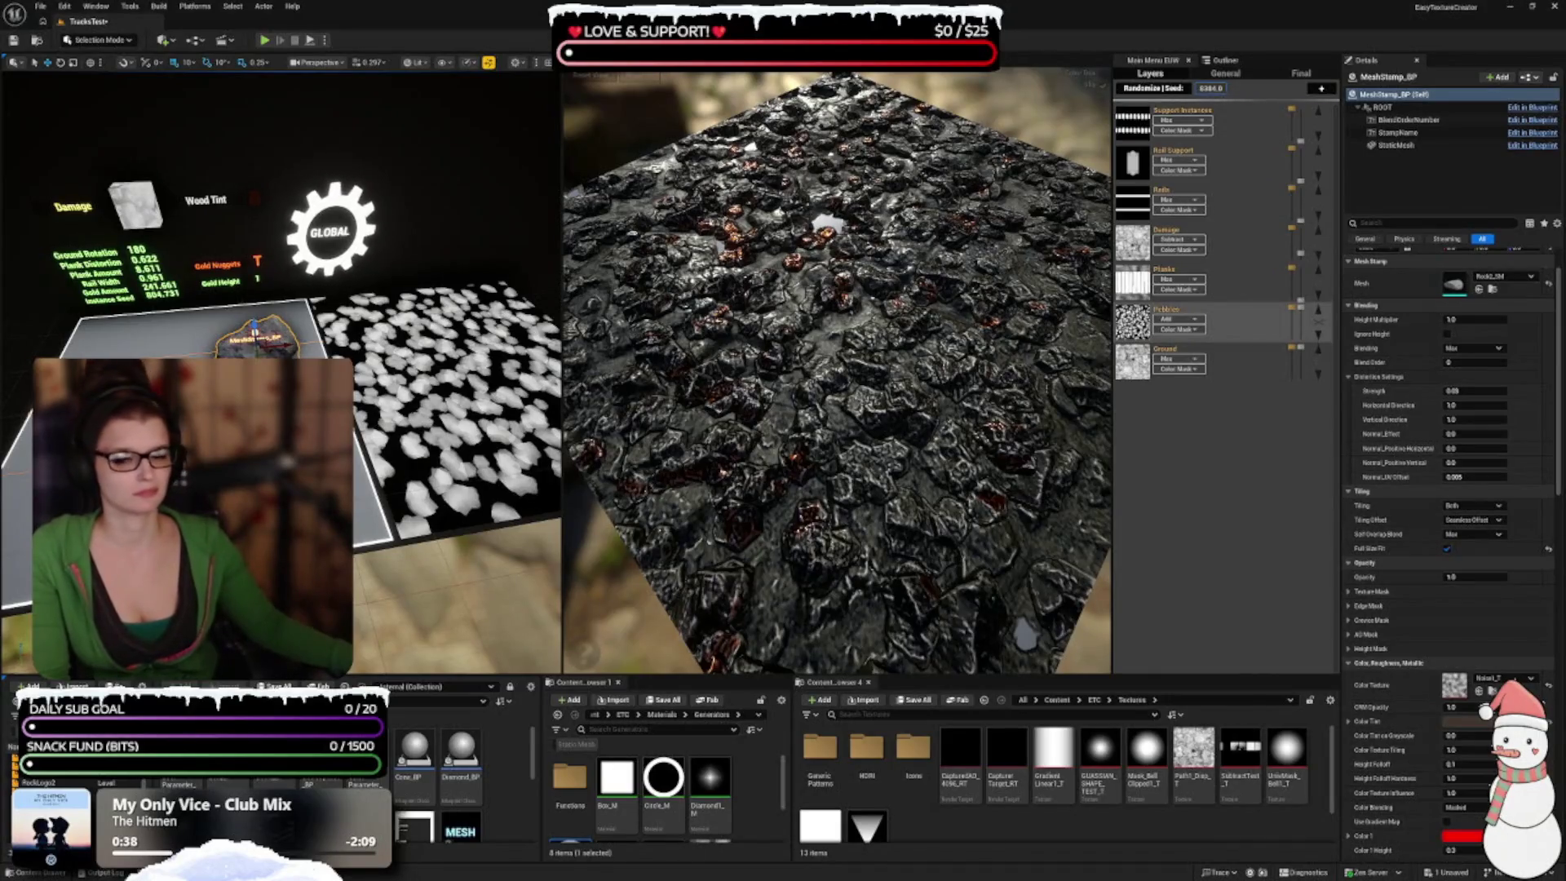
click(255, 334)
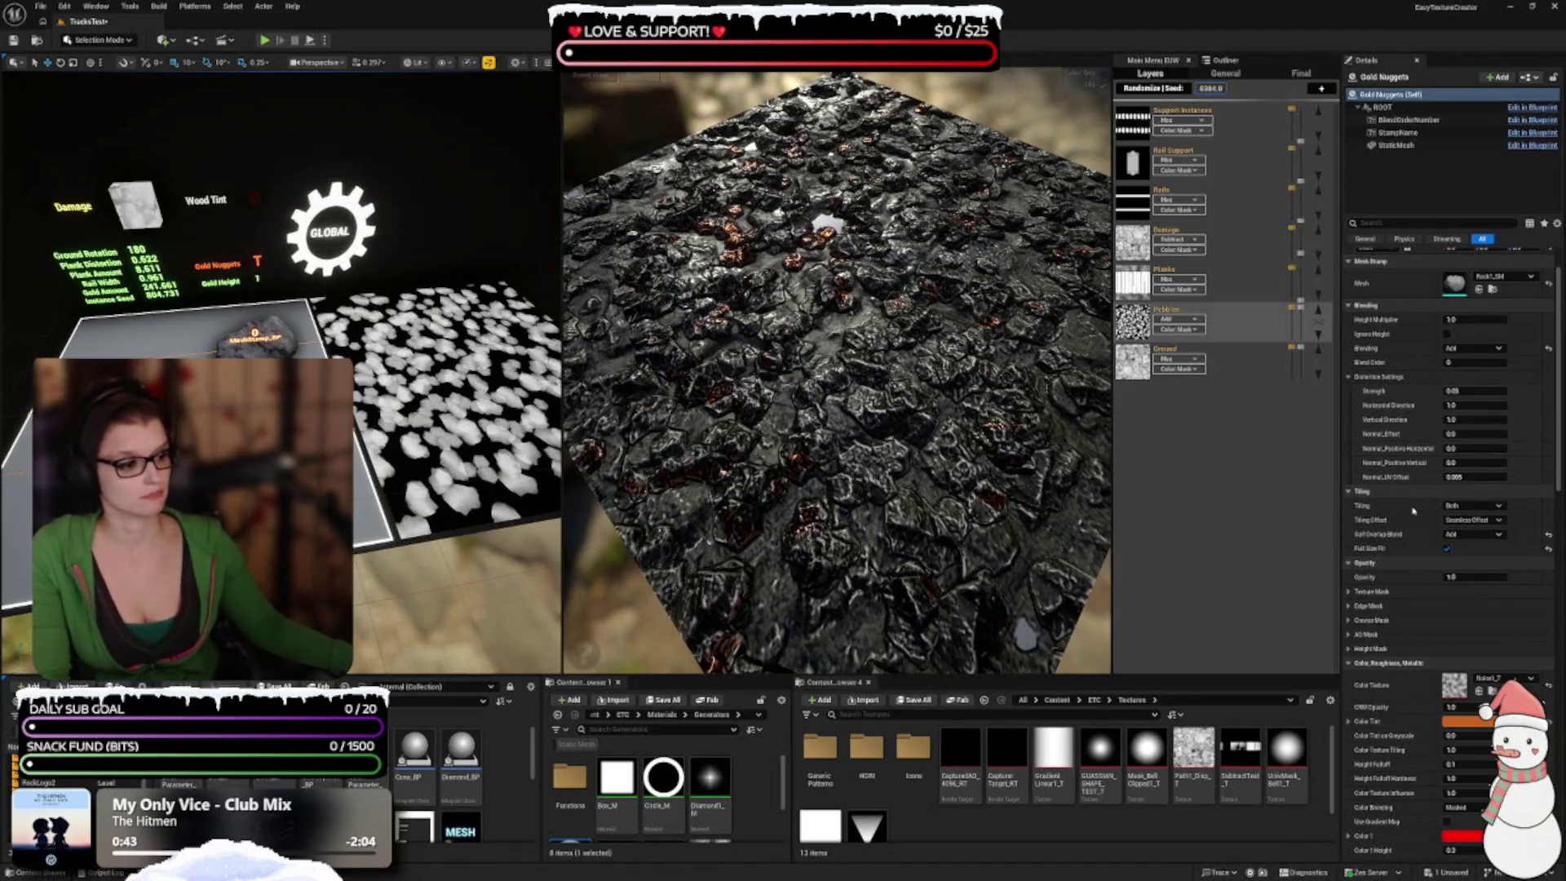
Step: Expand Blending Float Index [0] and Instancing Float Index [1] to see their parameters, like Gold Height
scroll(1416, 503, down, 5)
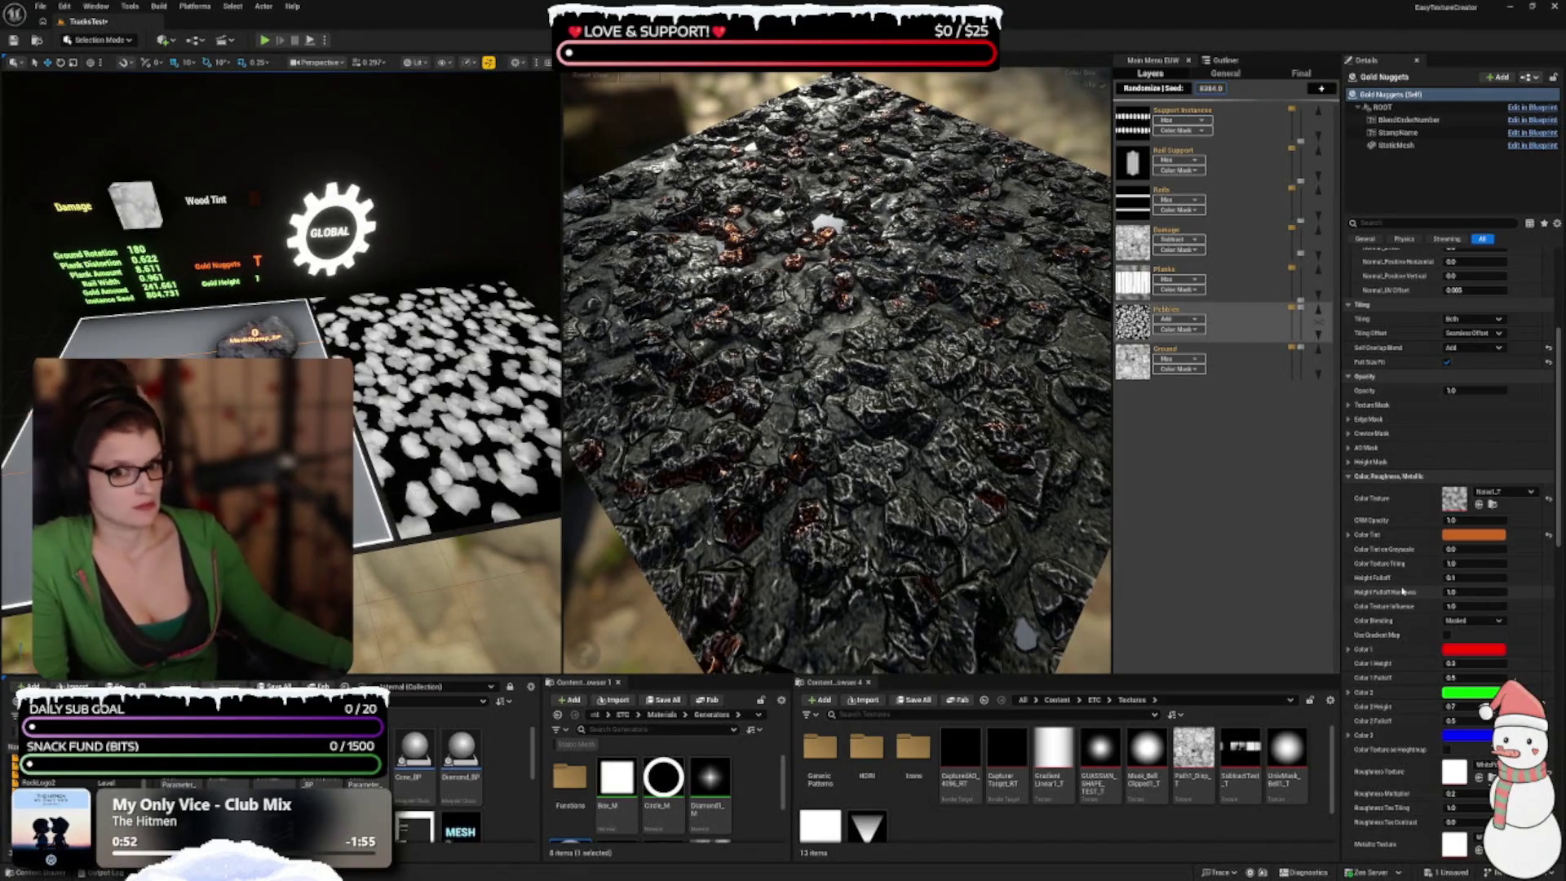
scroll(1403, 591, down, 10)
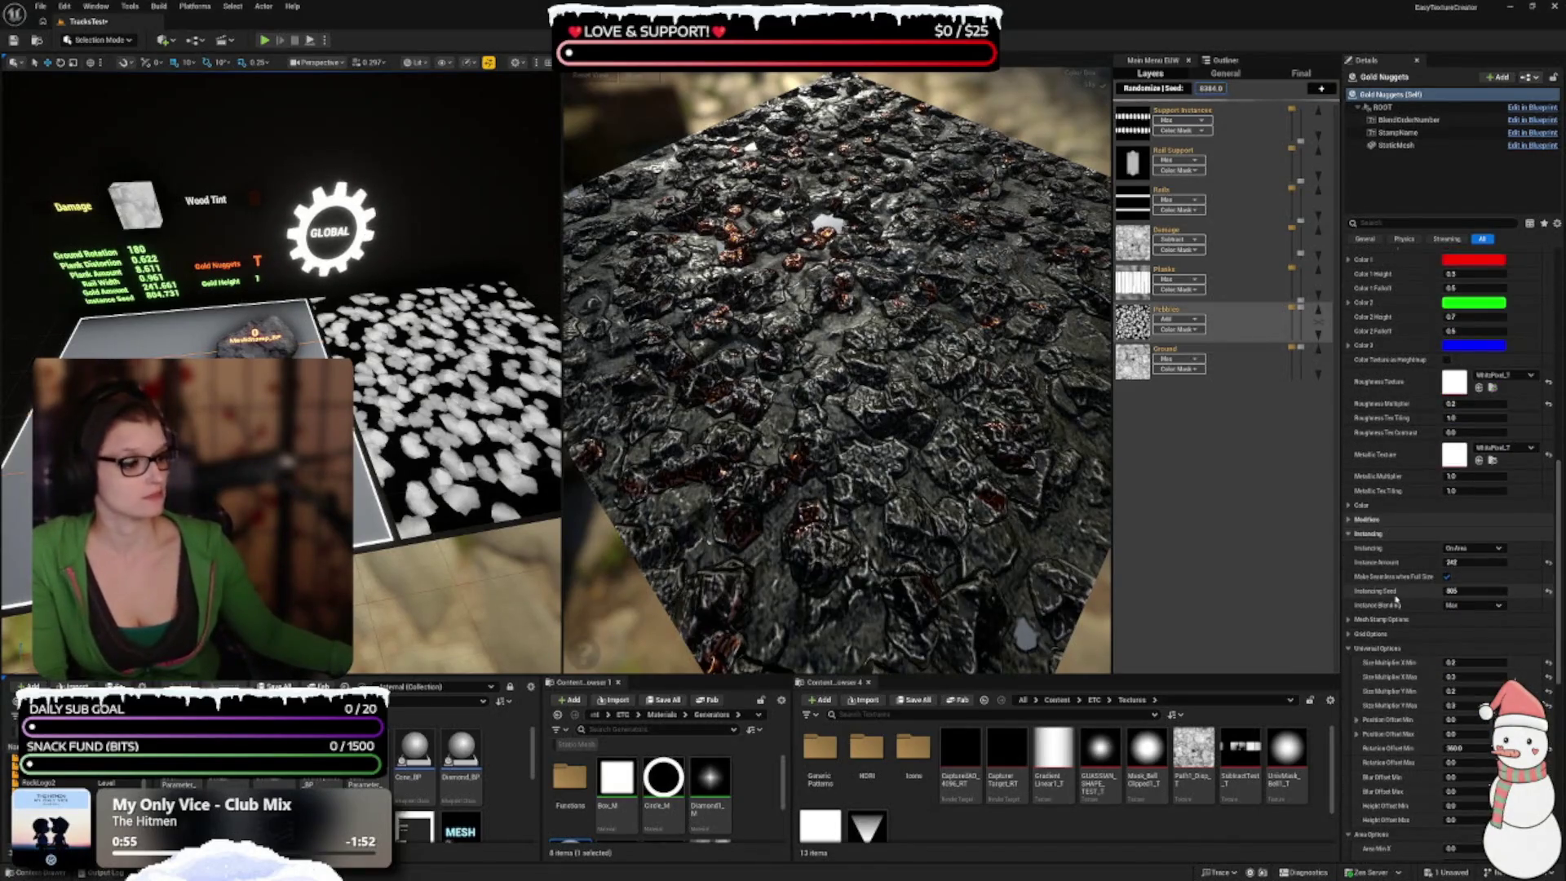
scroll(1396, 599, down, 12)
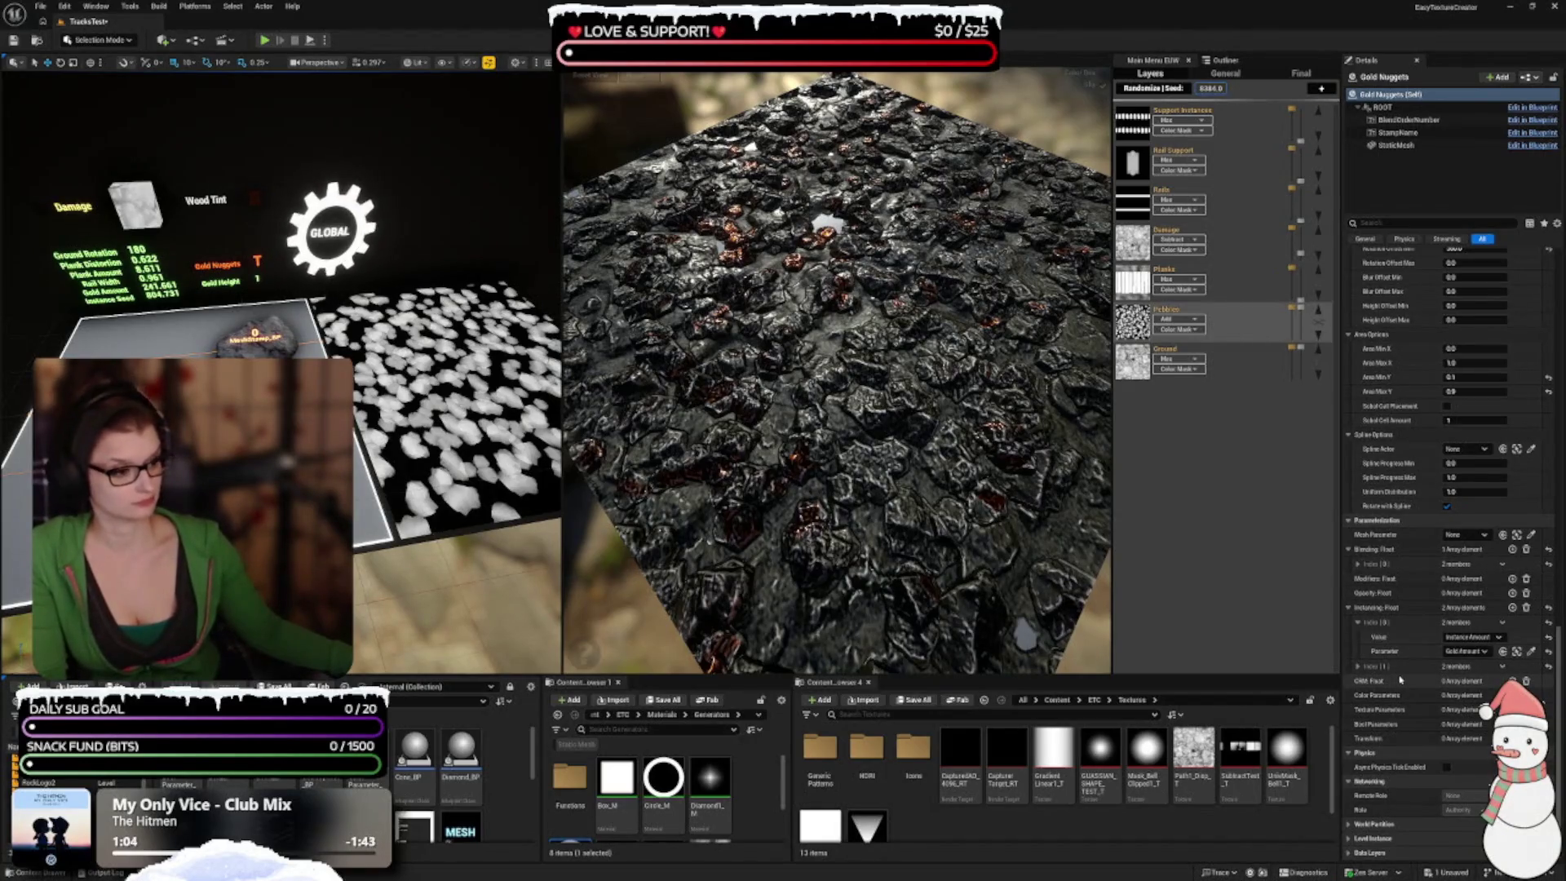
click(1358, 564)
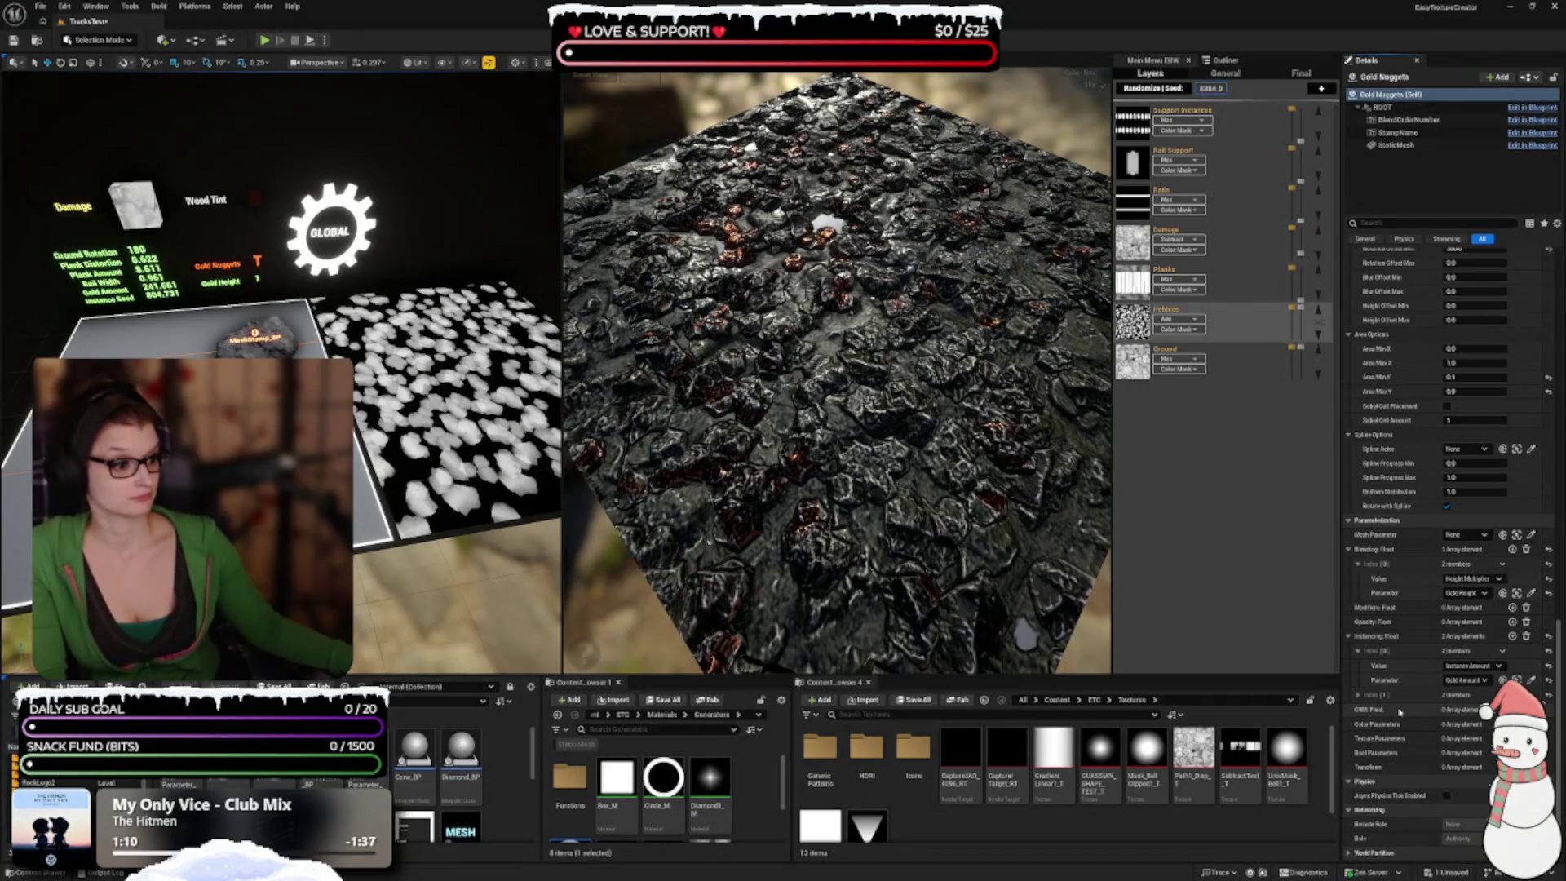
click(1358, 694)
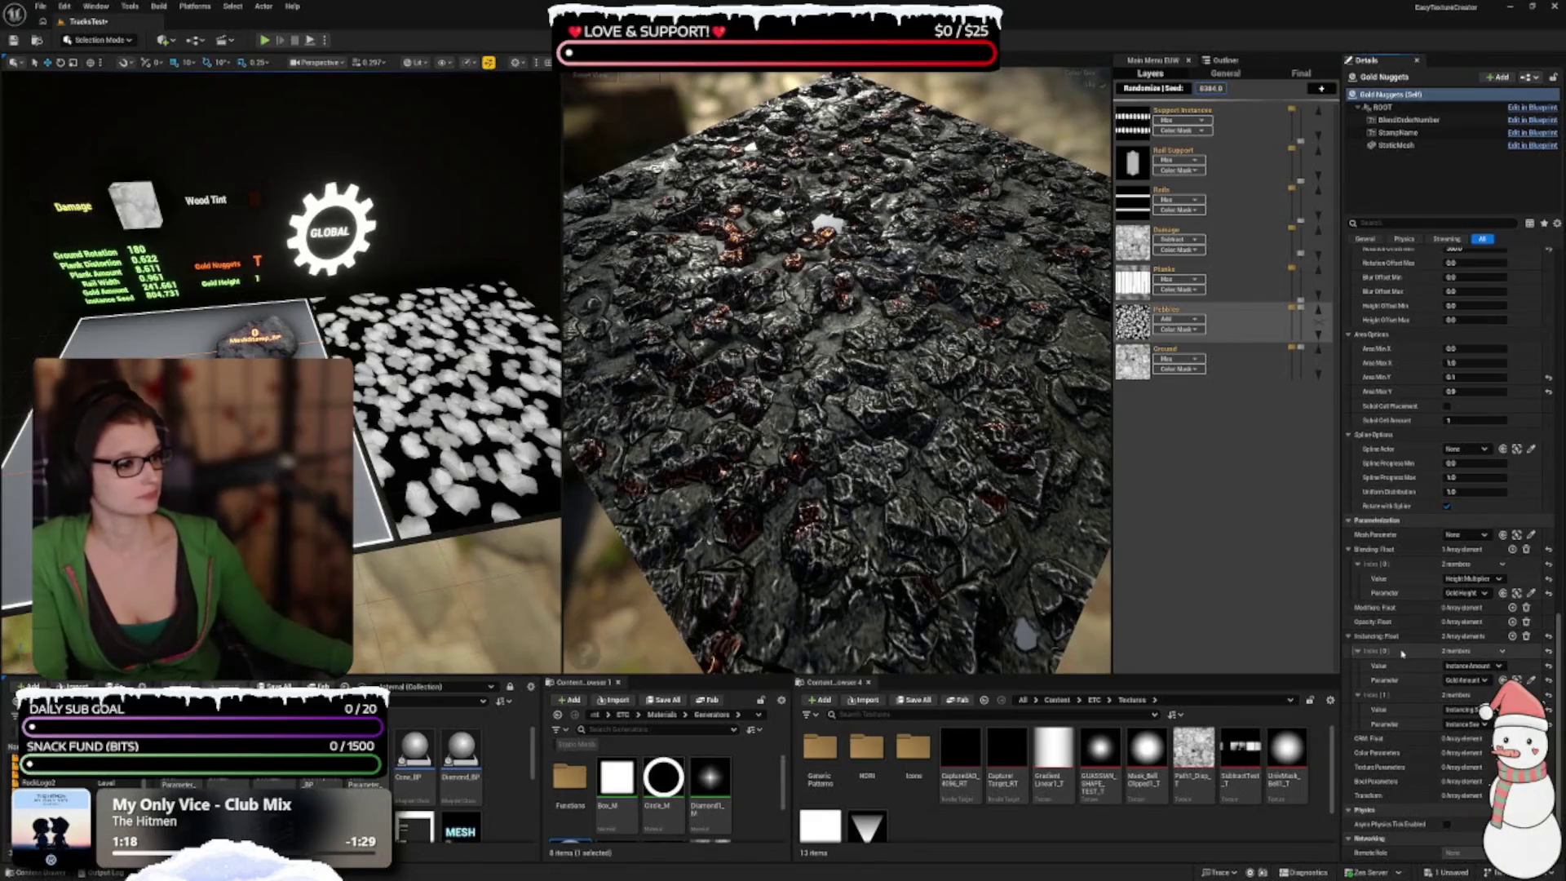
scroll(1402, 649, up, 5)
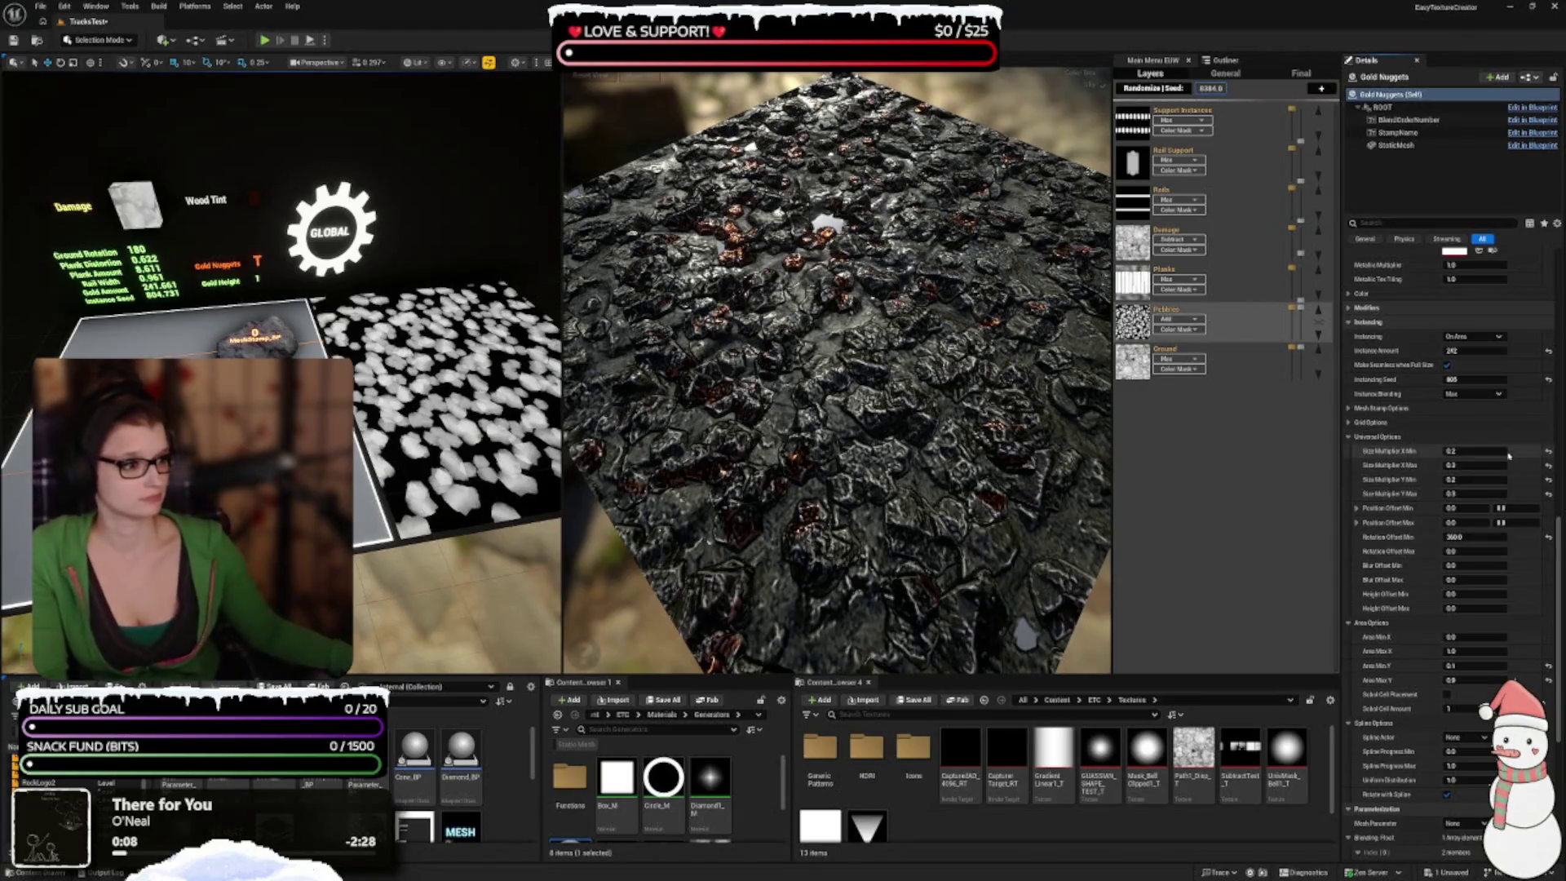
scroll(1408, 563, up, 2)
Step: Preview the nuggets' CRM Opacity at 0, then reset it to 1.0
scroll(1408, 563, up, 12)
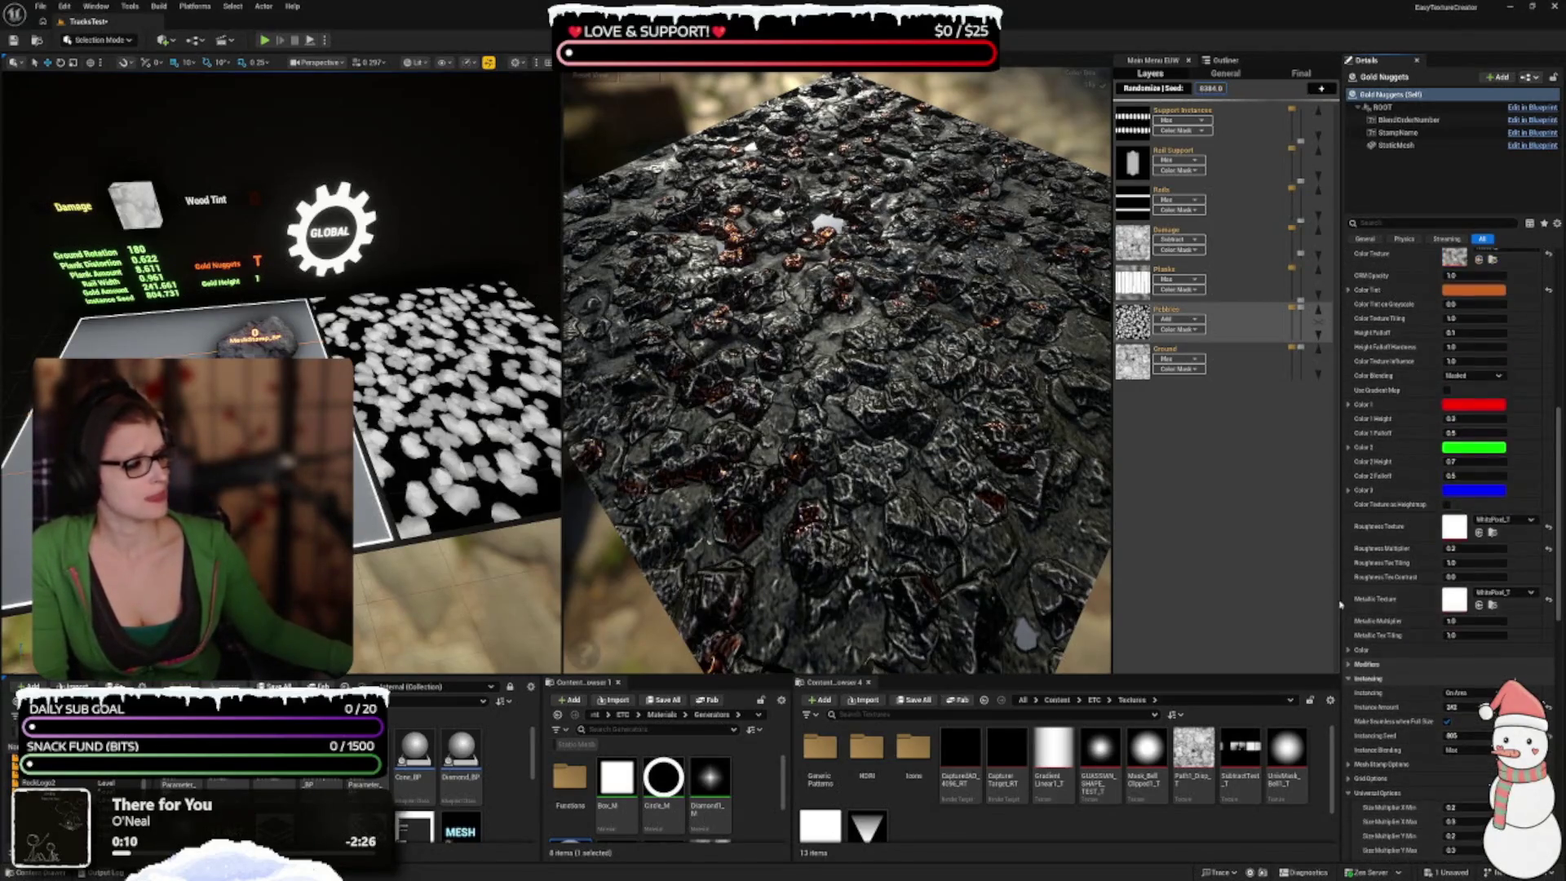
scroll(1372, 617, up, 2)
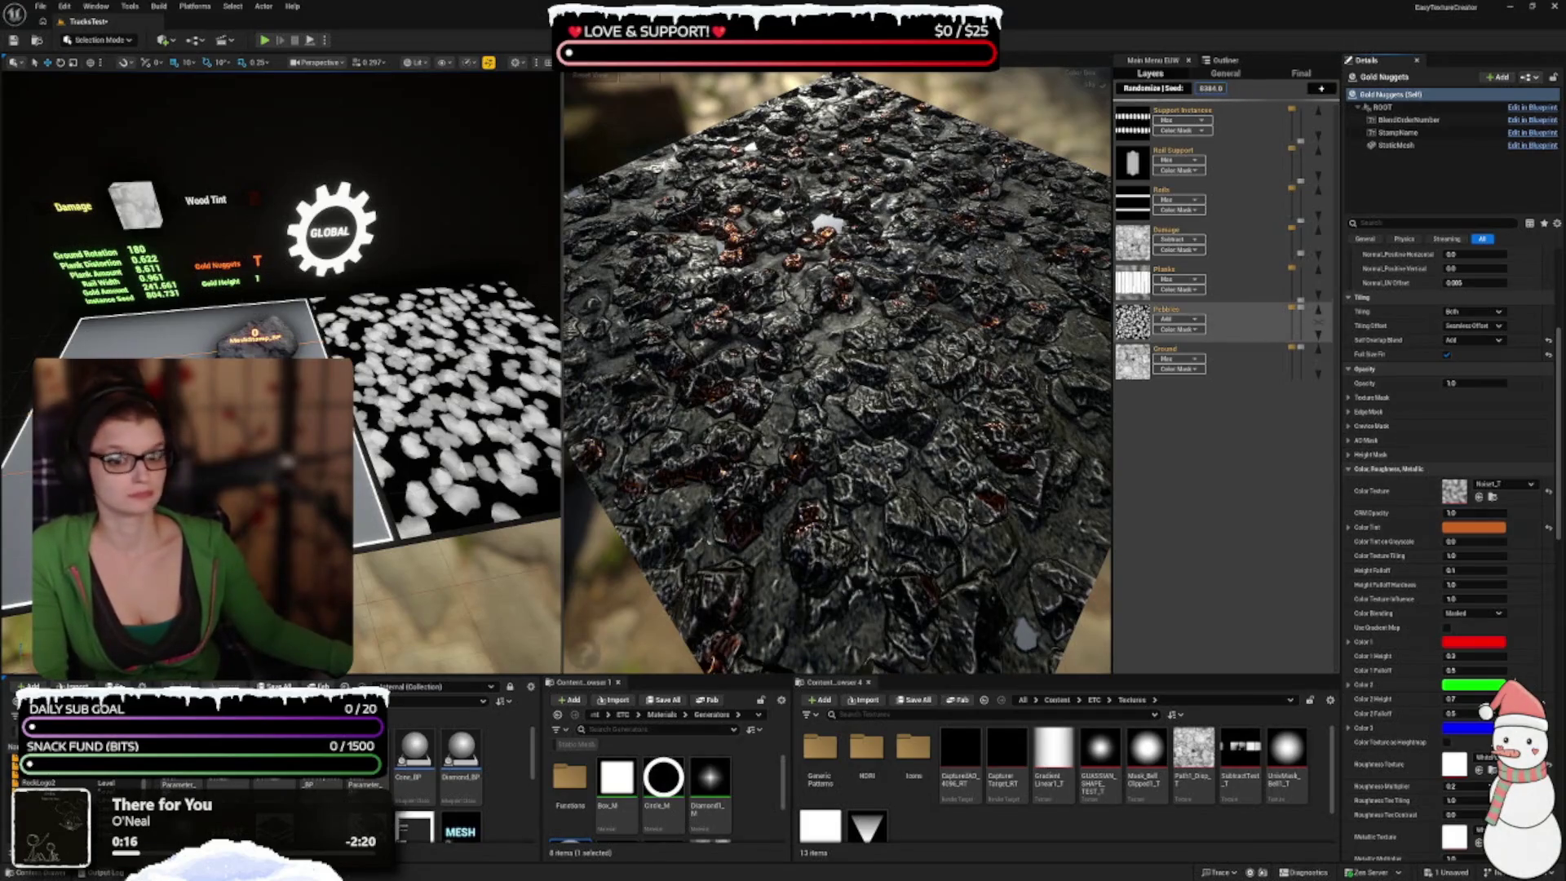
drag(1468, 511, 1436, 511)
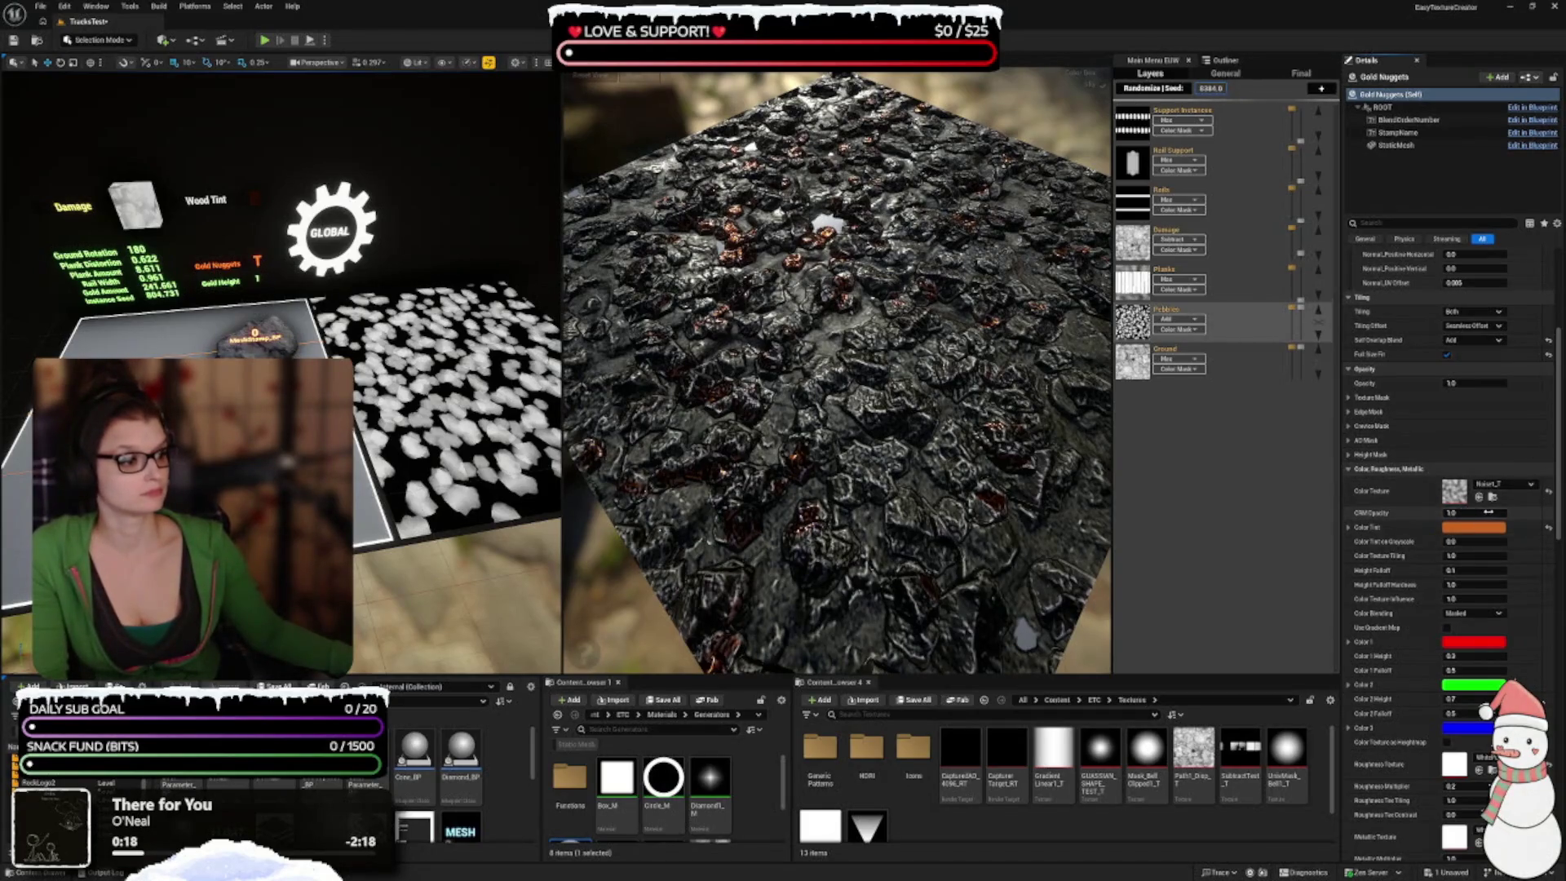
key(Return)
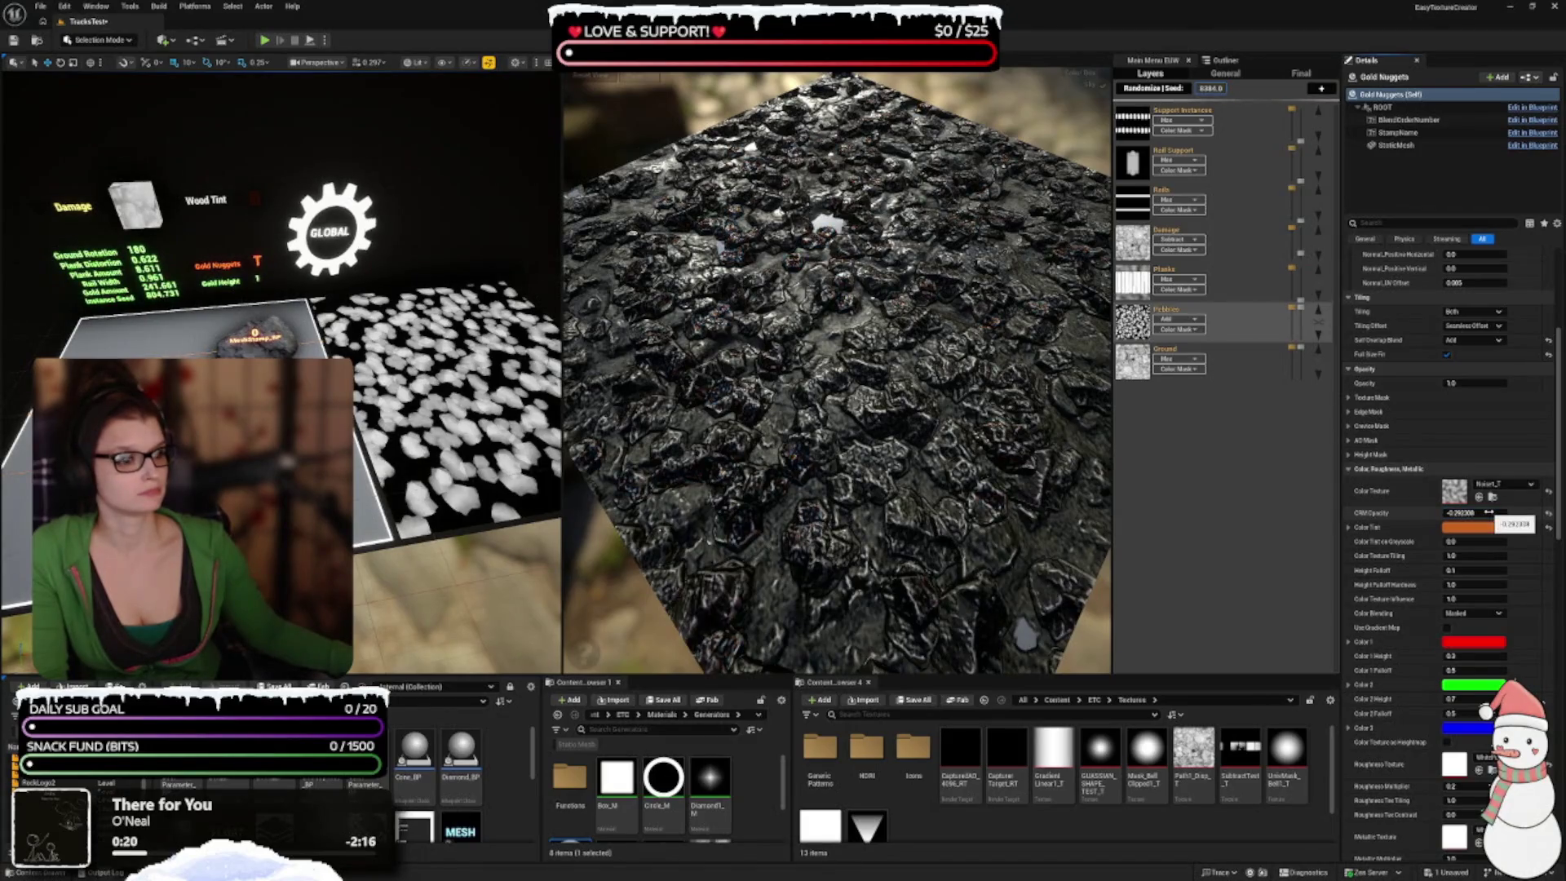
click(1498, 512)
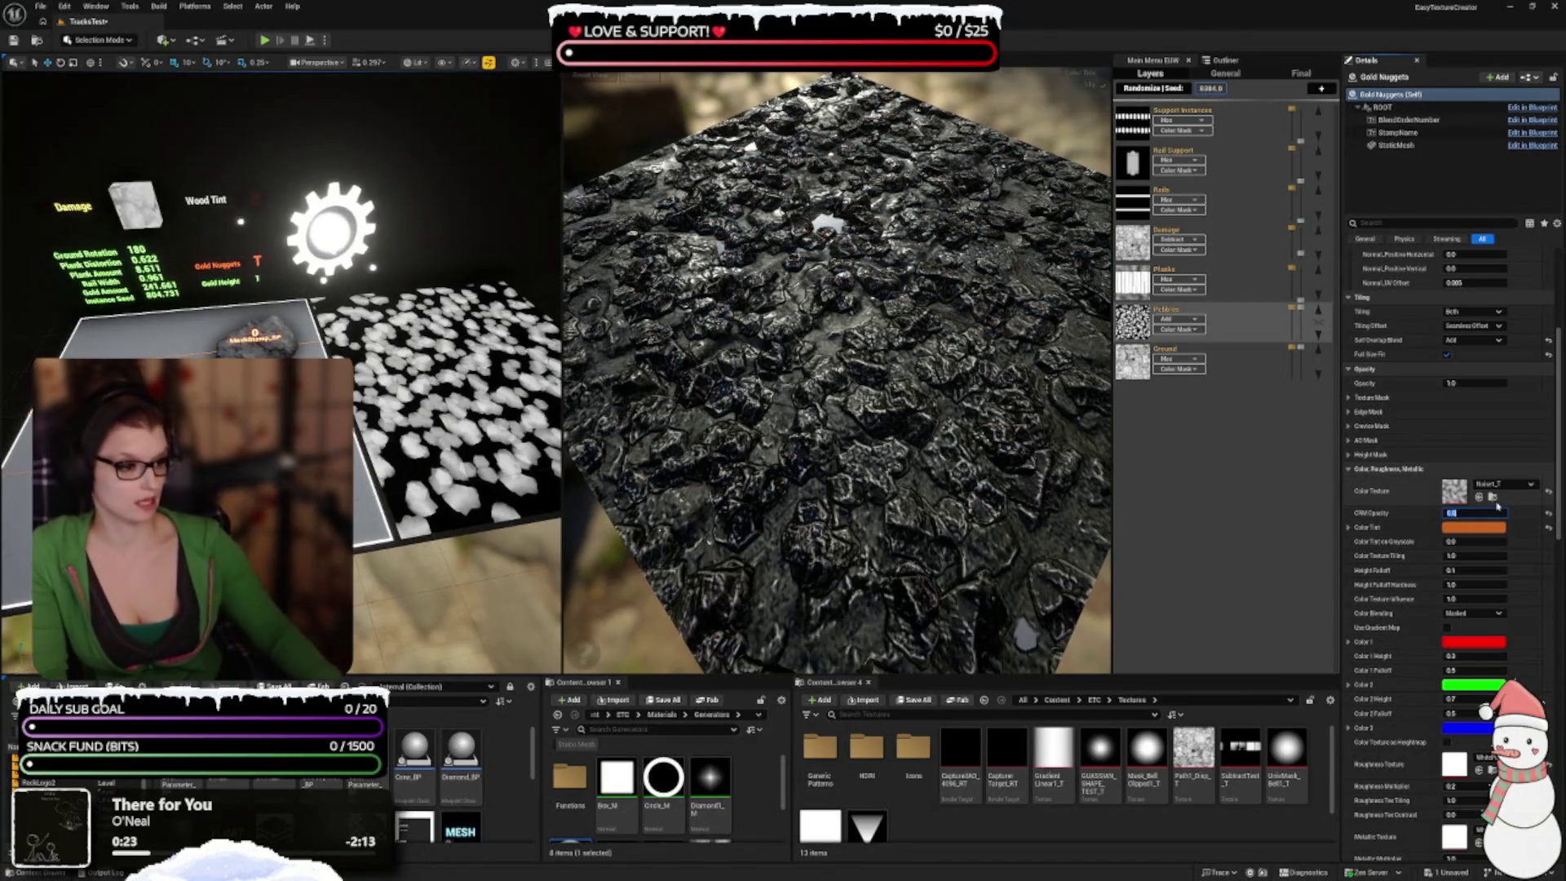
text(0)
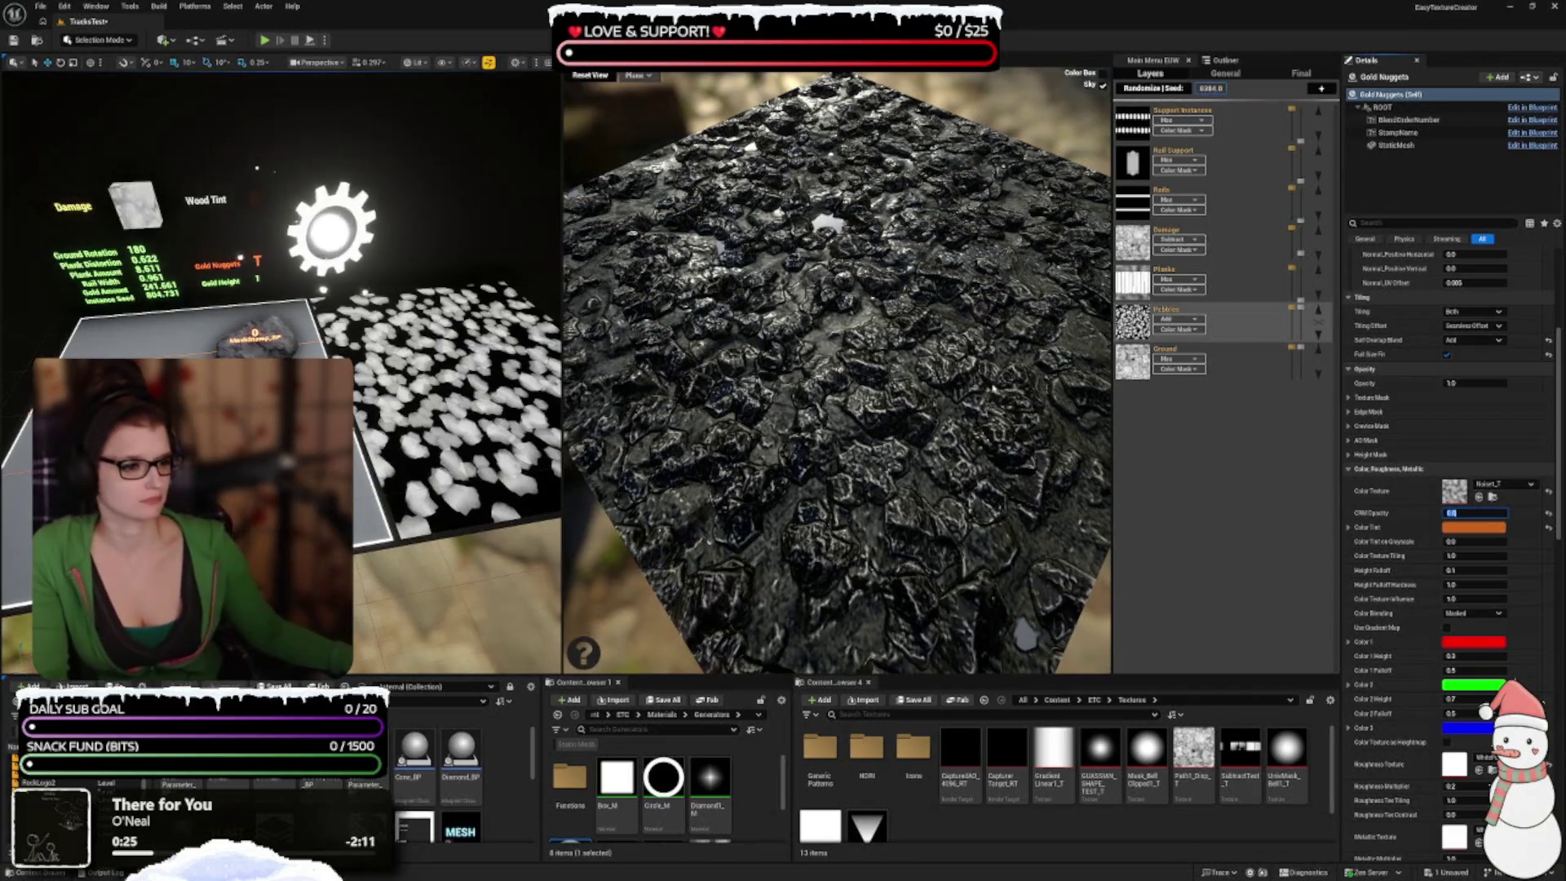
key(Return)
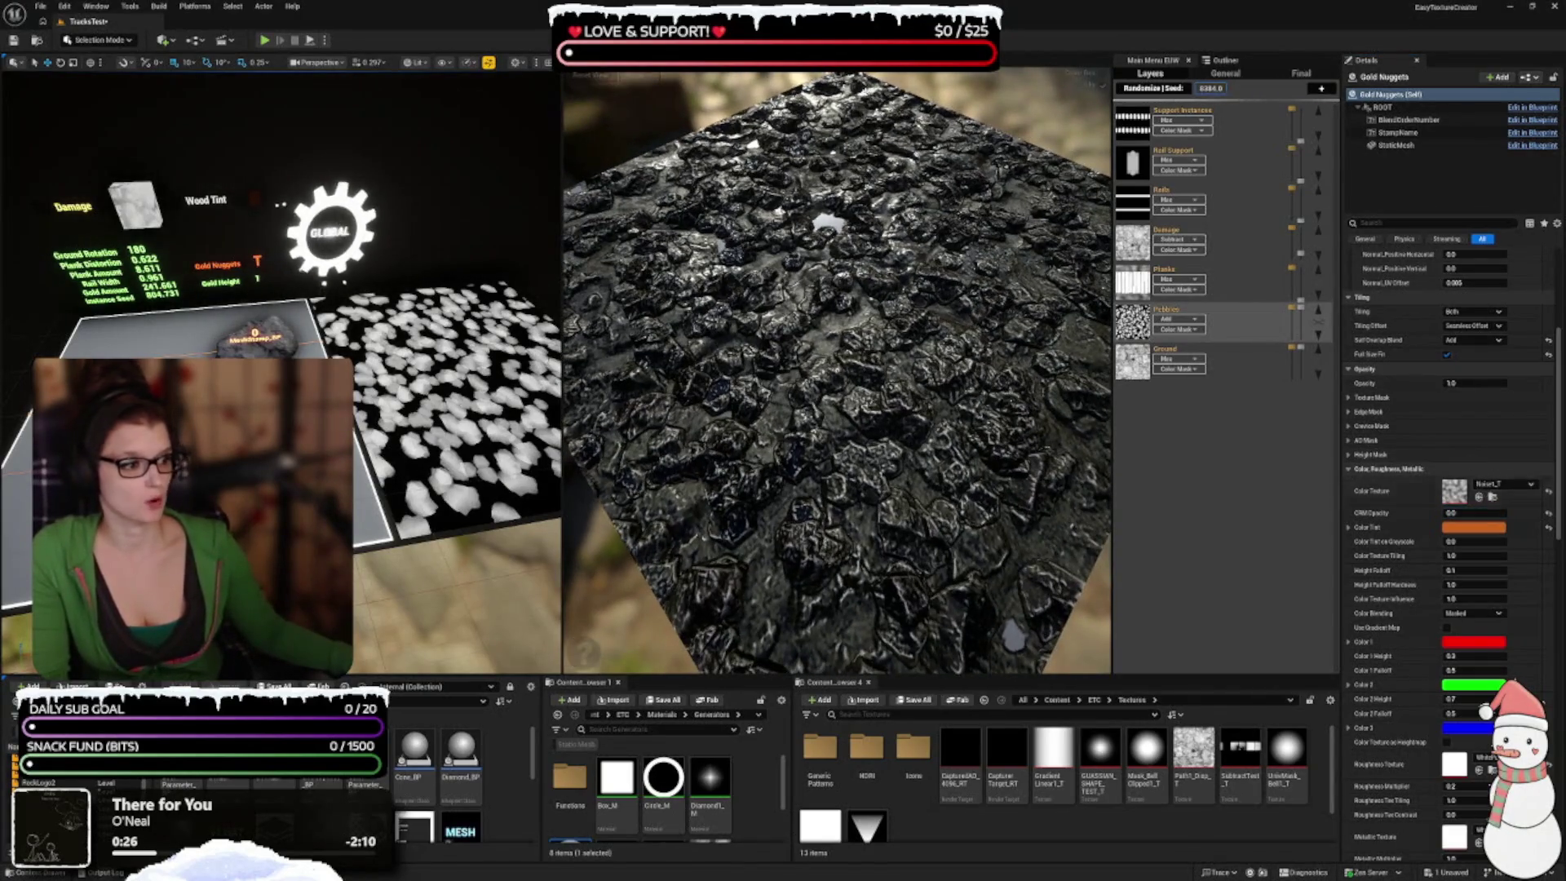
click(1549, 513)
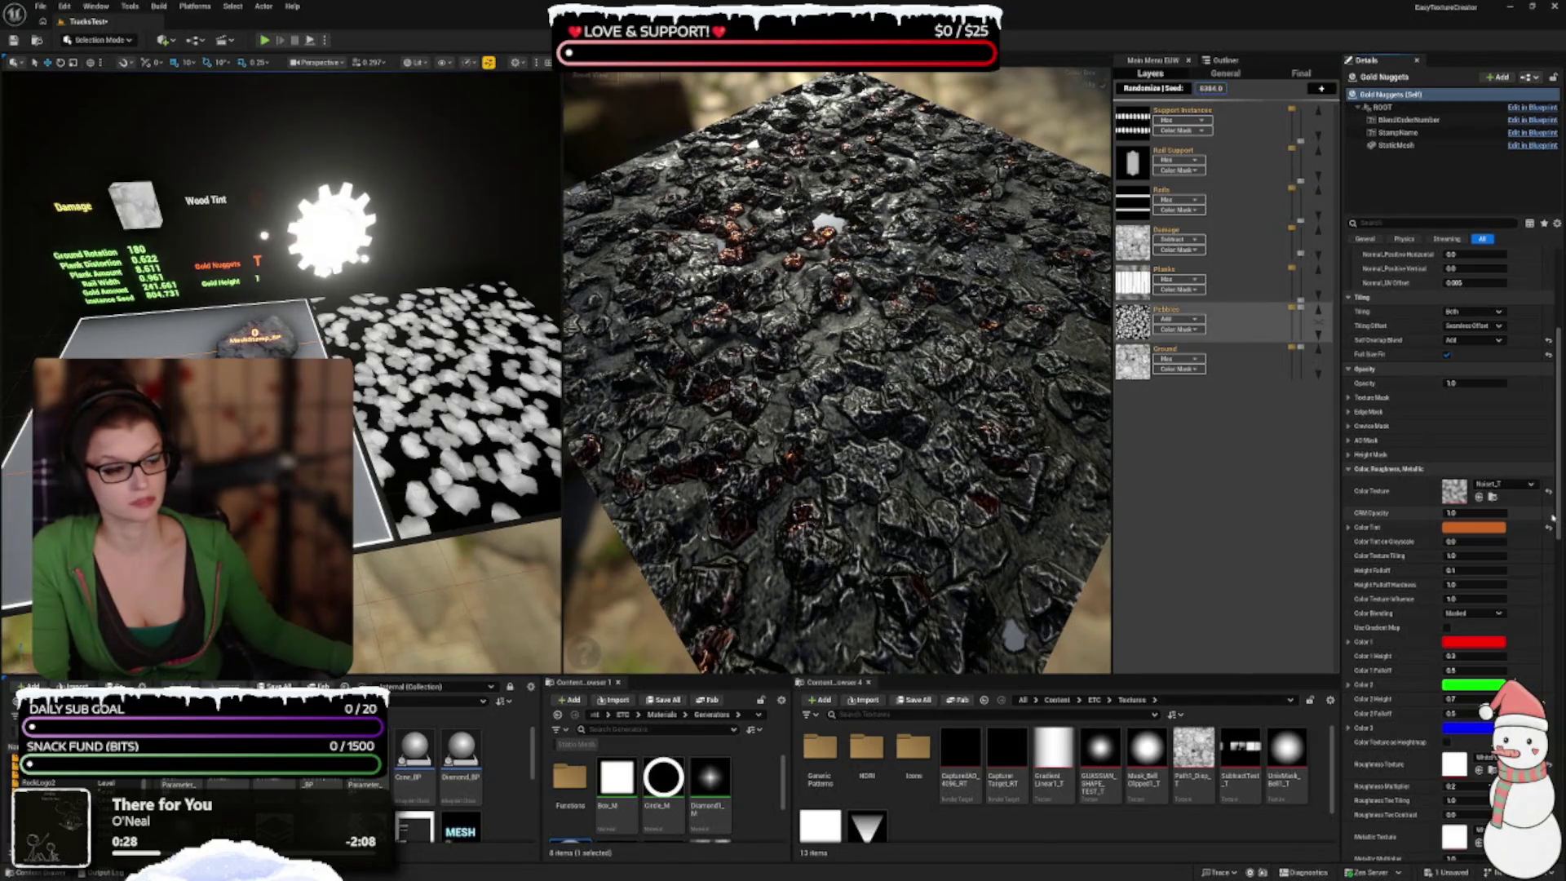
Step: Set CRM Opacity to 0 again and undo it, keeping 1.0
click(1478, 512)
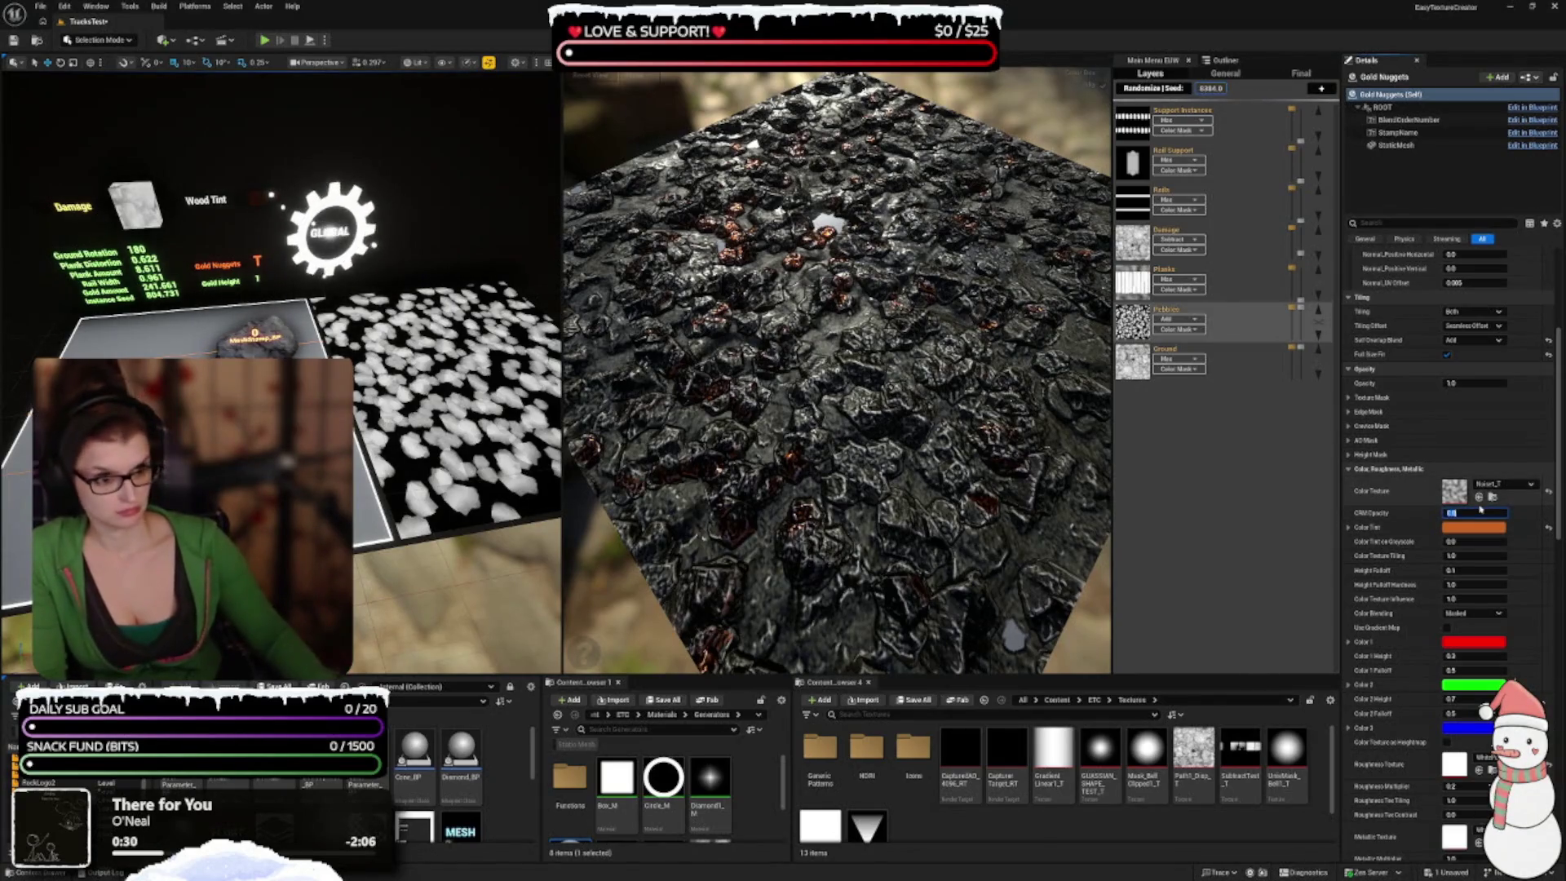
text(0)
key(Return)
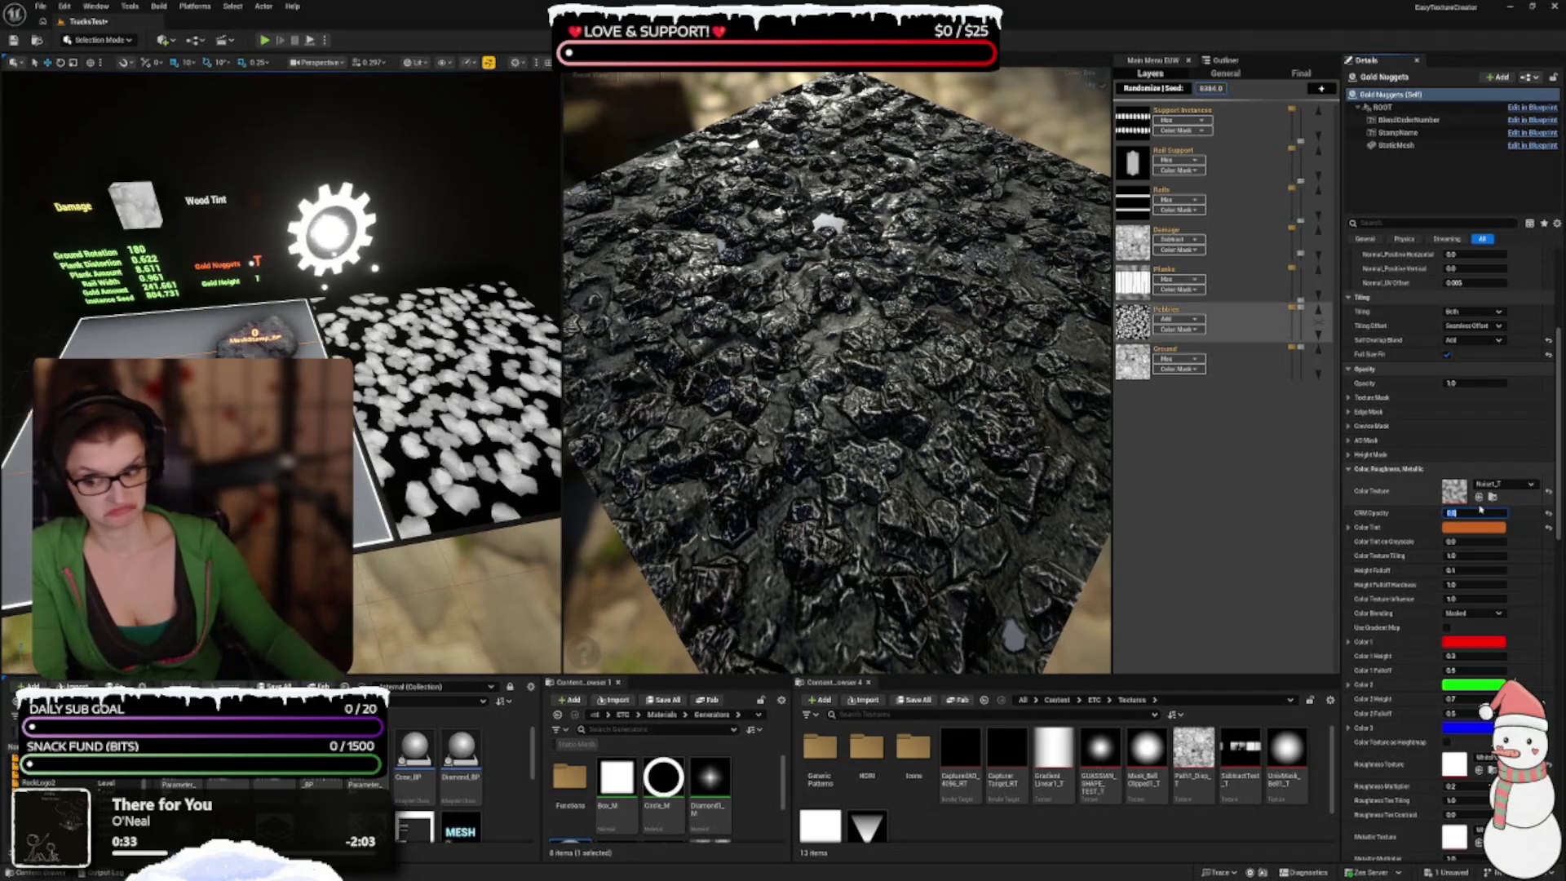
text(0)
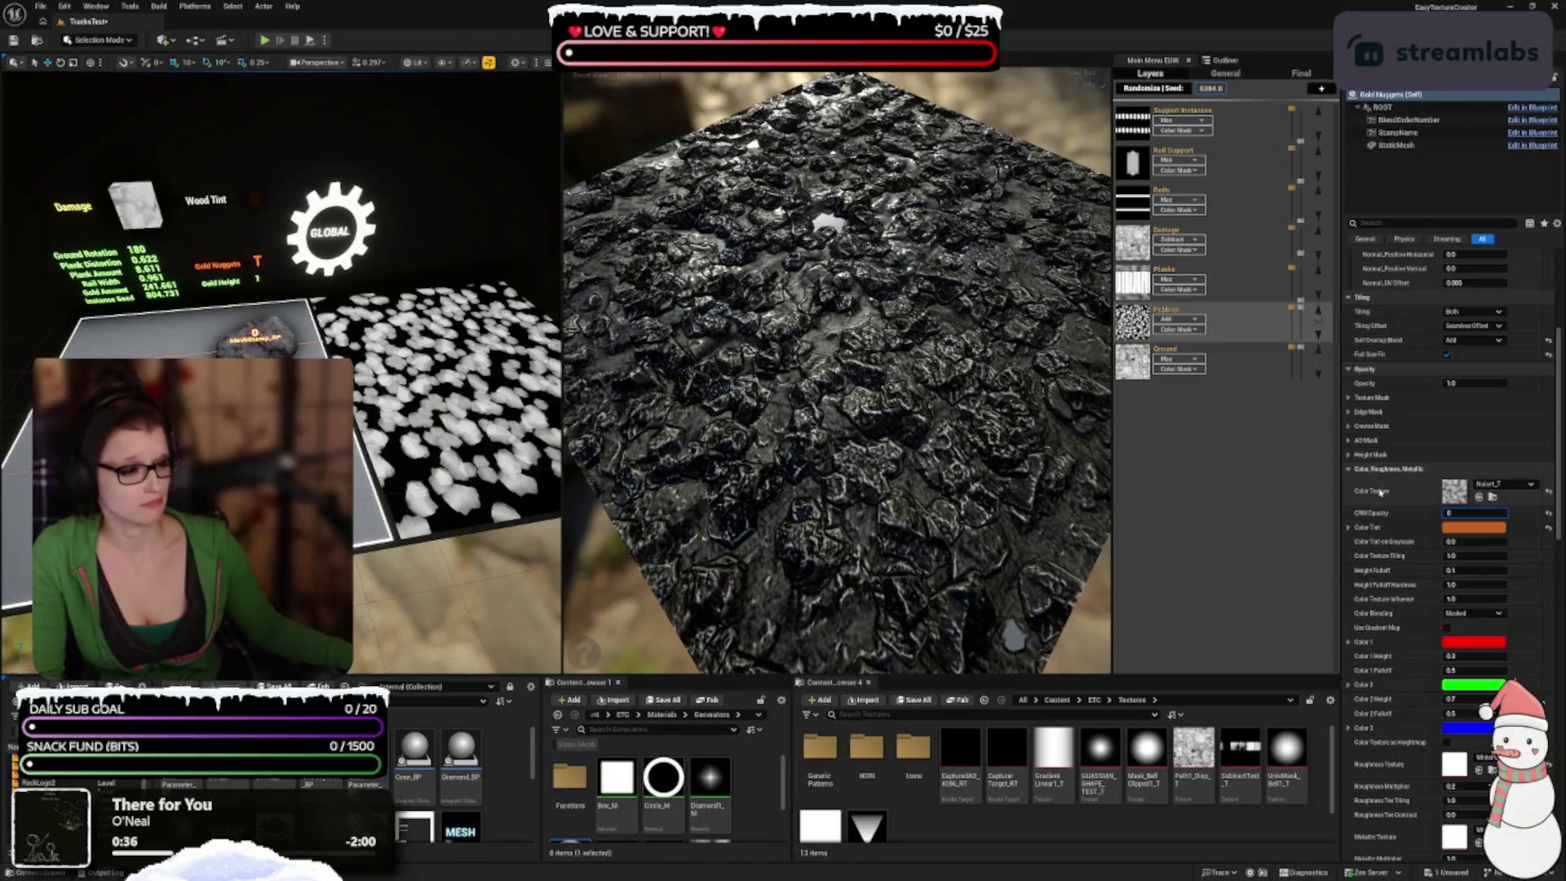
key(ctrl+z)
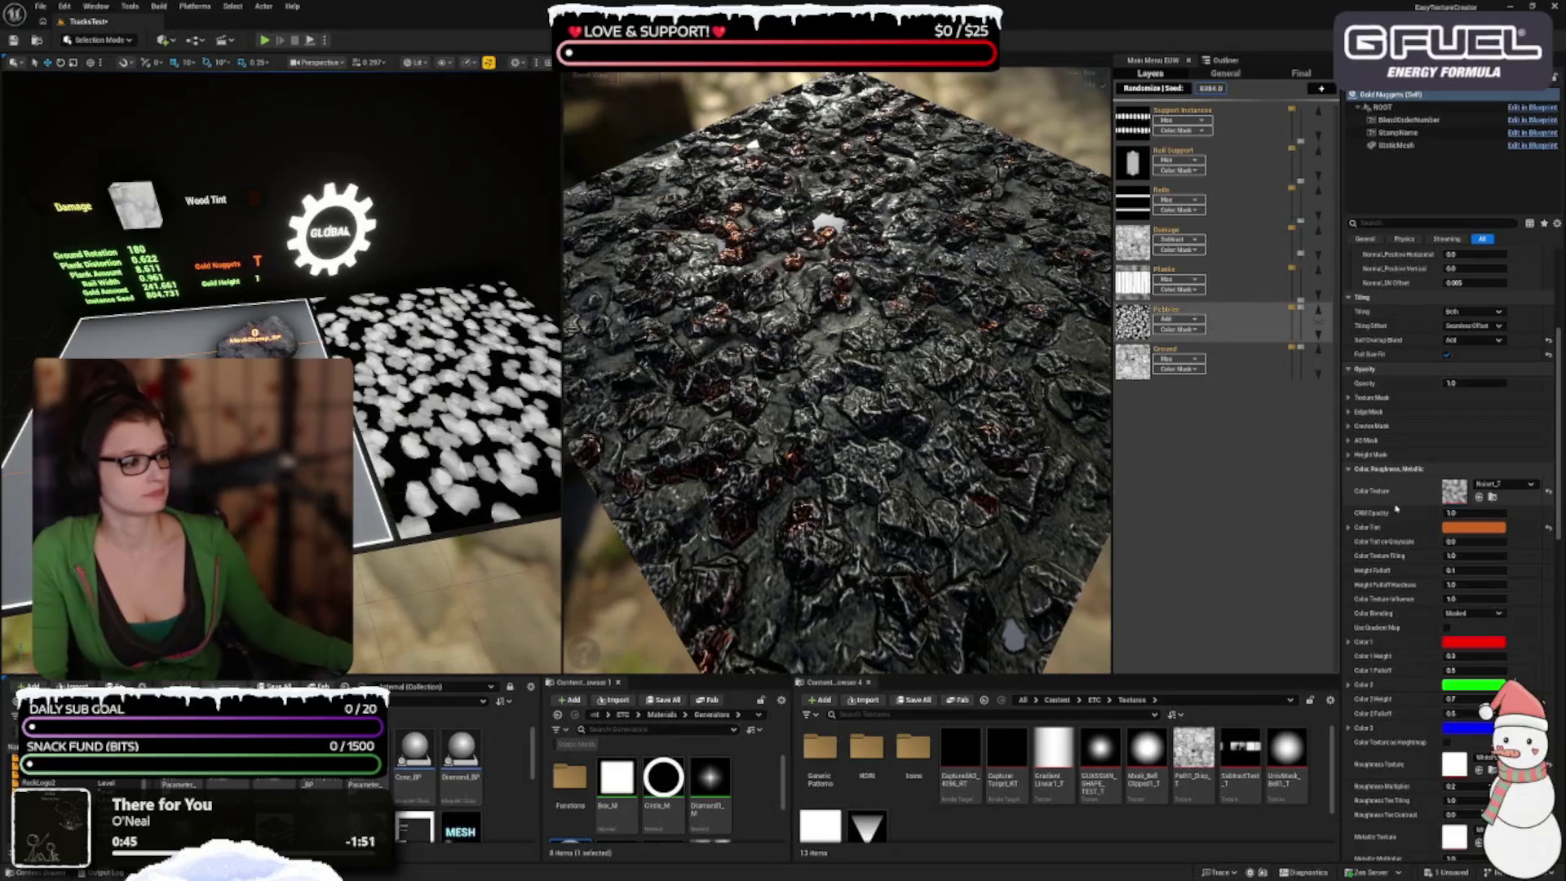
scroll(1388, 442, up, 3)
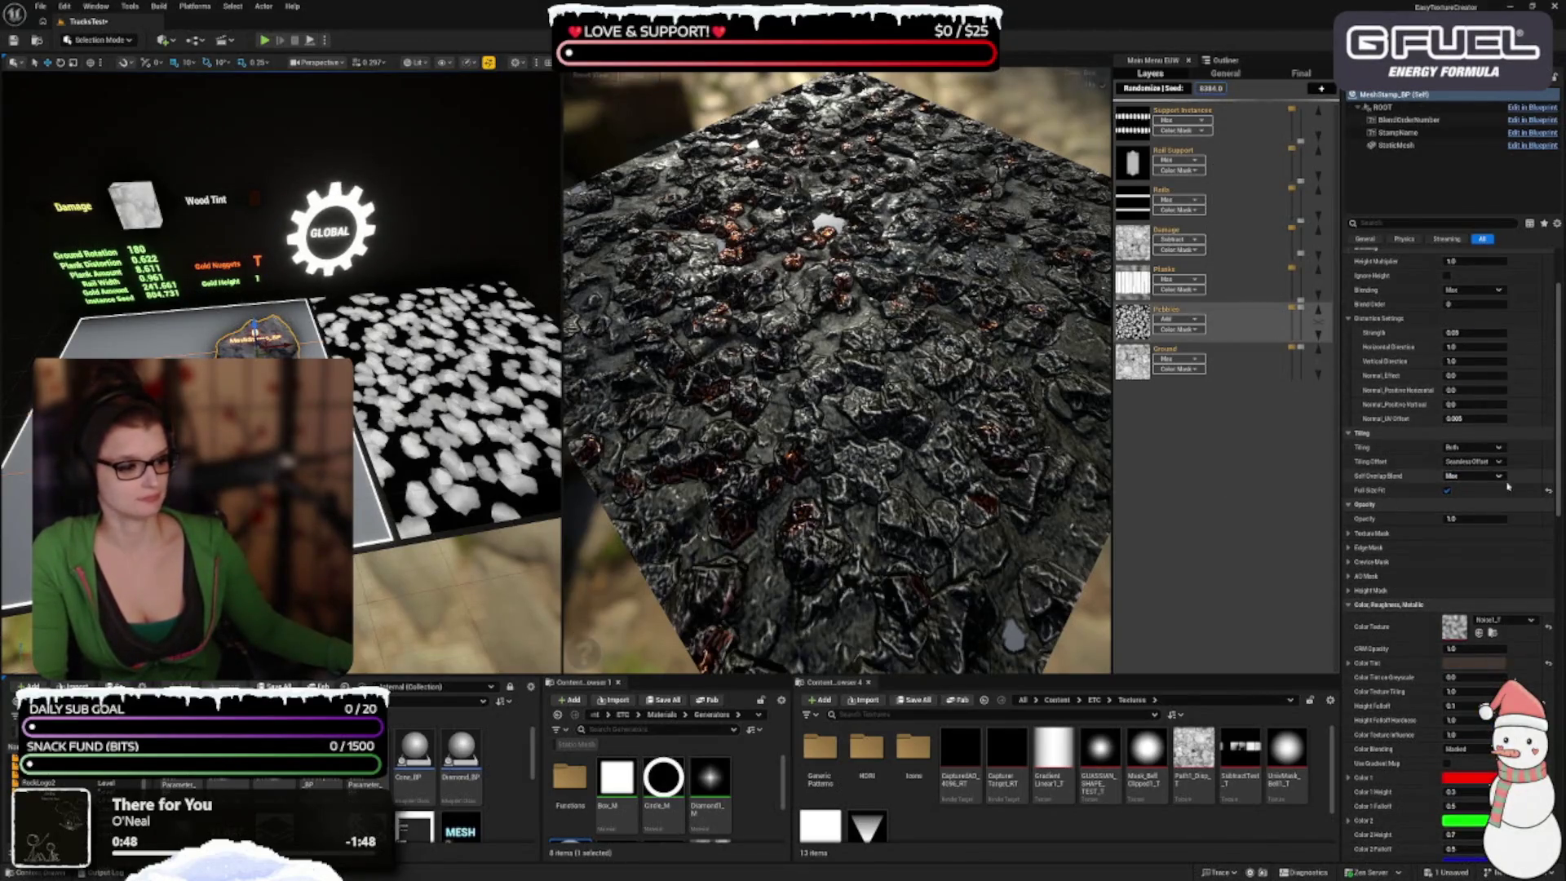
Step: Raise the content browser splitter and orbit the material preview
scroll(1507, 486, up, 3)
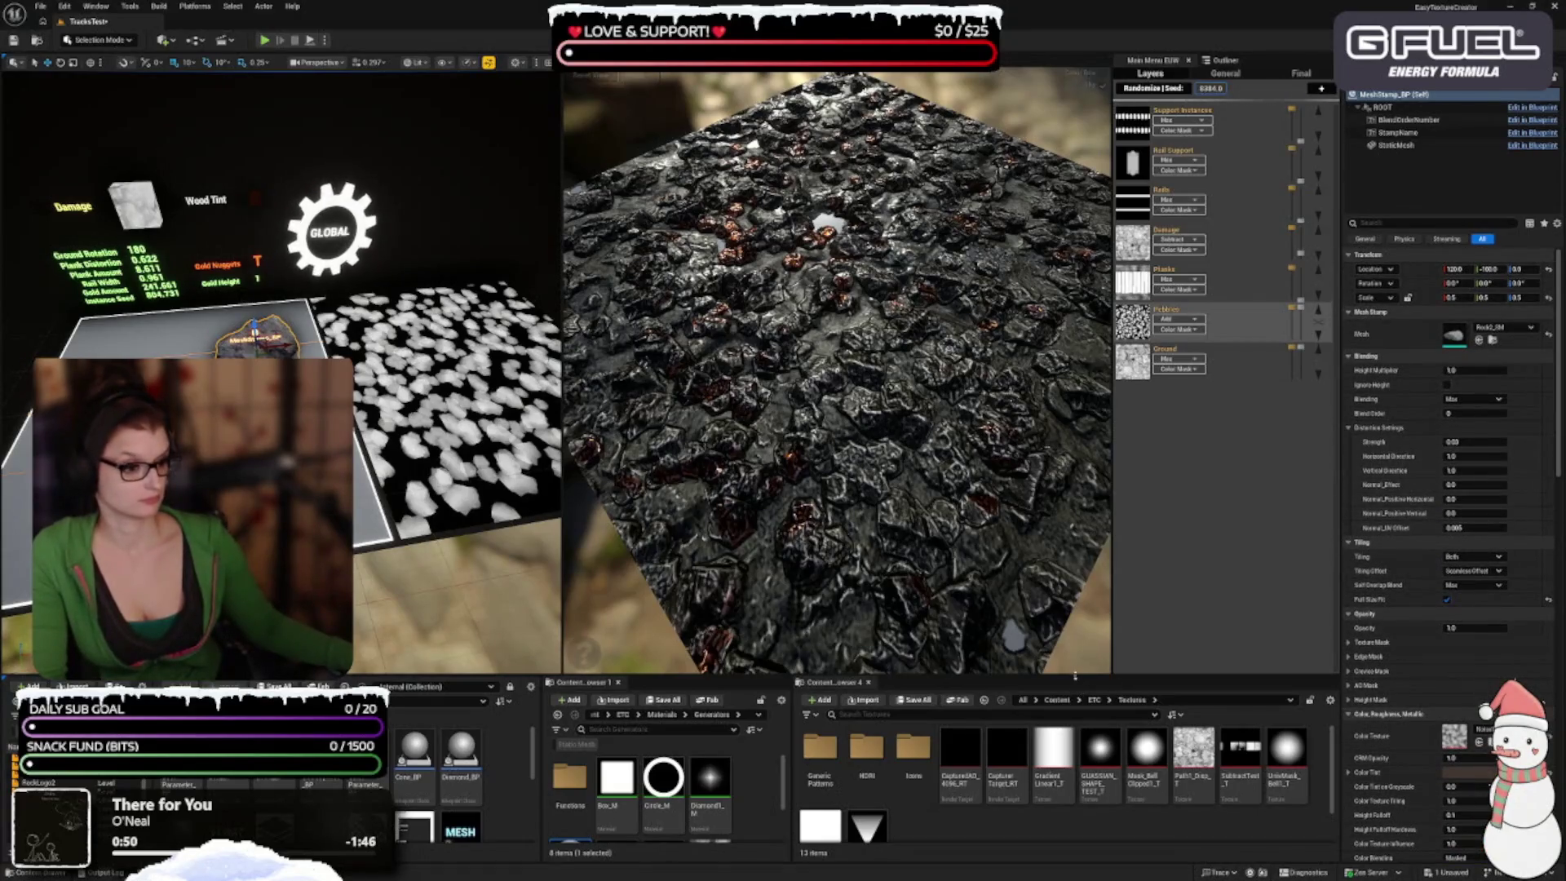
drag(1075, 676, 1074, 652)
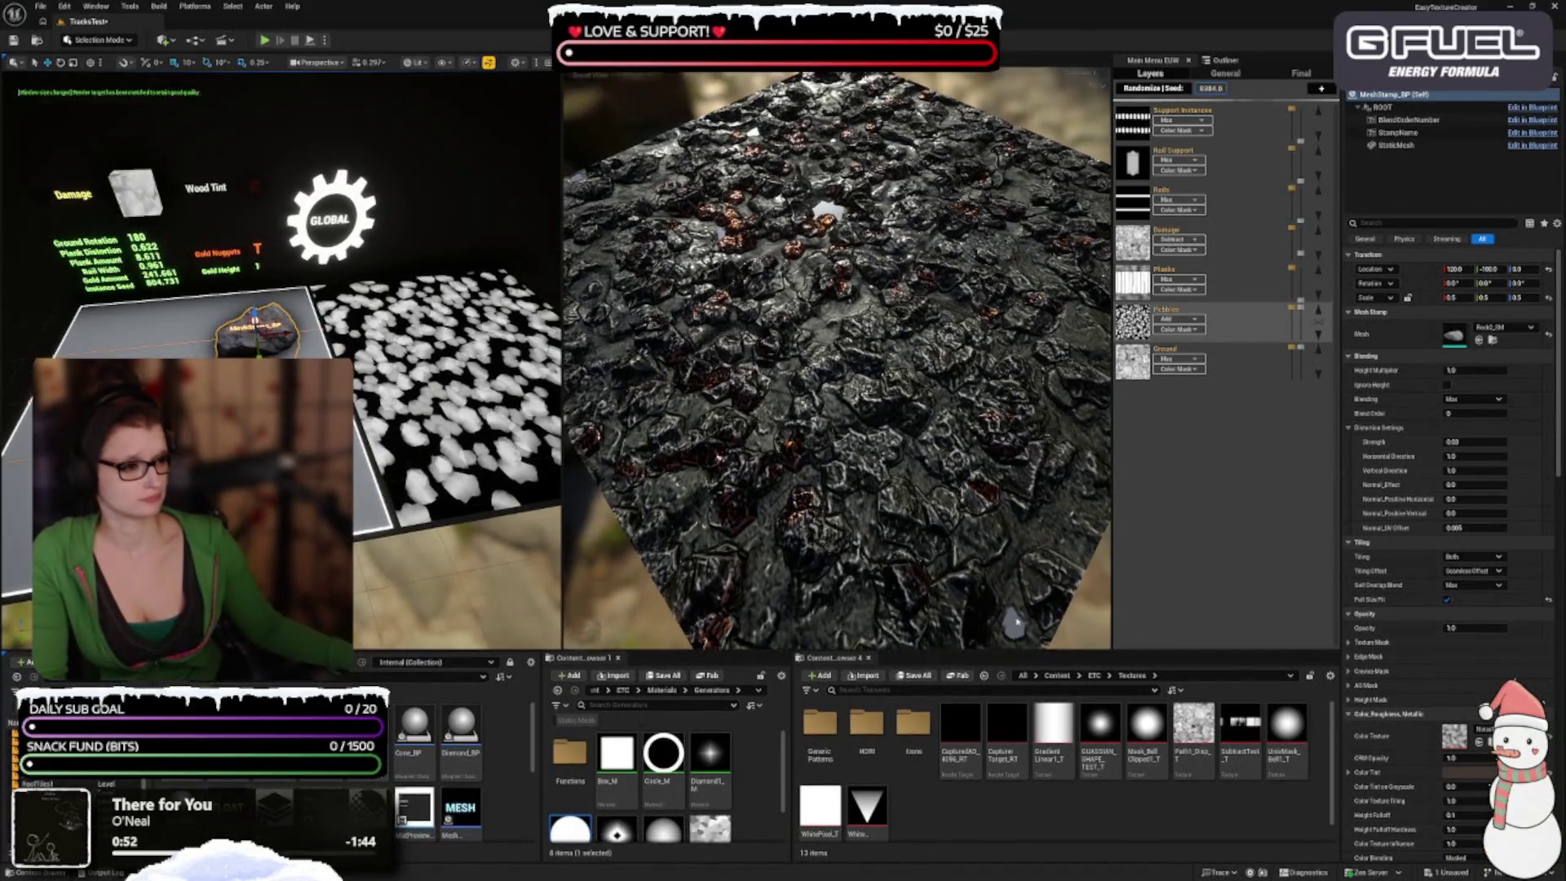
mouse_move(824, 449)
mouse_down()
mouse_move(781, 447)
mouse_move(779, 463)
mouse_move(779, 440)
mouse_up()
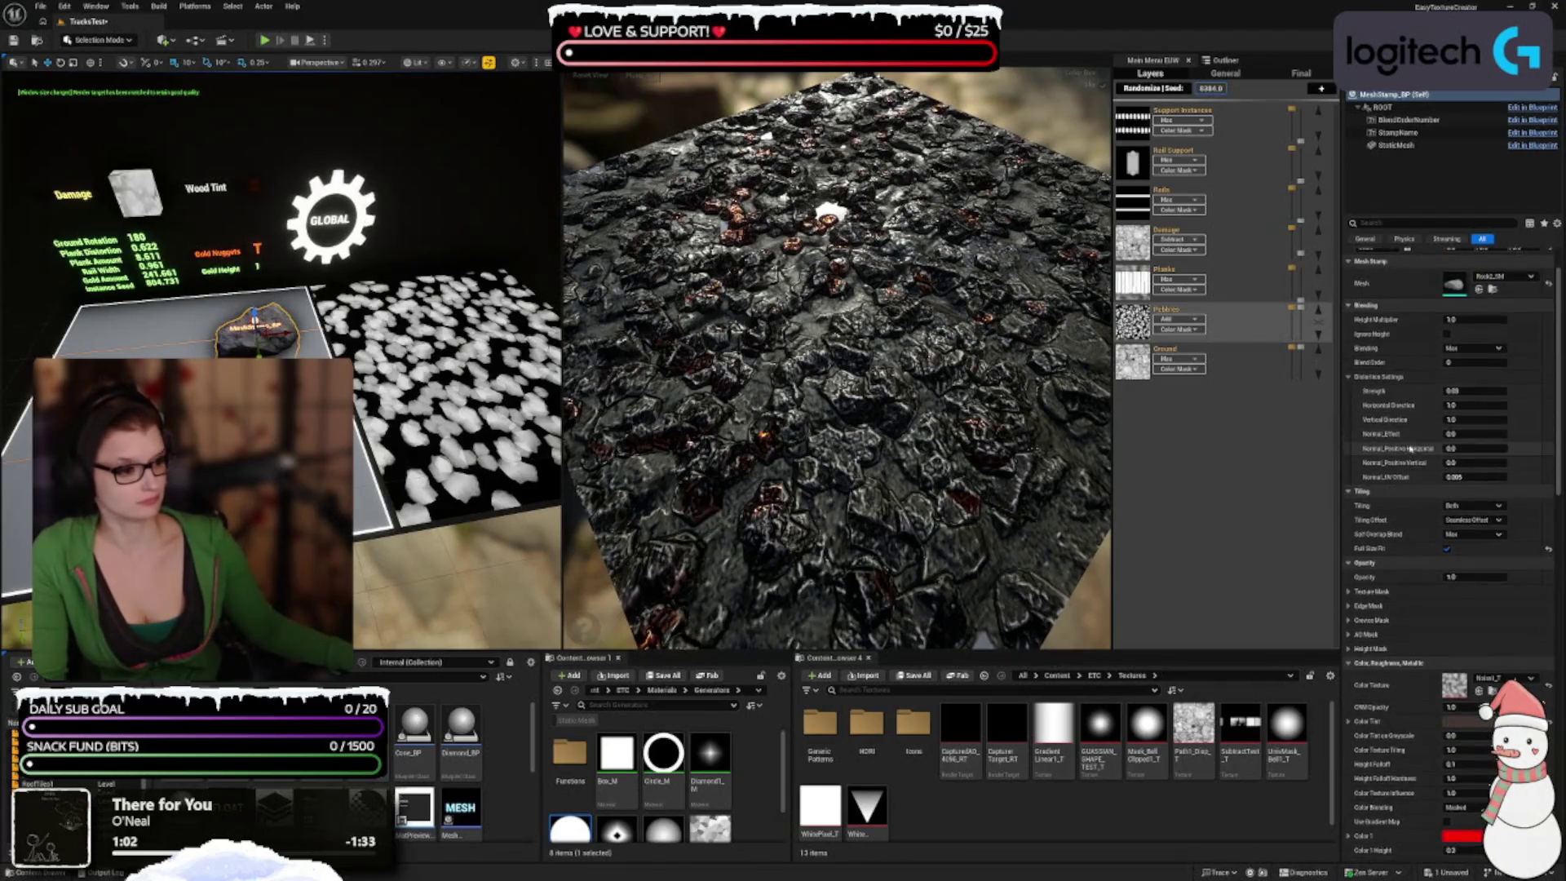
Step: Expand and then collapse the Edge Mask settings in Details
scroll(1411, 447, down, 1)
scroll(1416, 438, down, 1)
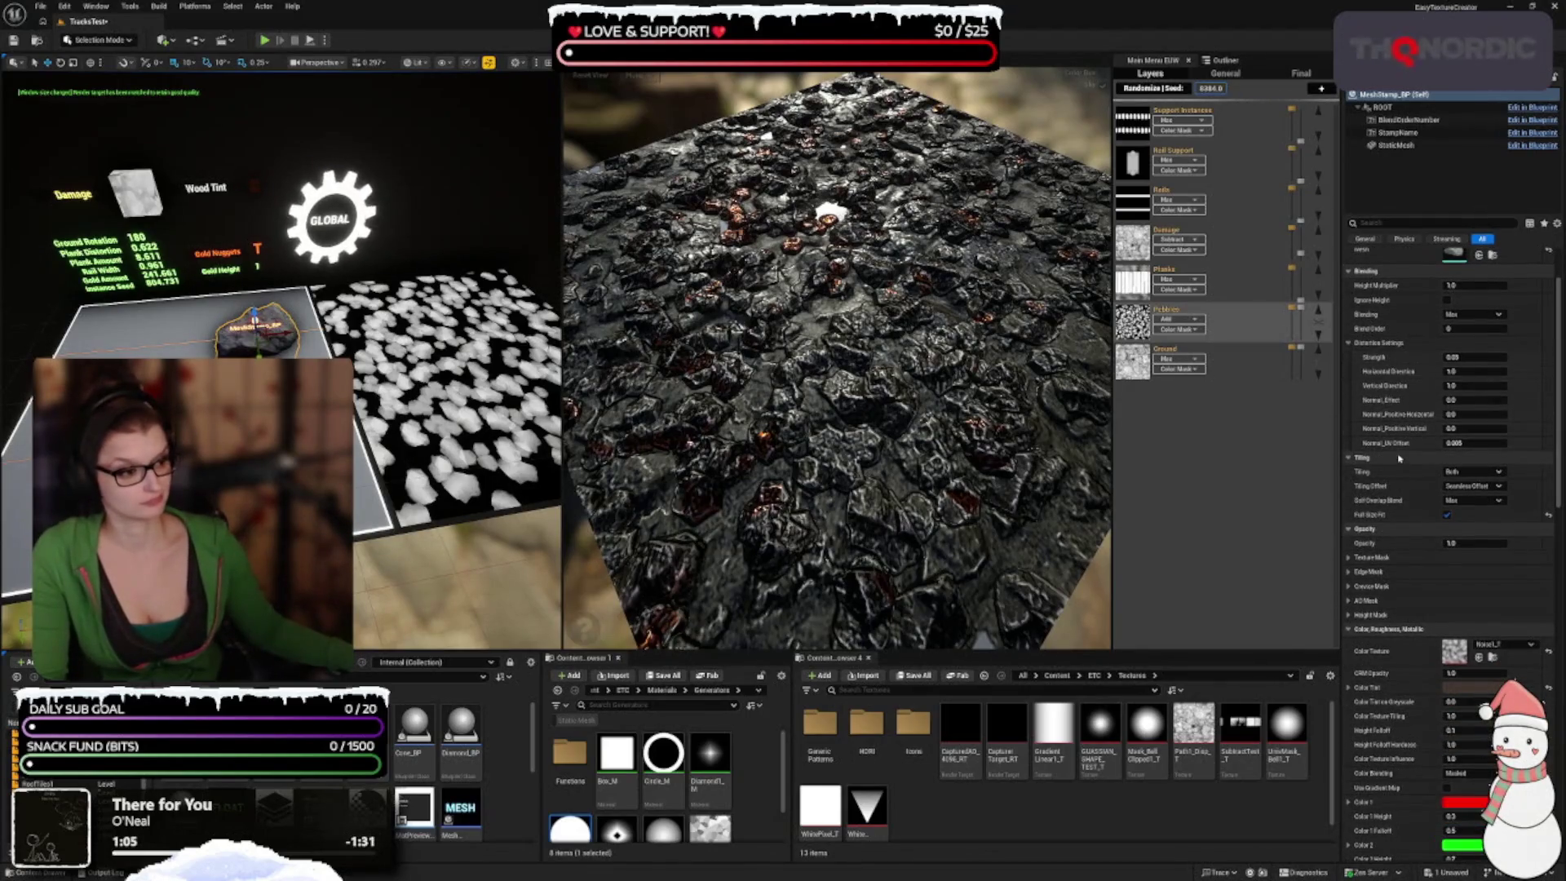
scroll(1402, 463, down, 1)
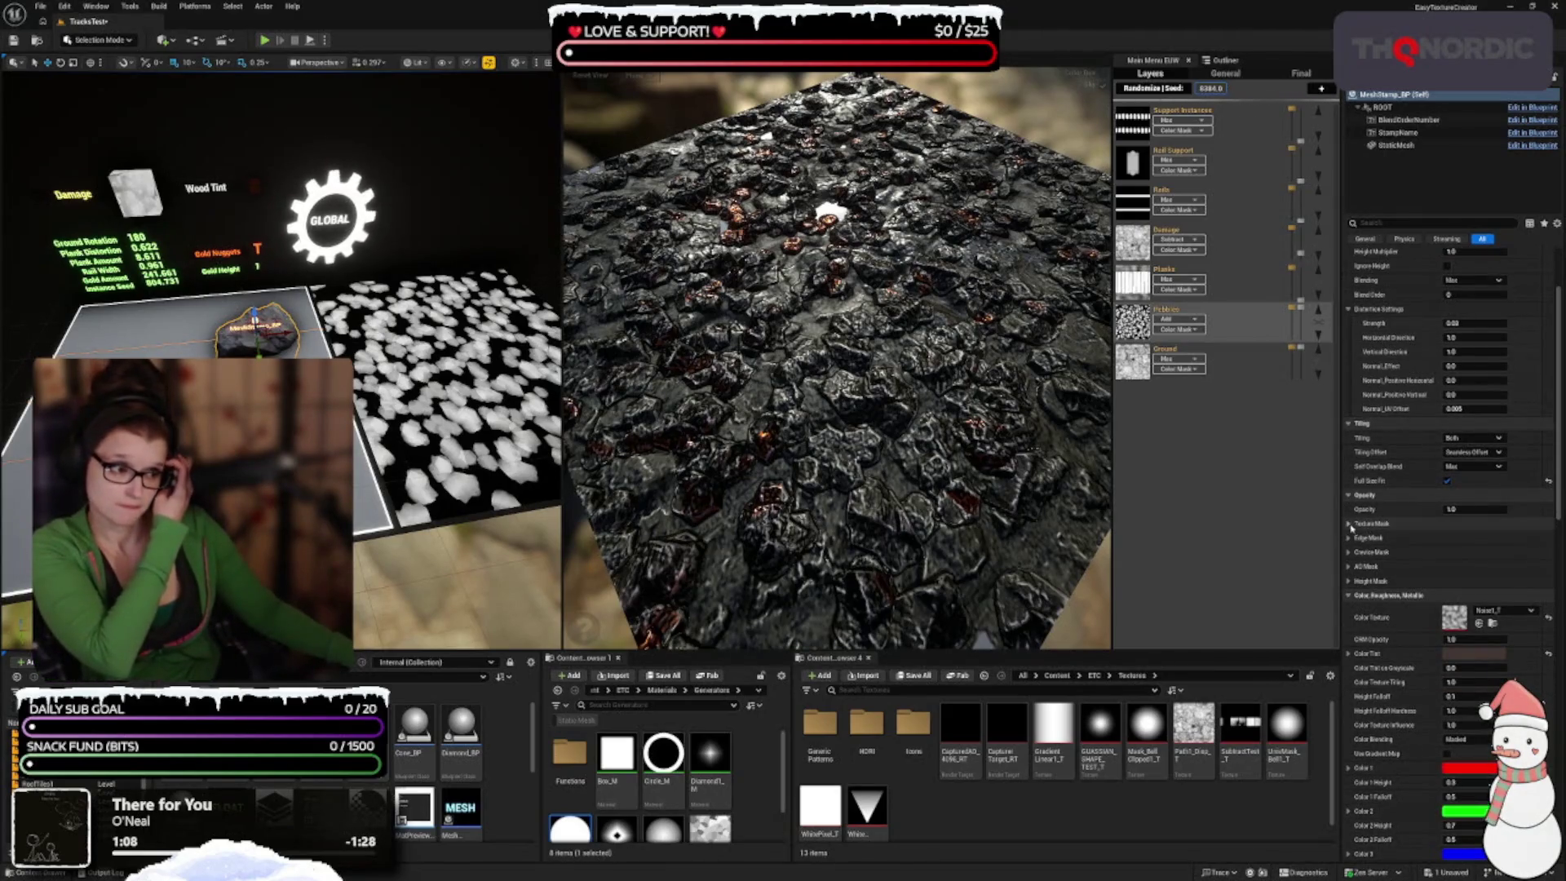
scroll(1346, 552, down, 2)
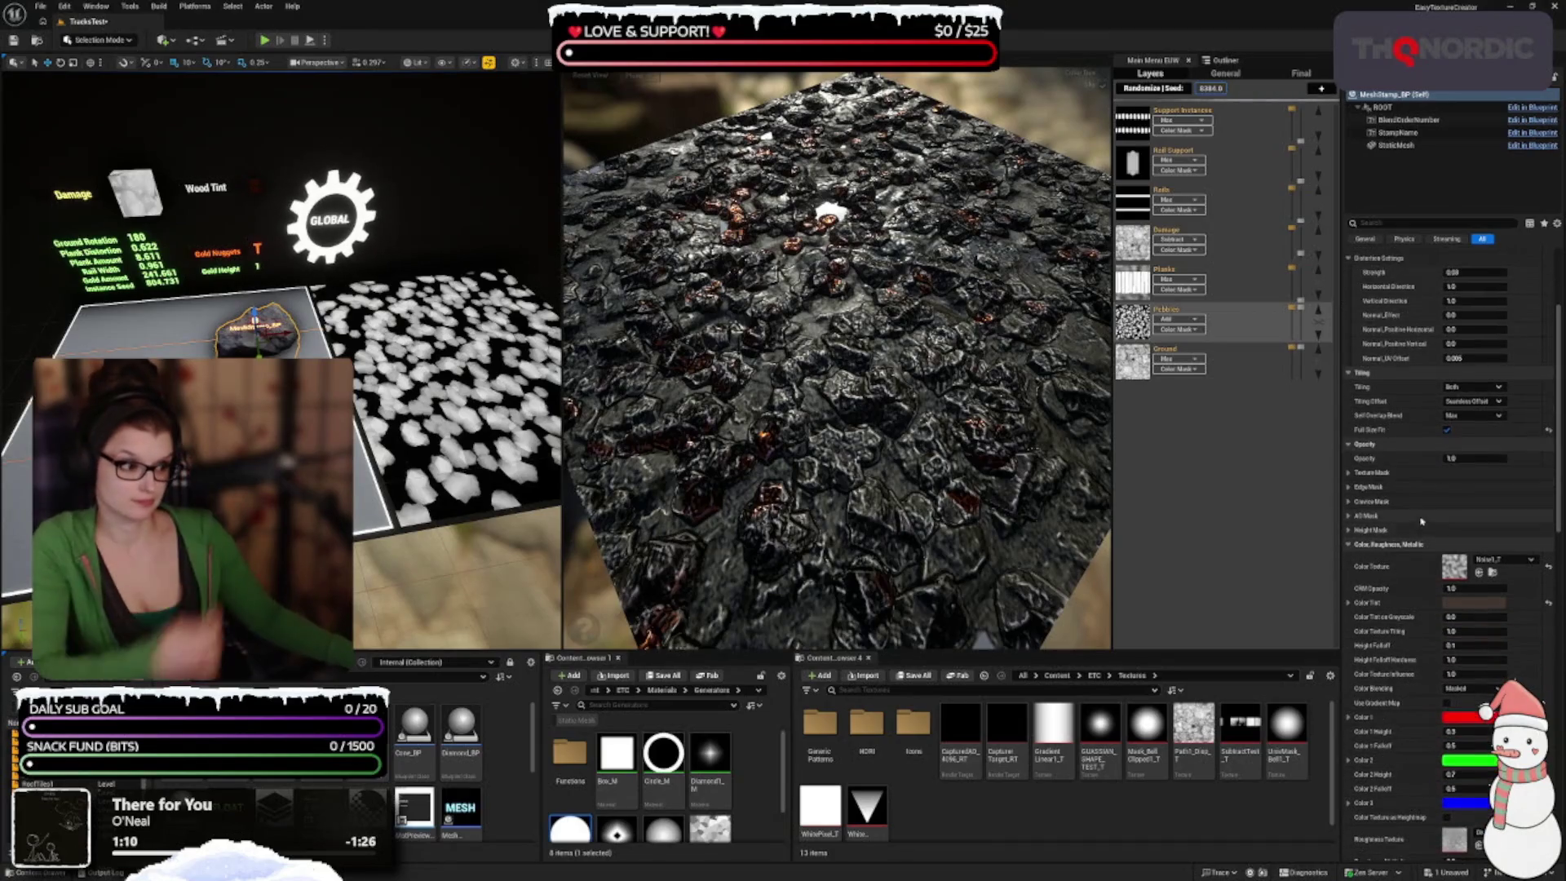
click(1348, 486)
scroll(1357, 571, down, 2)
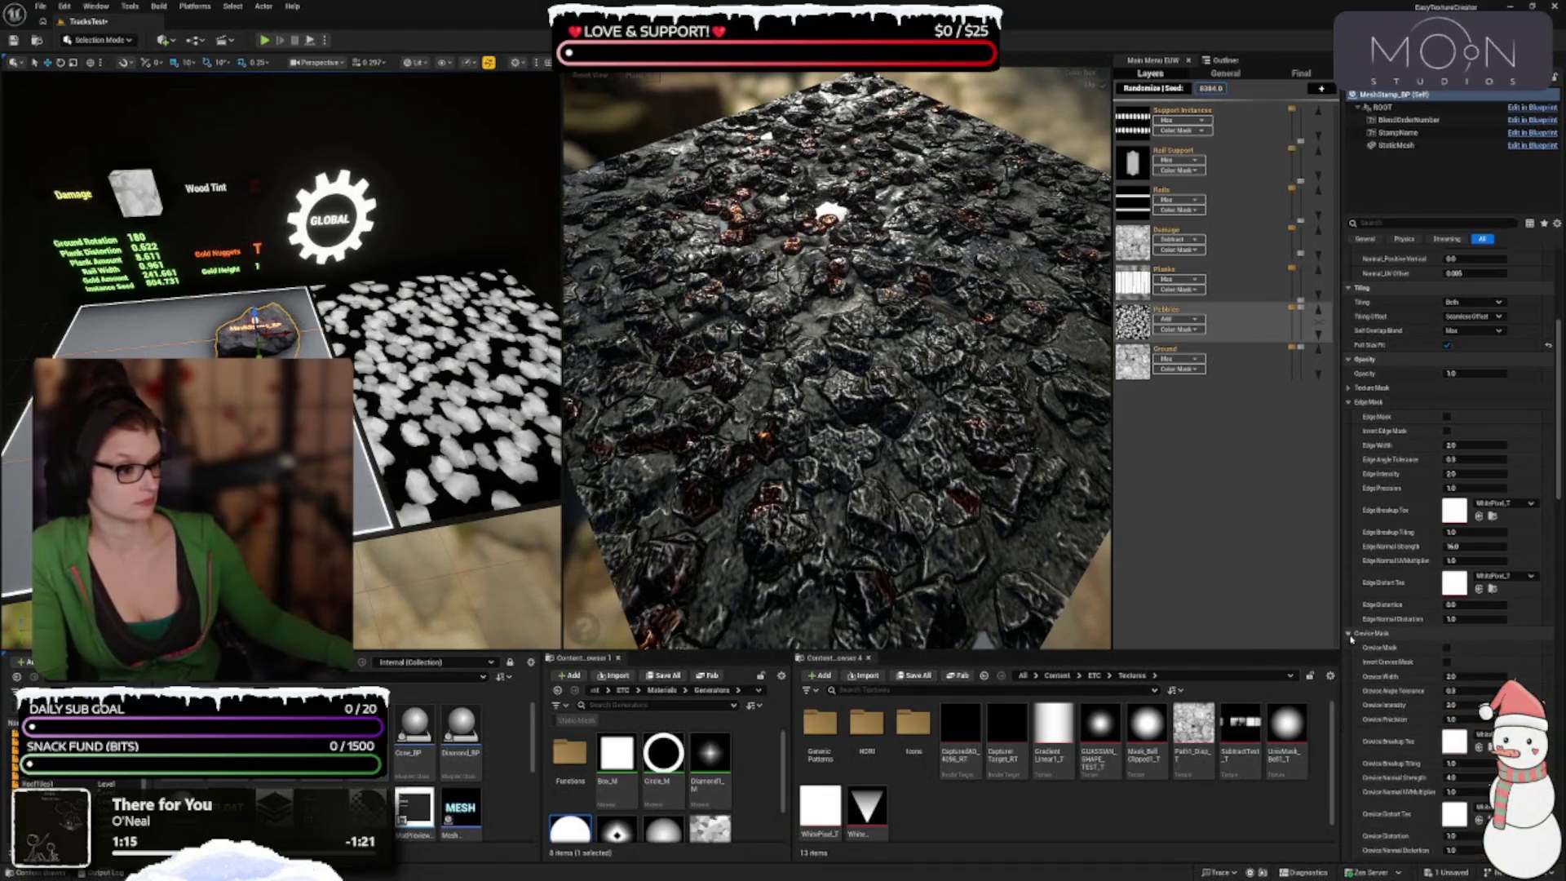
click(1354, 402)
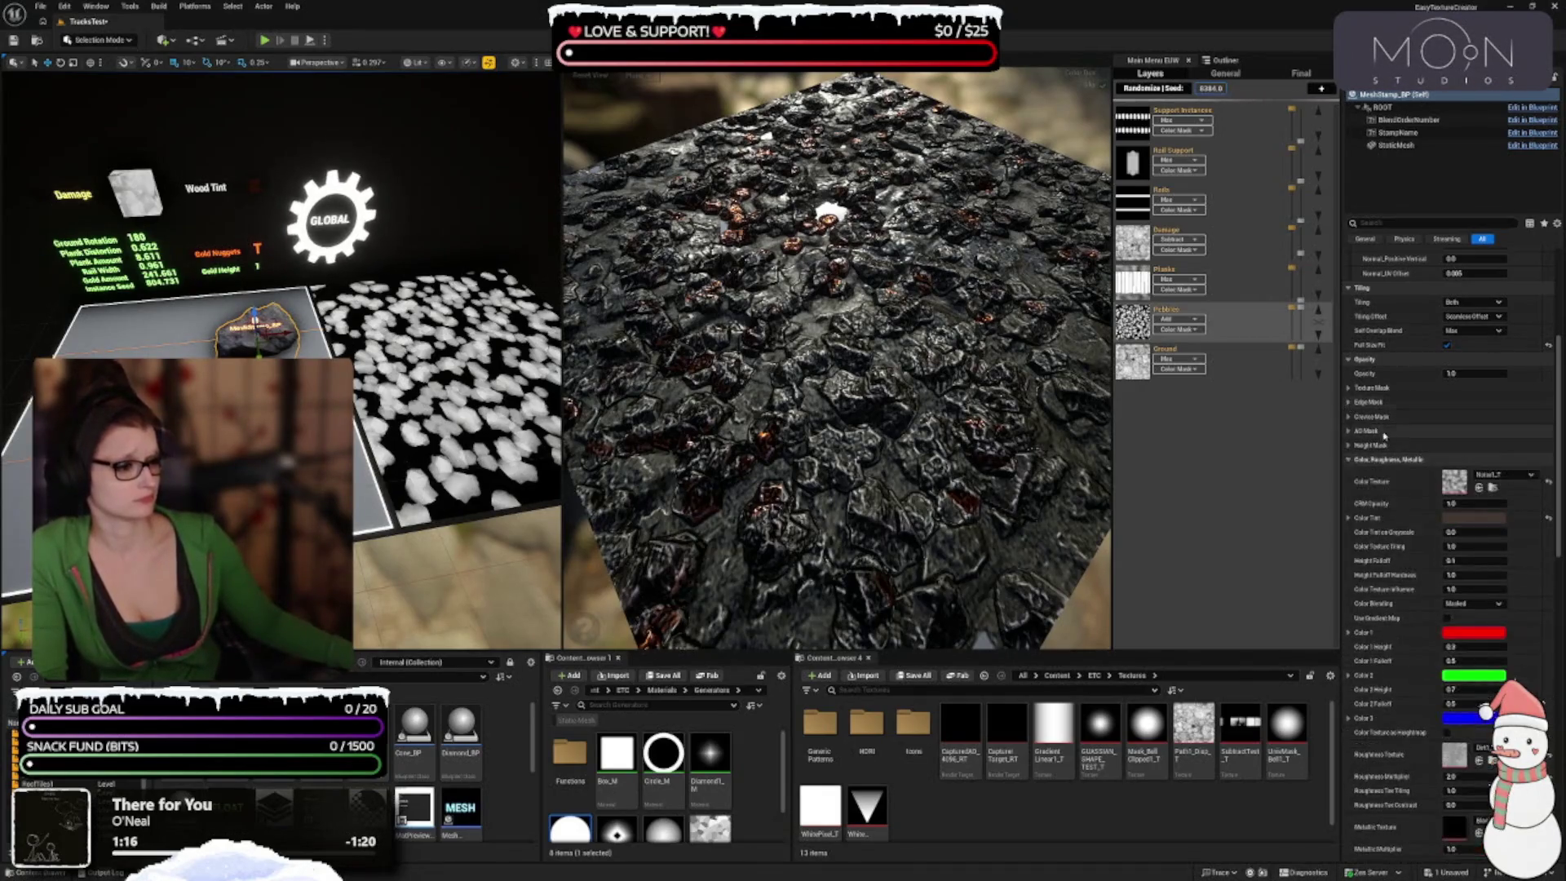
scroll(1405, 416, down, 2)
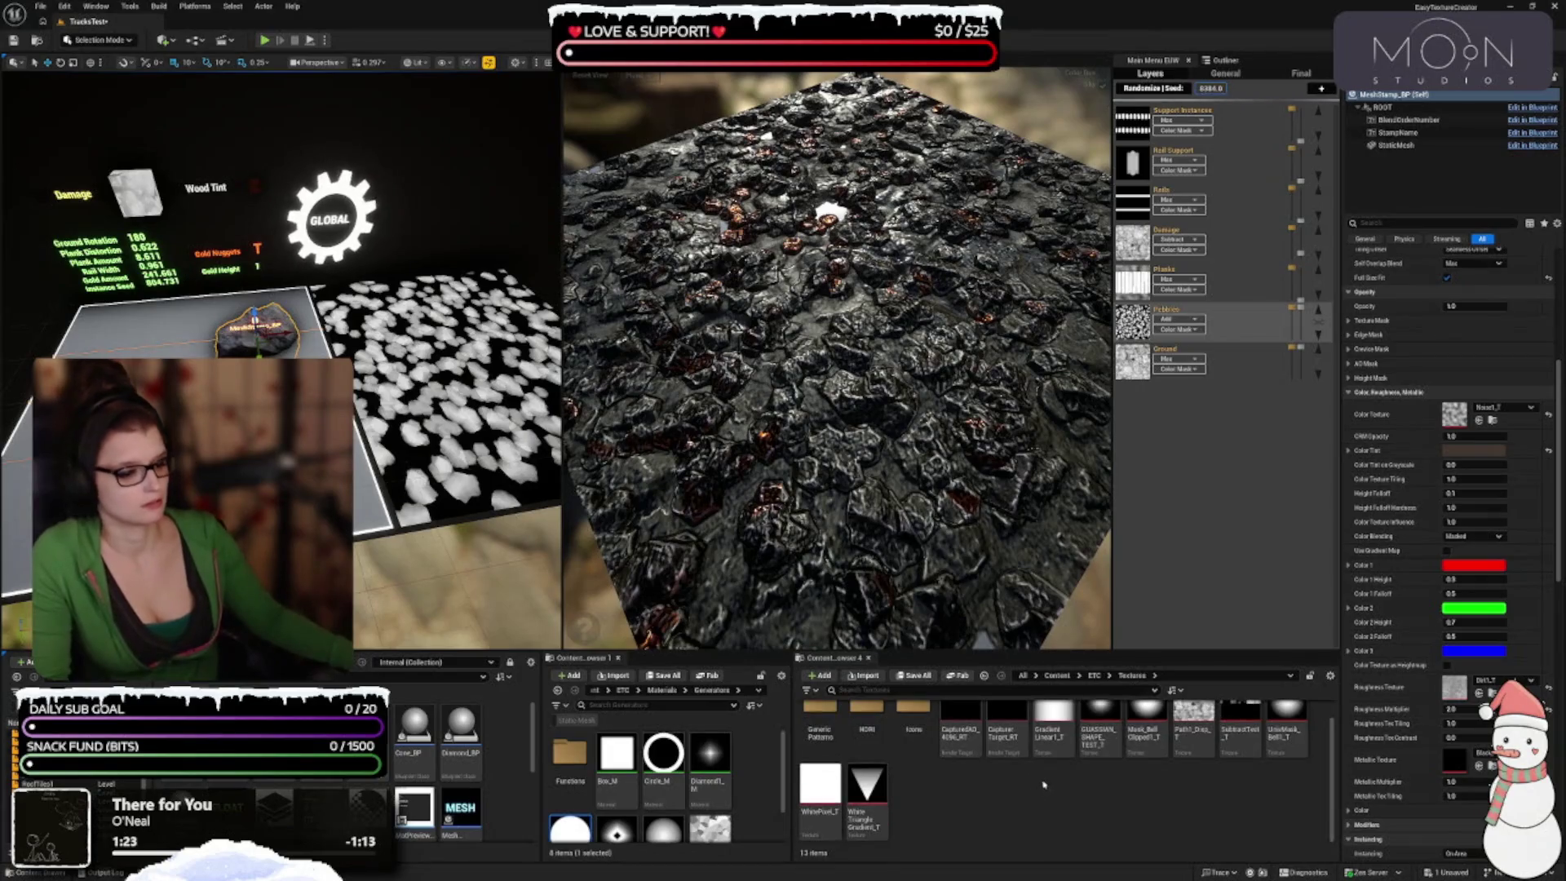
Step: Open the Generic Patterns folder and make the content browsers taller for browsing
double_click(819, 726)
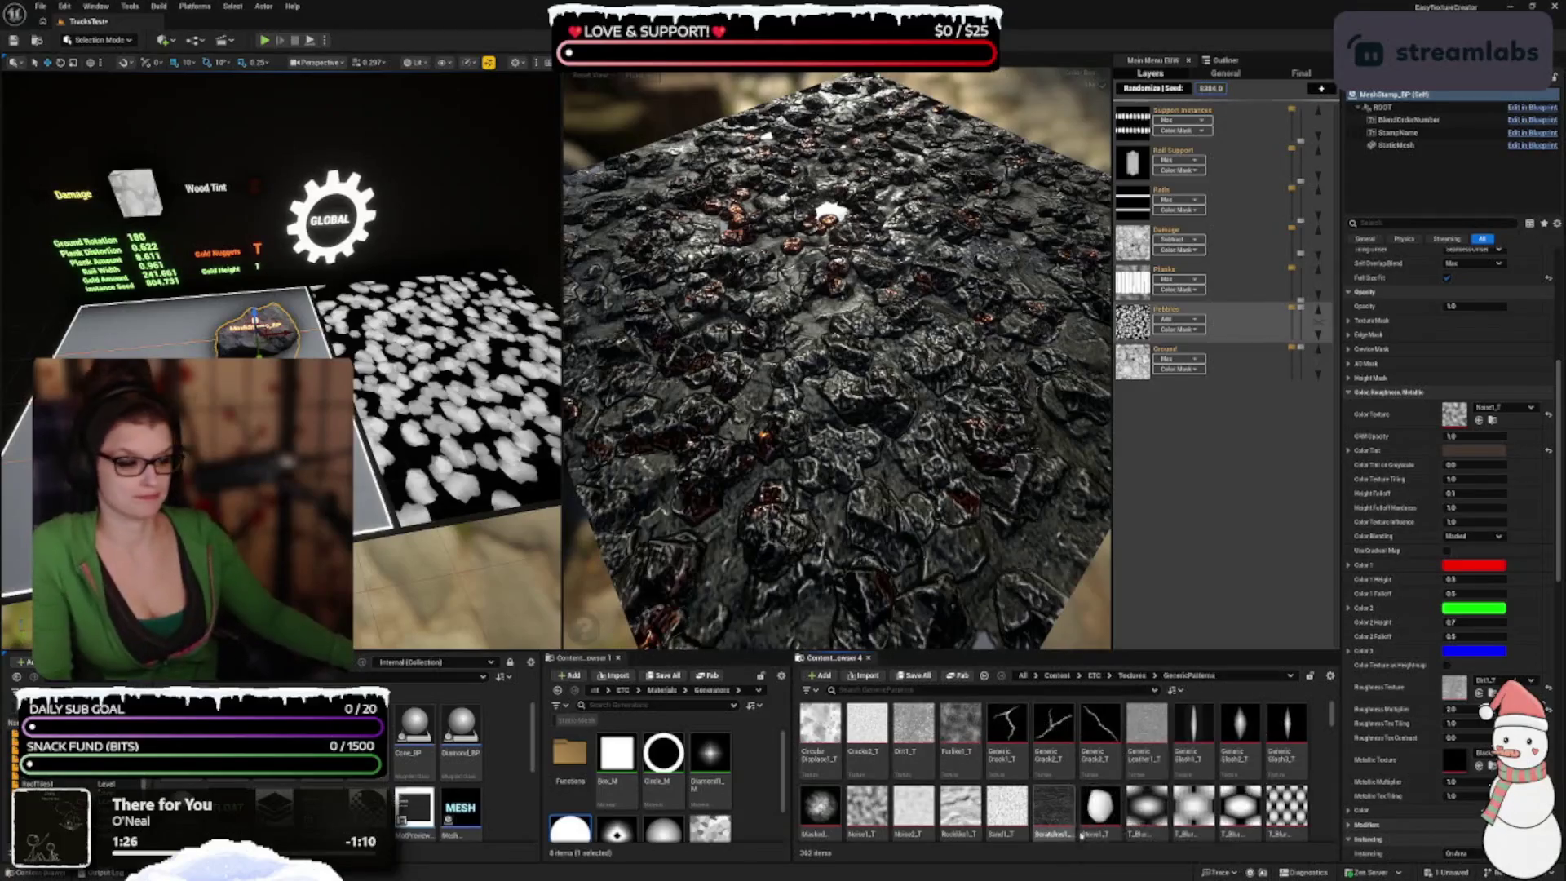
scroll(1171, 742, down, 1)
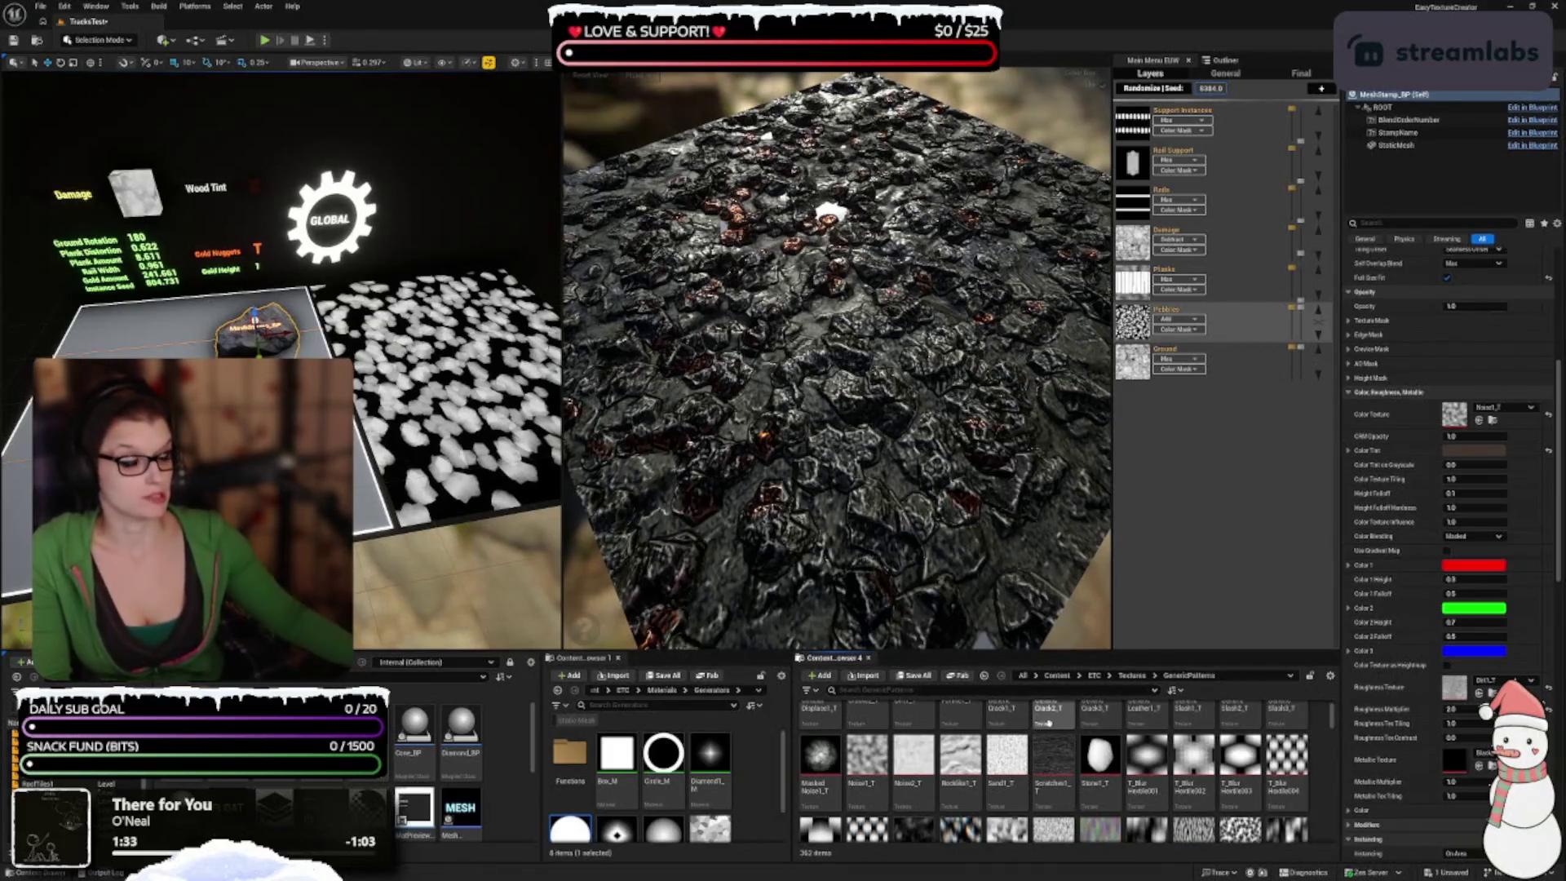
scroll(987, 783, down, 1)
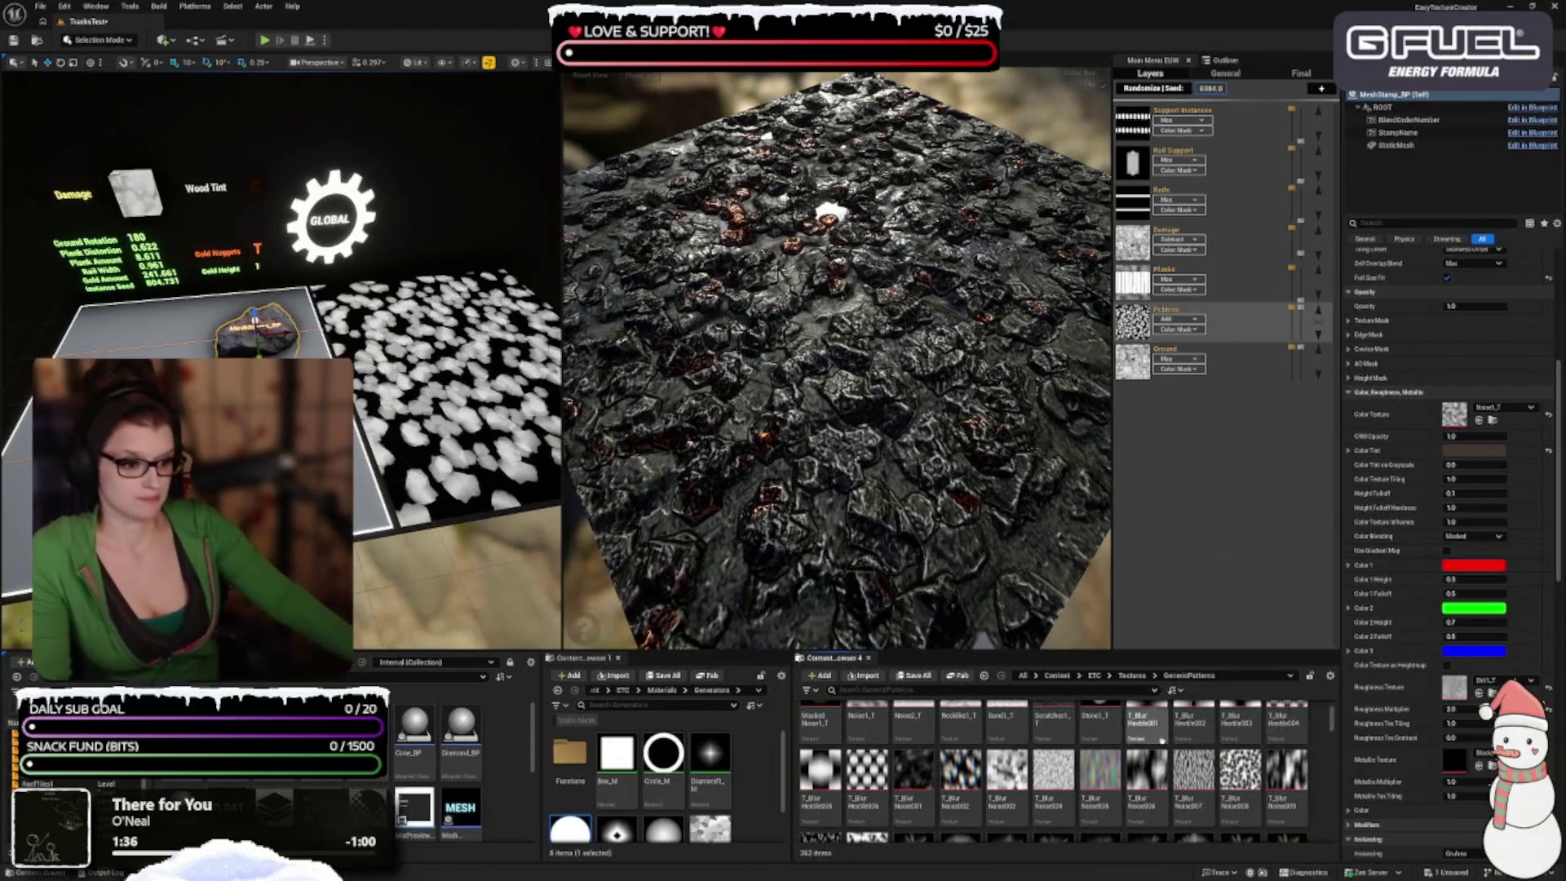
scroll(1174, 758, down, 1)
scroll(1170, 748, down, 5)
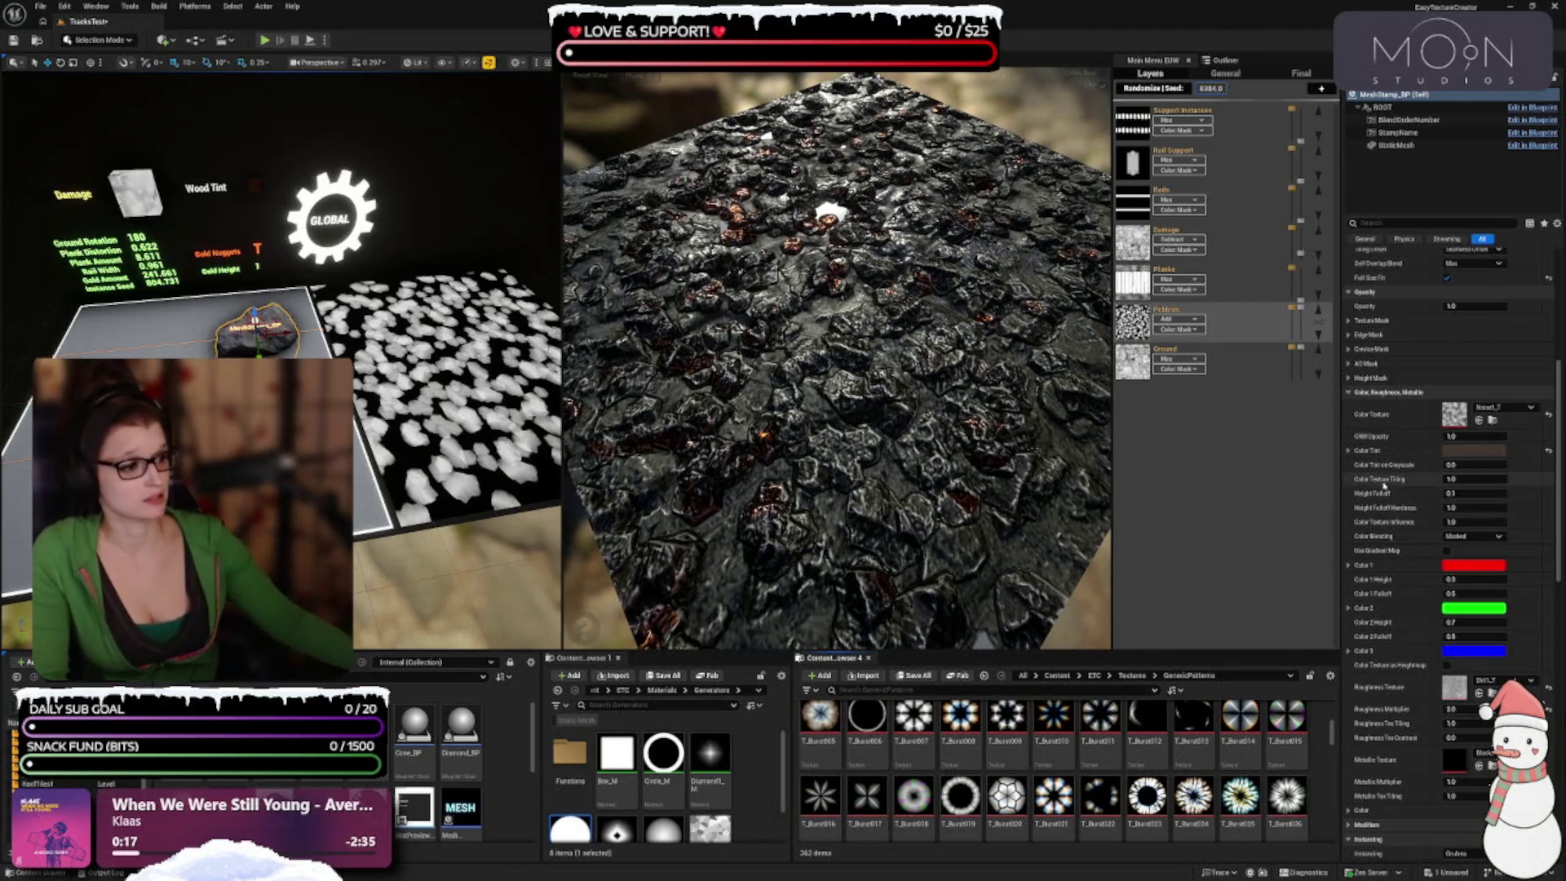
scroll(1034, 798, down, 3)
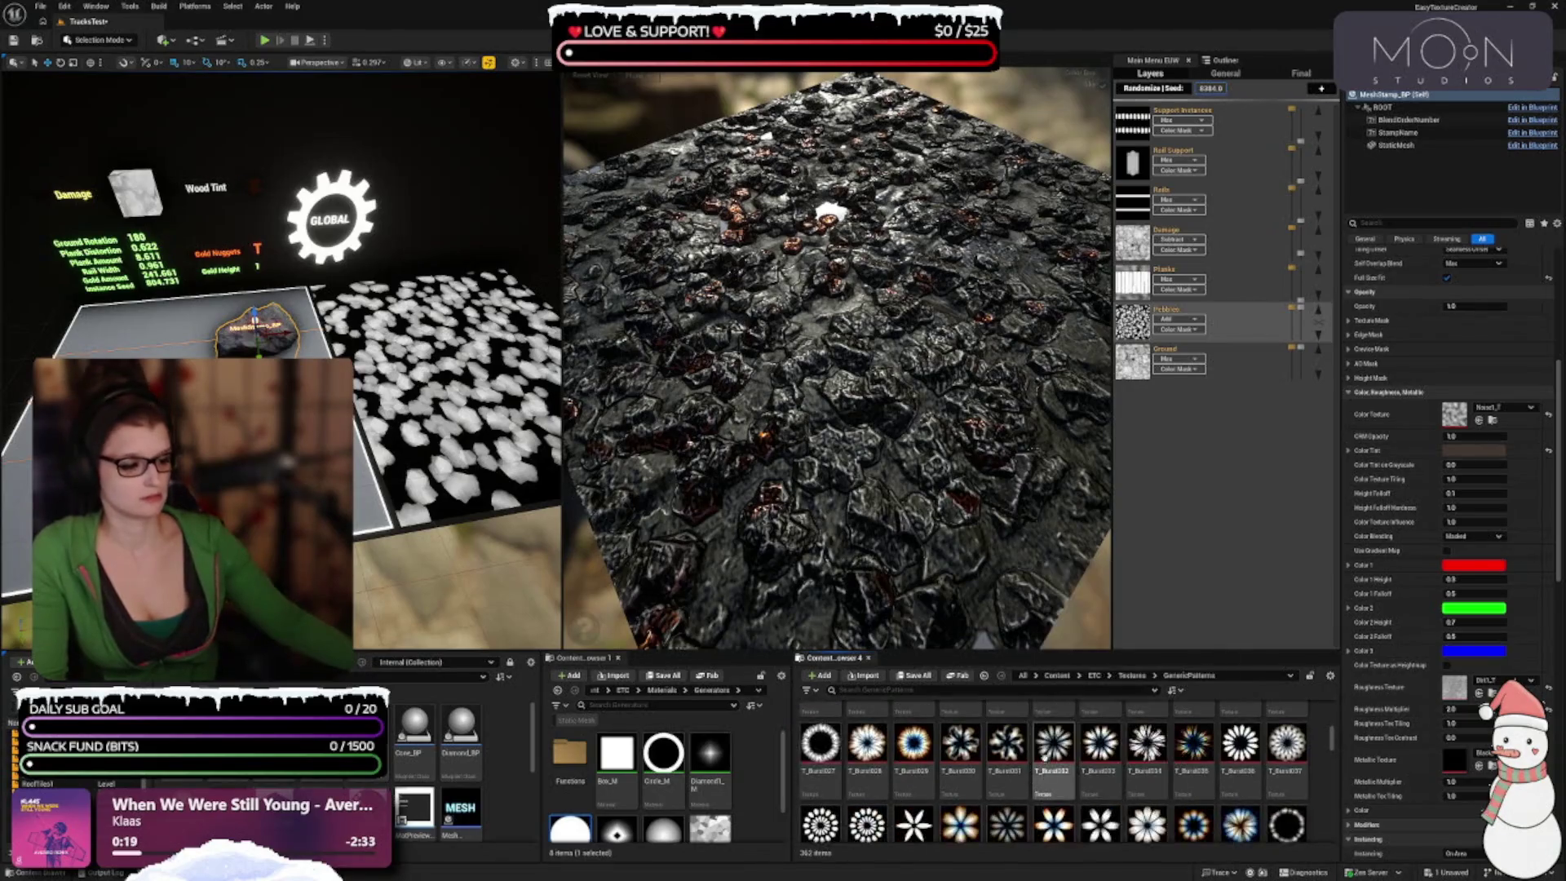
drag(1005, 650, 997, 601)
scroll(1019, 754, down, 5)
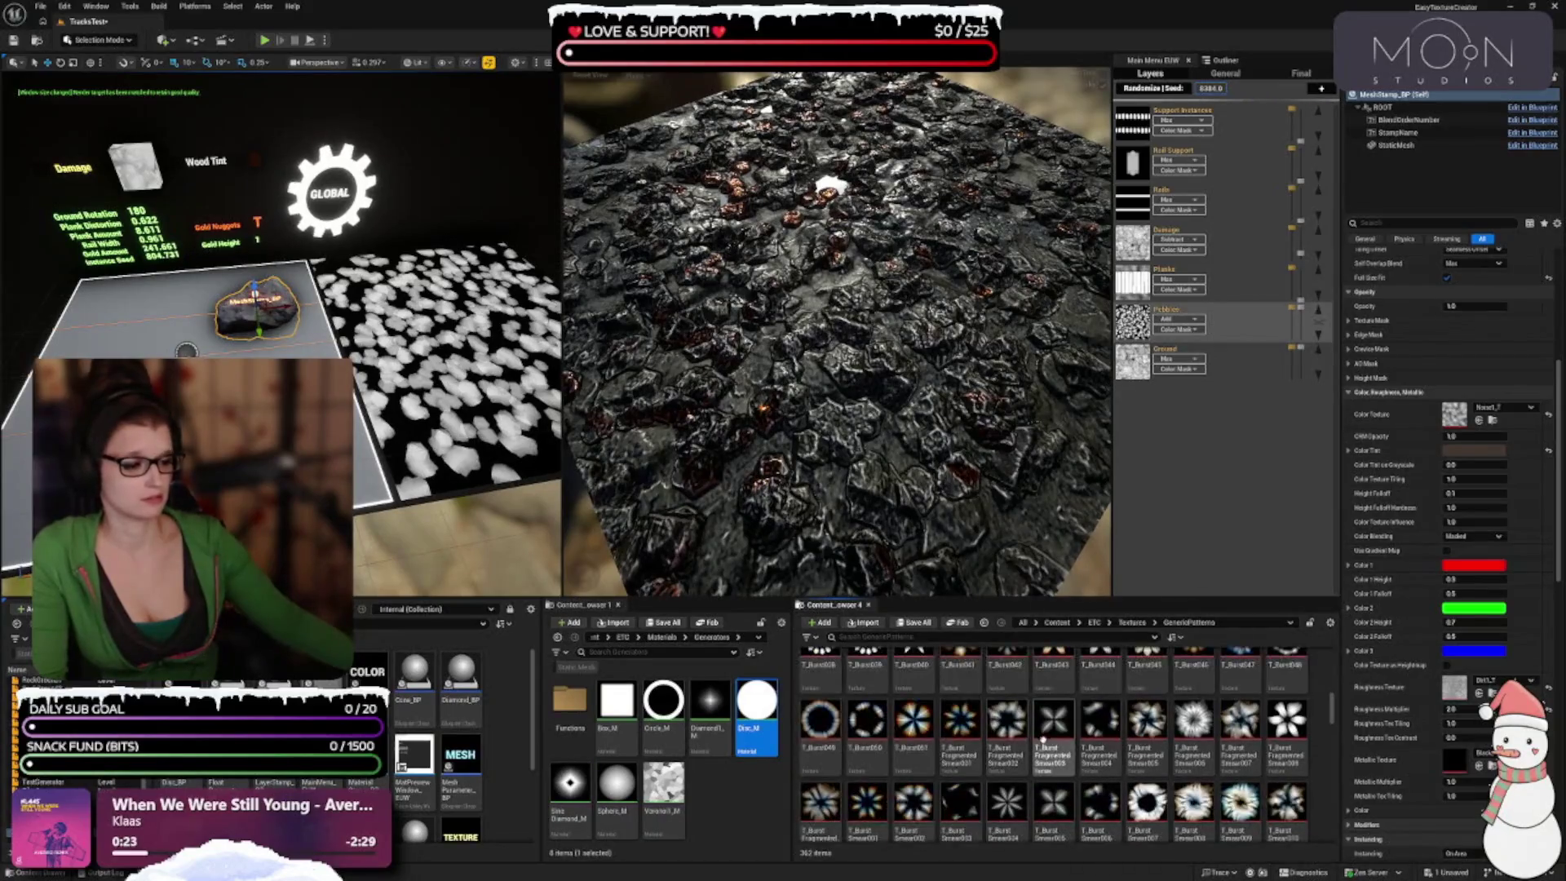
scroll(1030, 755, down, 3)
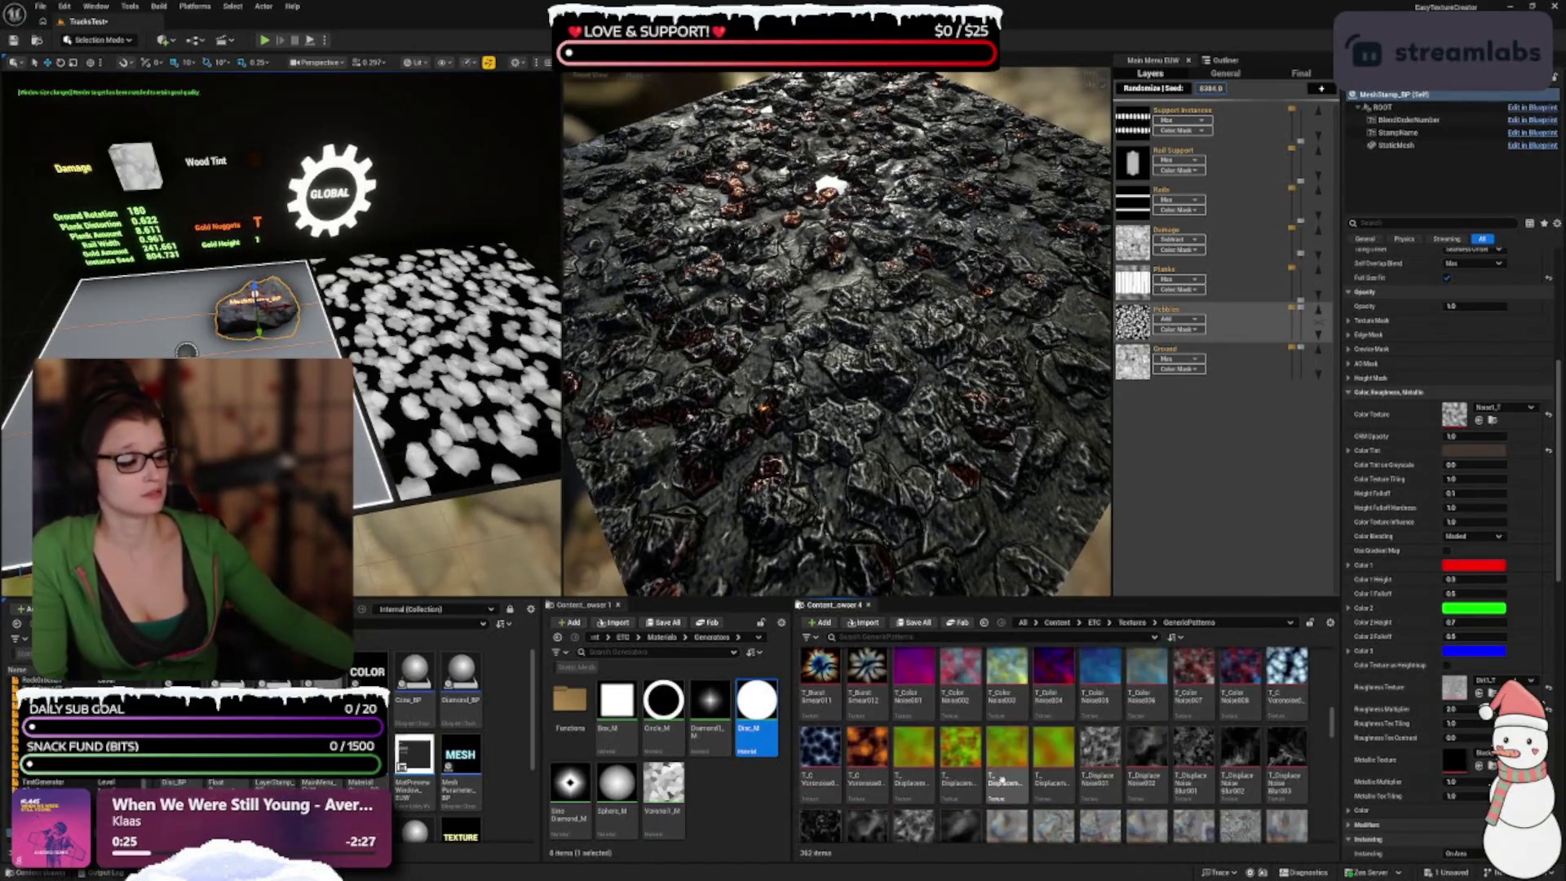
scroll(1010, 767, down, 3)
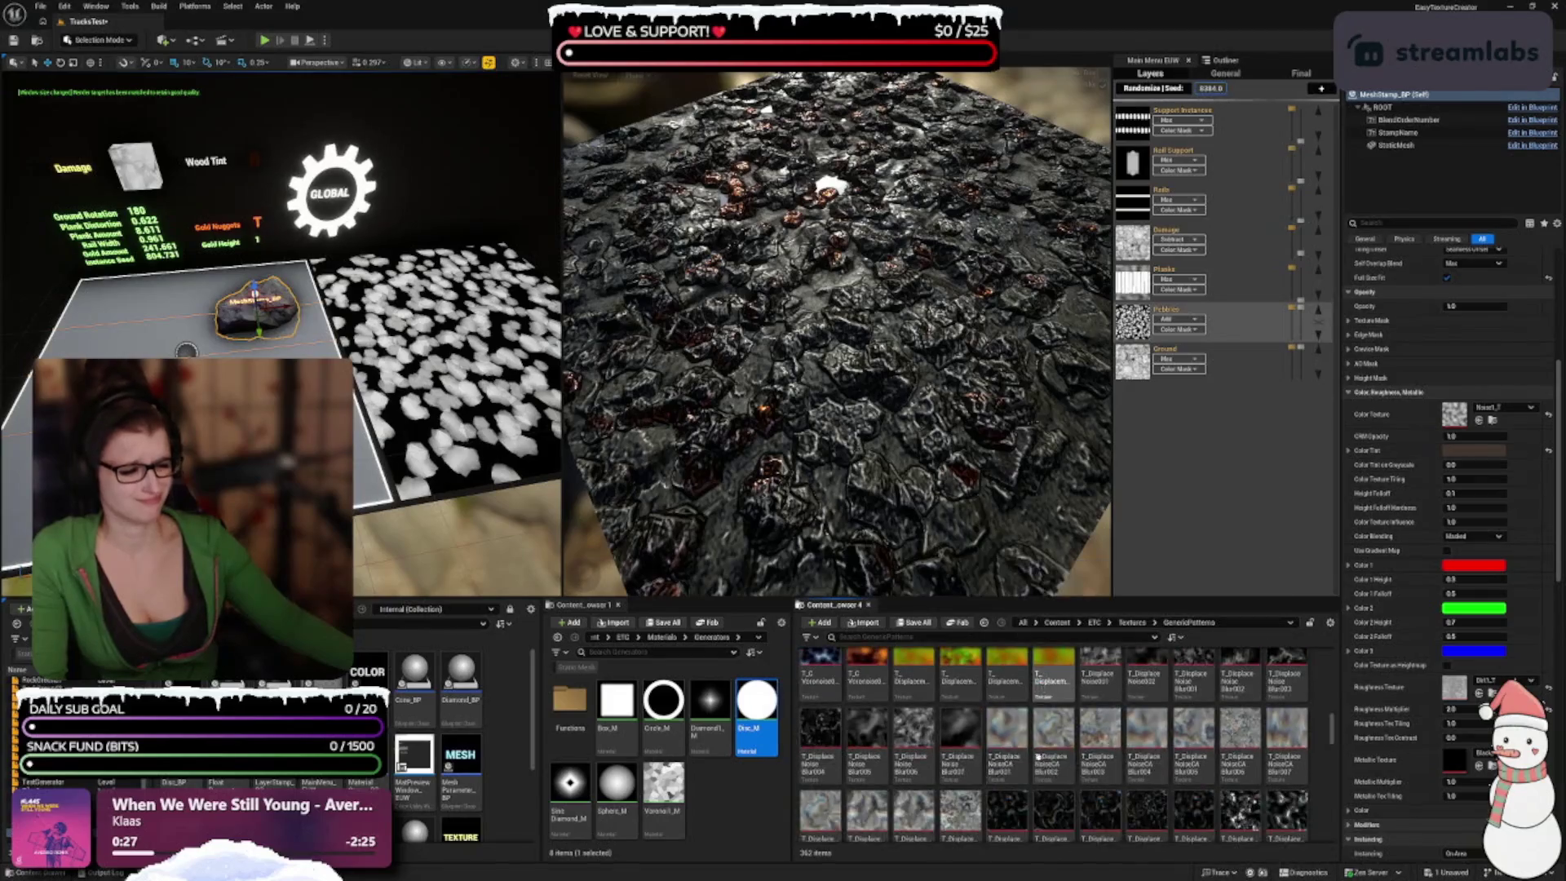
scroll(936, 755, down, 3)
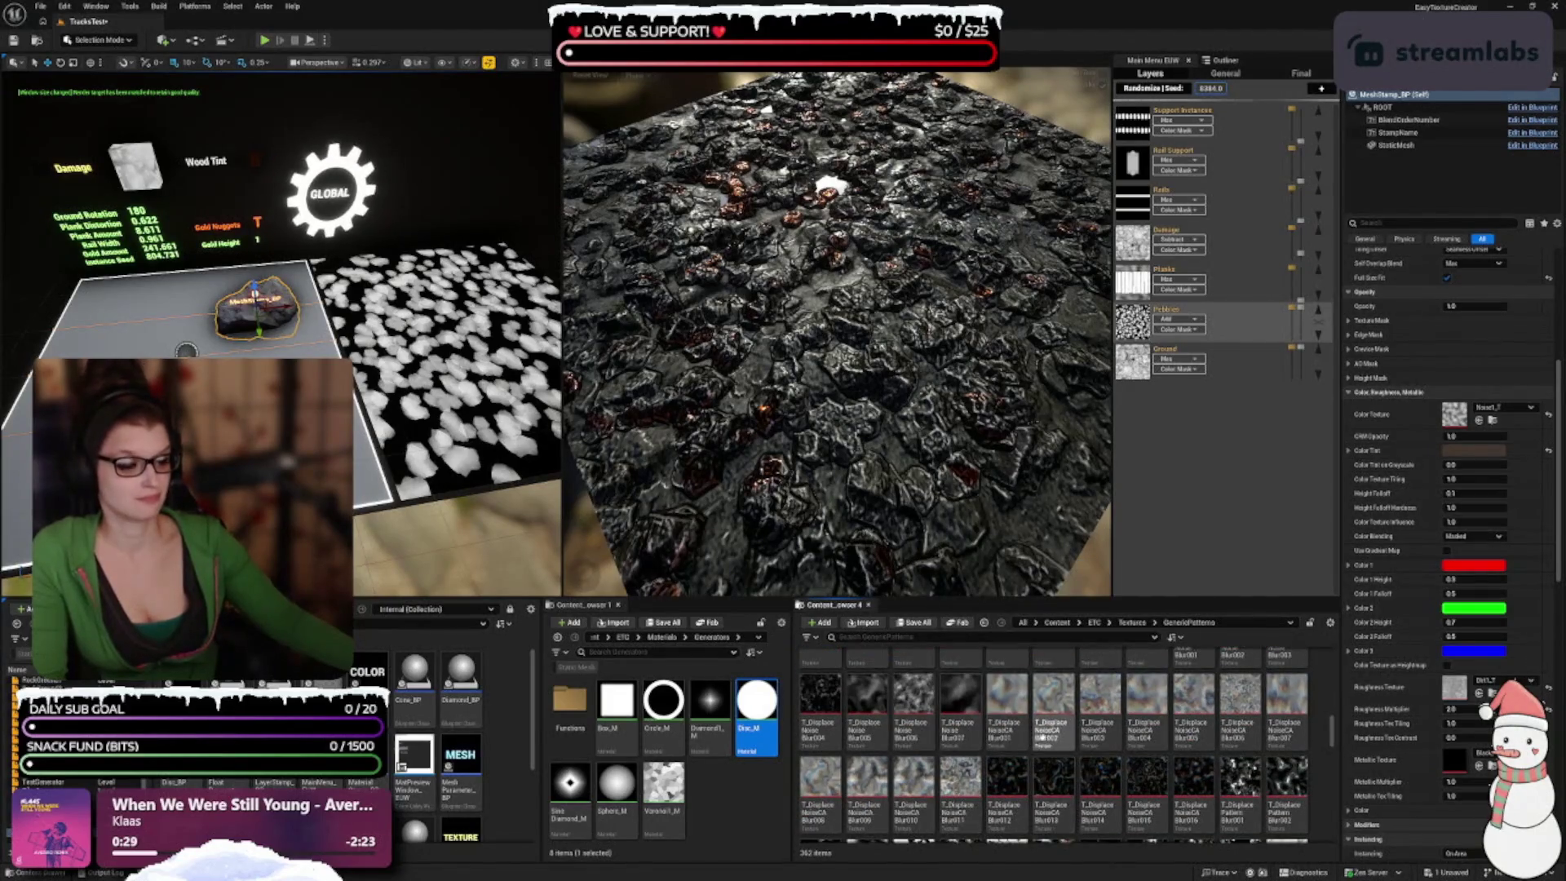
scroll(1146, 701, down, 2)
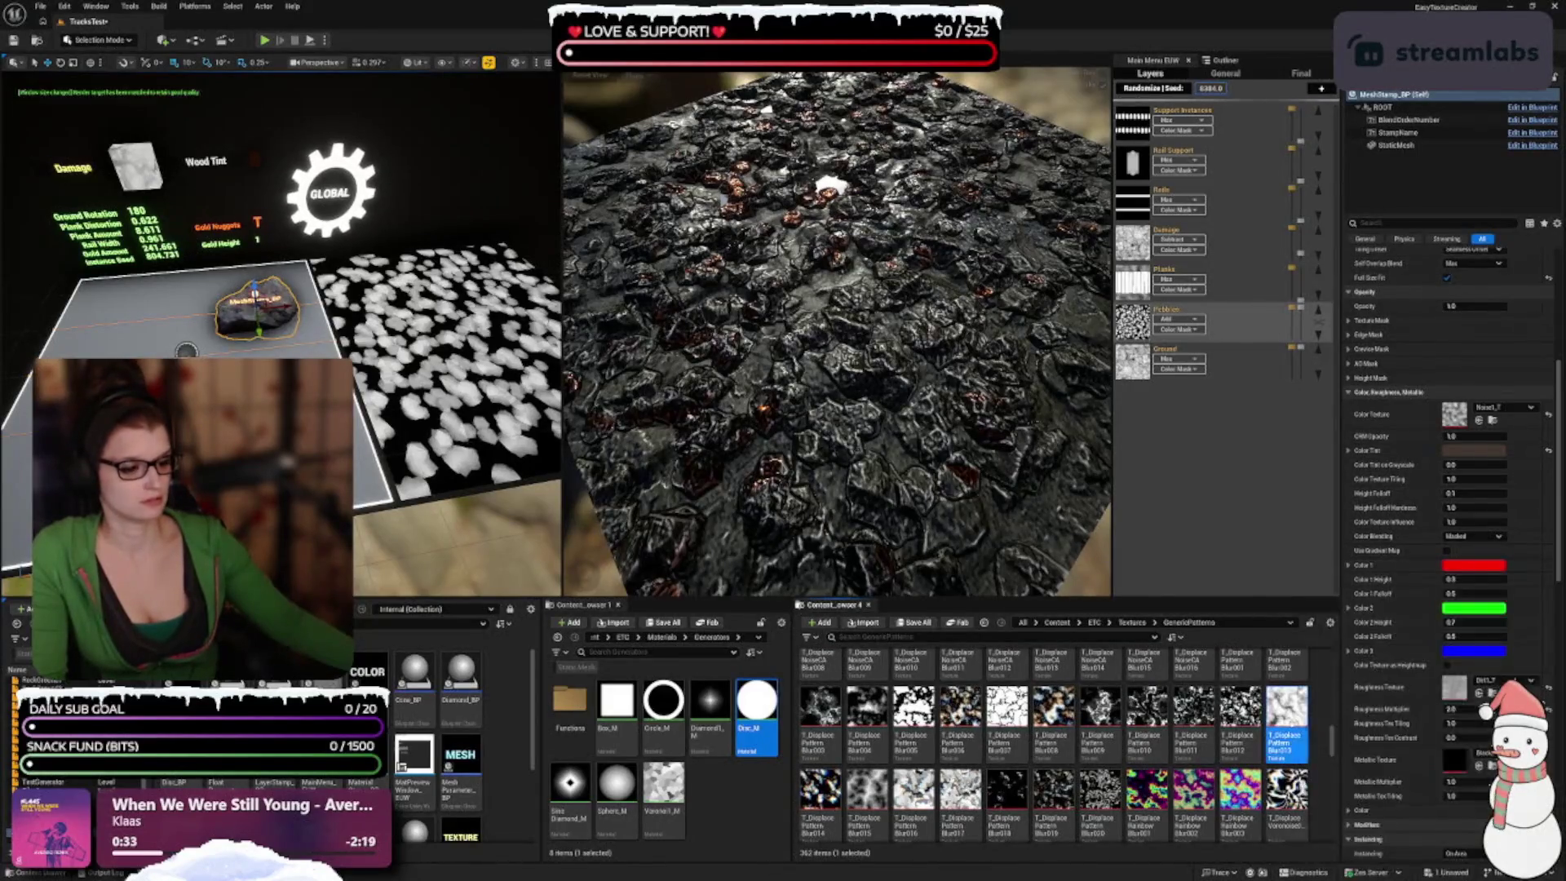
Step: Try two pattern blur textures and a Voronoise blur texture as the stamp's colour texture
click(1286, 708)
click(1492, 419)
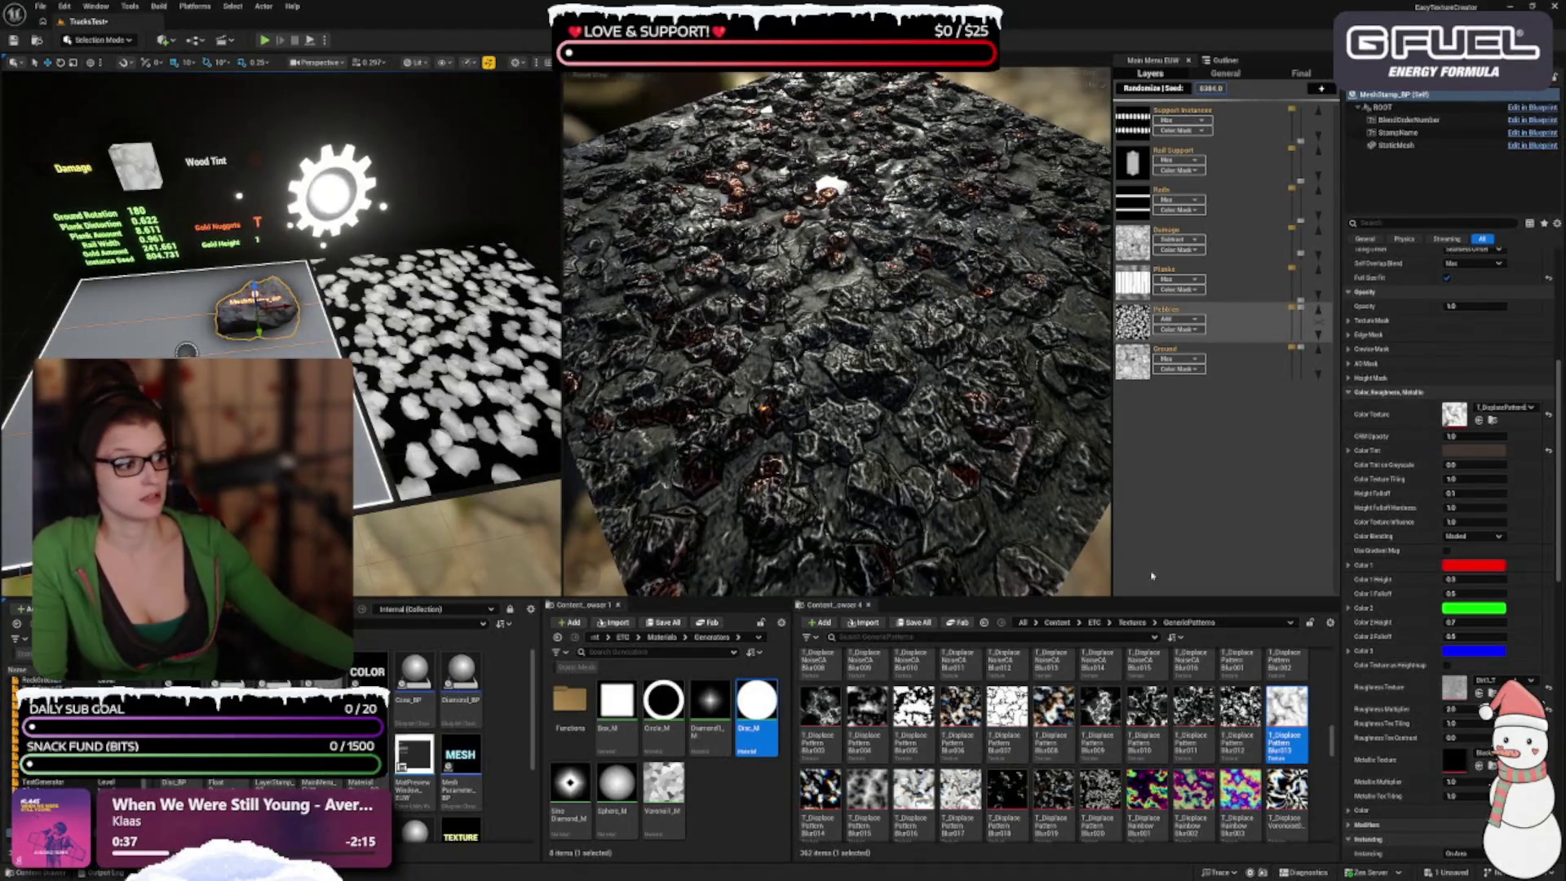
click(865, 789)
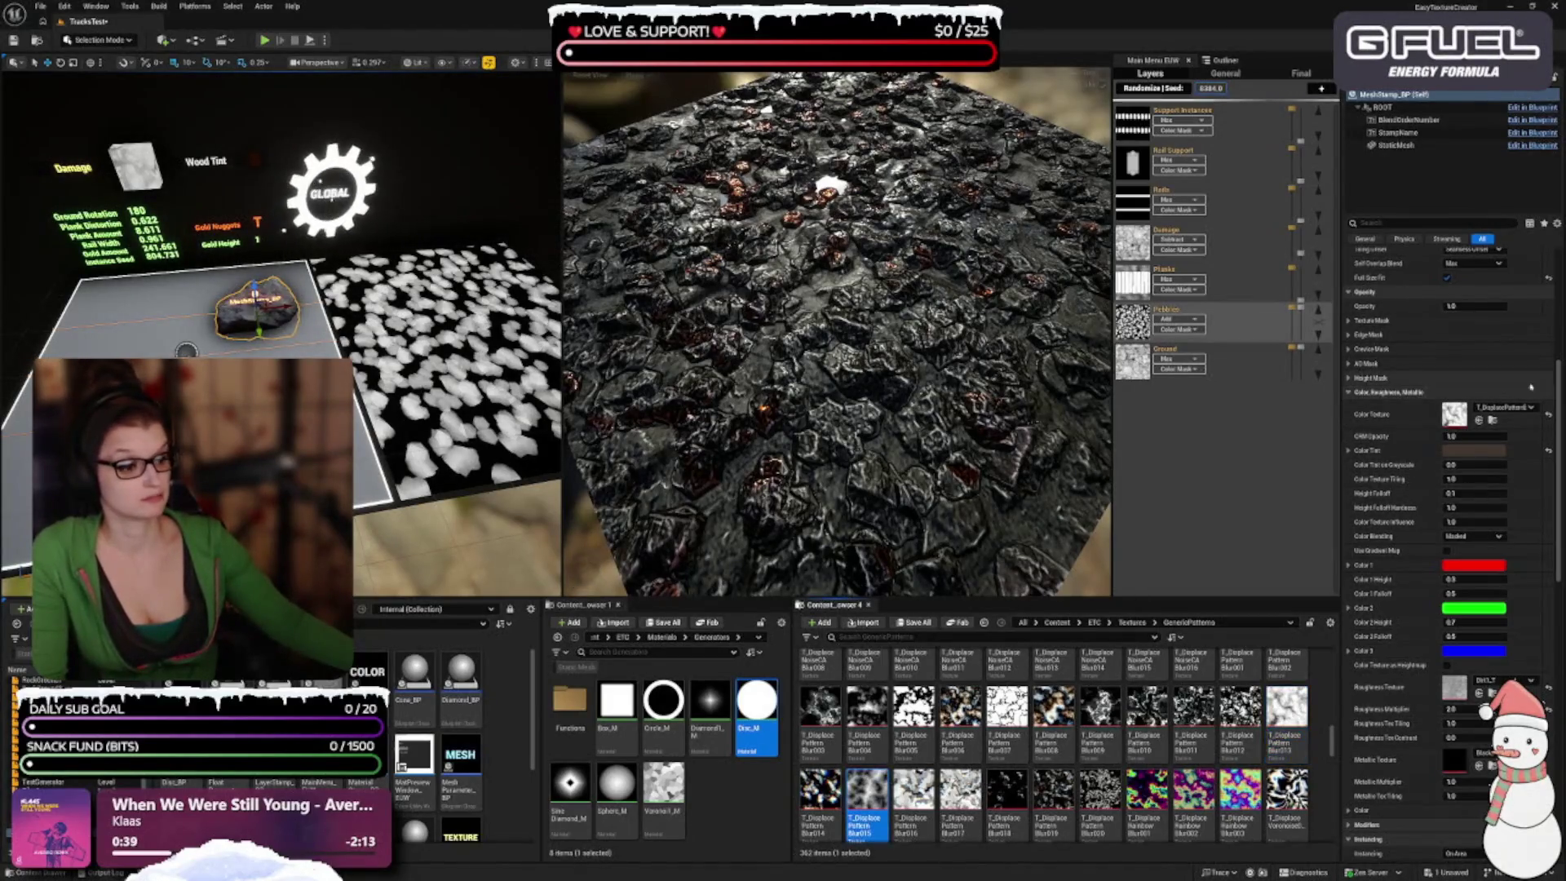
click(1479, 419)
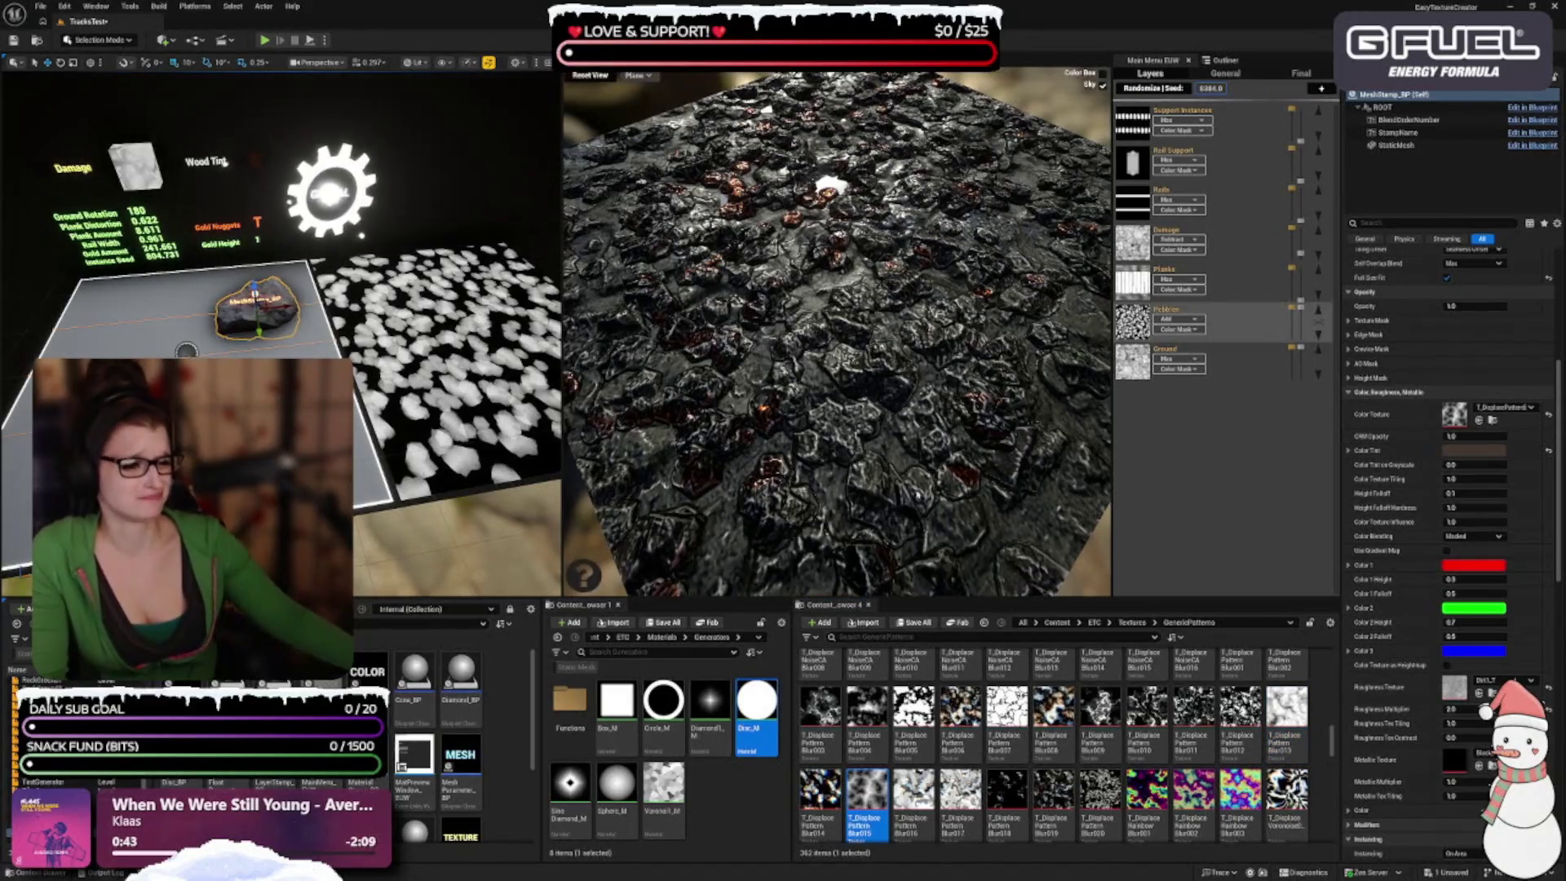
scroll(1008, 752, down, 2)
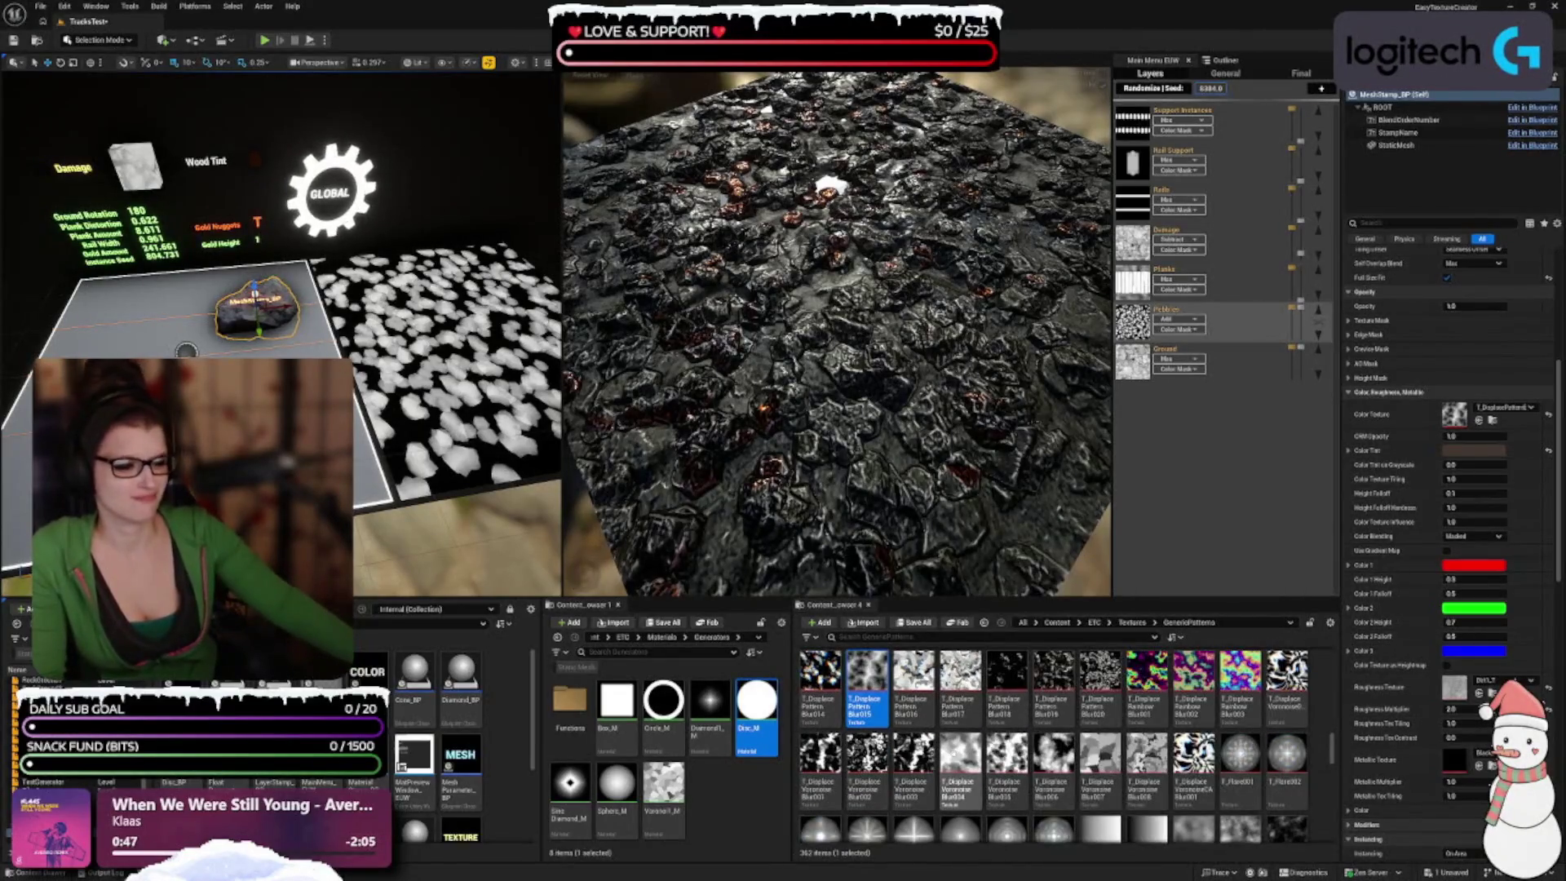
mouse_move(959, 755)
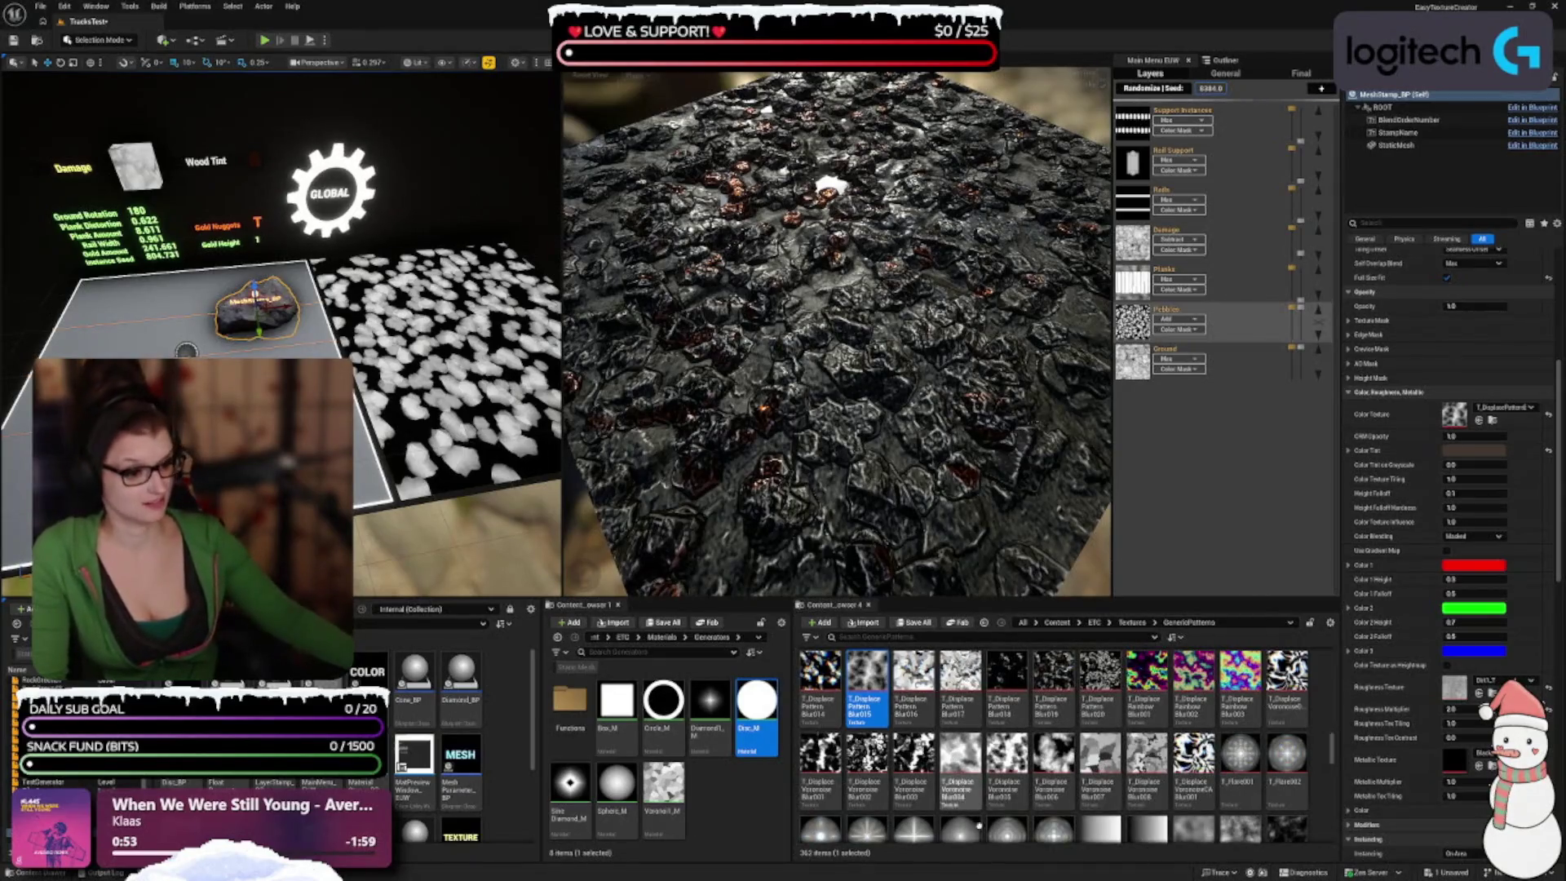
click(988, 774)
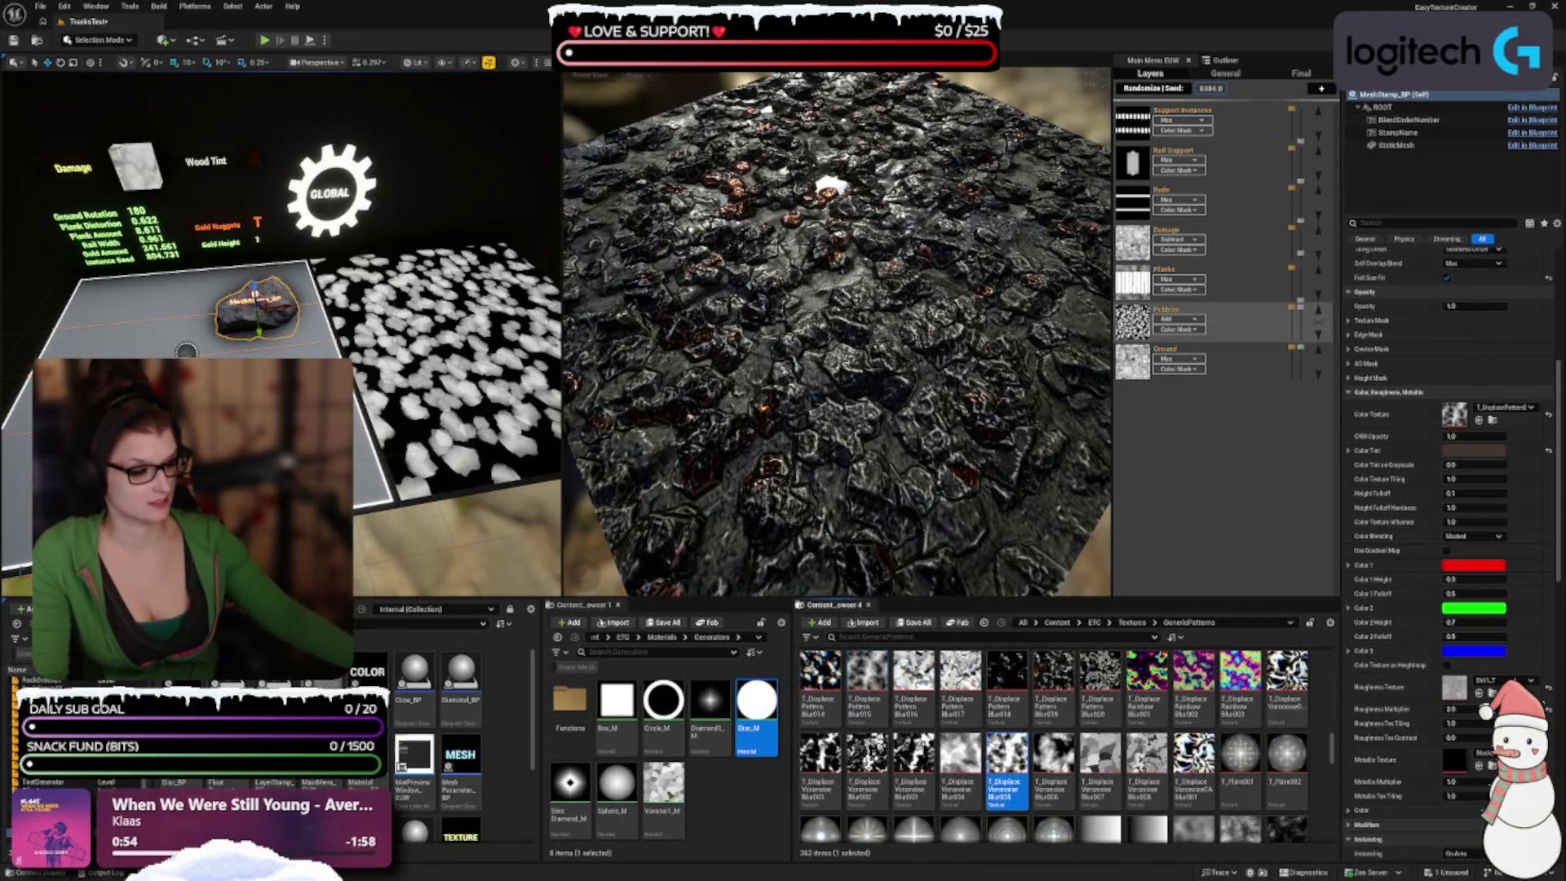
click(1479, 420)
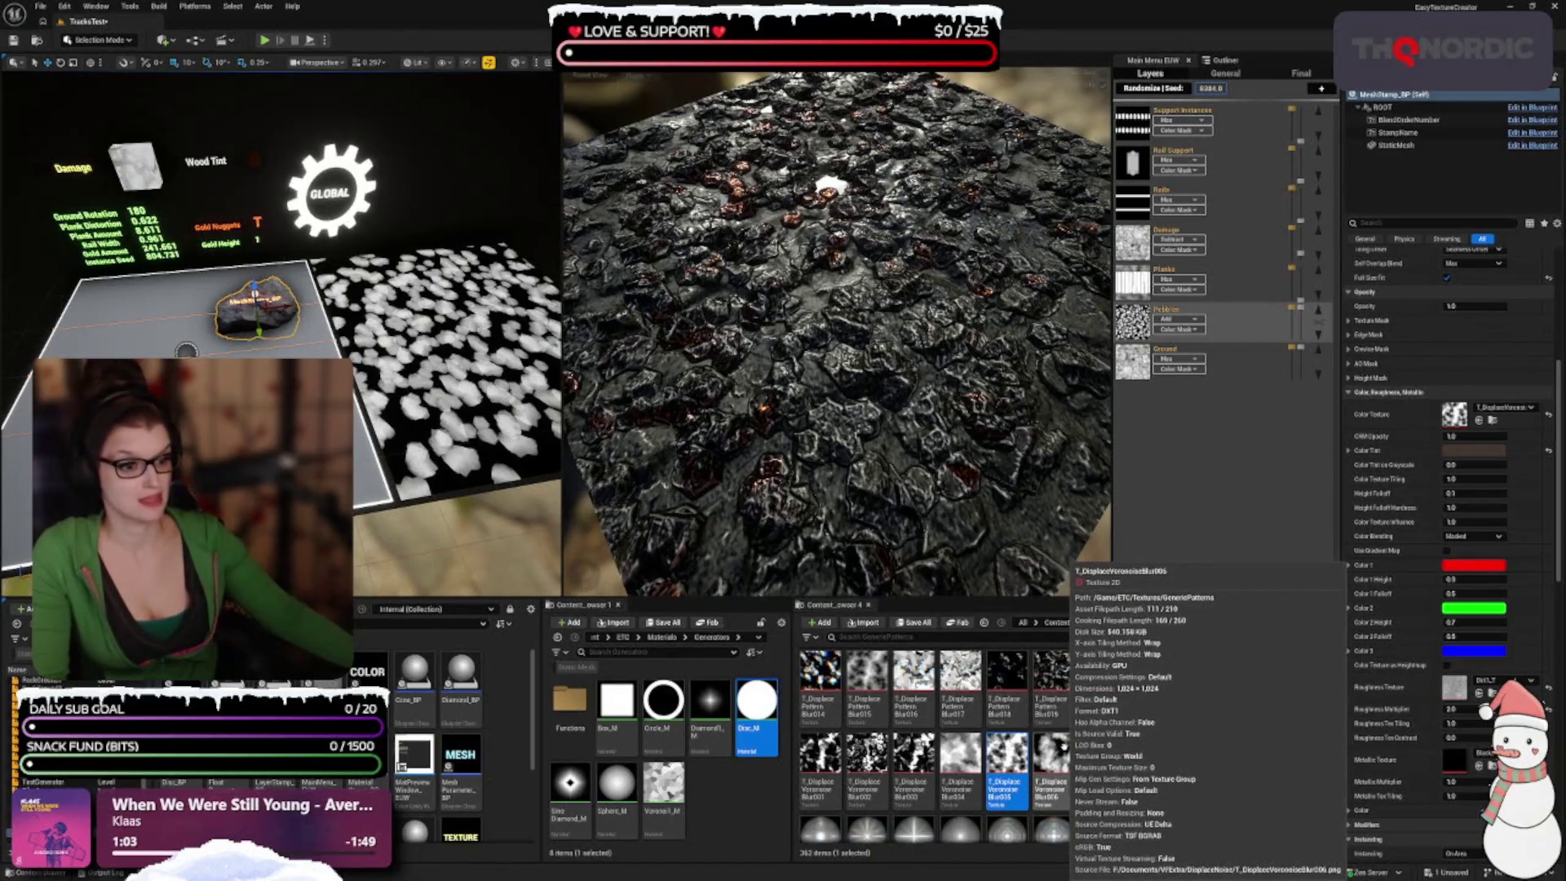
Step: Try another Voronoise variant and T_GradientNoise001, then settle on T_GradientNoise002
scroll(1225, 767, down, 1)
click(1054, 721)
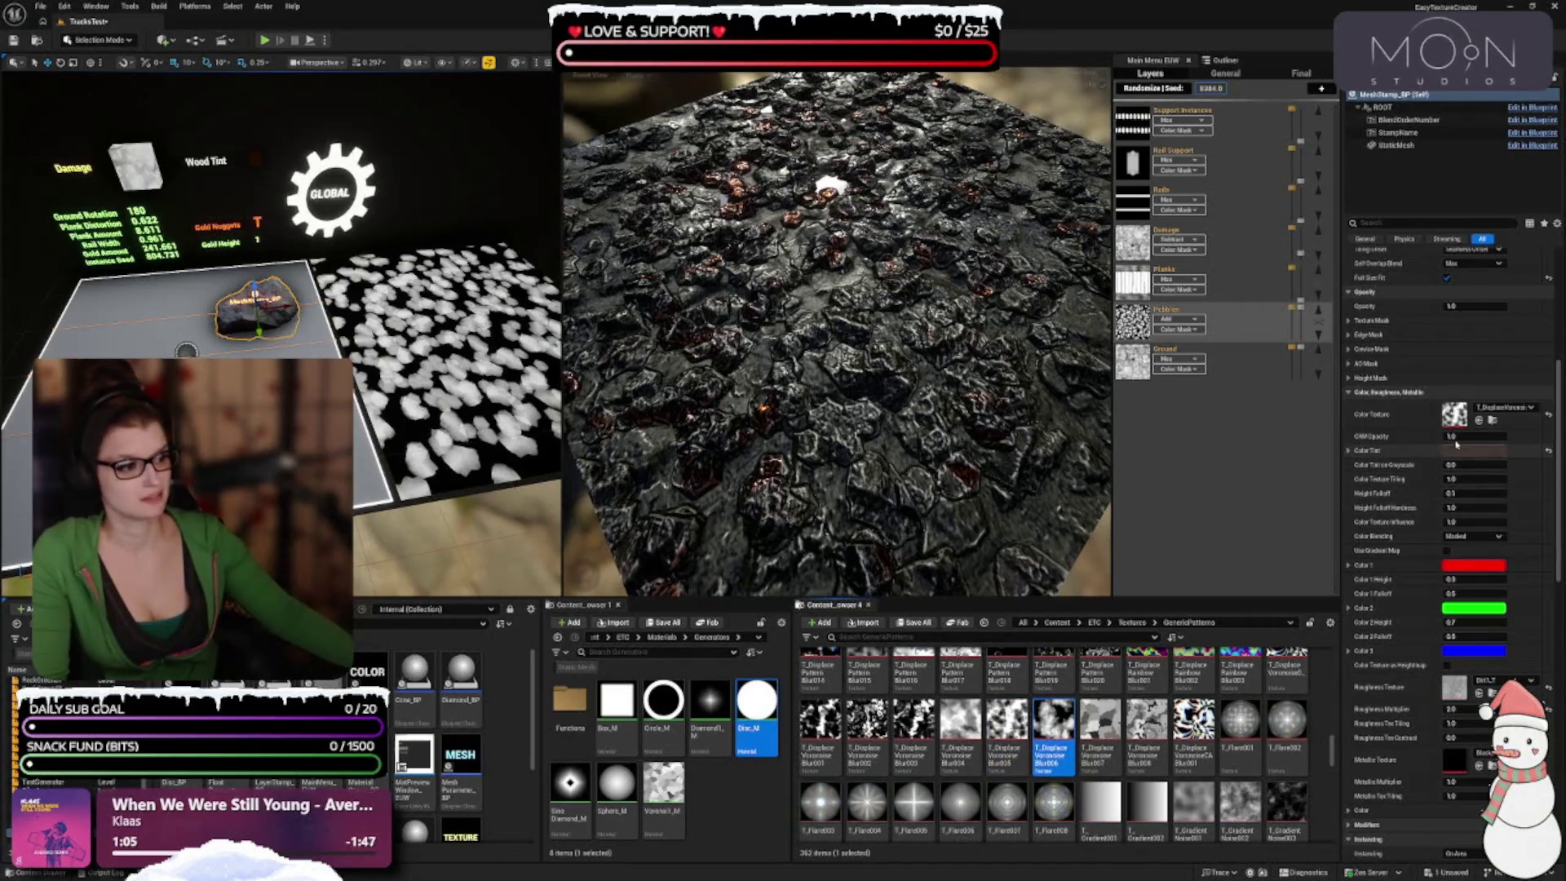
click(1479, 420)
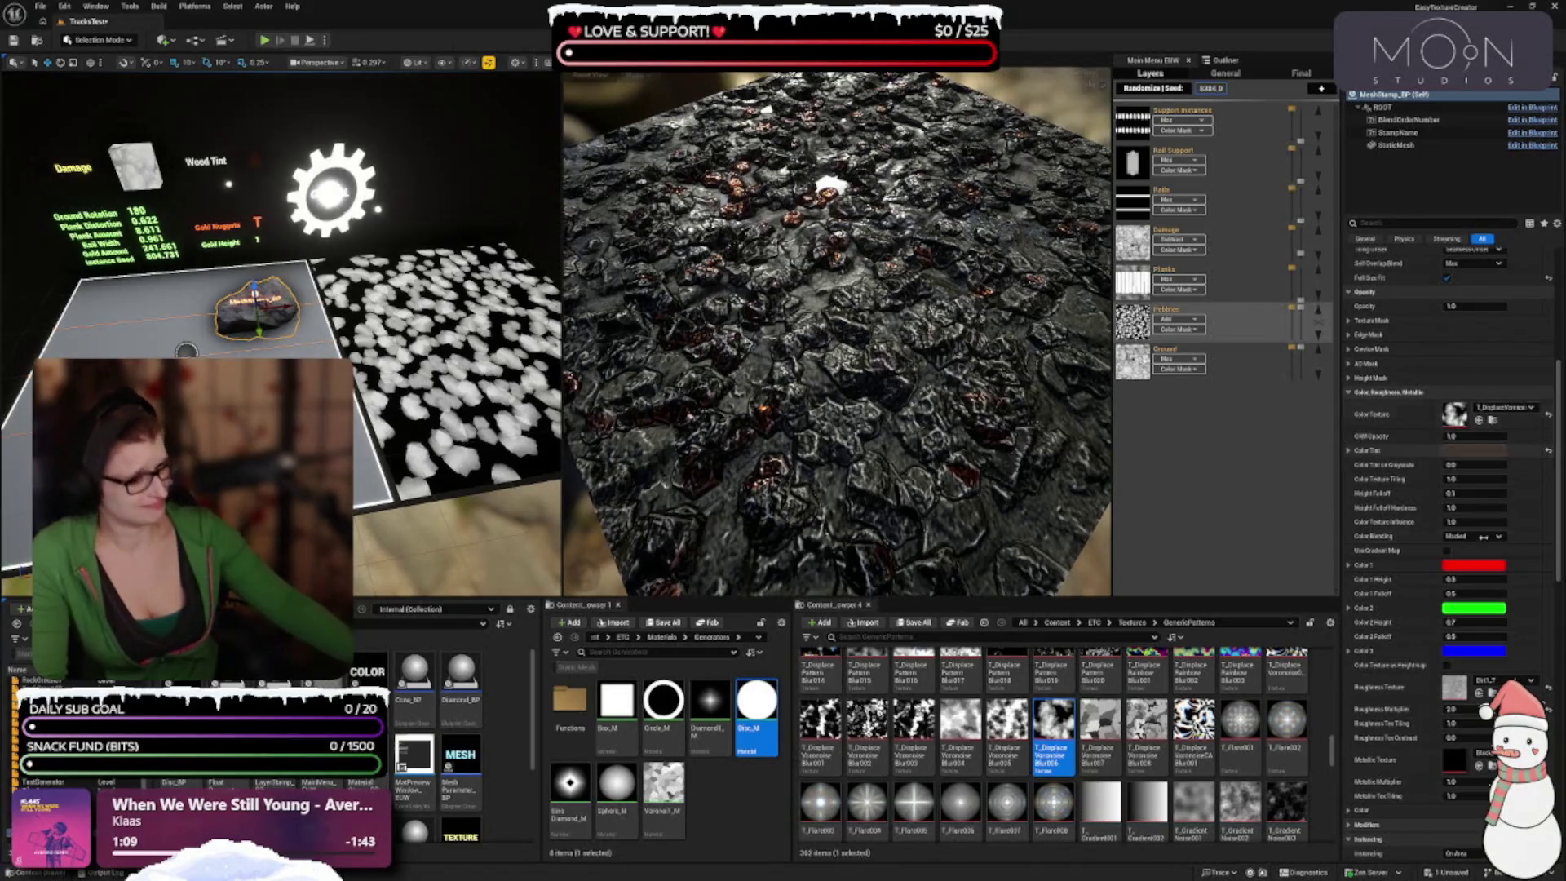
scroll(1138, 739, down, 2)
click(1193, 732)
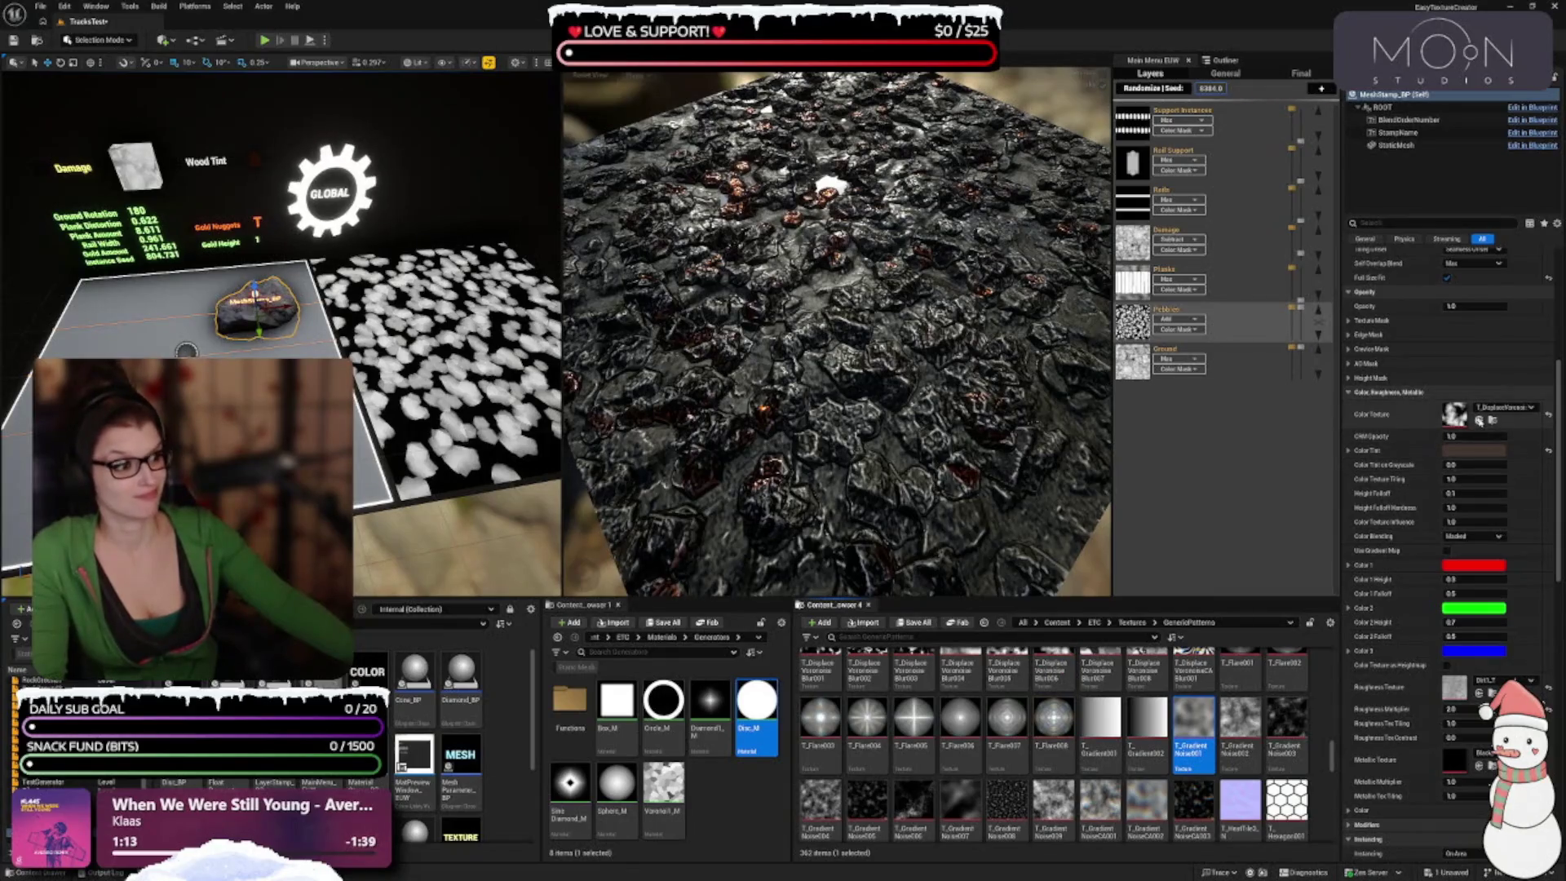
click(1479, 420)
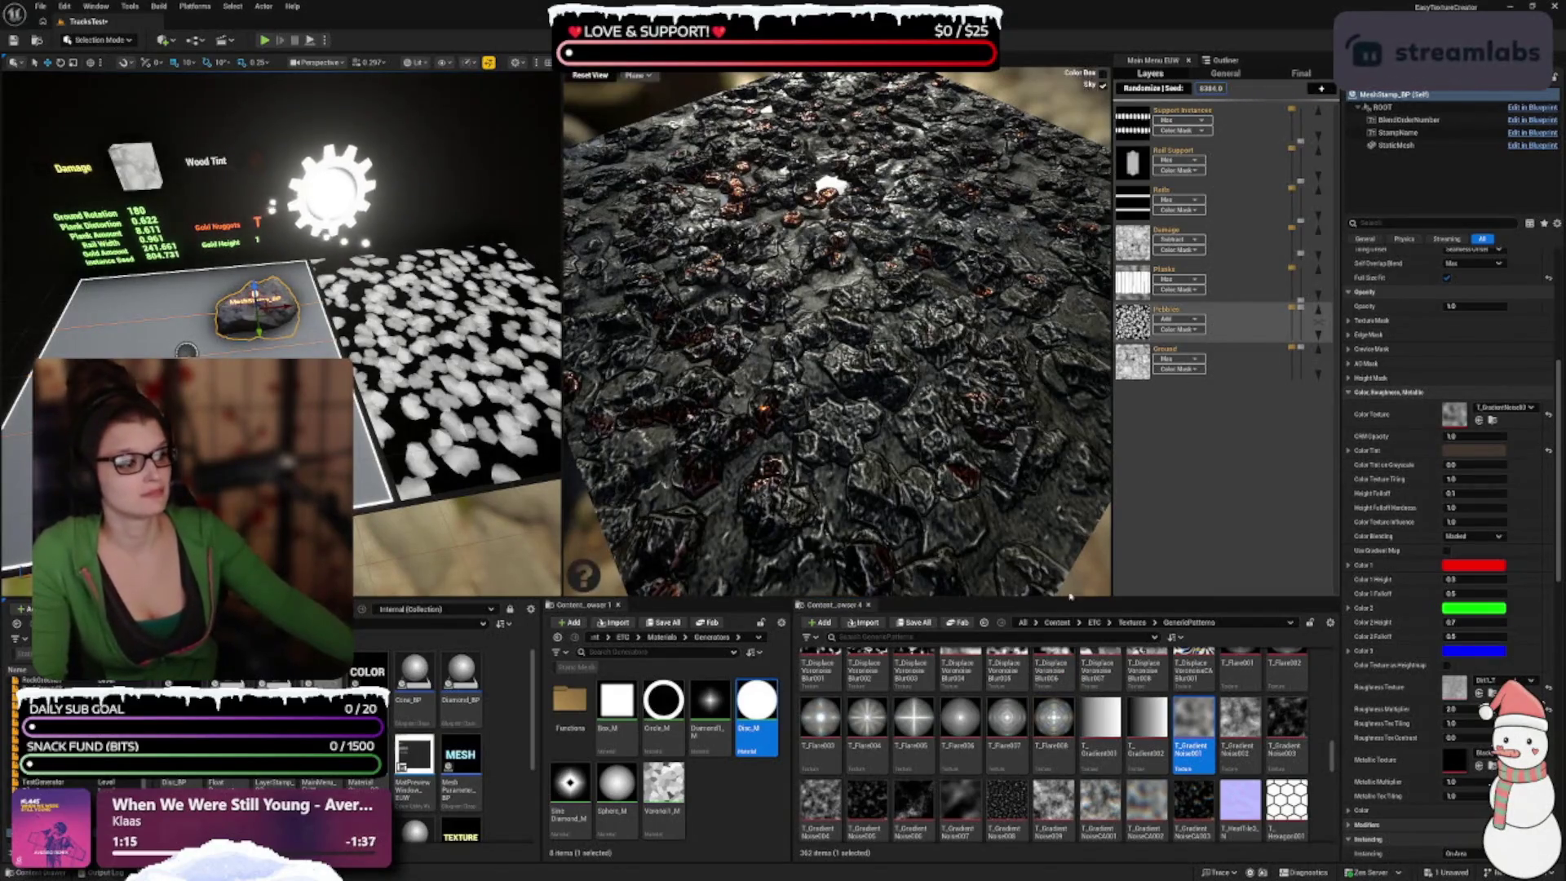
click(1239, 717)
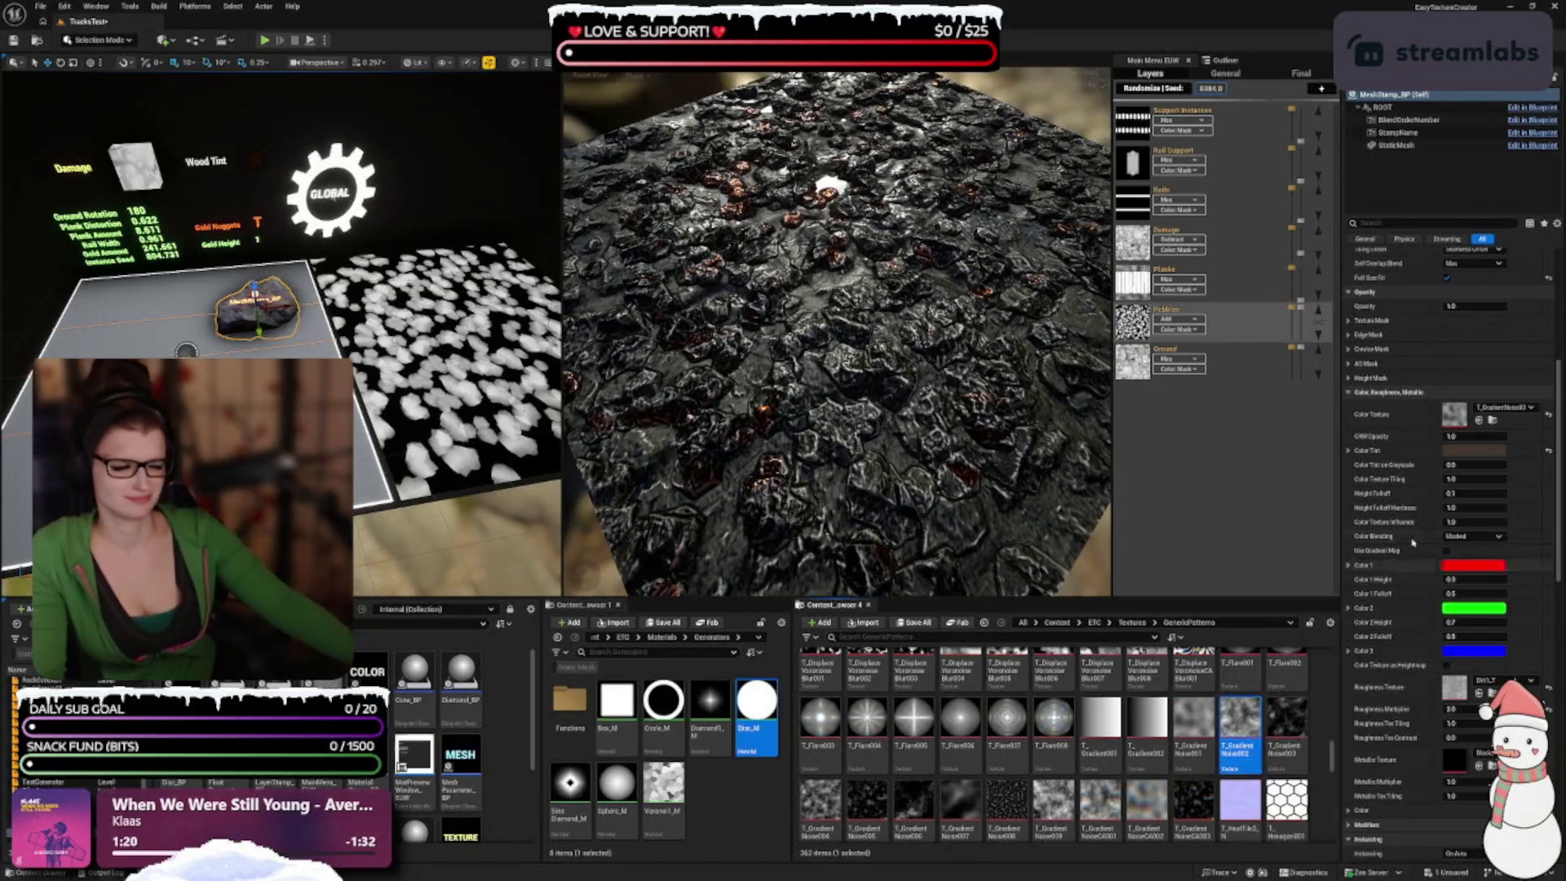
click(1478, 420)
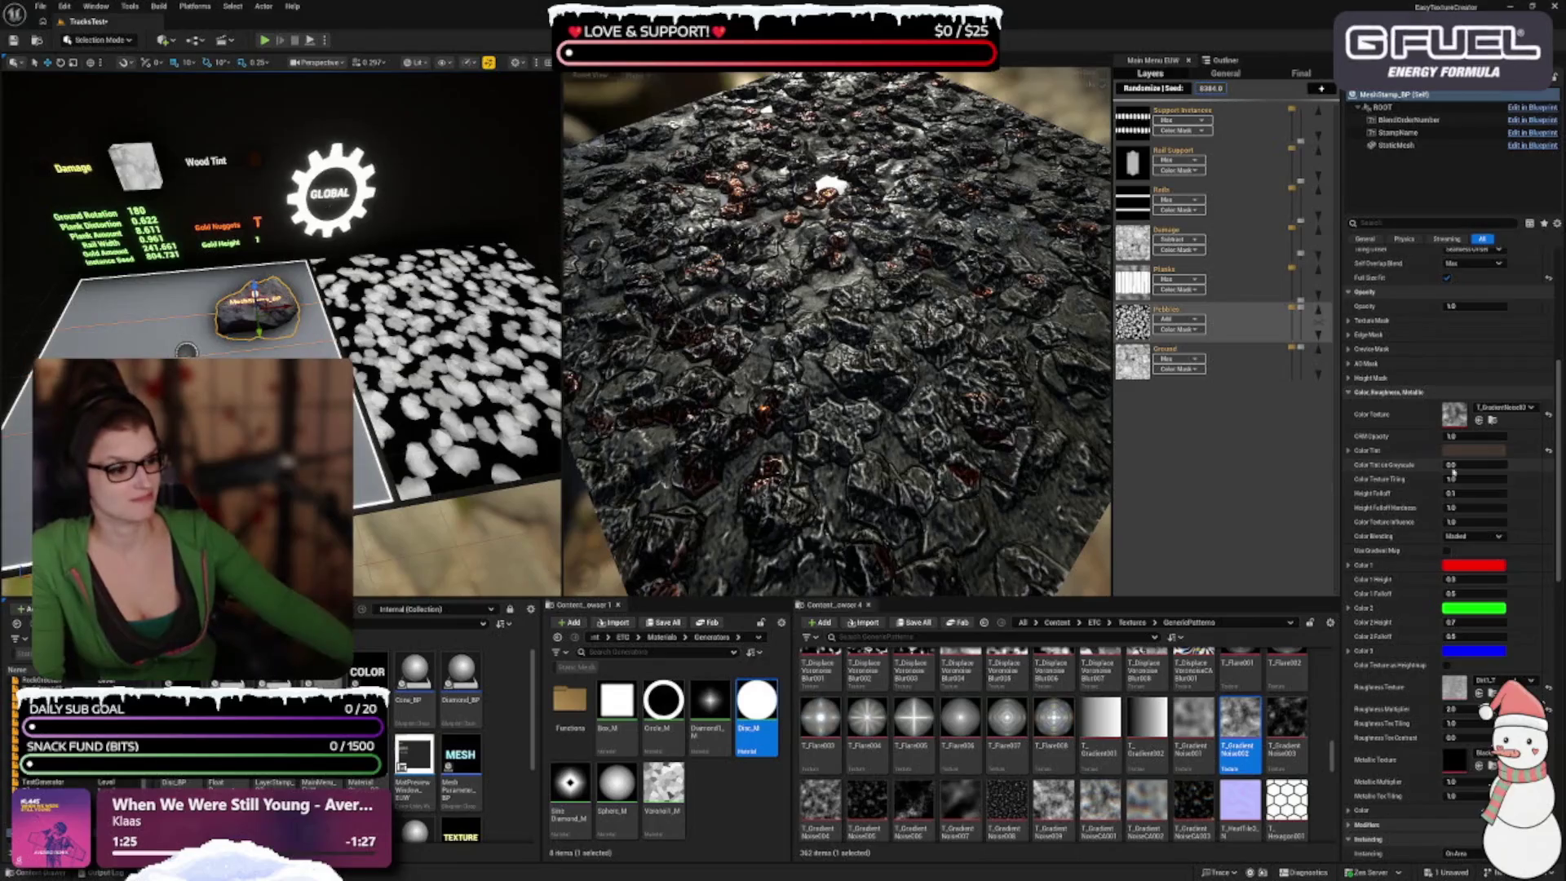
click(1462, 451)
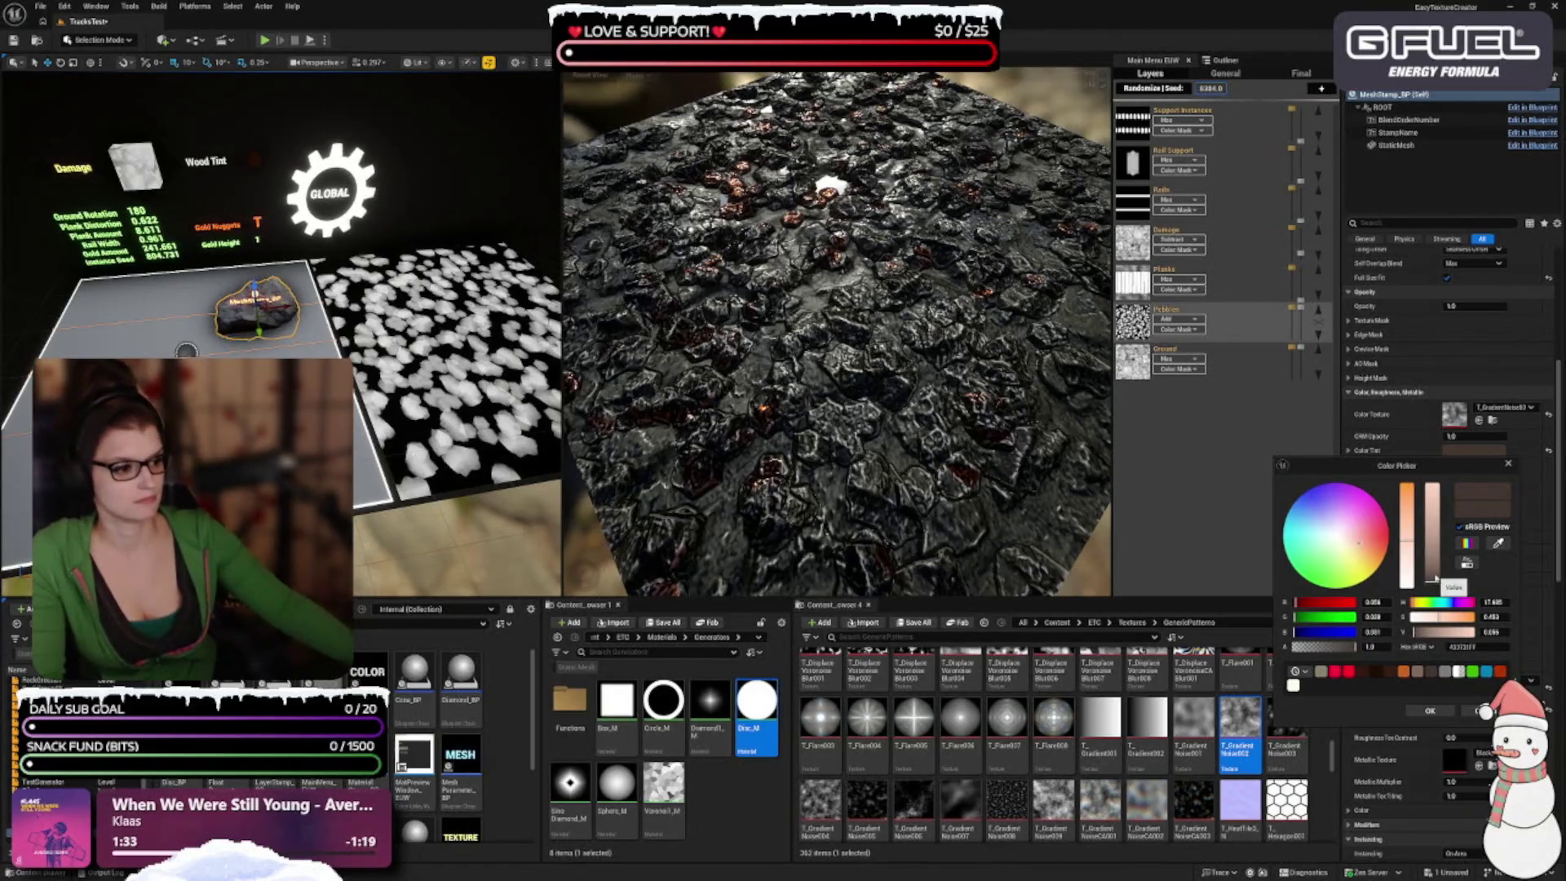
Step: Brighten the colour tint to a Value of about 0.27, slightly desaturate it, and confirm
drag(1437, 579, 1442, 581)
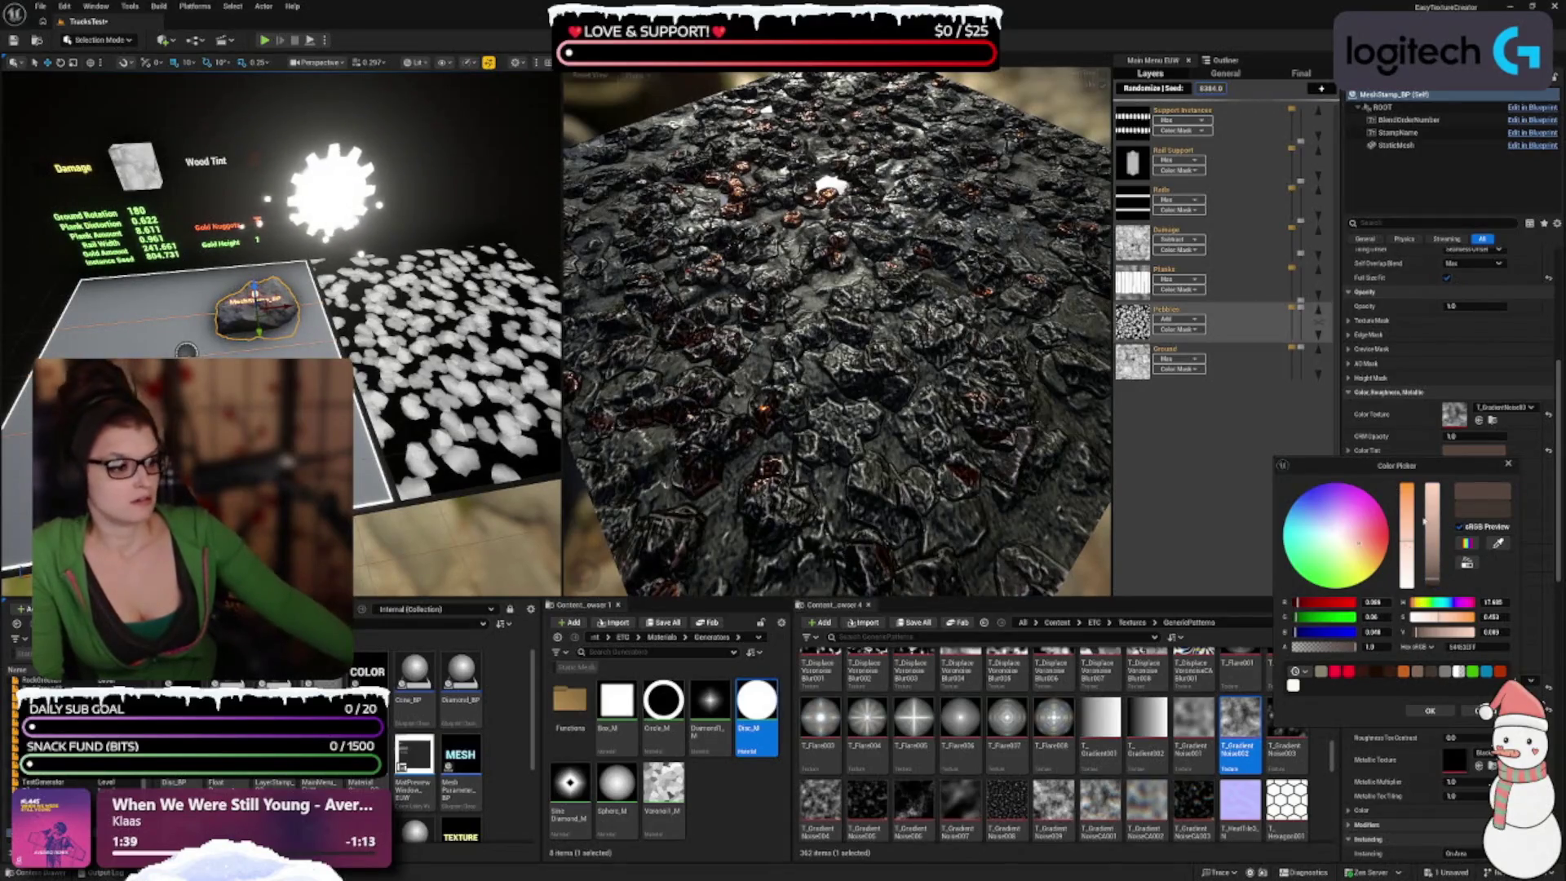
drag(1408, 504, 1409, 541)
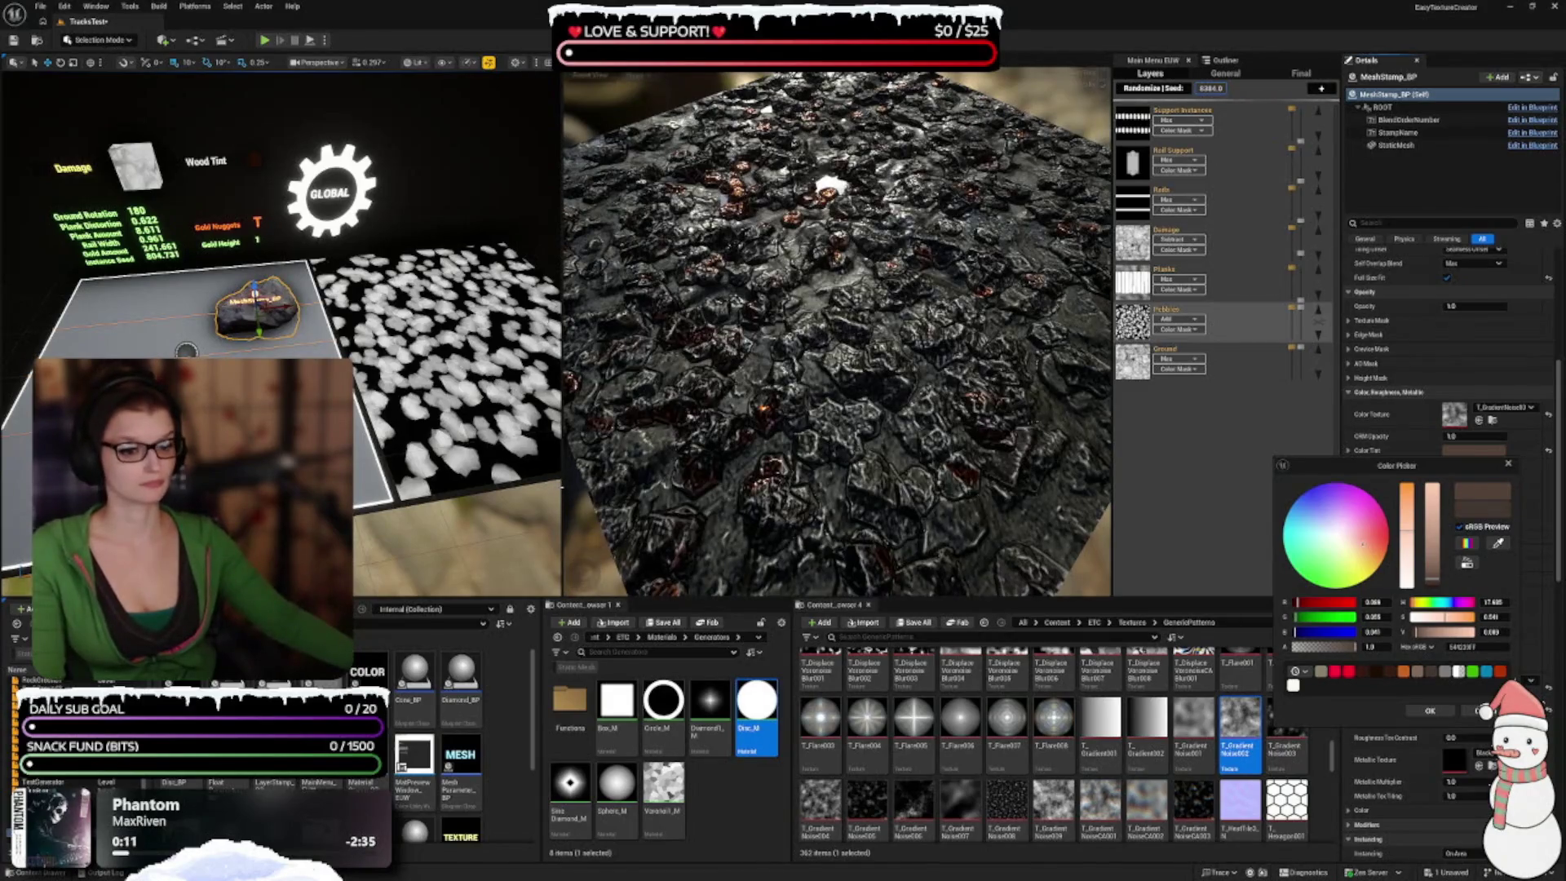
drag(562, 490, 532, 489)
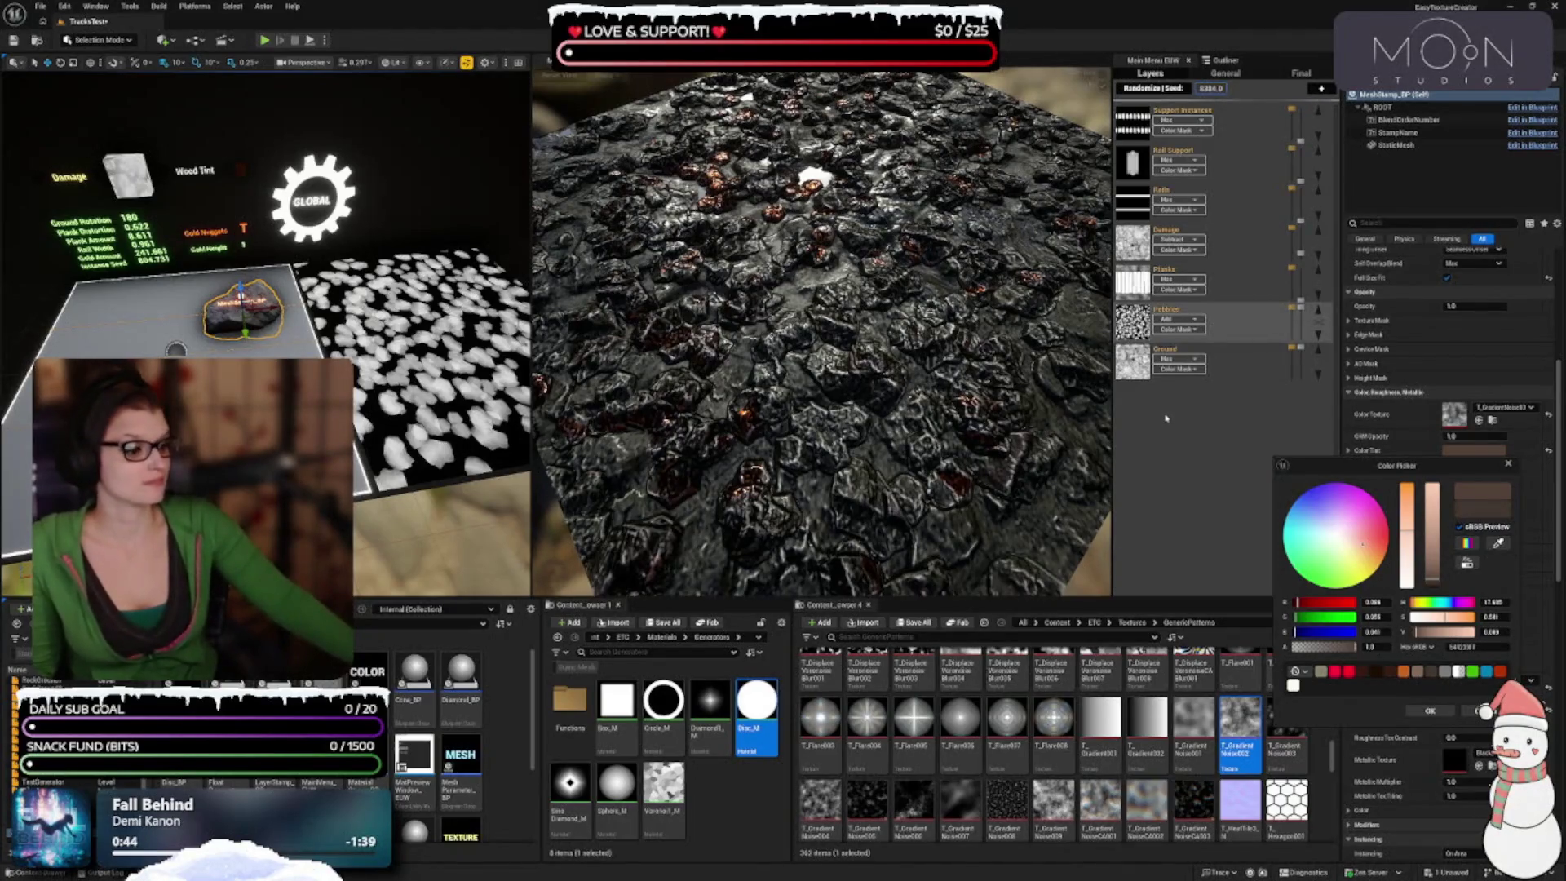
click(1432, 569)
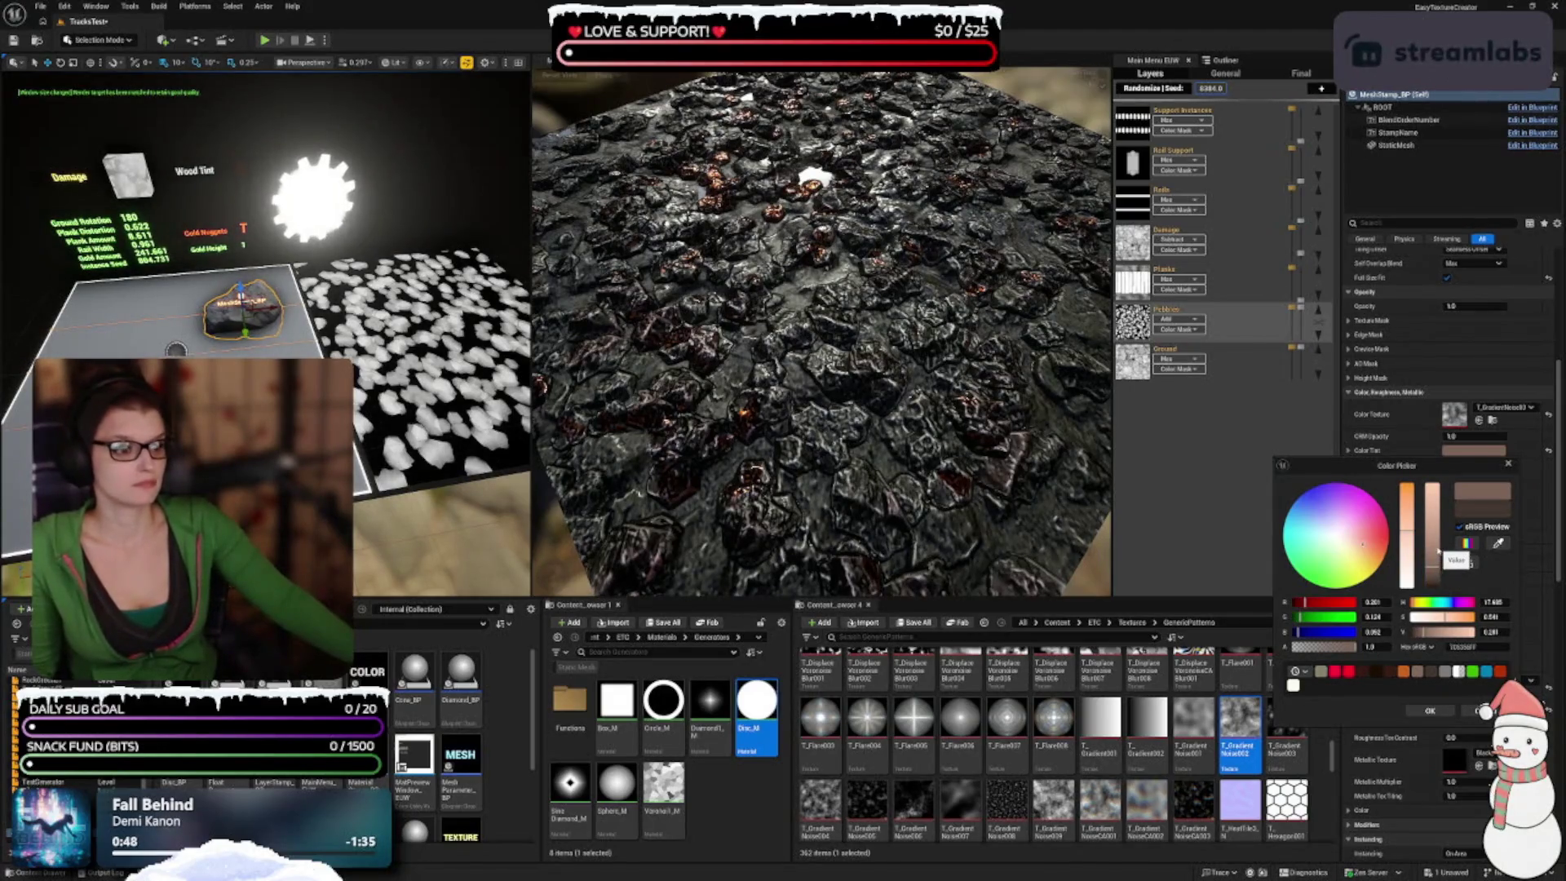
click(1437, 552)
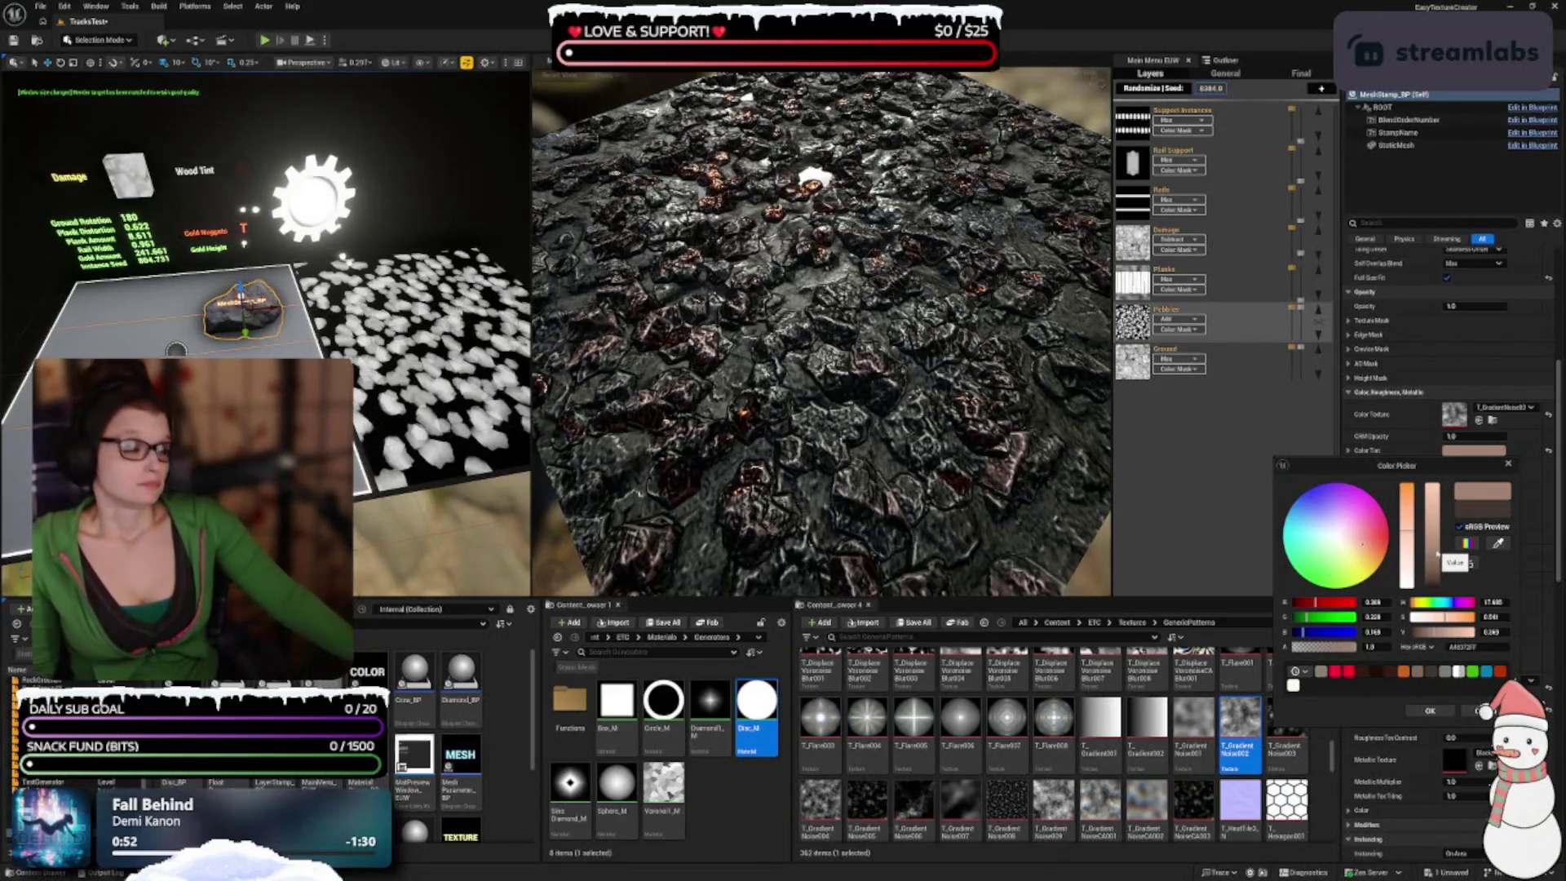
click(1438, 563)
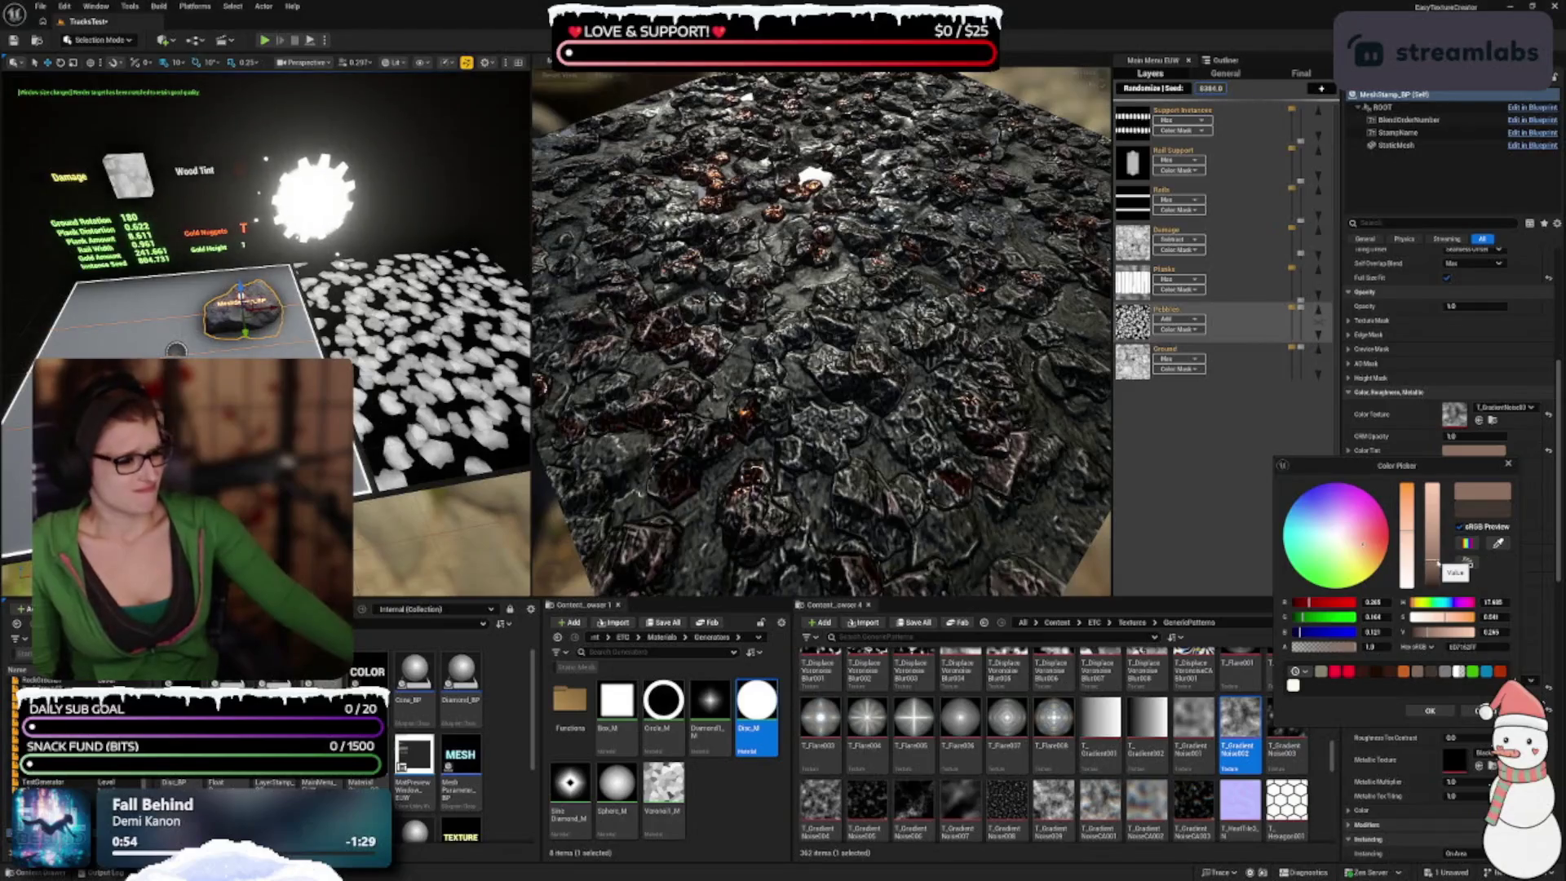
click(1430, 710)
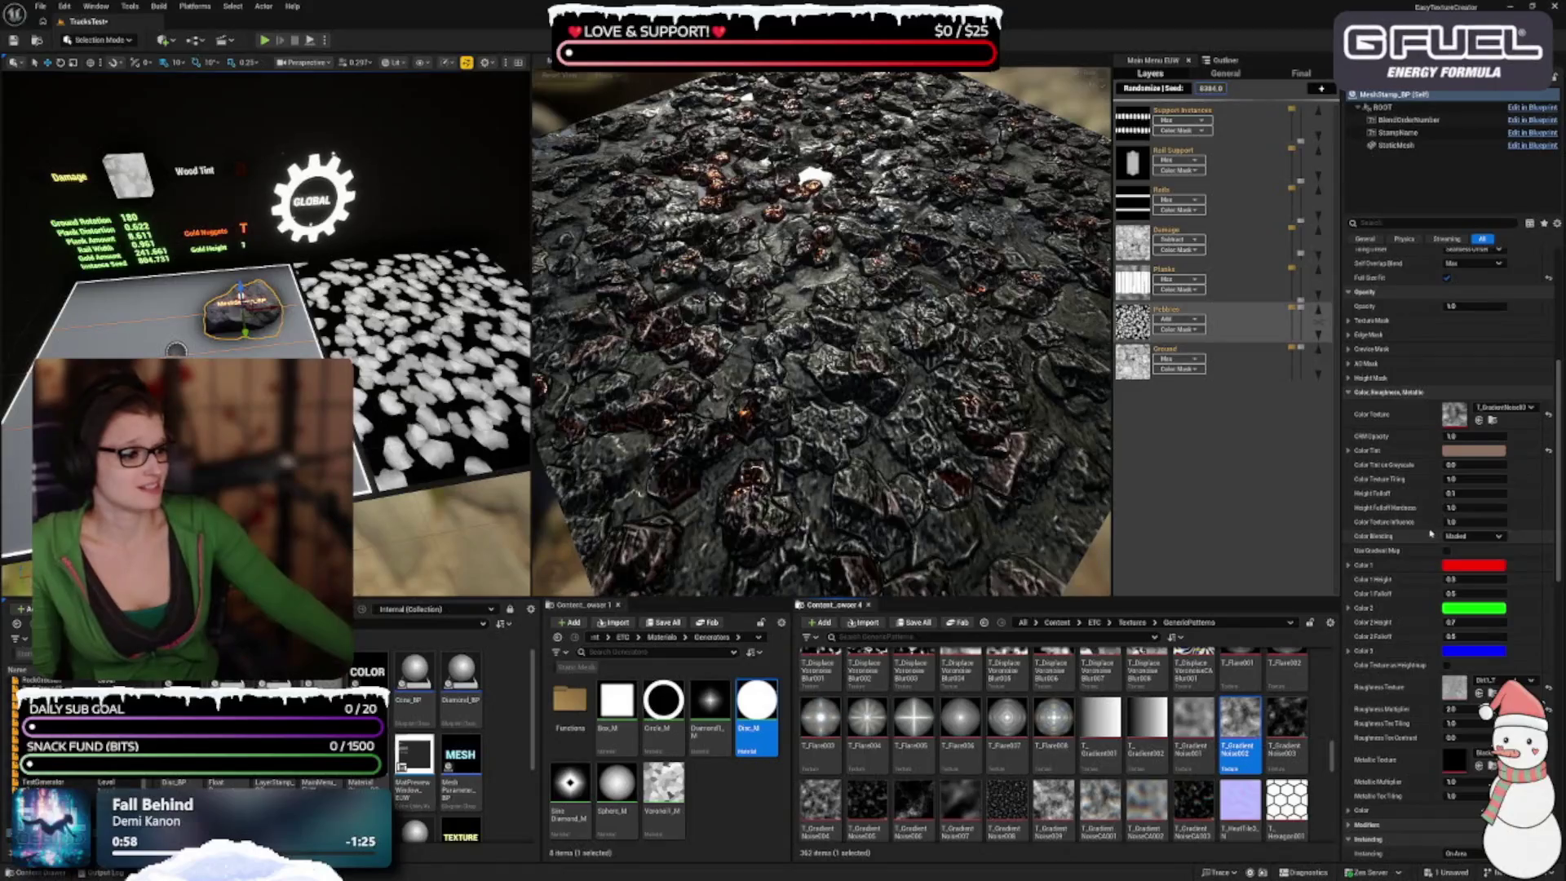
Step: Try gradient noise as the roughness texture, then undo it
scroll(1414, 557, down, 1)
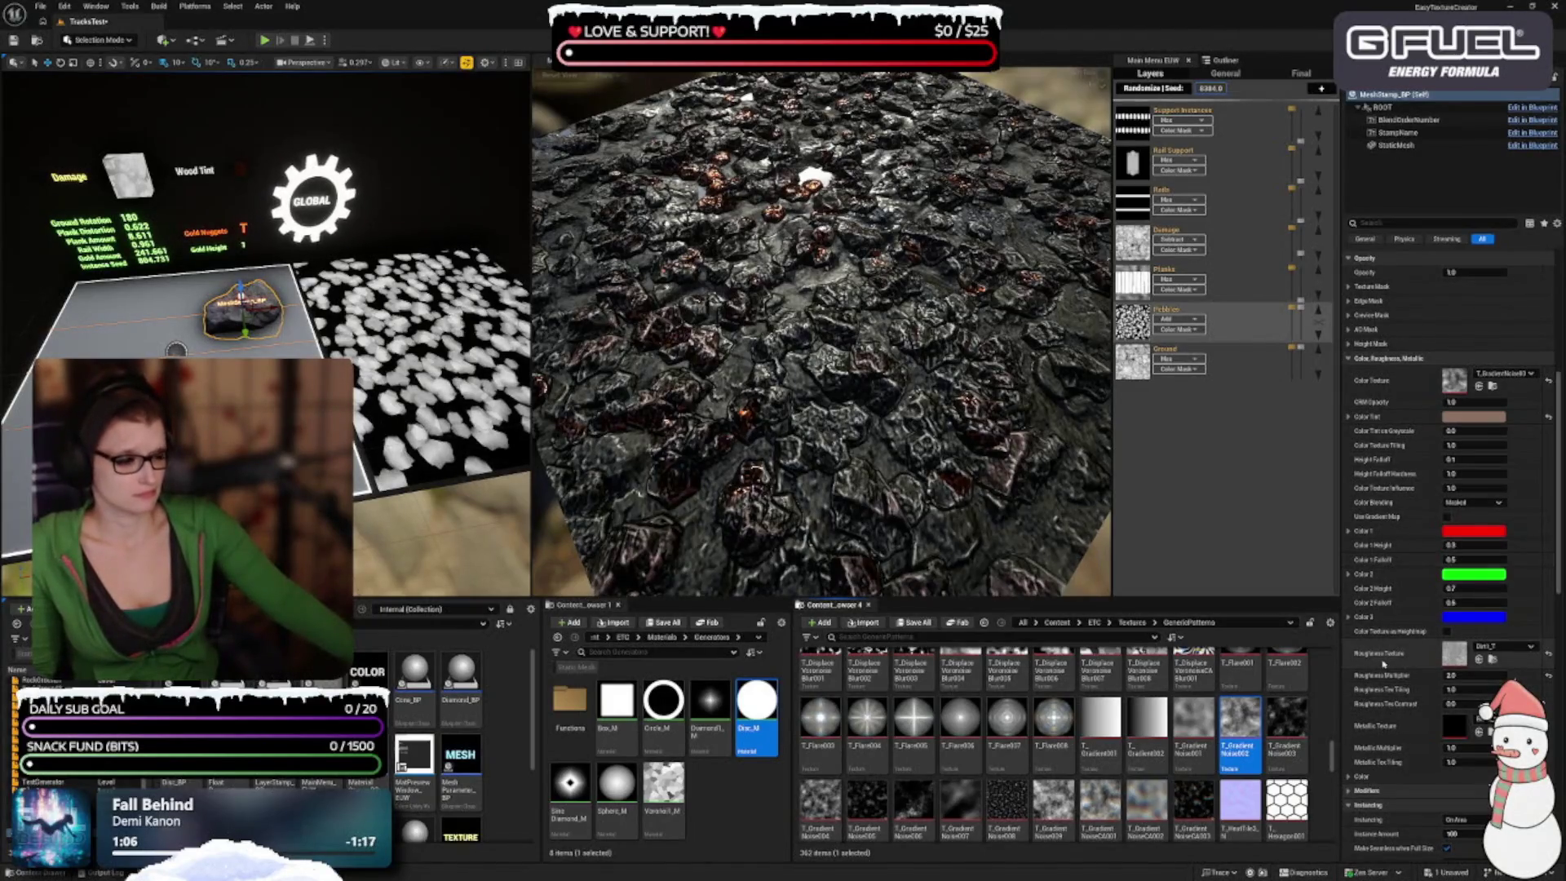
scroll(1382, 663, down, 1)
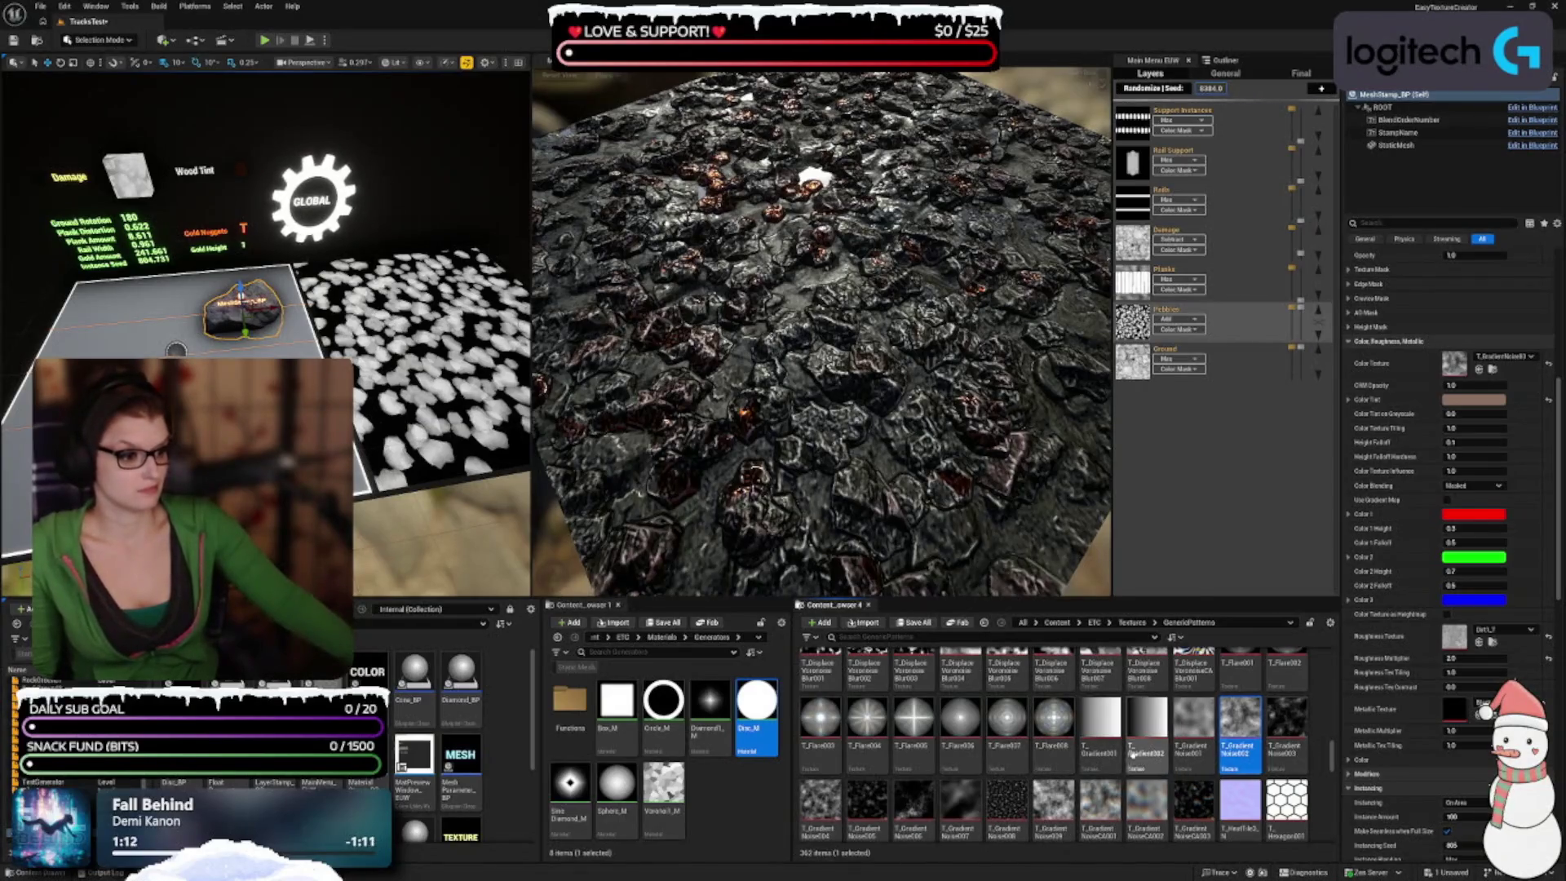
click(1273, 721)
click(1239, 718)
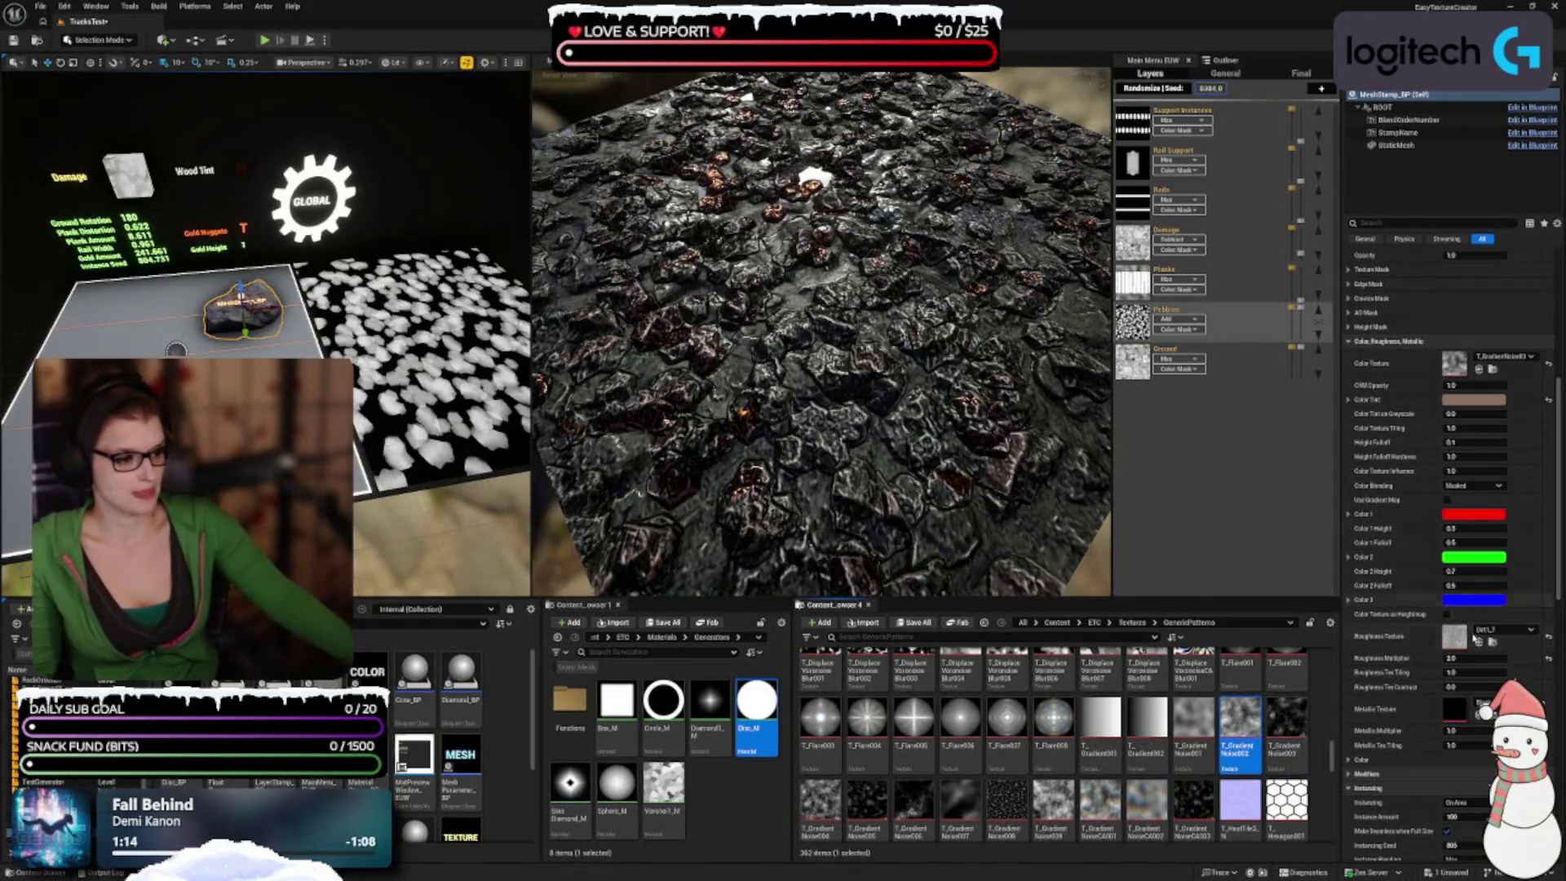
click(1478, 642)
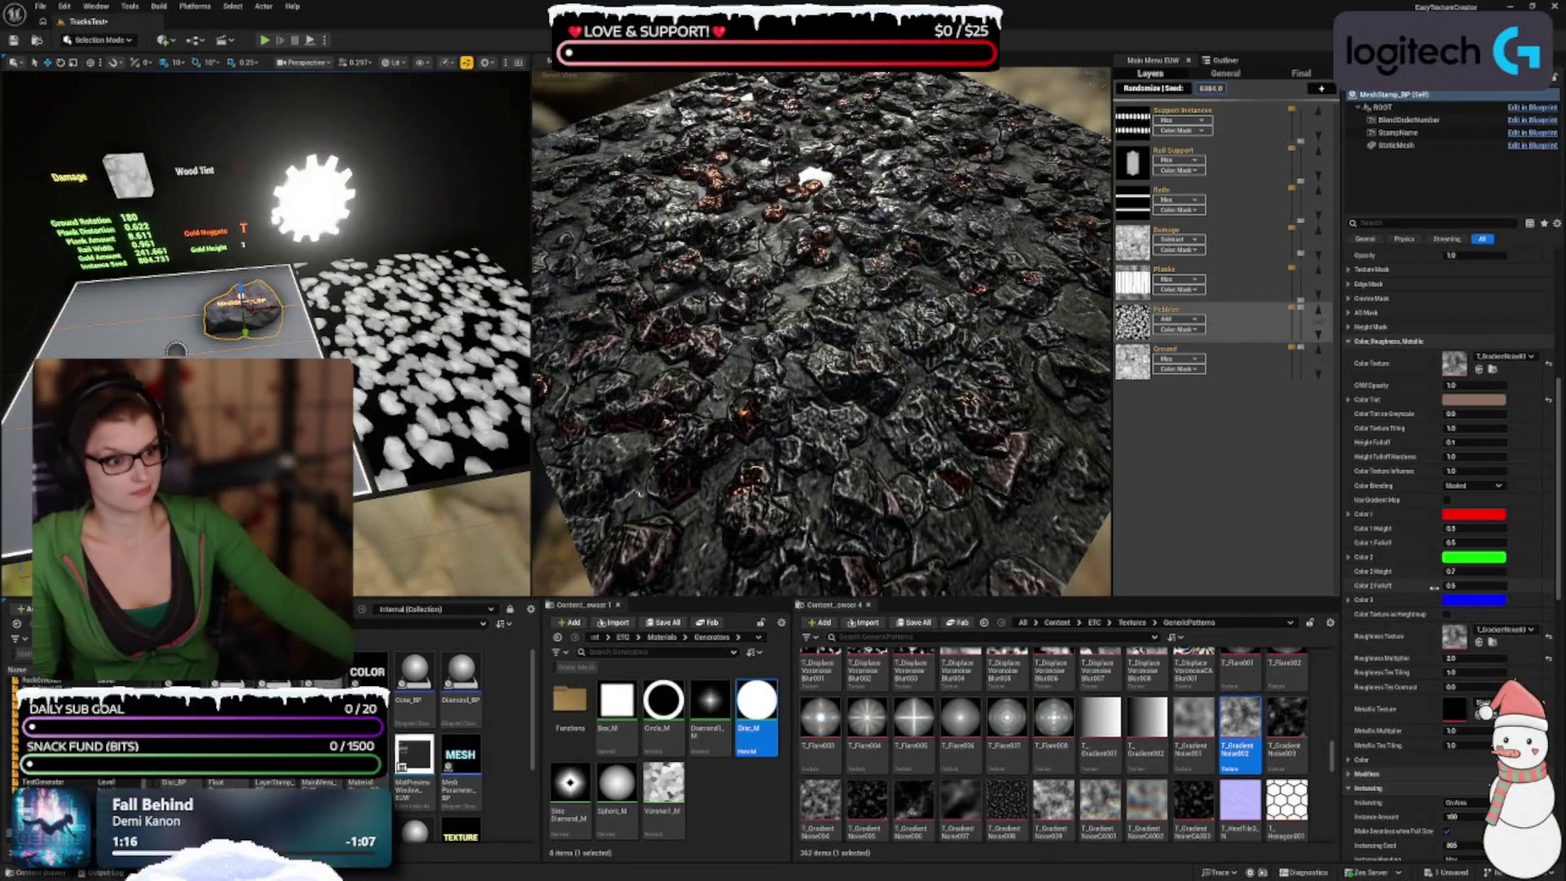
key(ctrl+z)
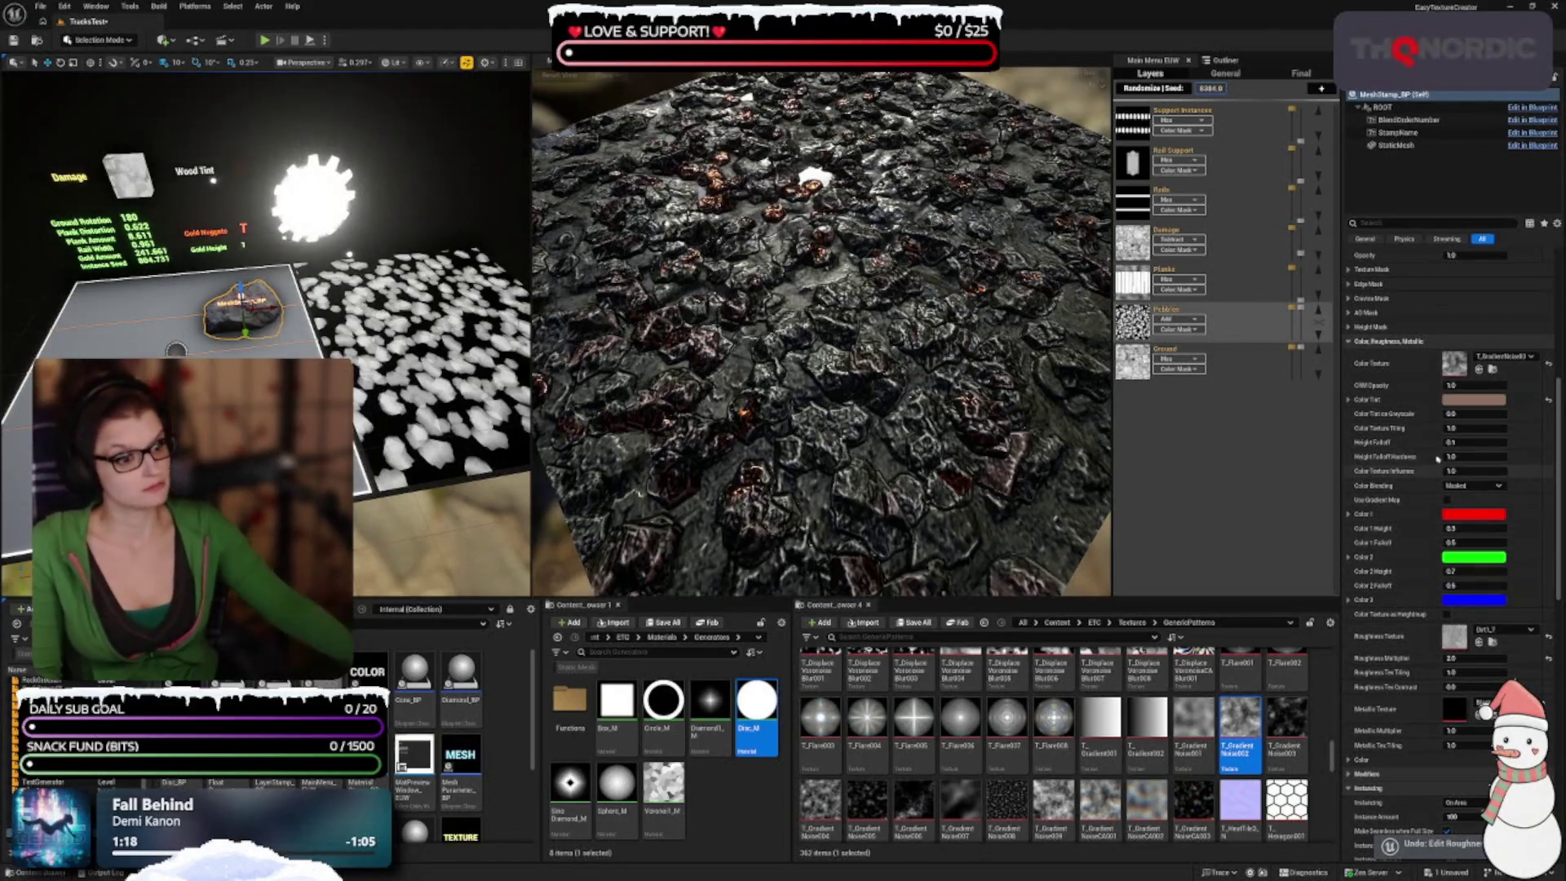
Step: Reset the rock stamp's Instancing Seed to its default and view the new stone layout
scroll(1358, 489, down, 6)
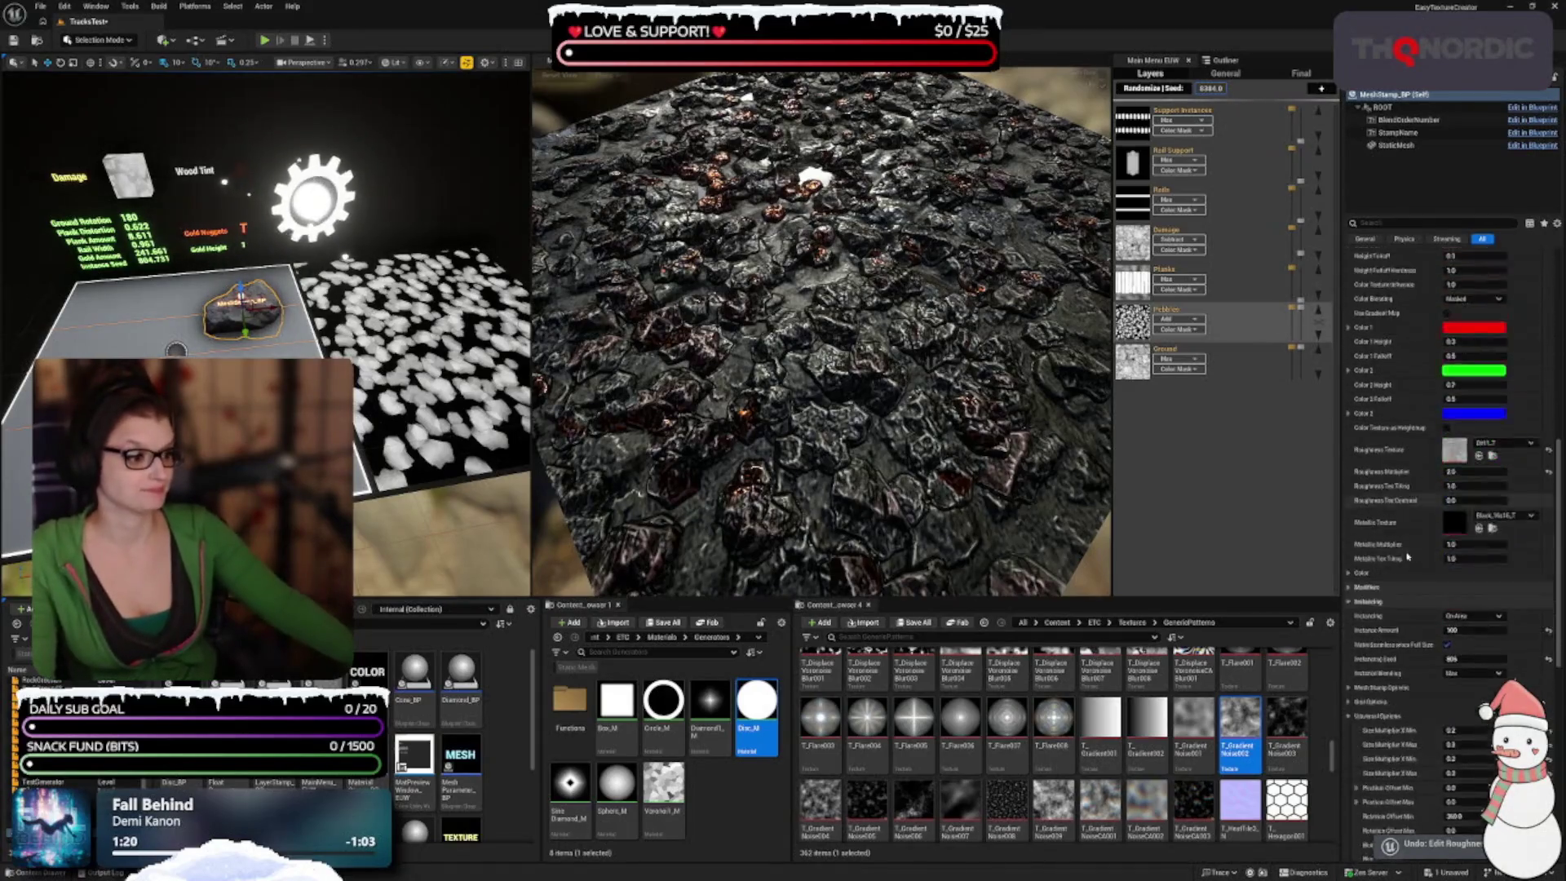
click(1367, 536)
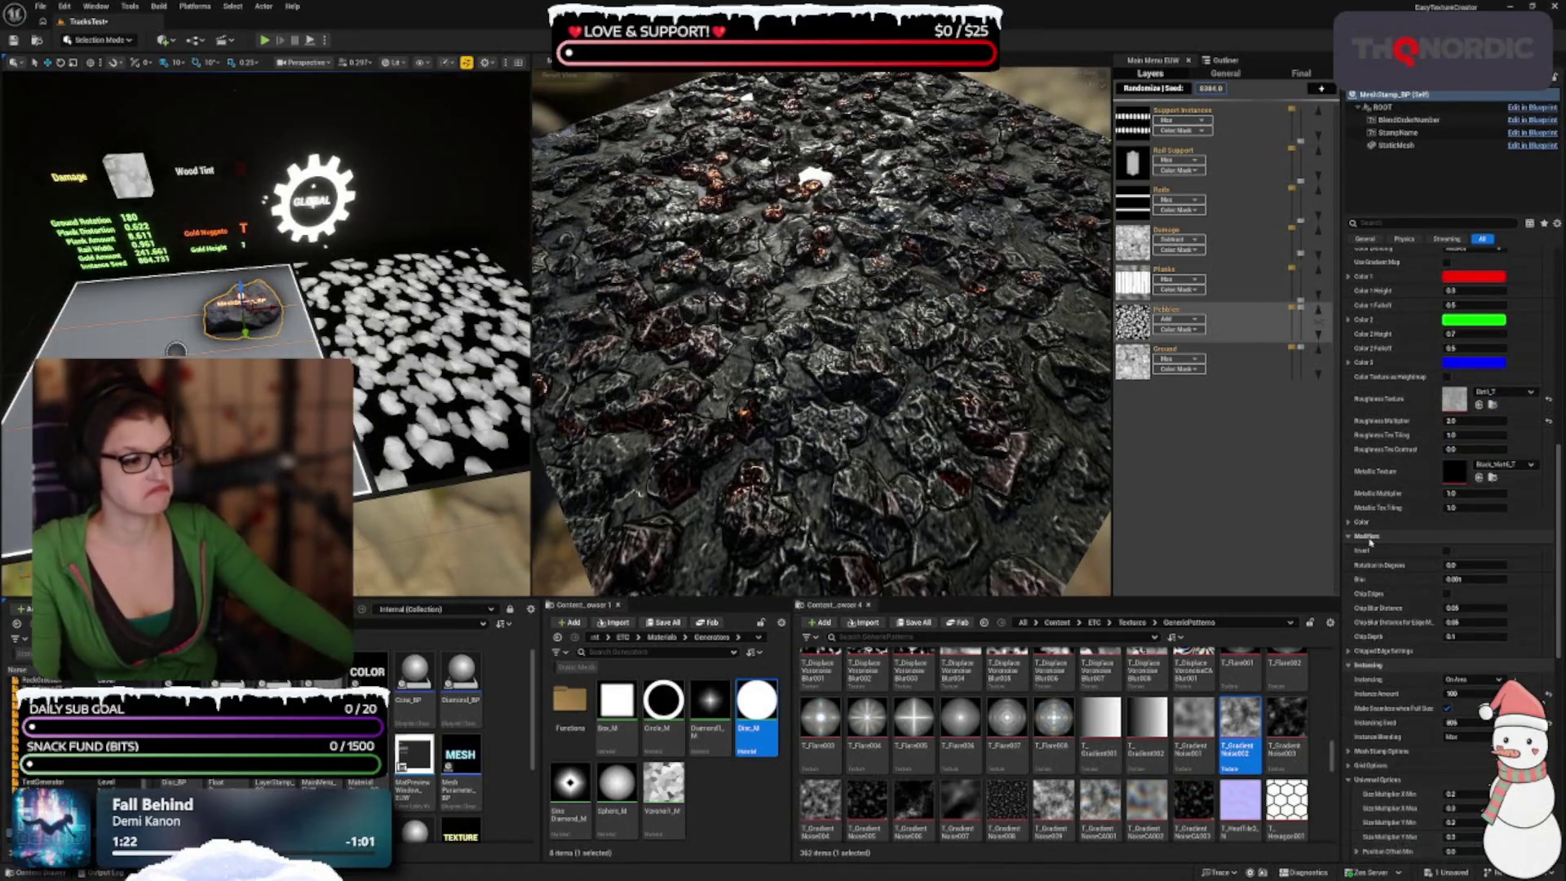
click(1366, 537)
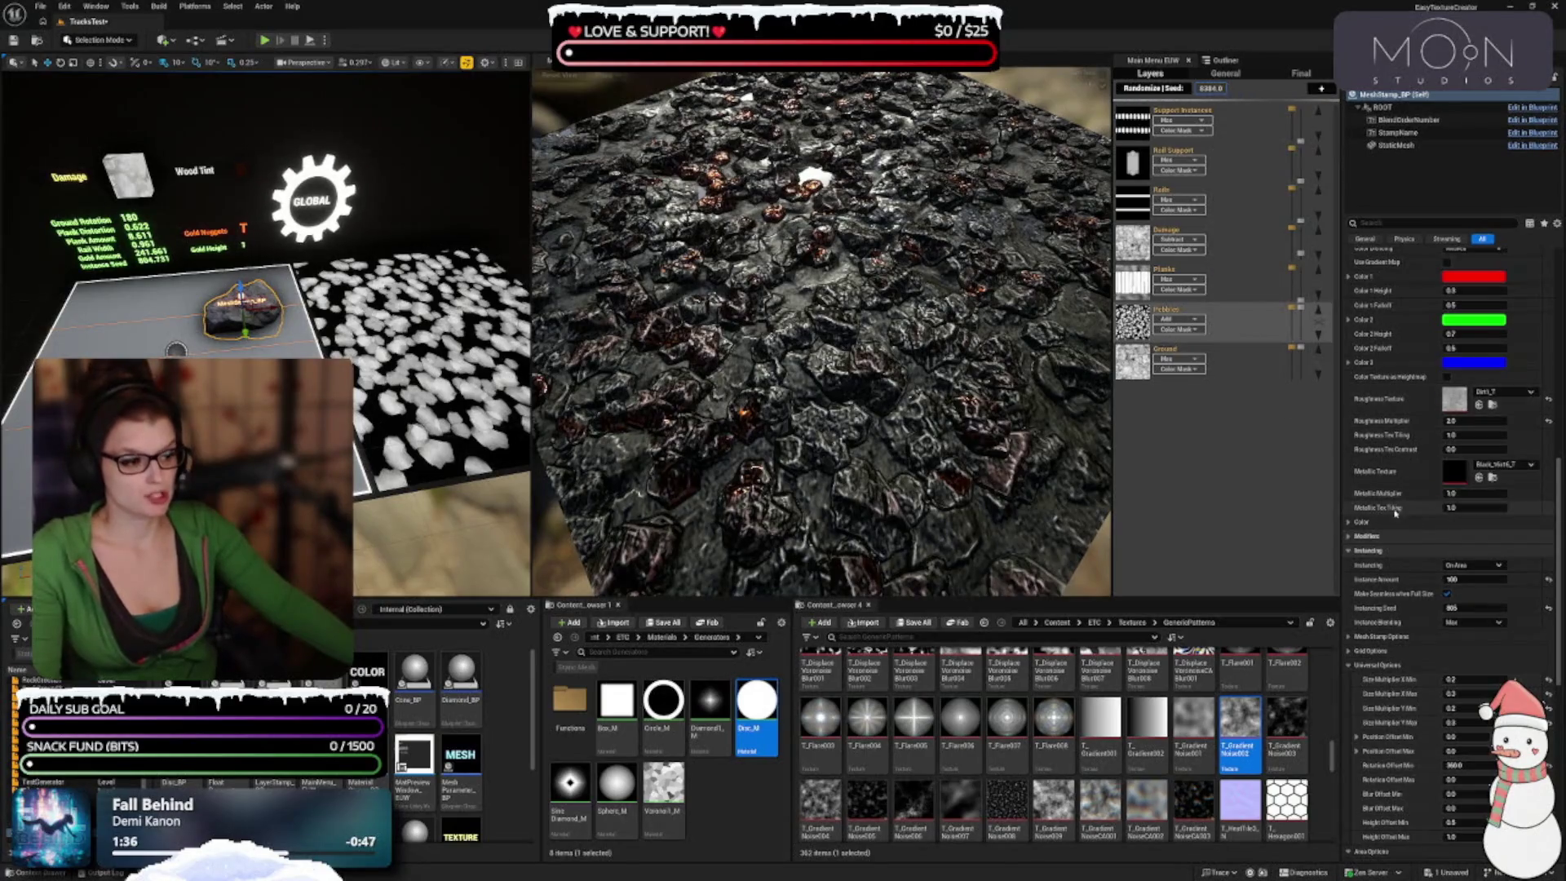
scroll(1389, 518, down, 3)
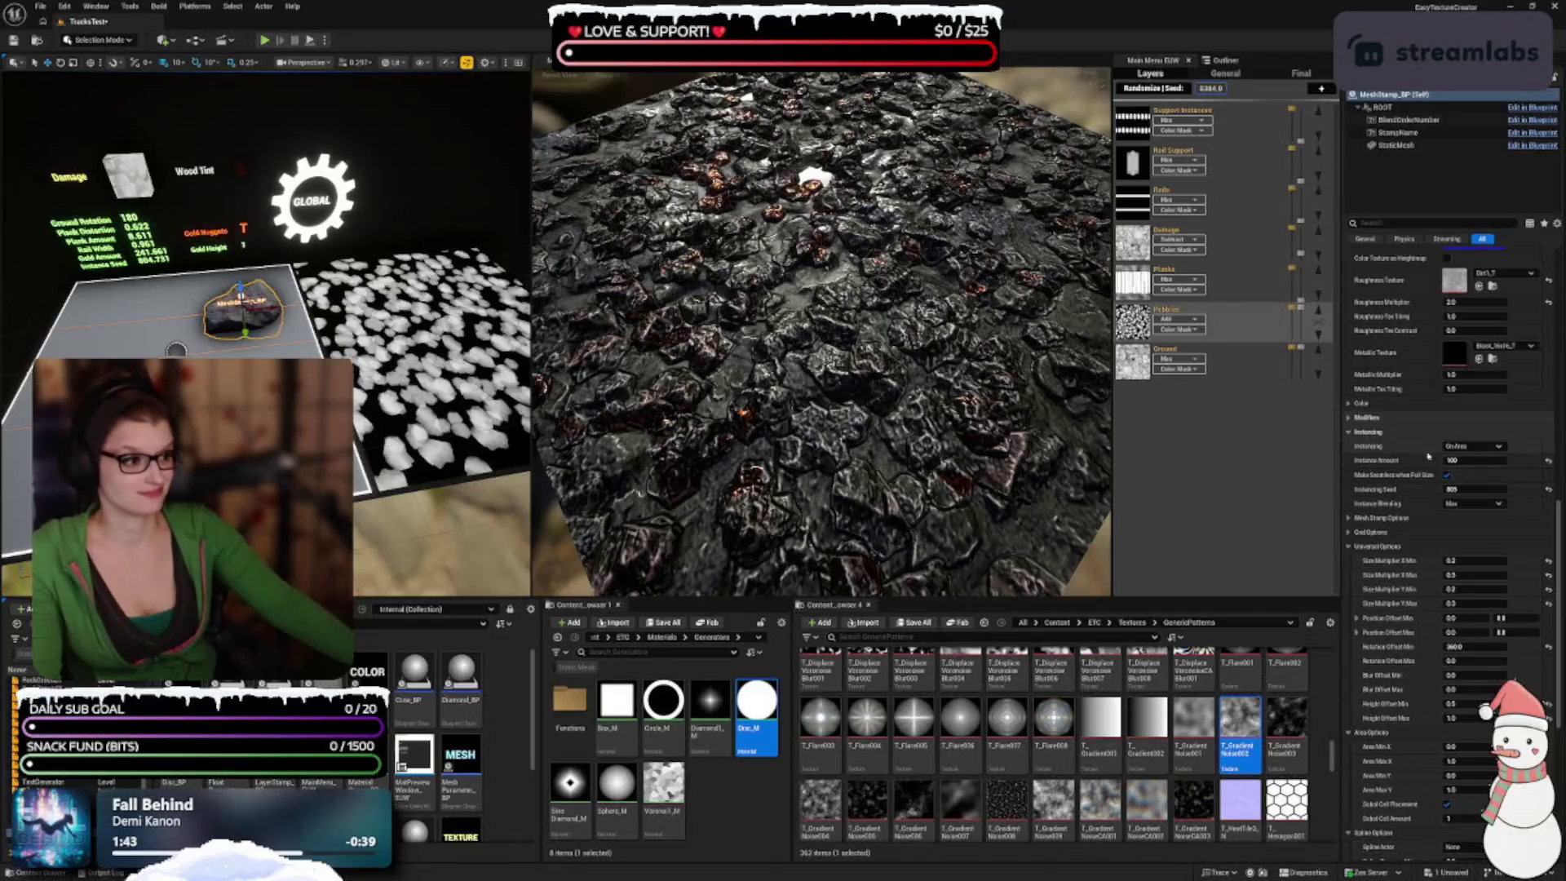
click(1549, 492)
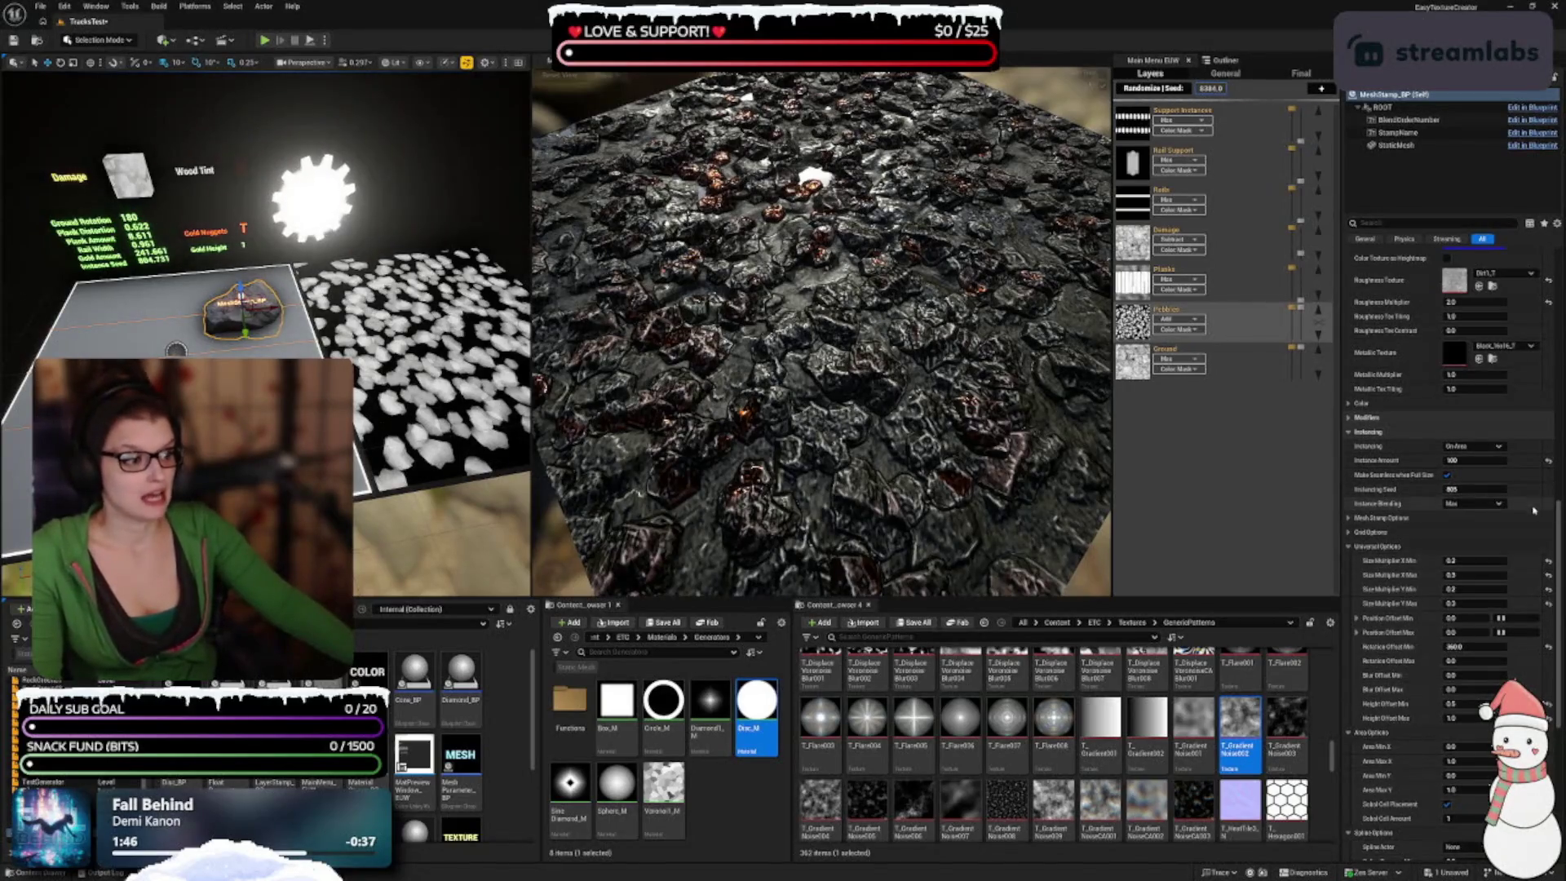
mouse_move(946, 424)
mouse_down()
mouse_move(924, 482)
mouse_move(929, 457)
mouse_up()
scroll(1413, 697, down, 5)
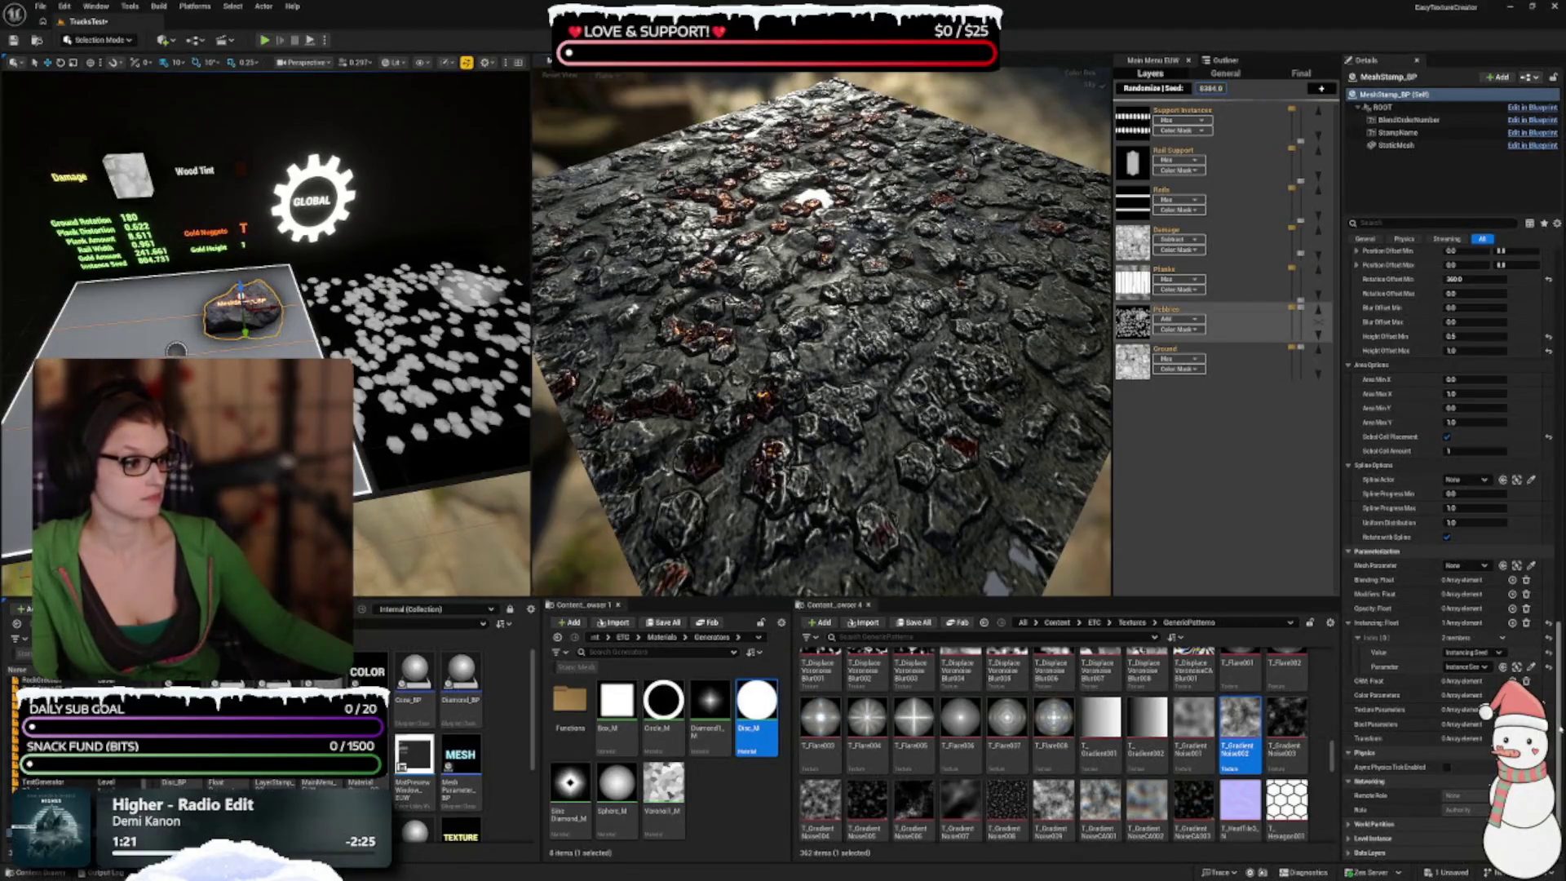
Step: Widen and orbit the material preview, then select the Gold Nuggets stamp
scroll(1482, 811, up, 10)
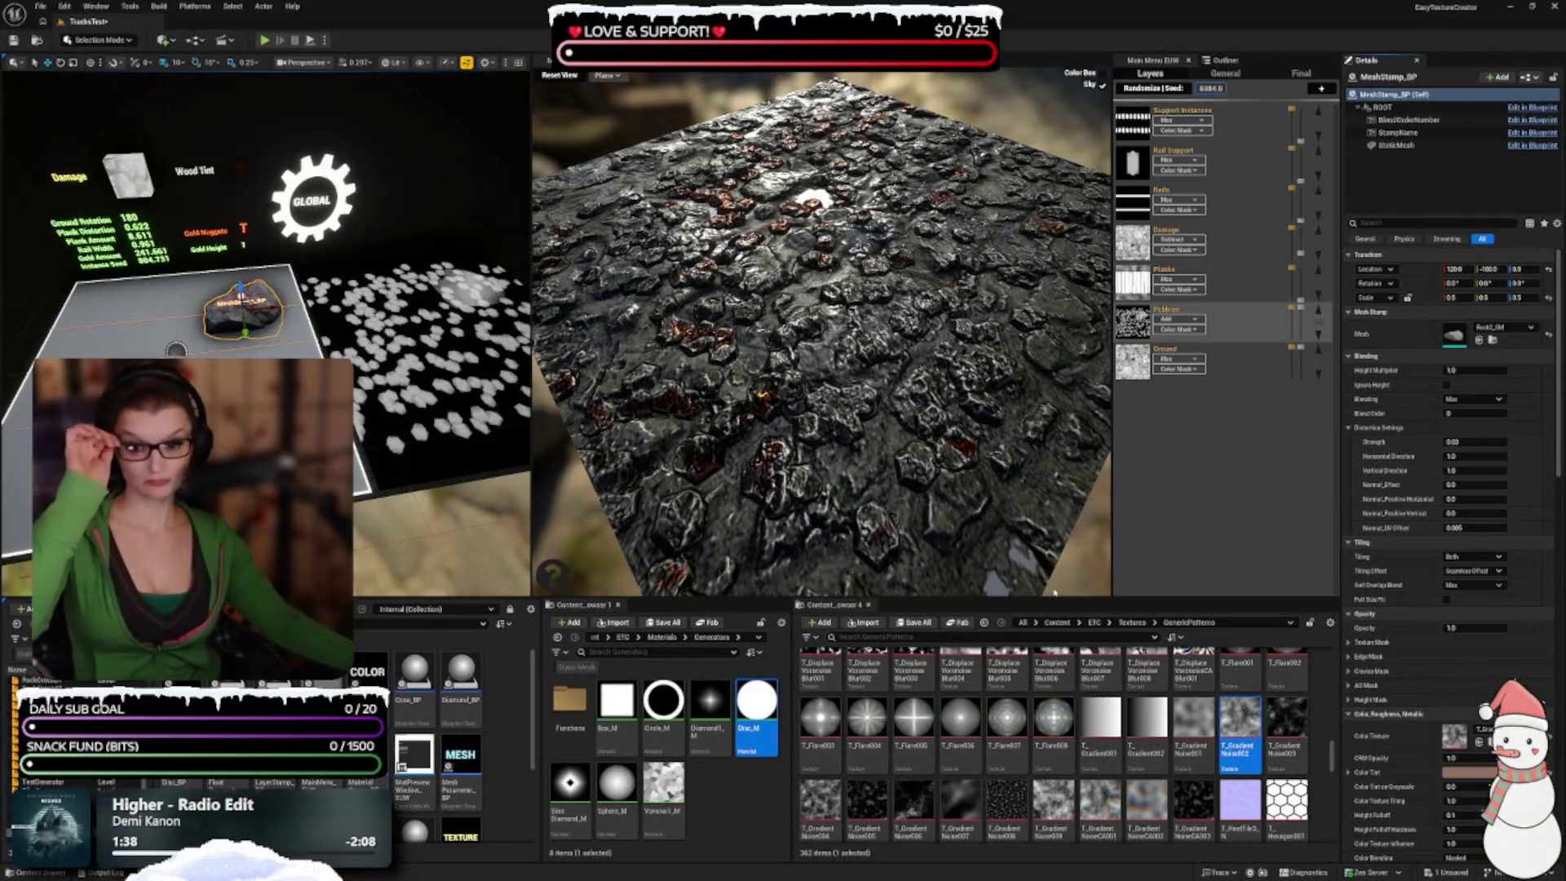
mouse_move(996, 664)
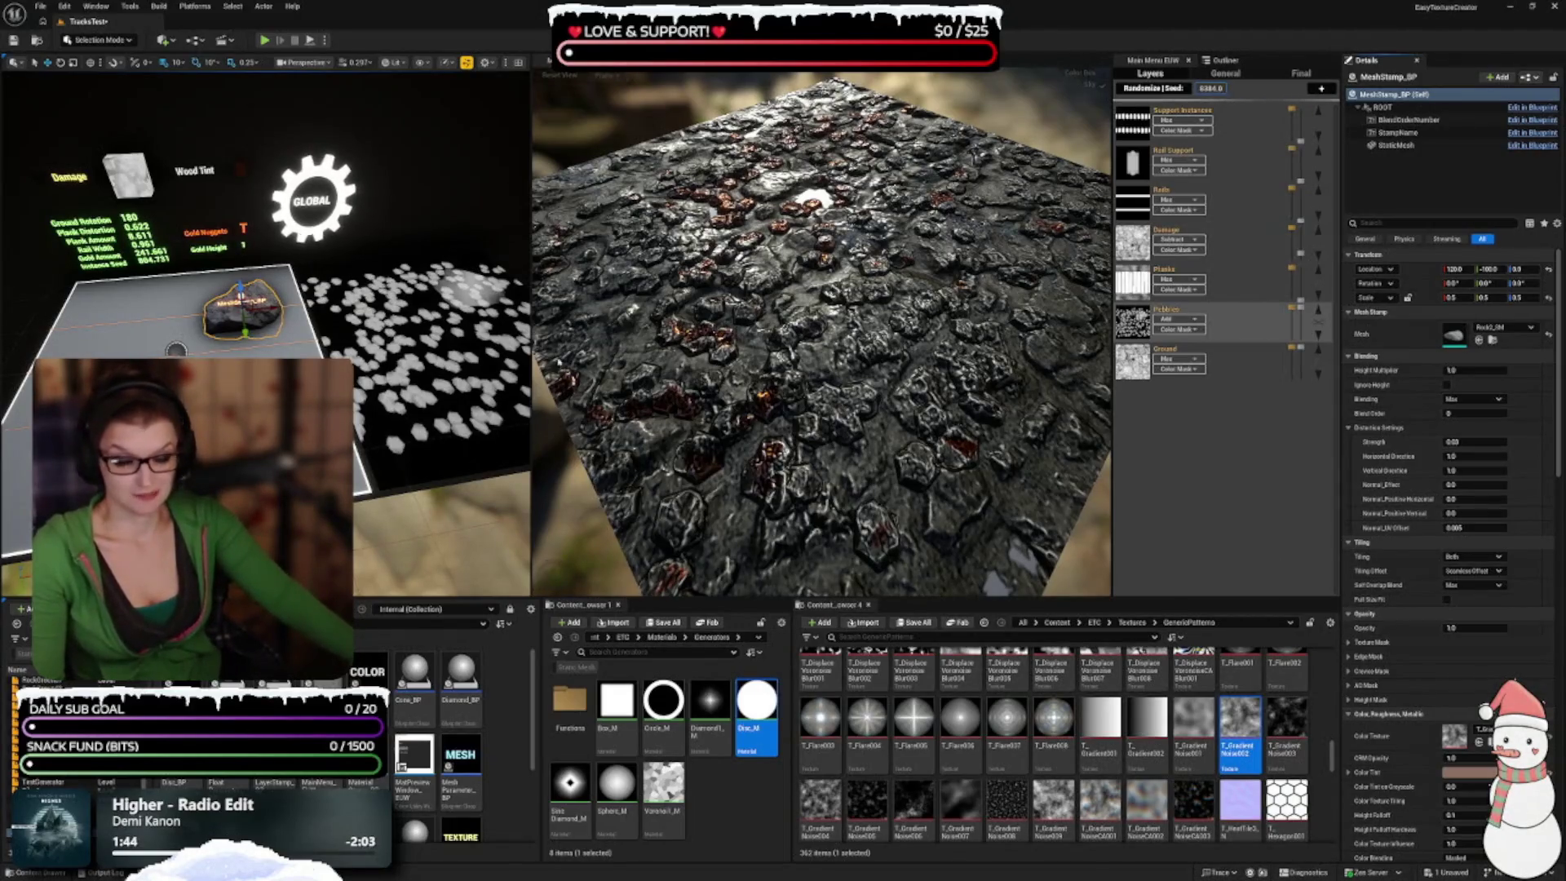
mouse_move(552, 574)
mouse_down()
mouse_move(571, 570)
mouse_move(553, 573)
mouse_up()
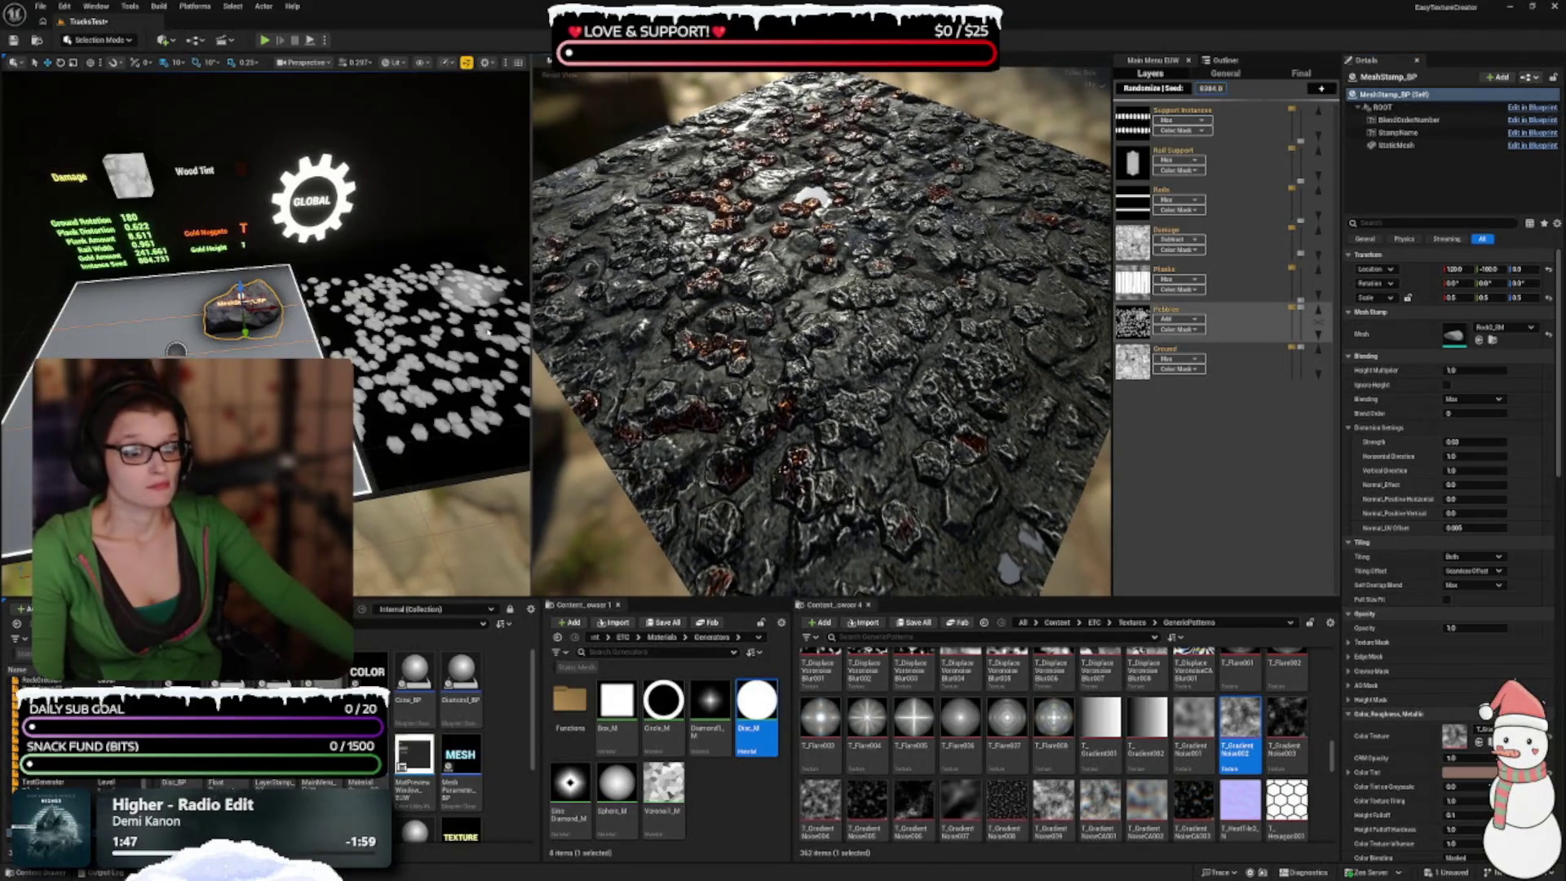
drag(531, 334, 454, 334)
mouse_move(663, 305)
mouse_down()
mouse_move(663, 245)
mouse_move(664, 306)
mouse_move(685, 306)
mouse_up()
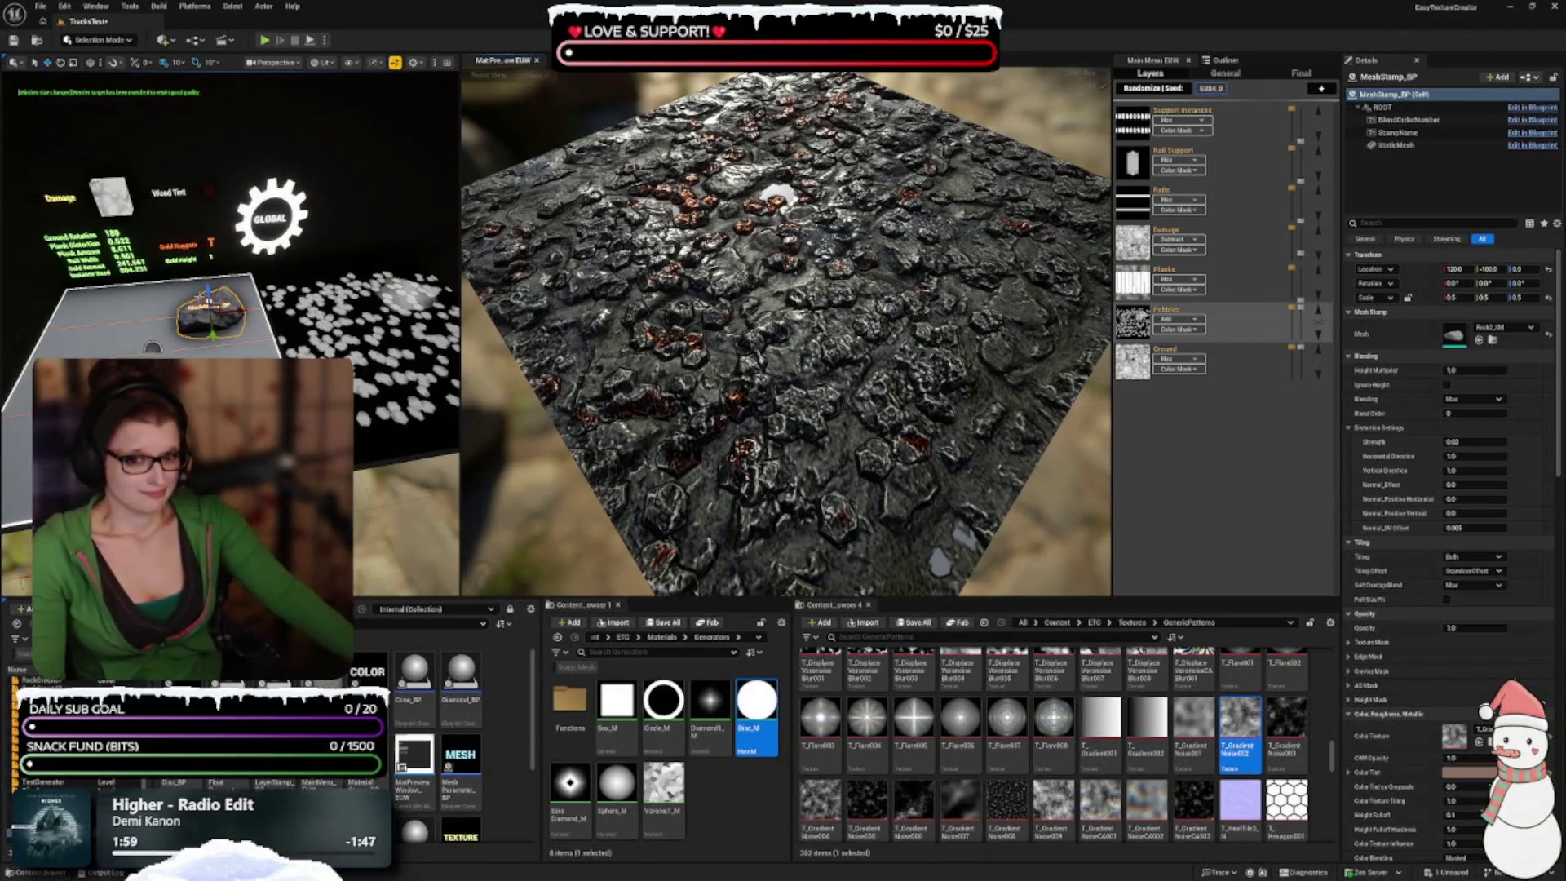
click(177, 245)
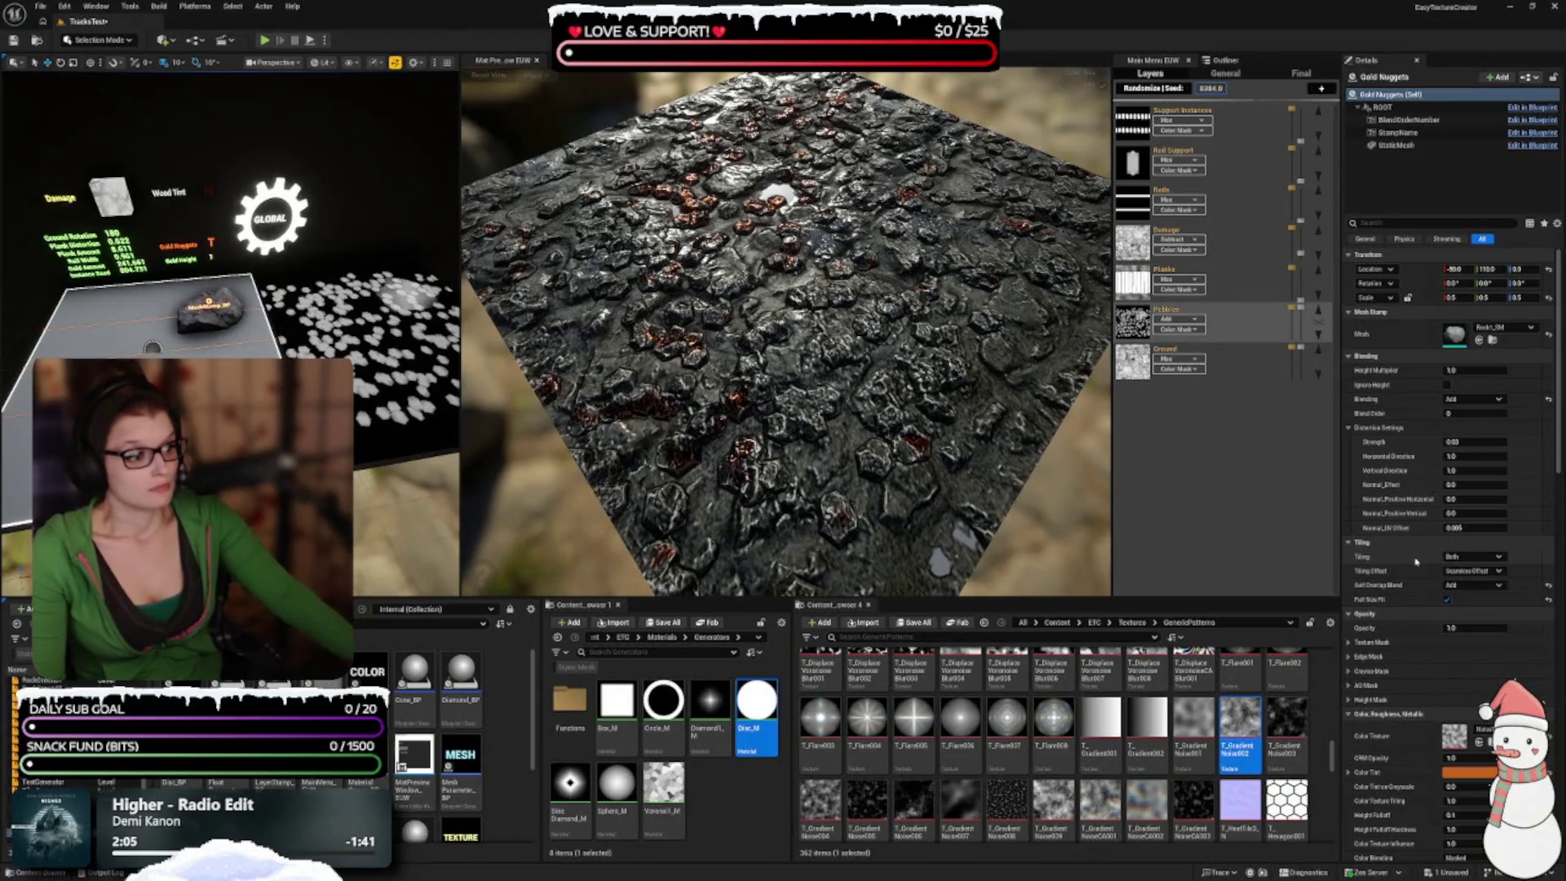
Step: Give the Gold Nuggets a deeper, less saturated gold colour tint
scroll(1416, 561, down, 3)
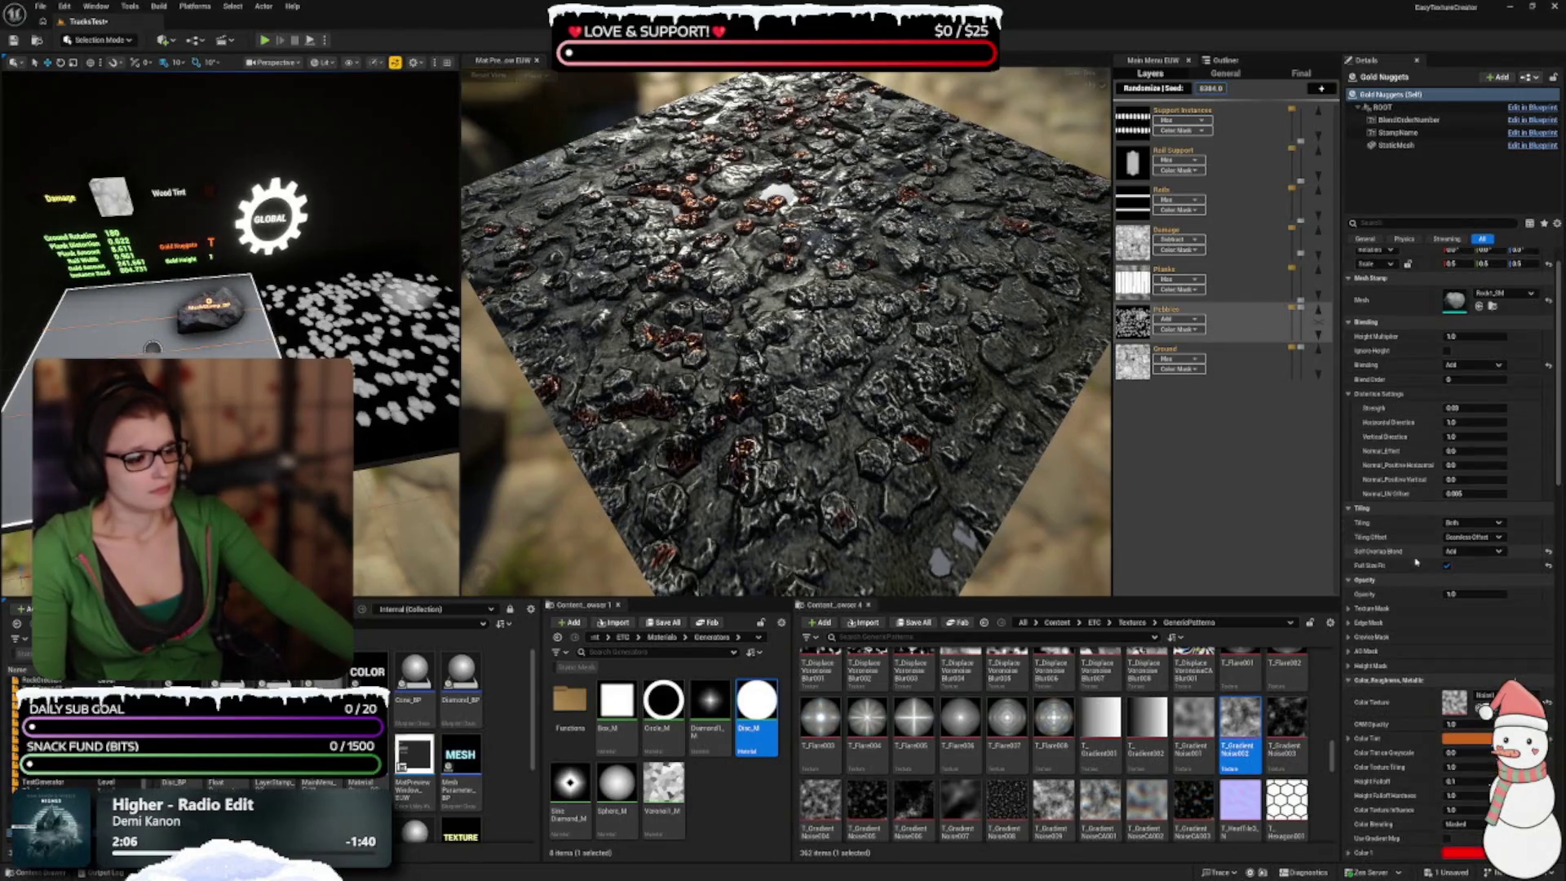
click(1467, 723)
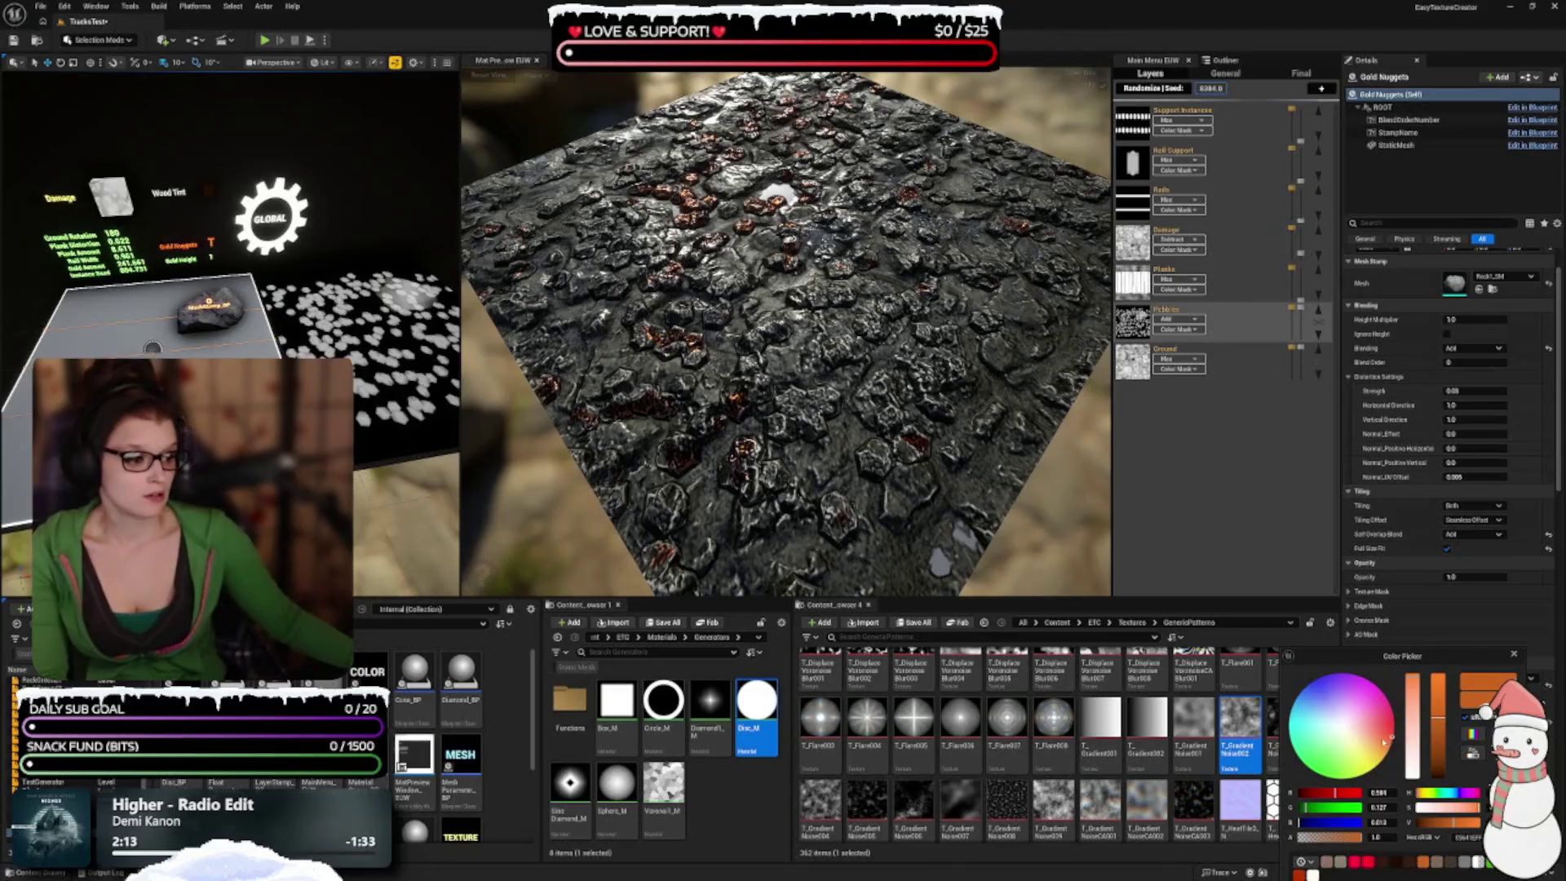
drag(1391, 736, 1382, 738)
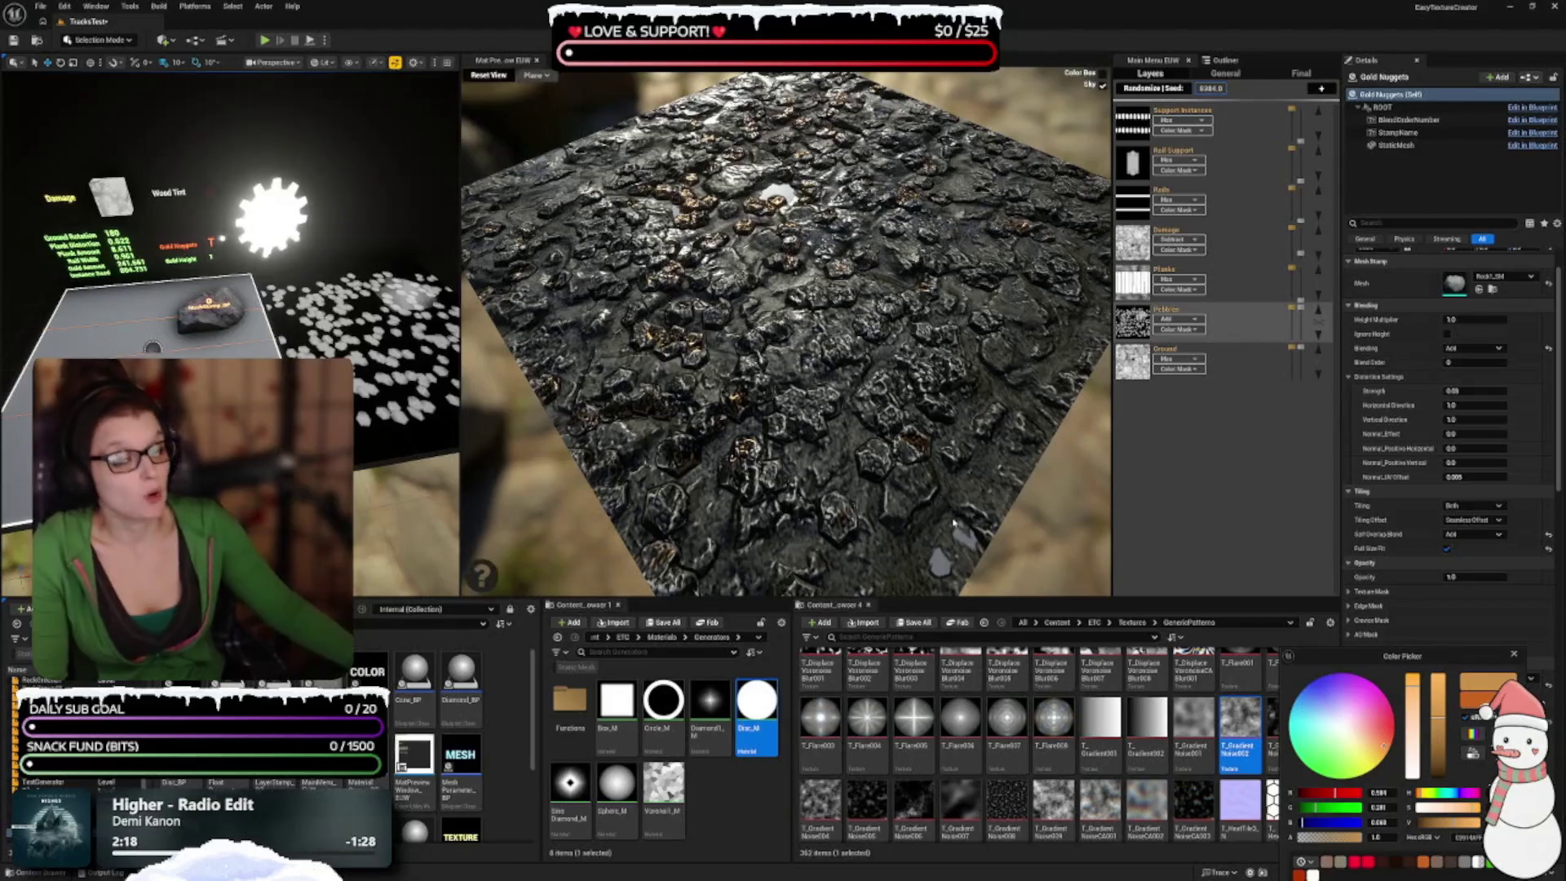
mouse_move(954, 521)
mouse_down()
mouse_move(881, 457)
mouse_move(864, 408)
mouse_move(885, 302)
mouse_move(885, 344)
mouse_move(918, 324)
mouse_up()
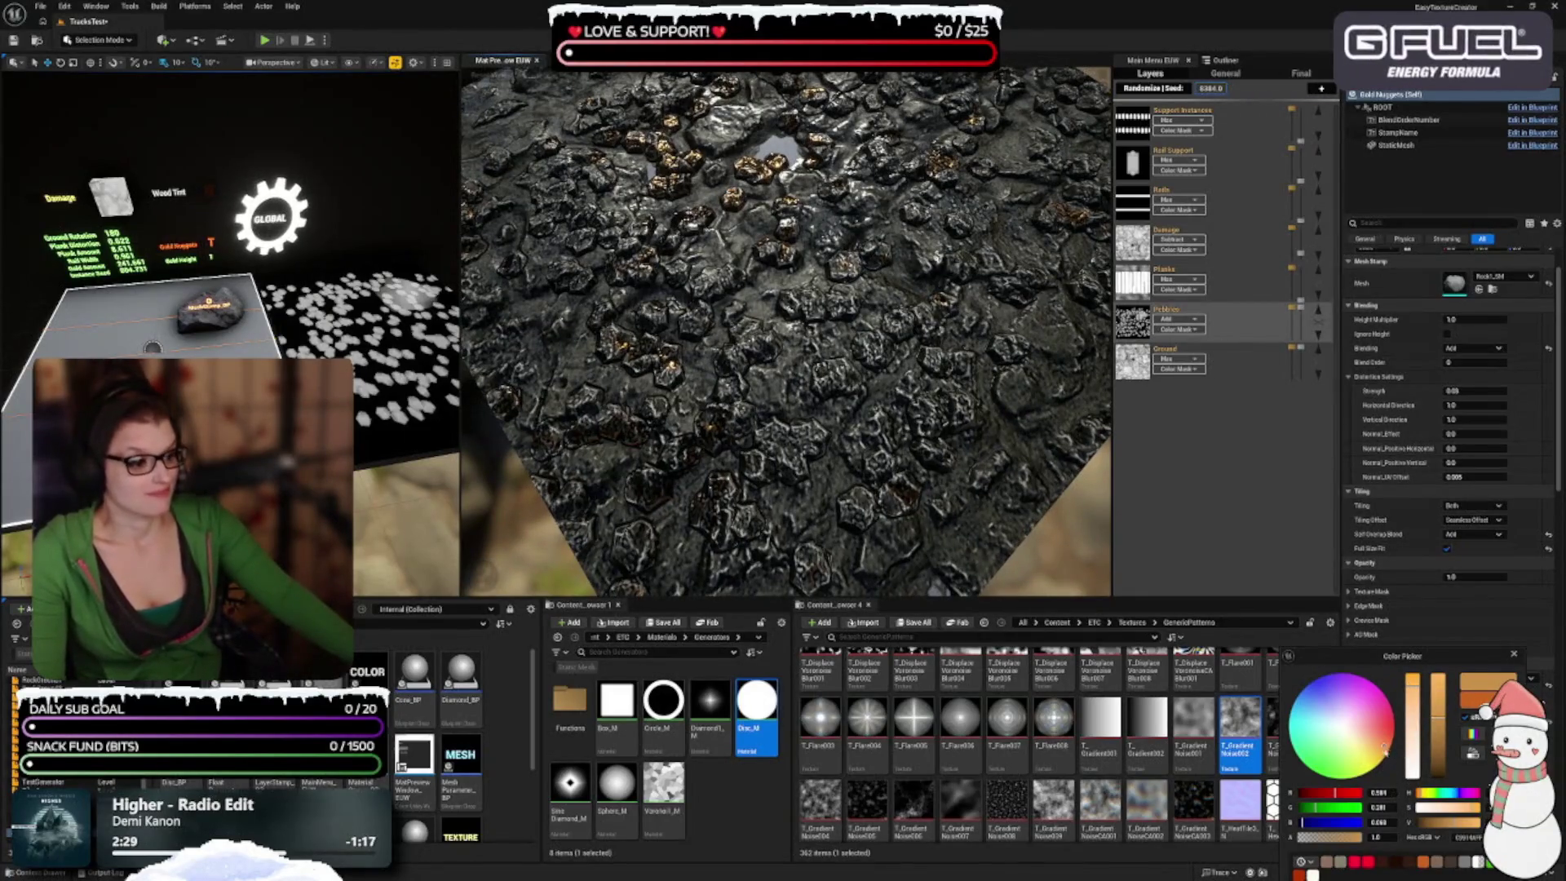
drag(1384, 754, 1386, 754)
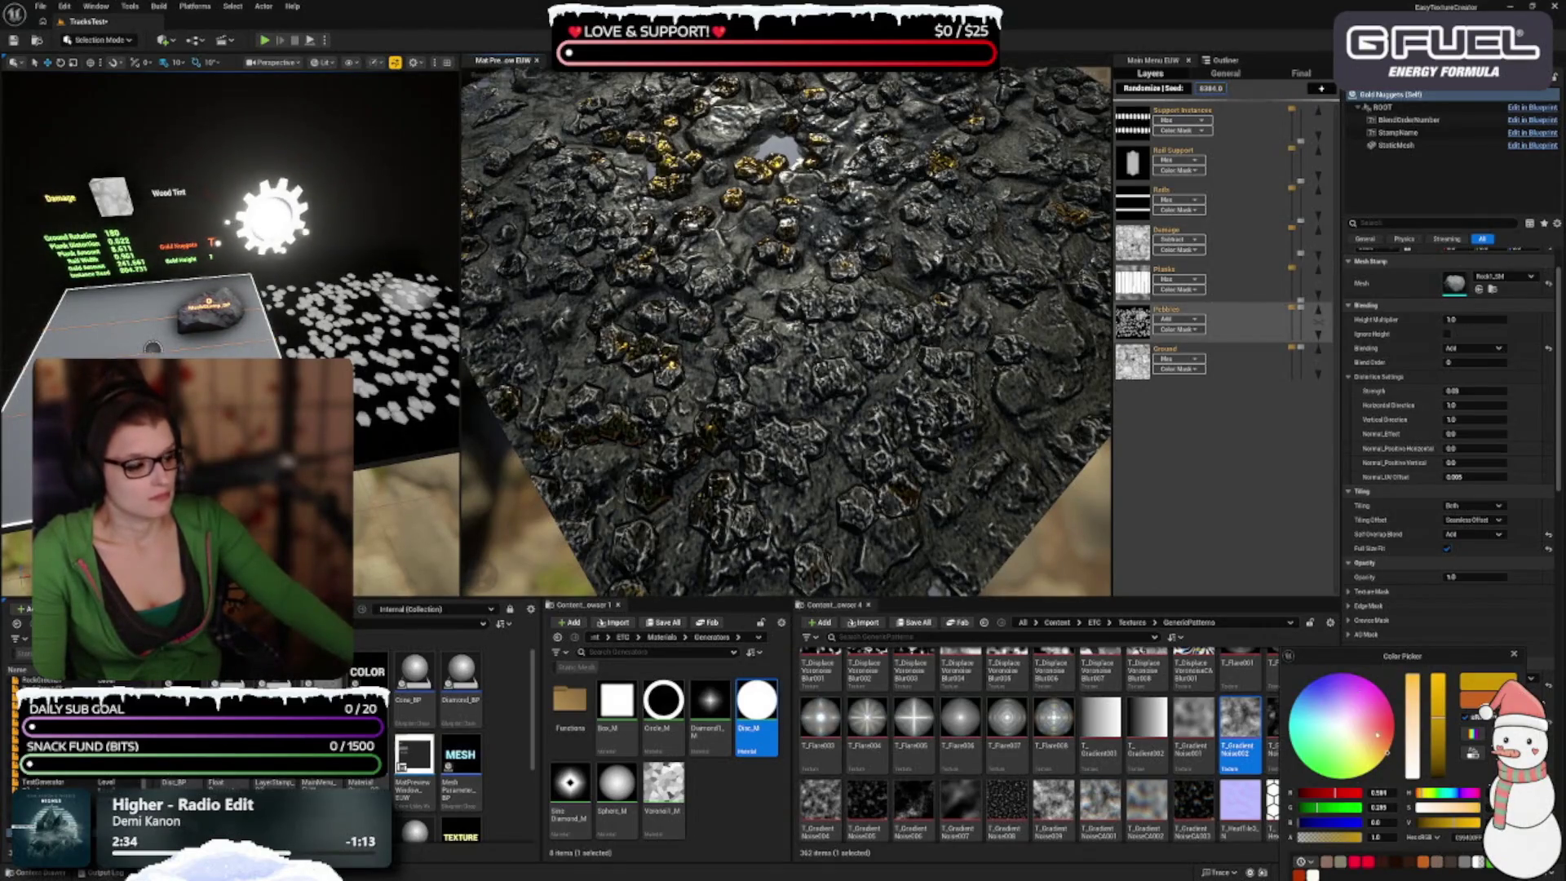
drag(1439, 737, 1440, 733)
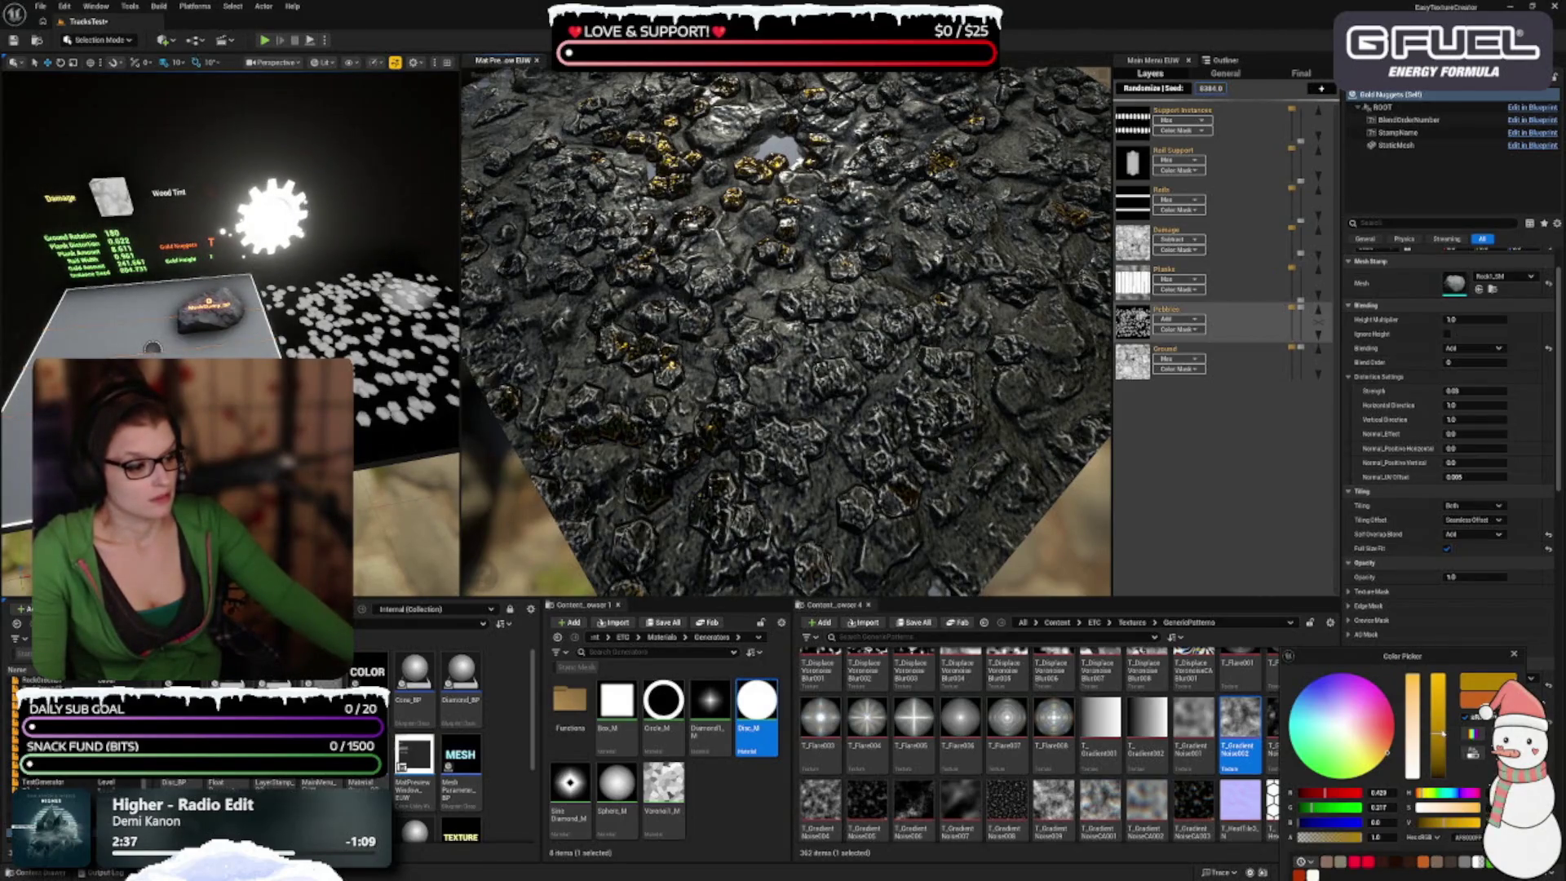
drag(1424, 658, 1346, 518)
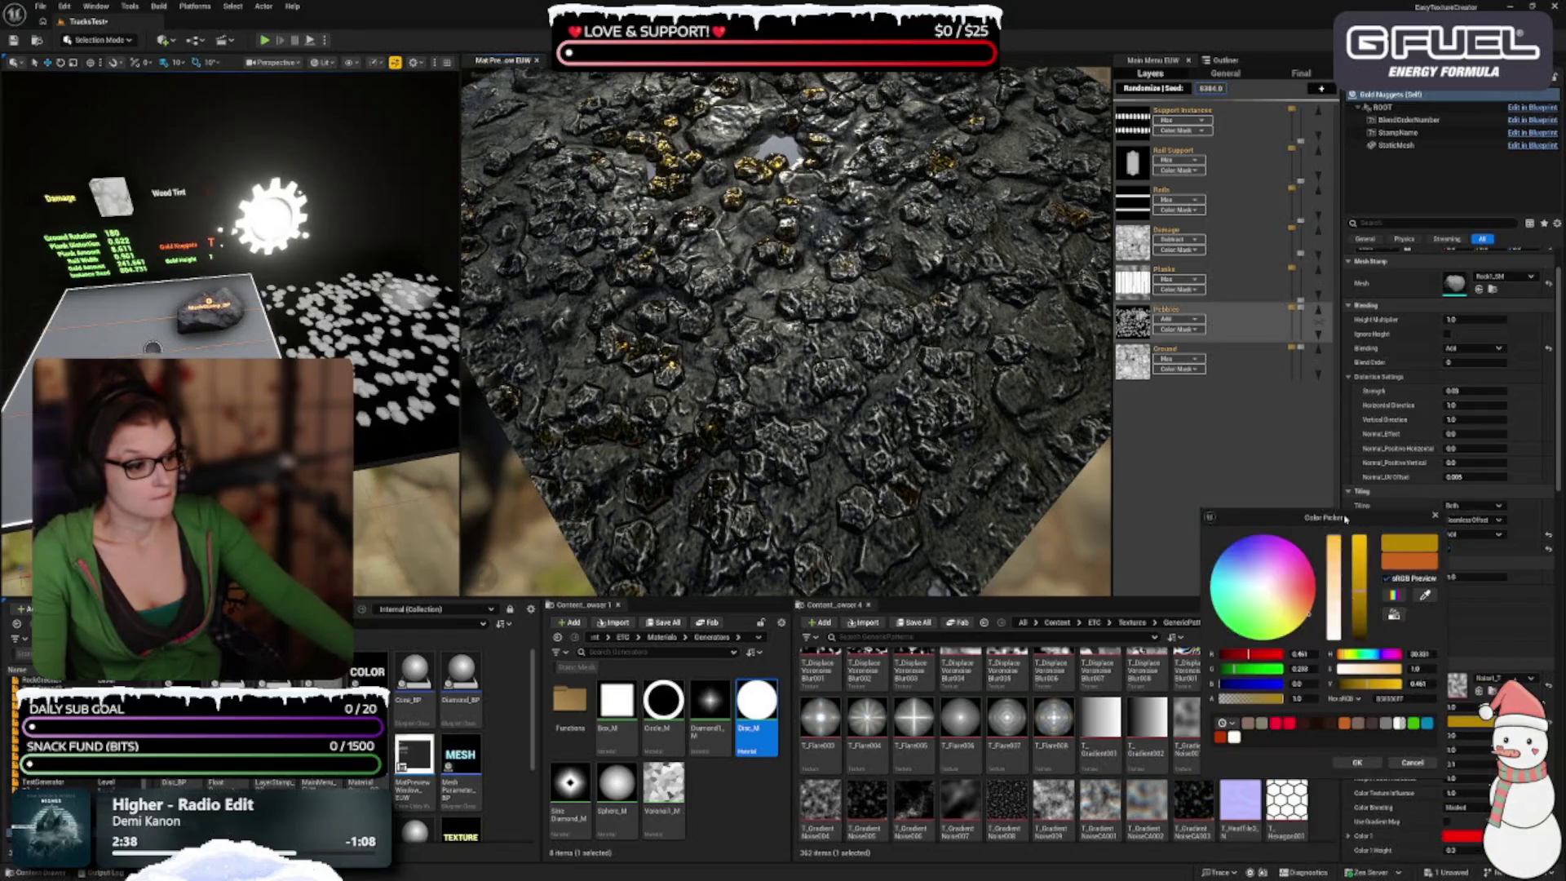
click(1357, 761)
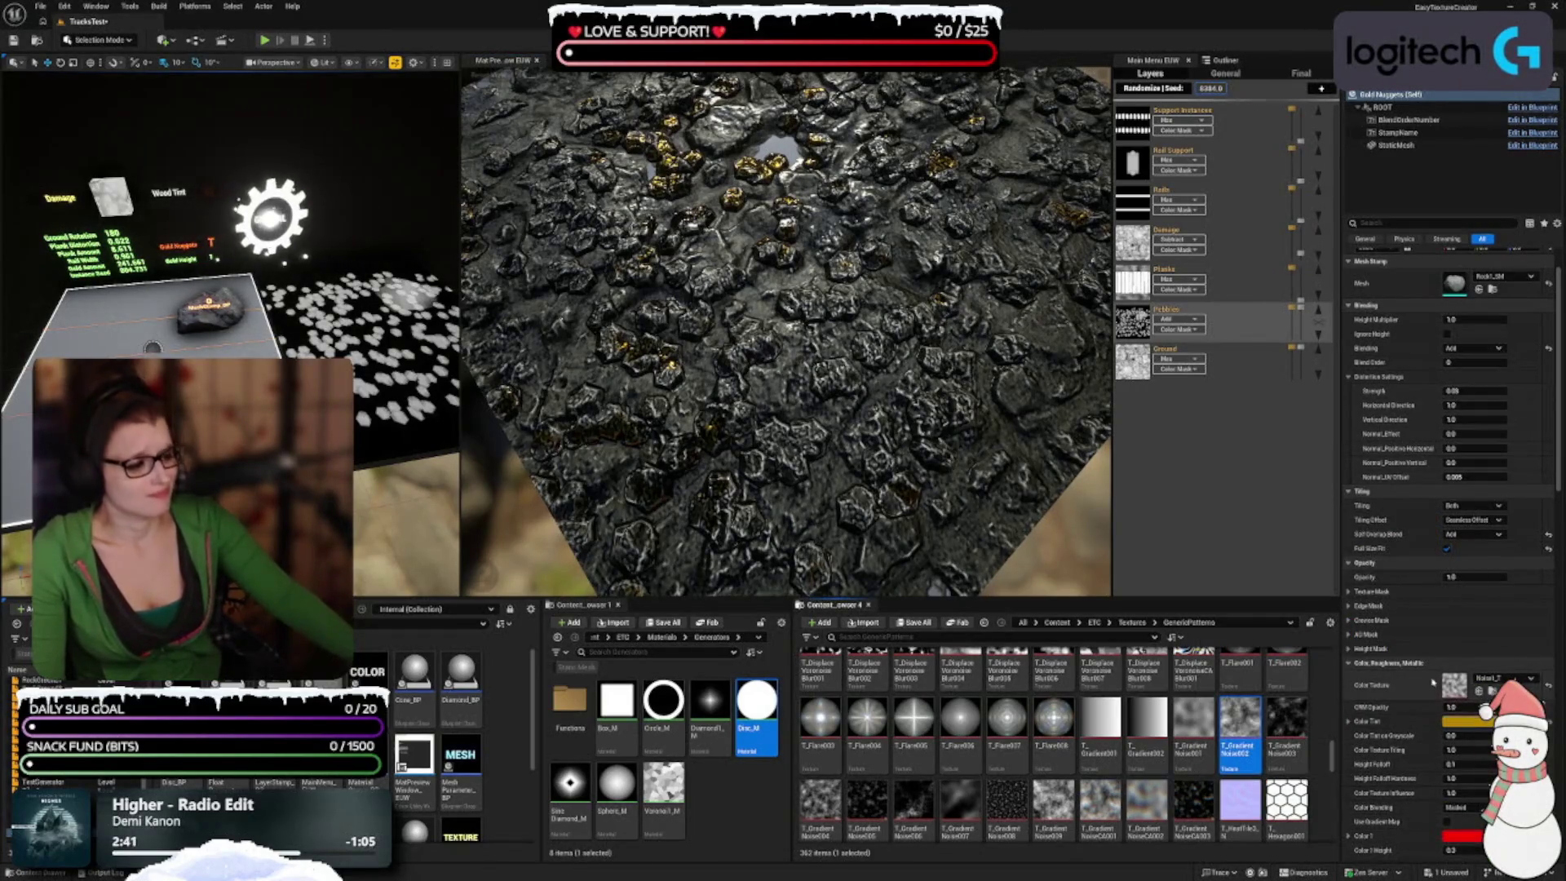
Step: Try T_GradientNoise002 as the nuggets' colour texture, then undo it
scroll(1399, 720, down, 3)
scroll(1399, 720, down, 2)
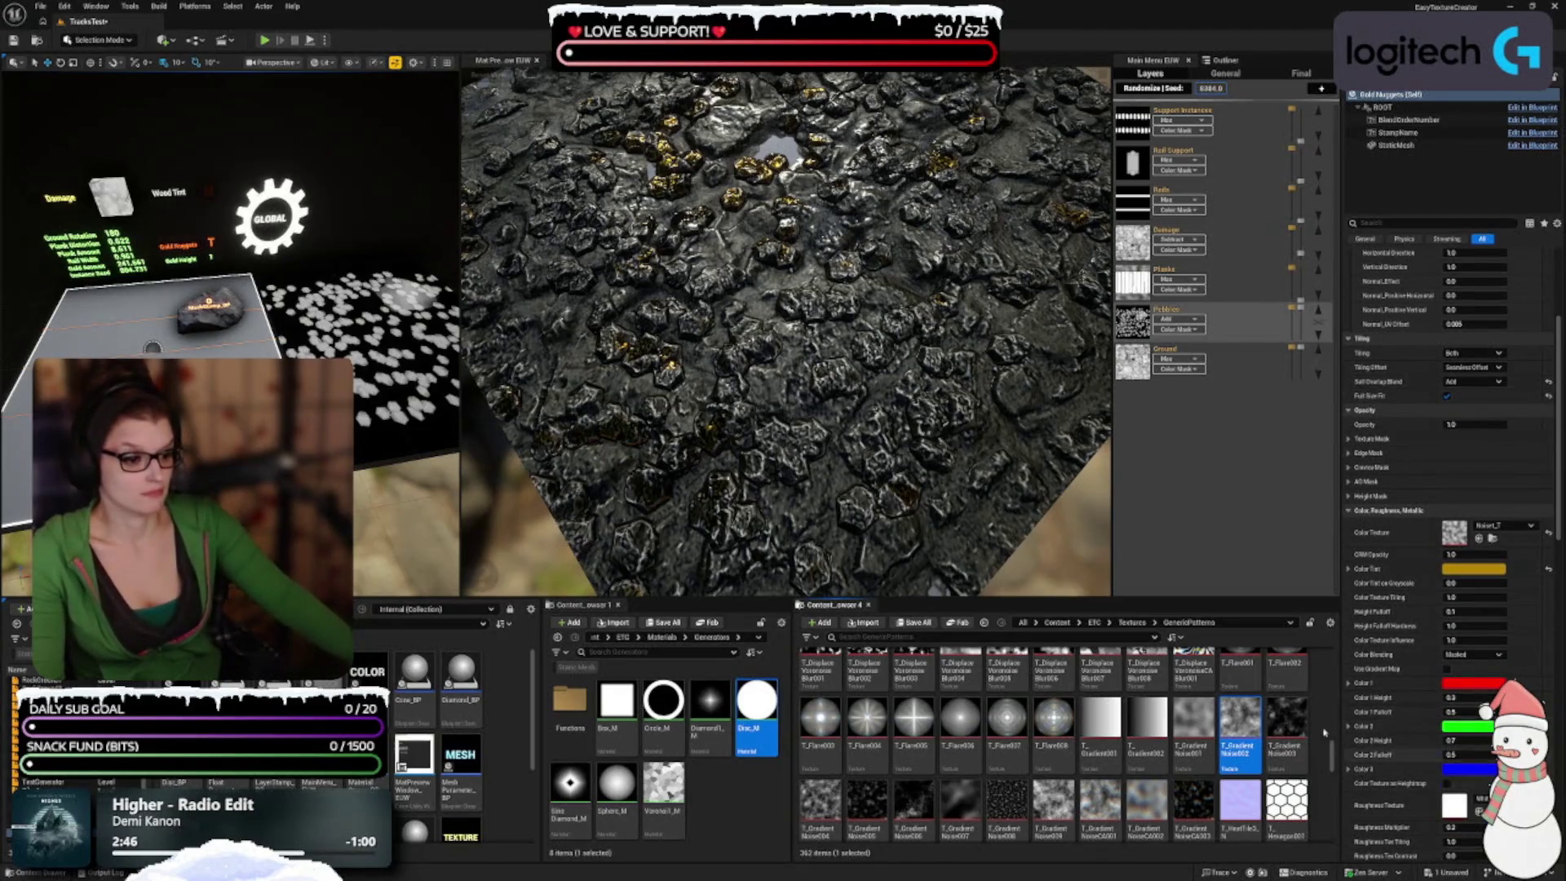
scroll(1346, 636, up, 2)
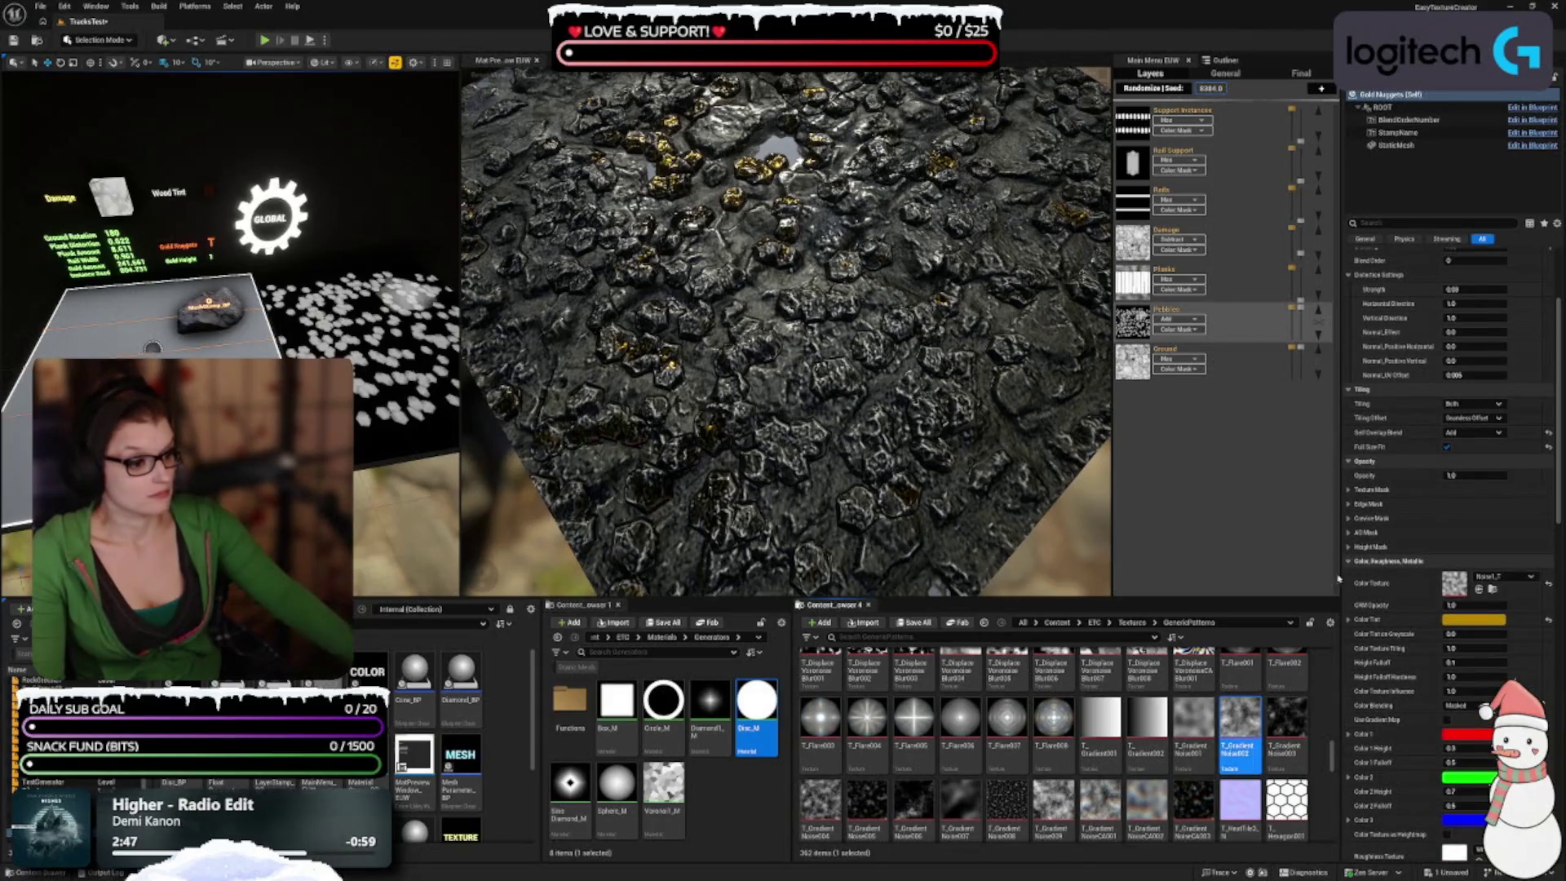
click(1479, 587)
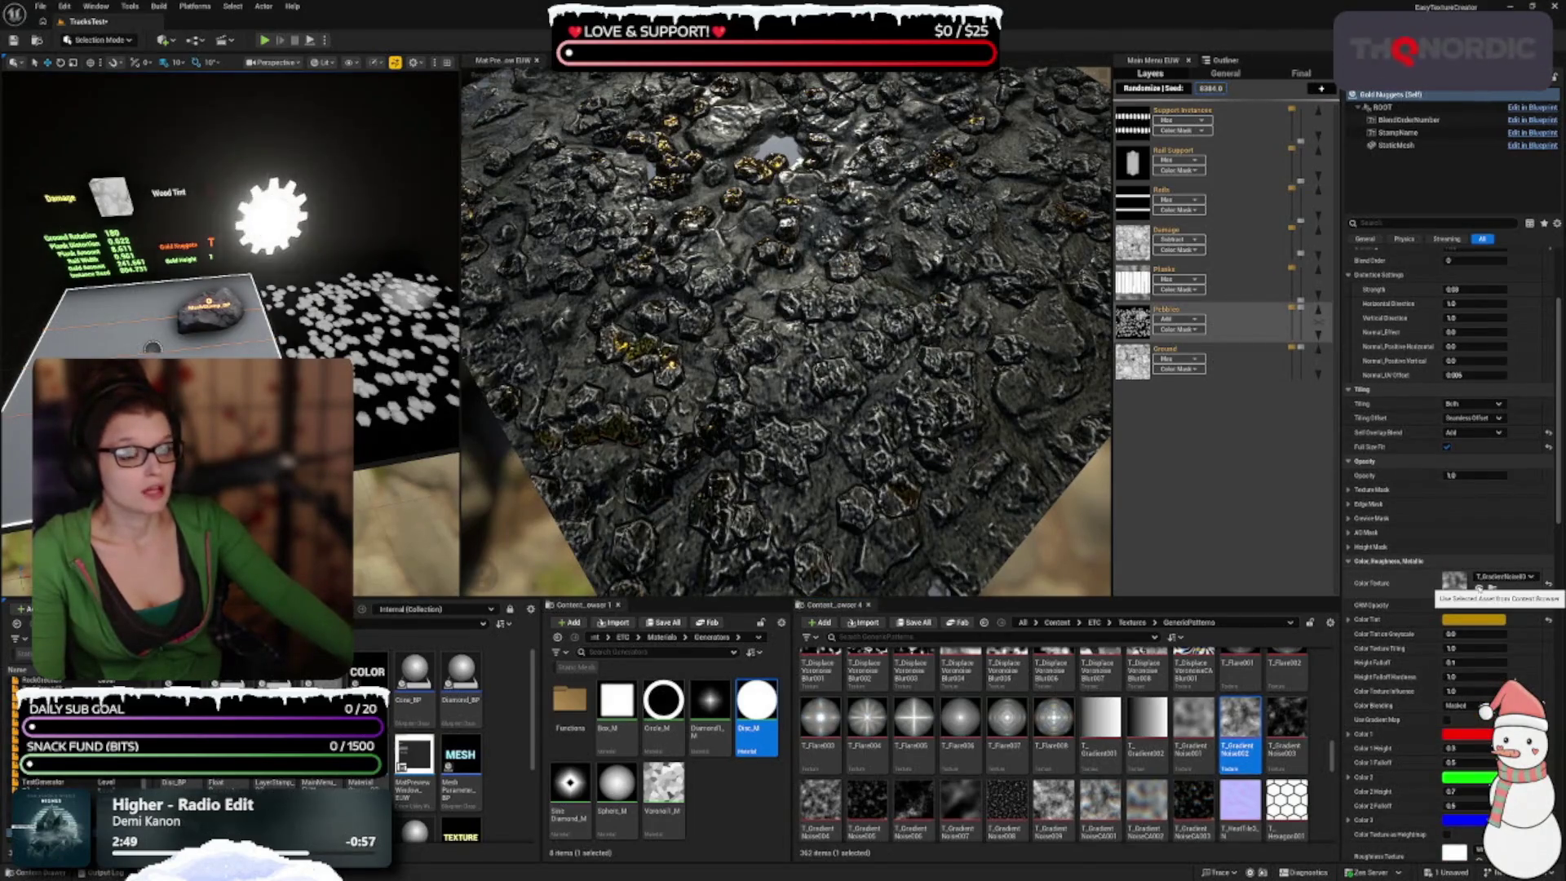
key(ctrl+z)
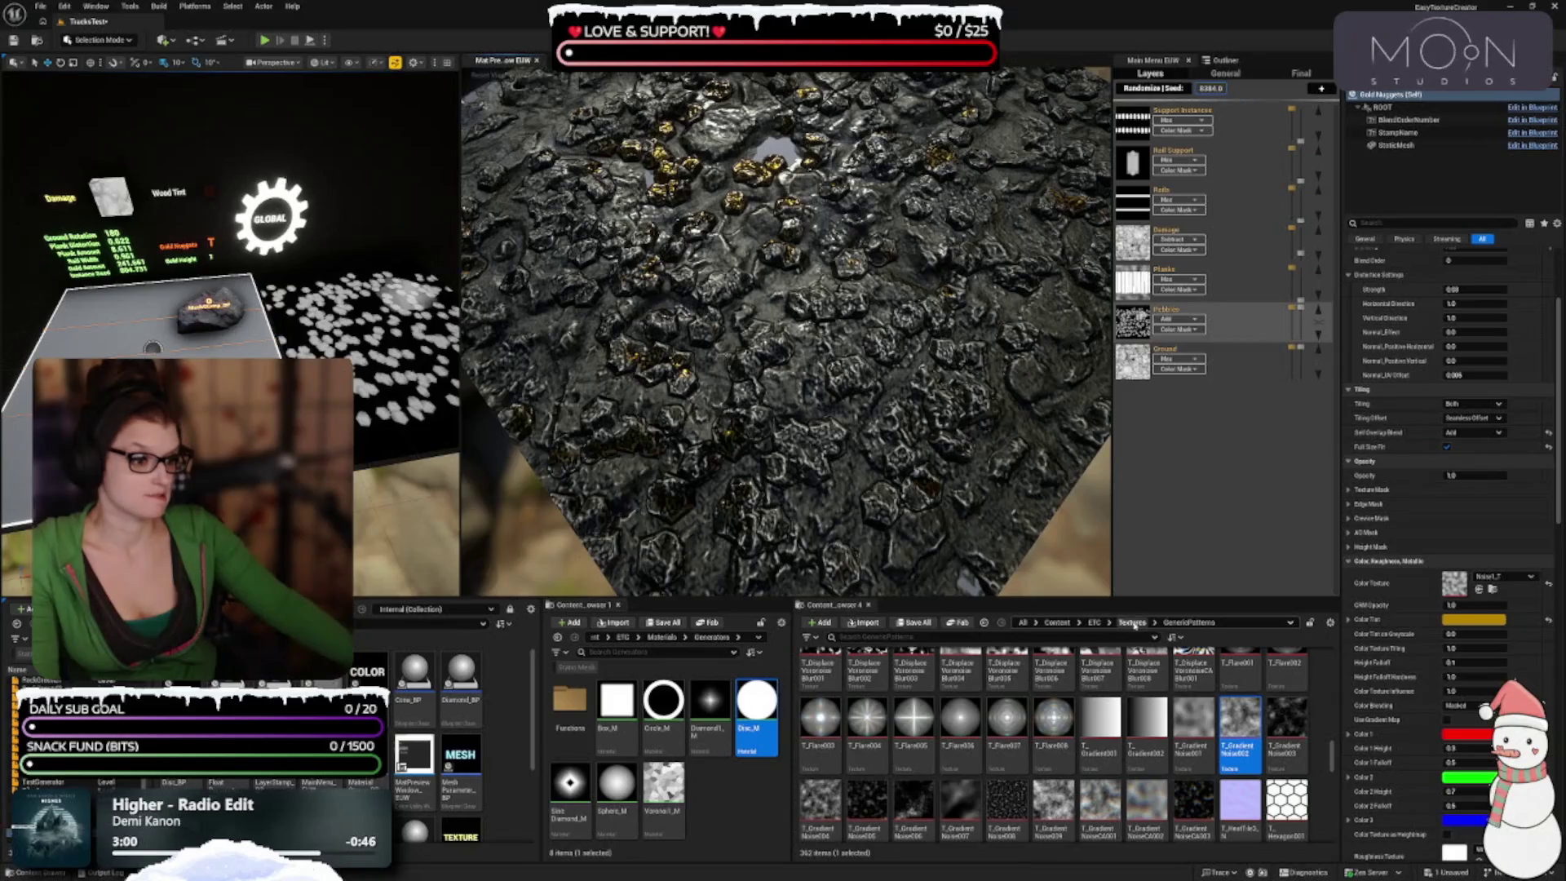
Step: Set the rock mesh stamp's colour texture to Noise1_T from Generic Patterns
click(1131, 622)
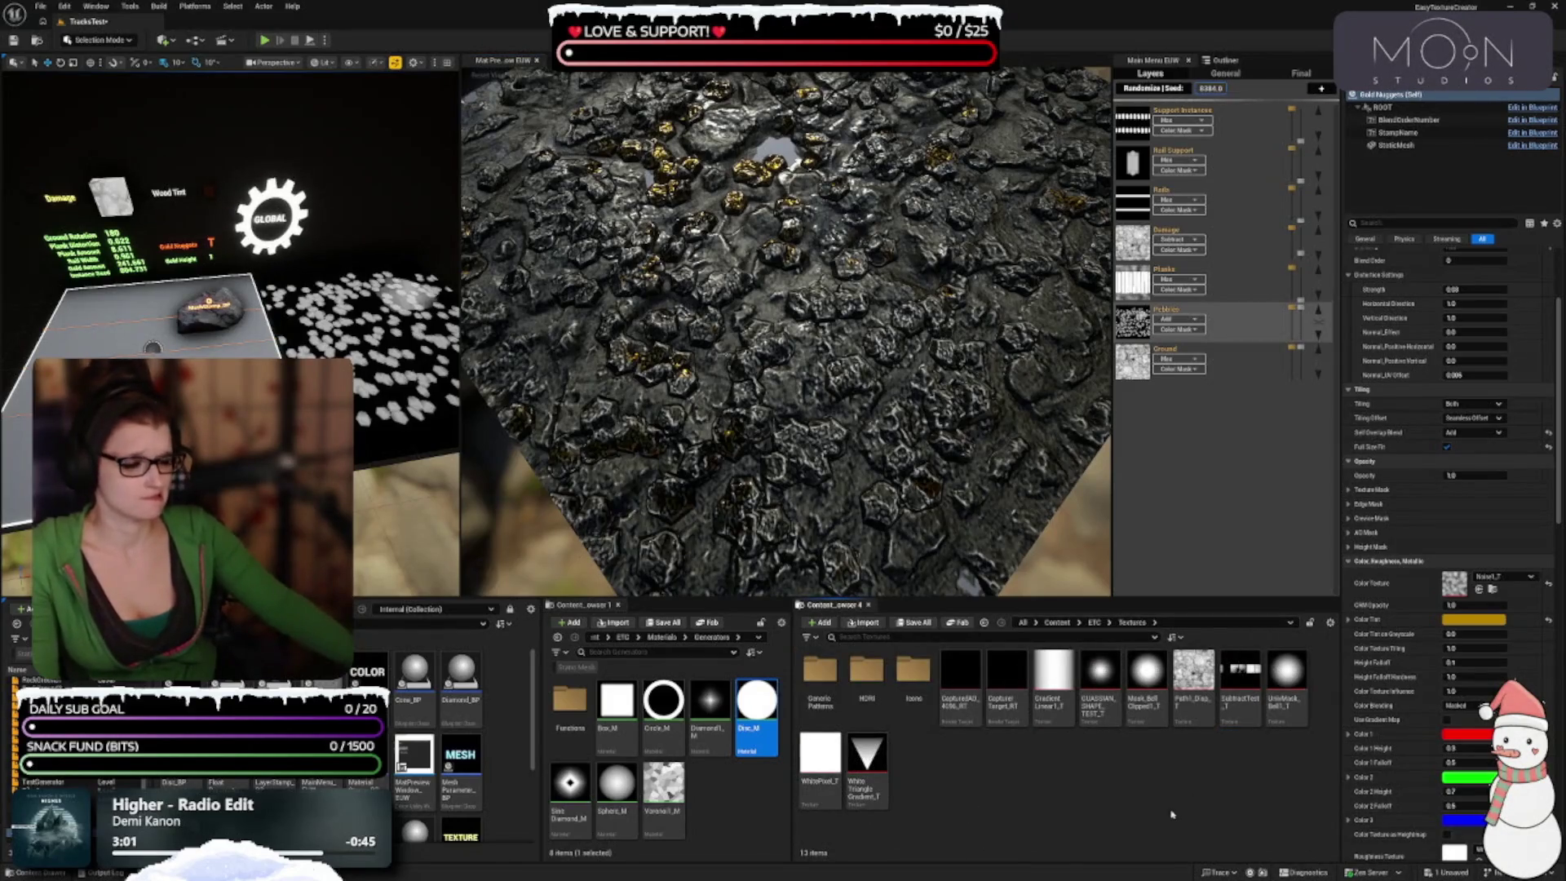
double_click(820, 681)
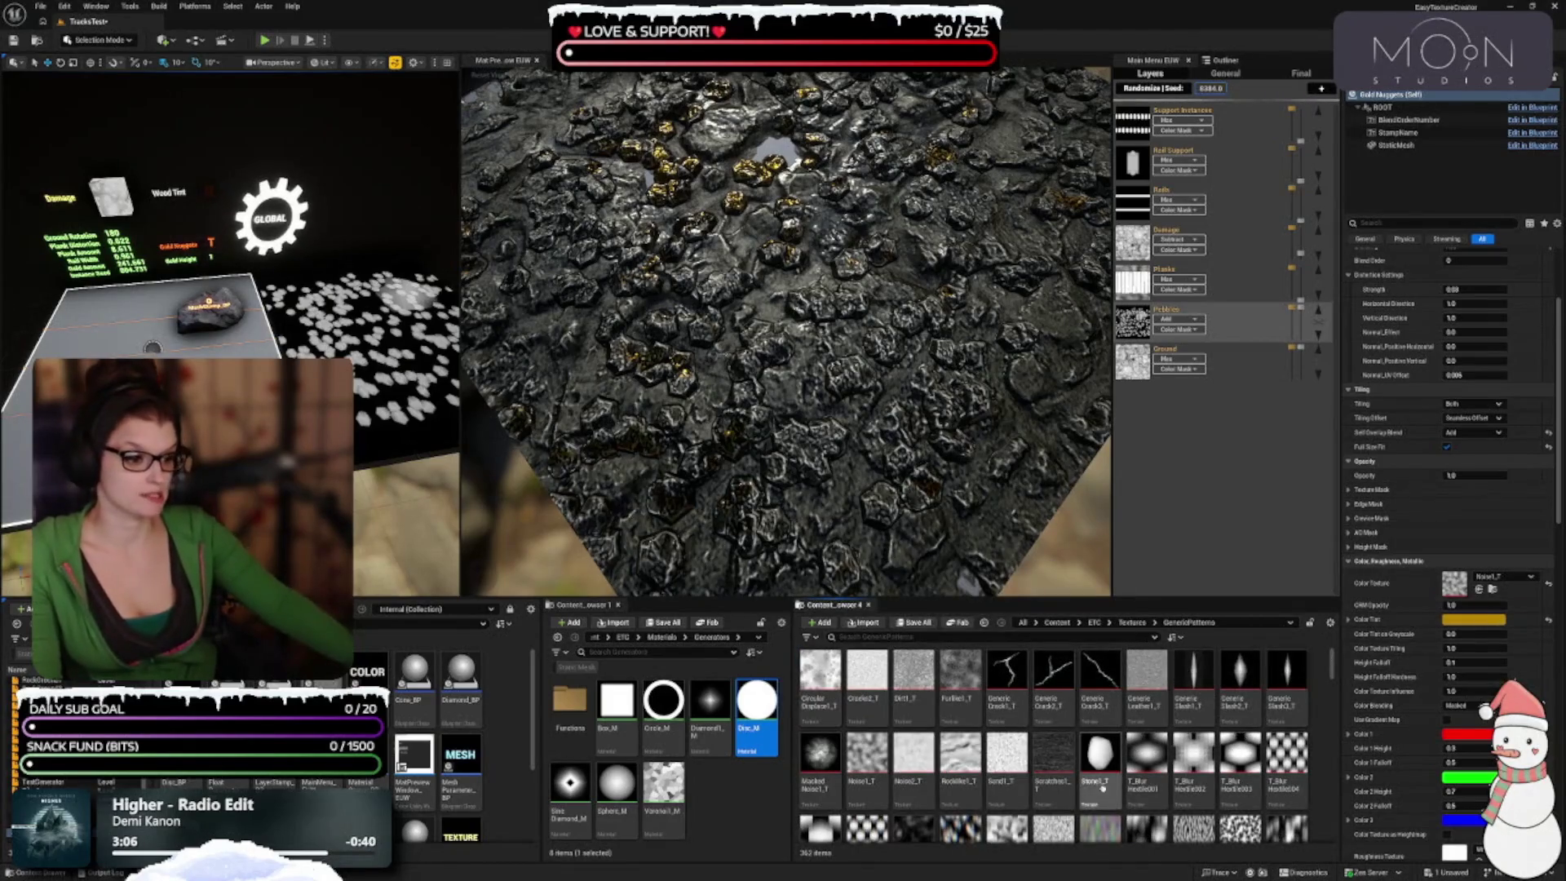
click(866, 771)
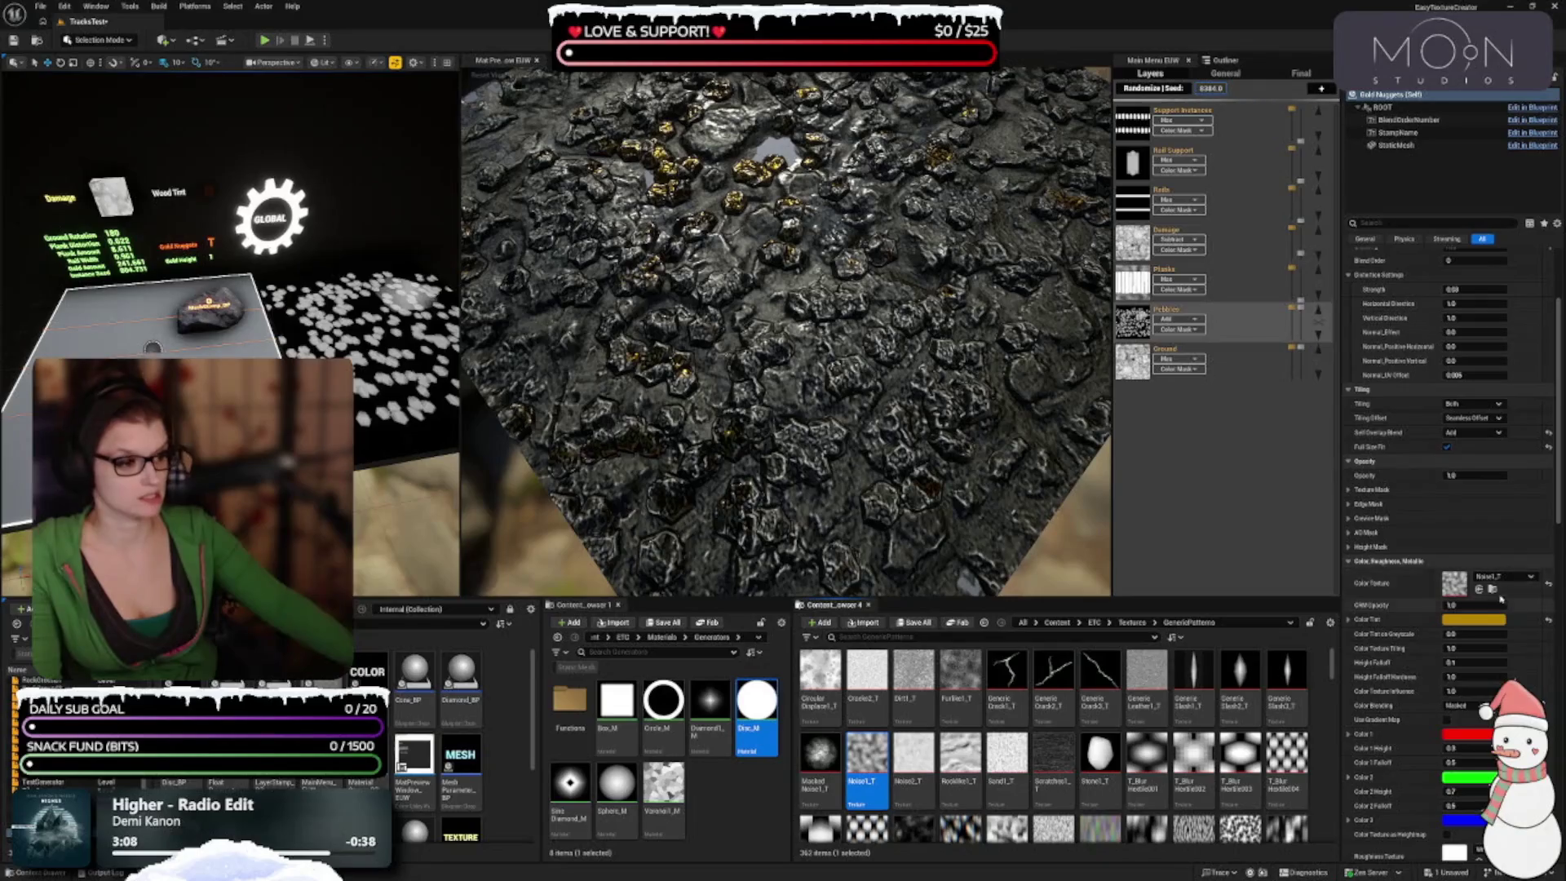
click(208, 324)
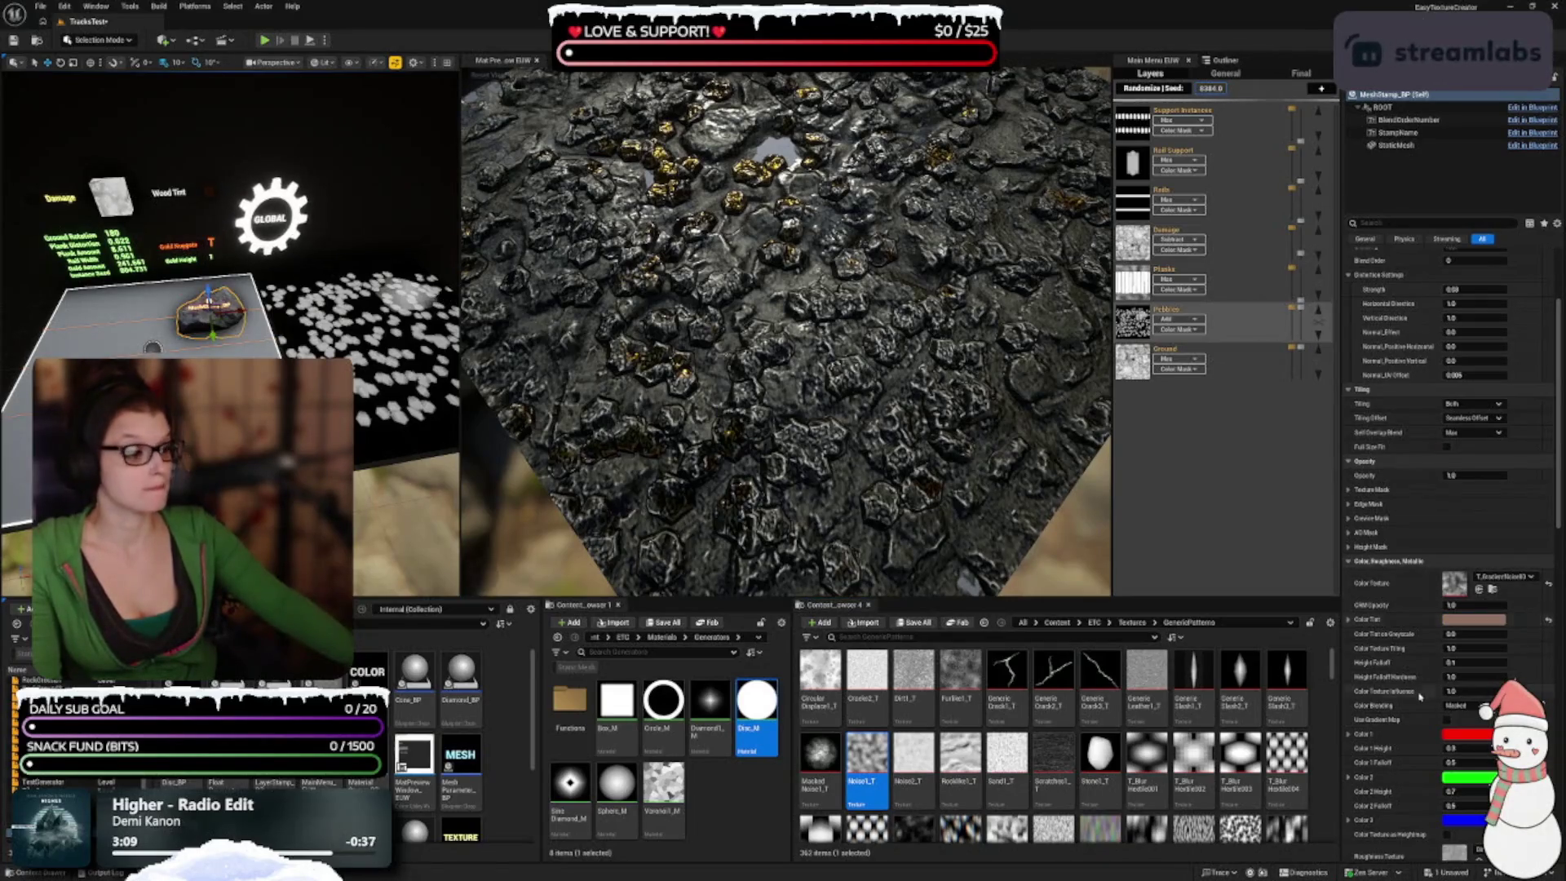
click(1479, 590)
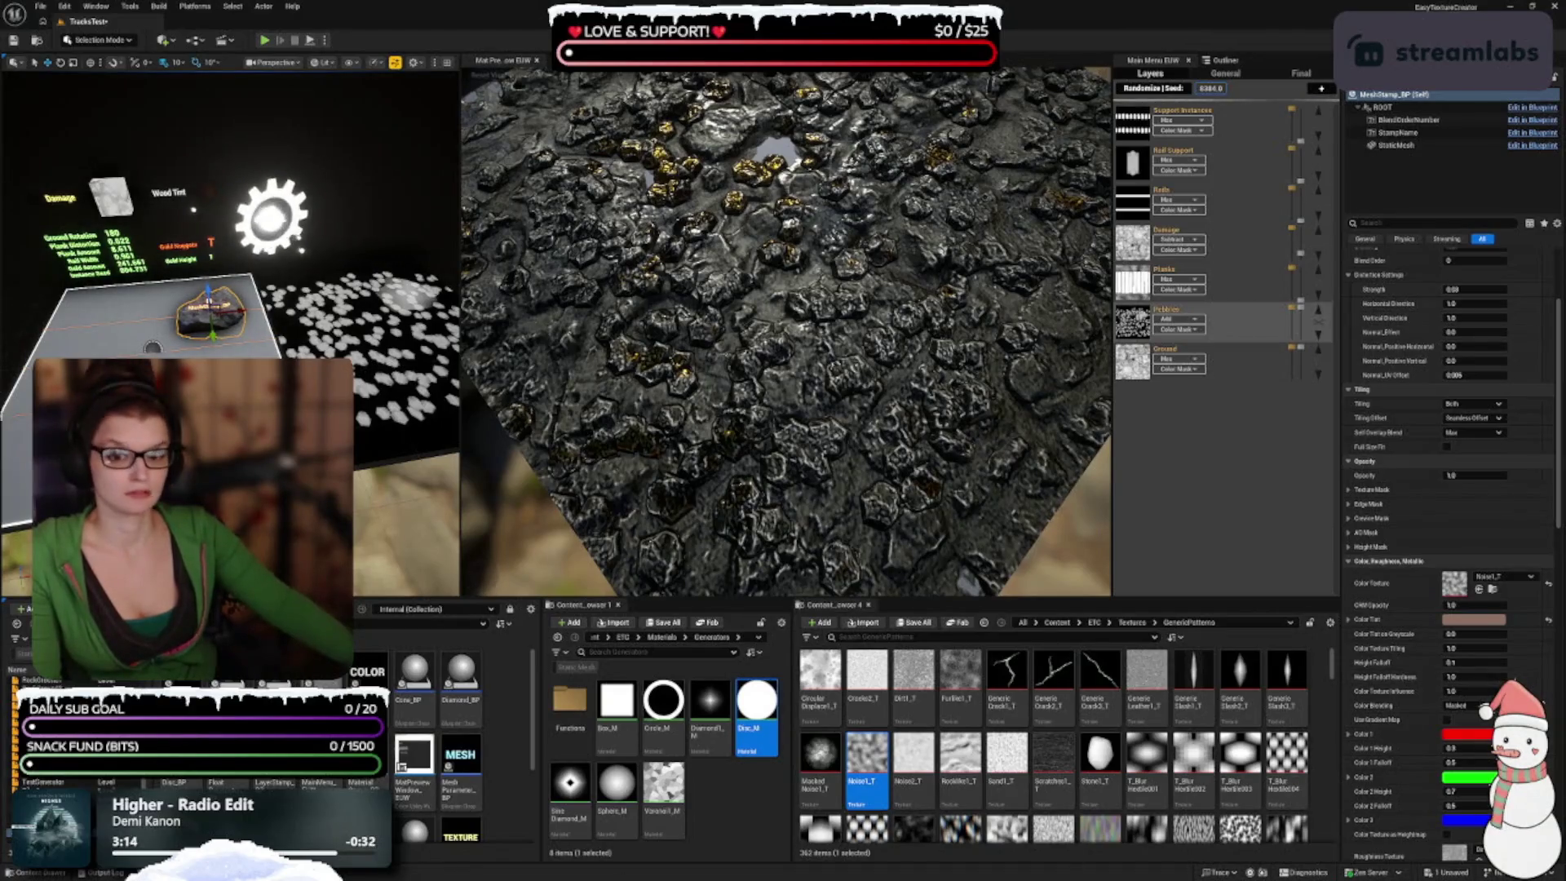
scroll(1427, 648, down, 3)
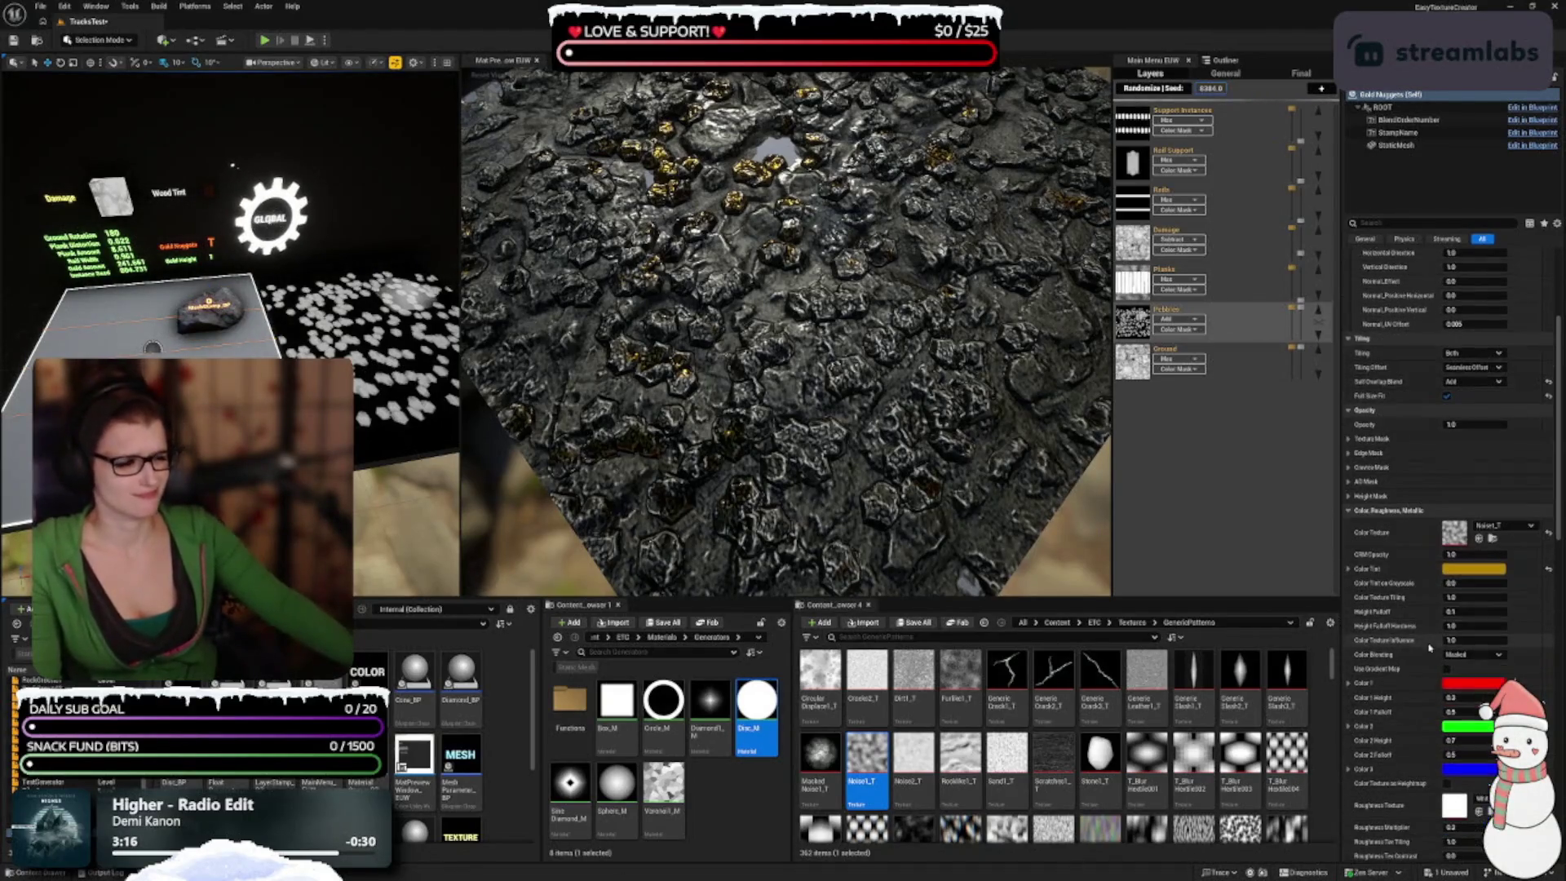
scroll(1428, 645, down, 3)
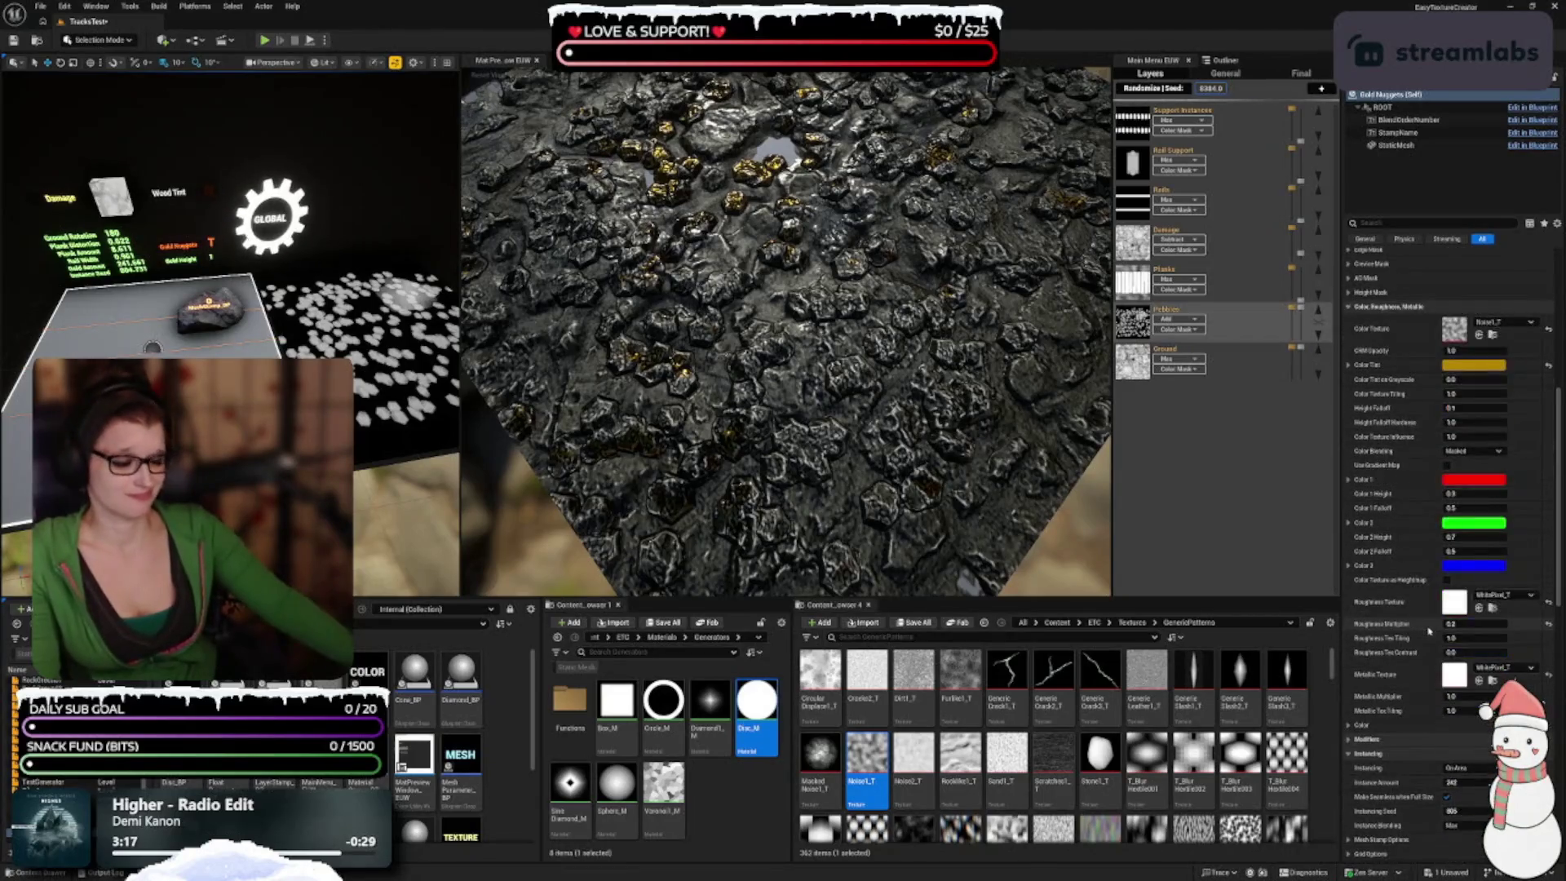
scroll(1428, 624, down, 1)
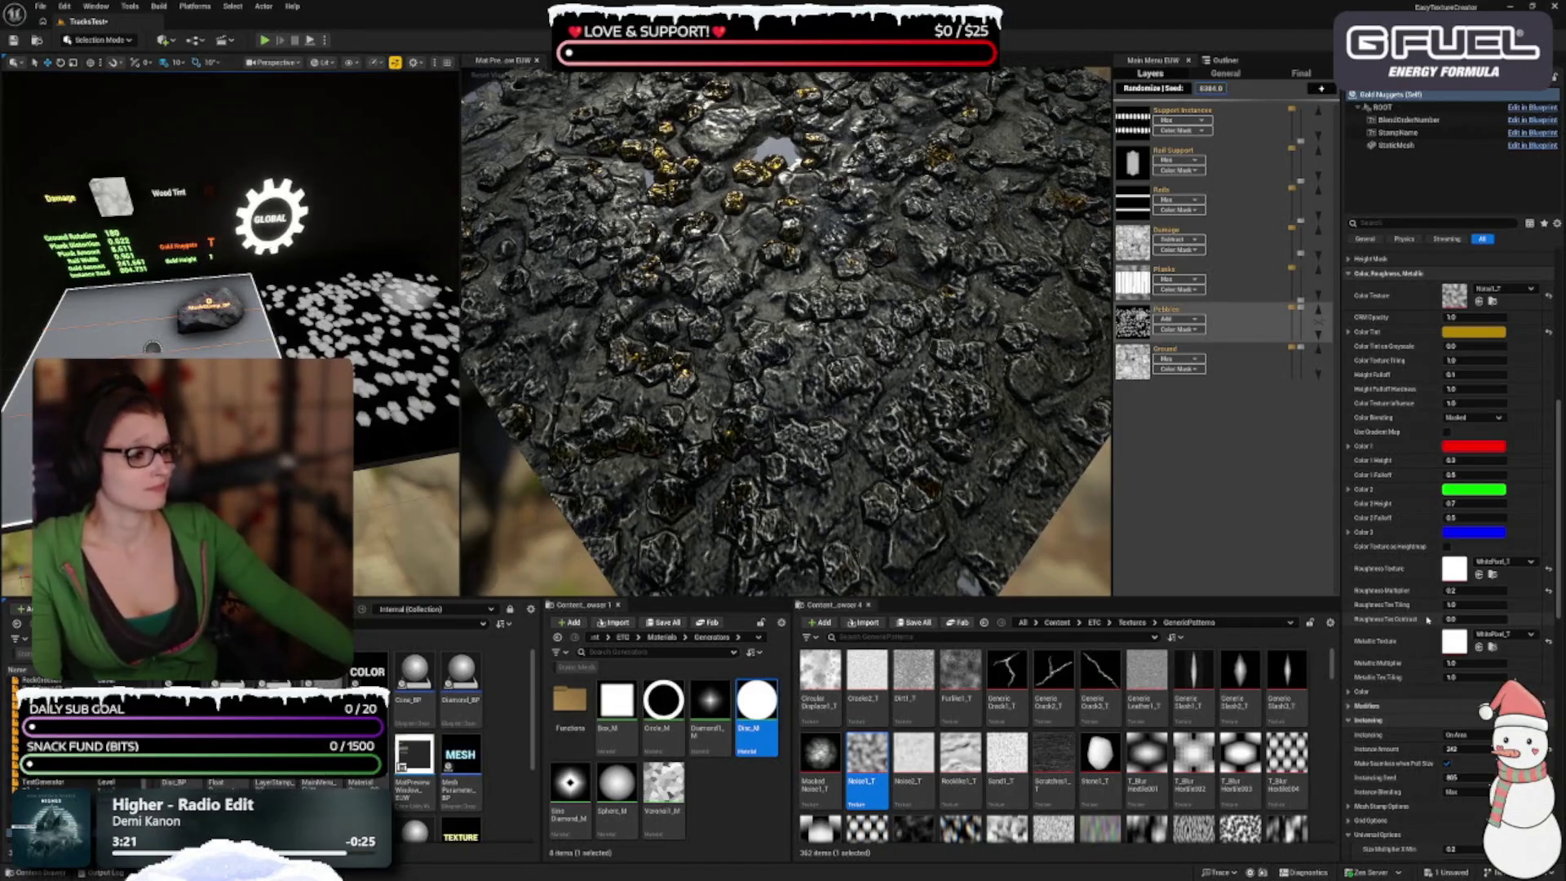
scroll(1423, 620, down, 2)
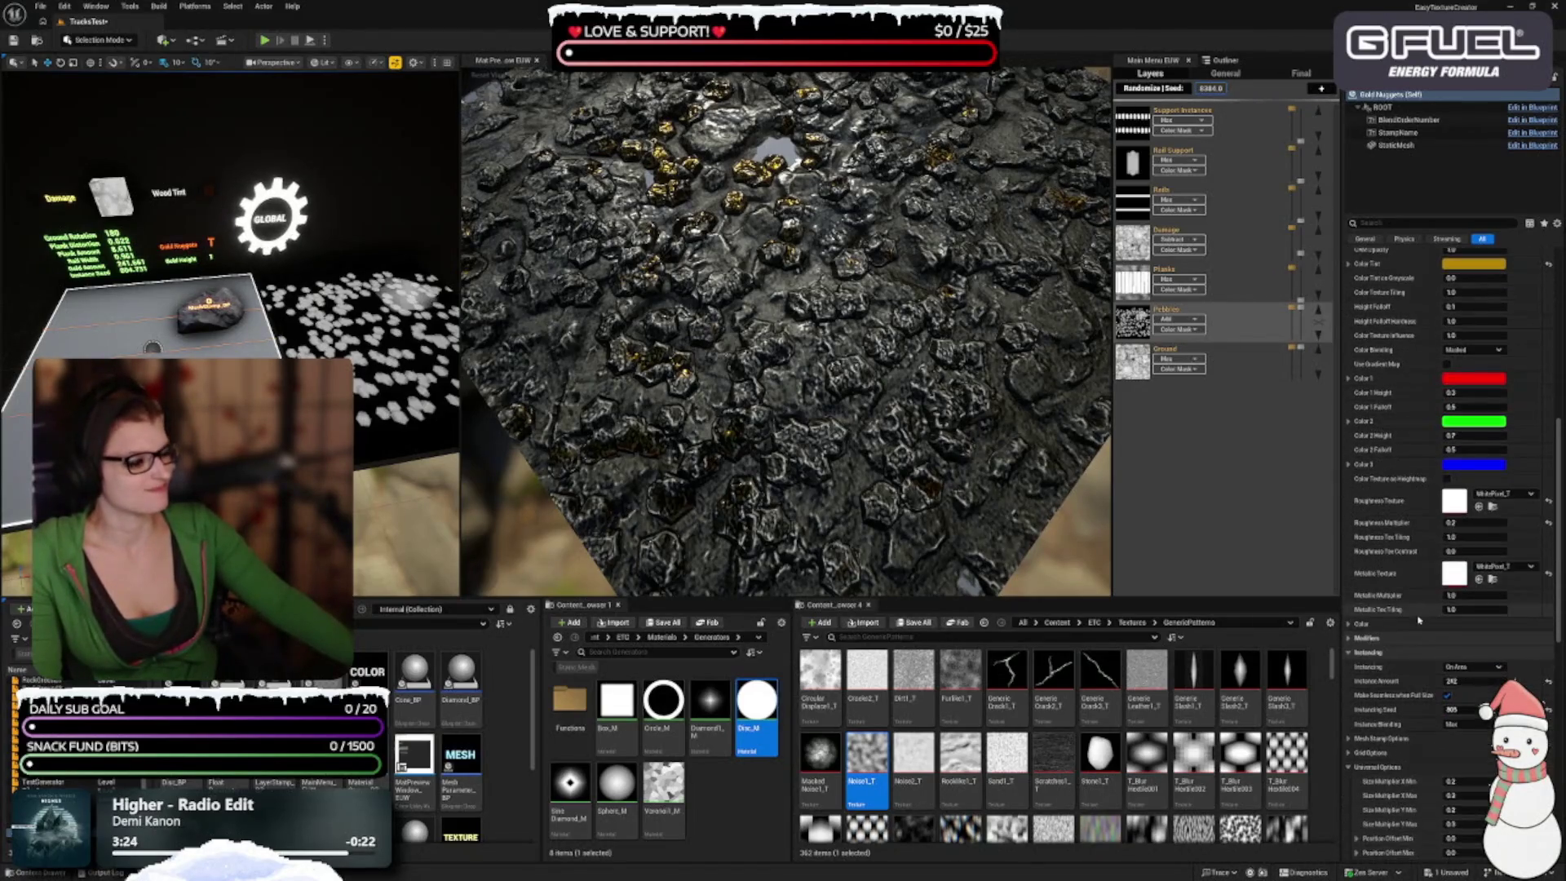
scroll(1422, 619, down, 3)
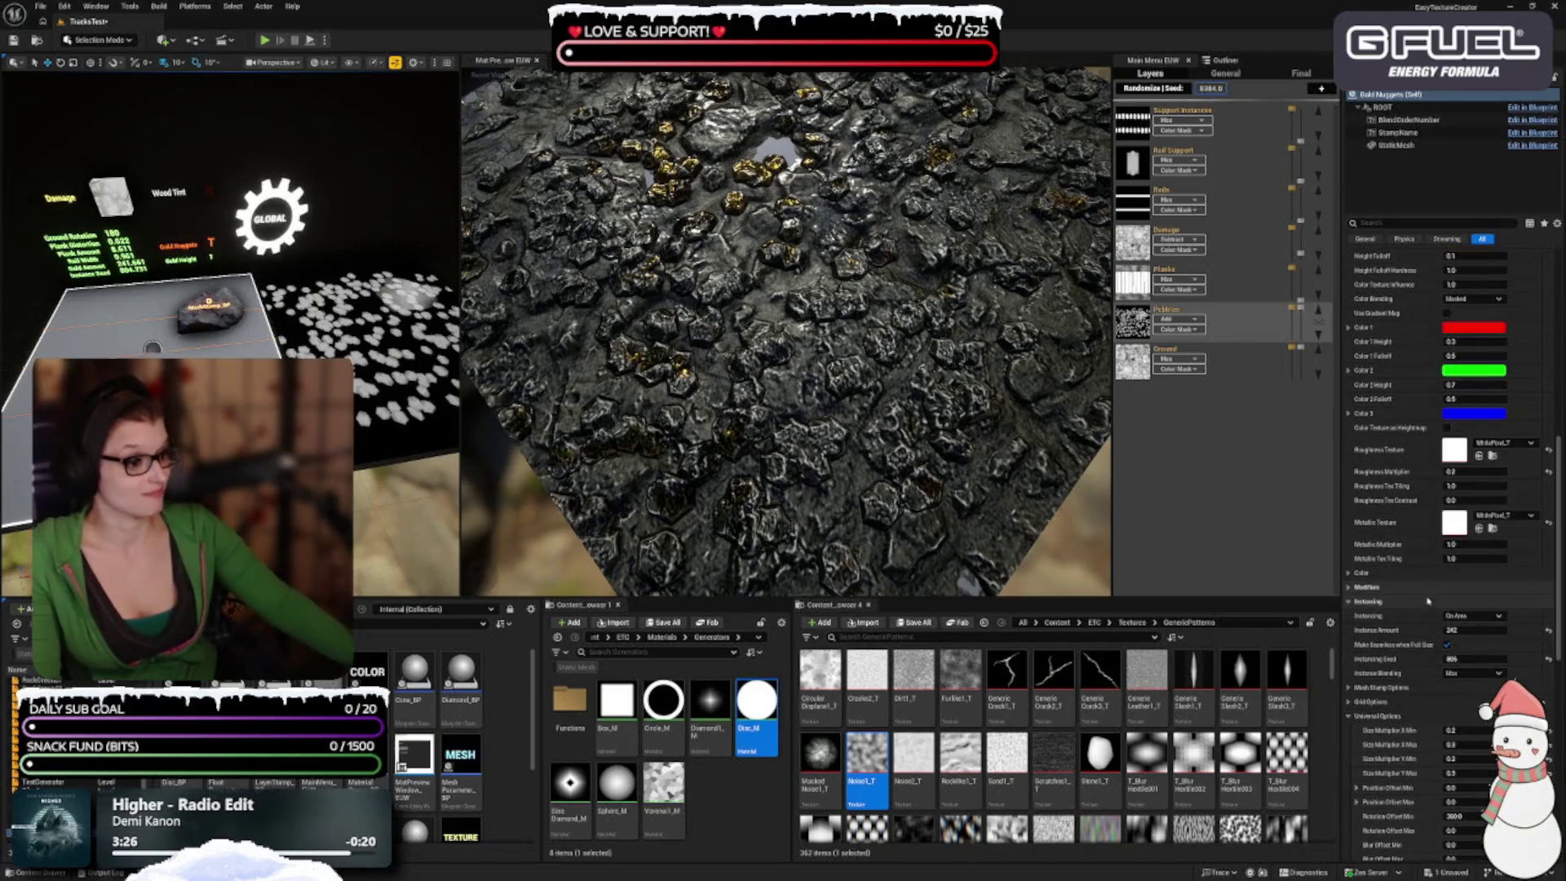
scroll(1407, 540, down, 2)
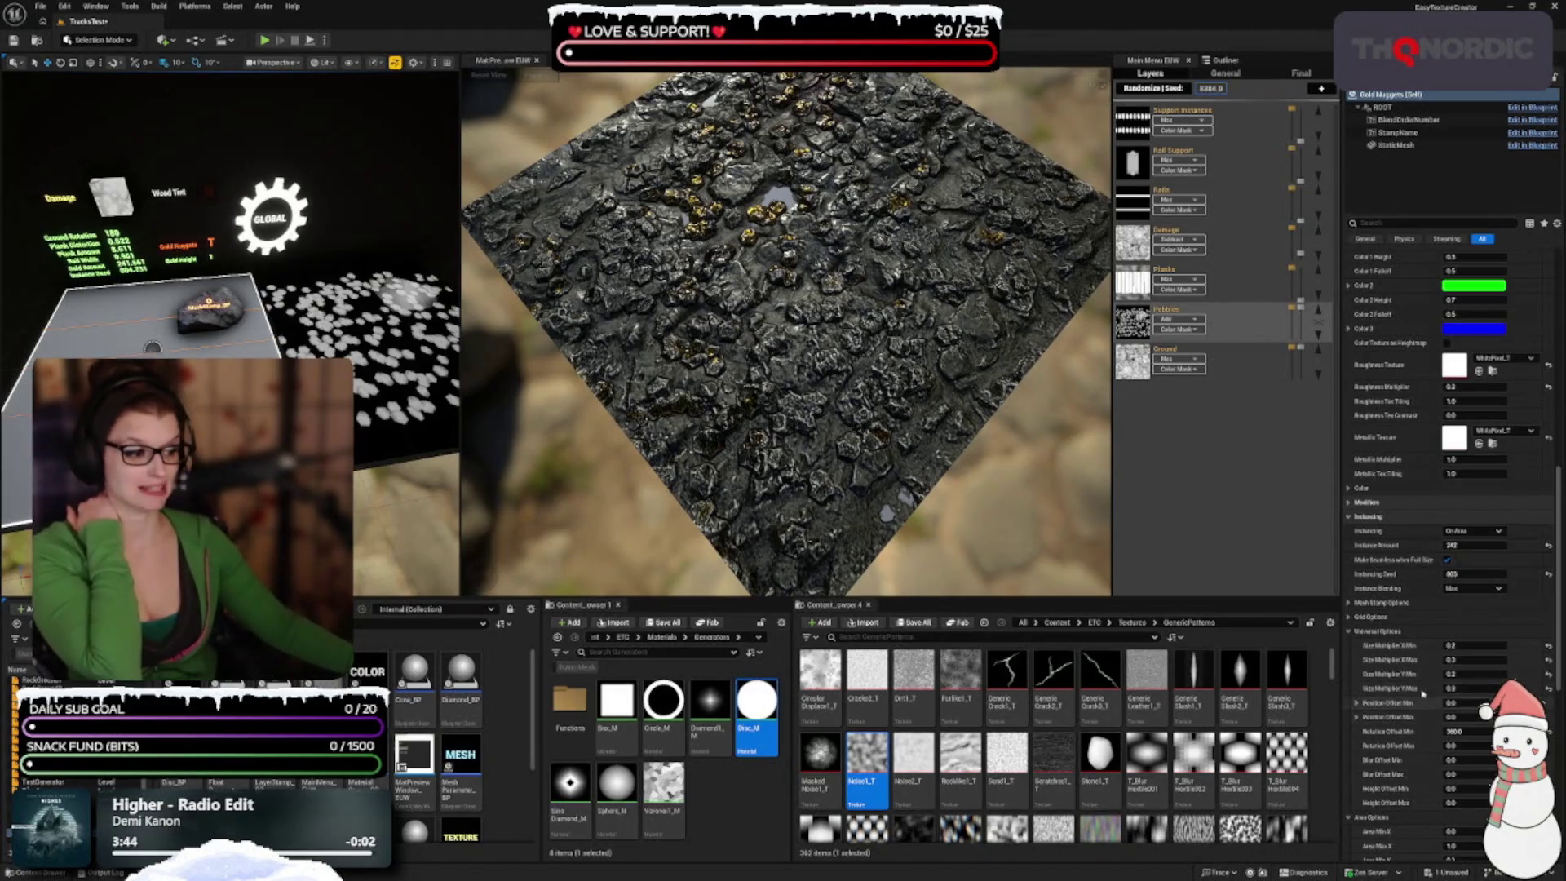
scroll(1421, 693, down, 1)
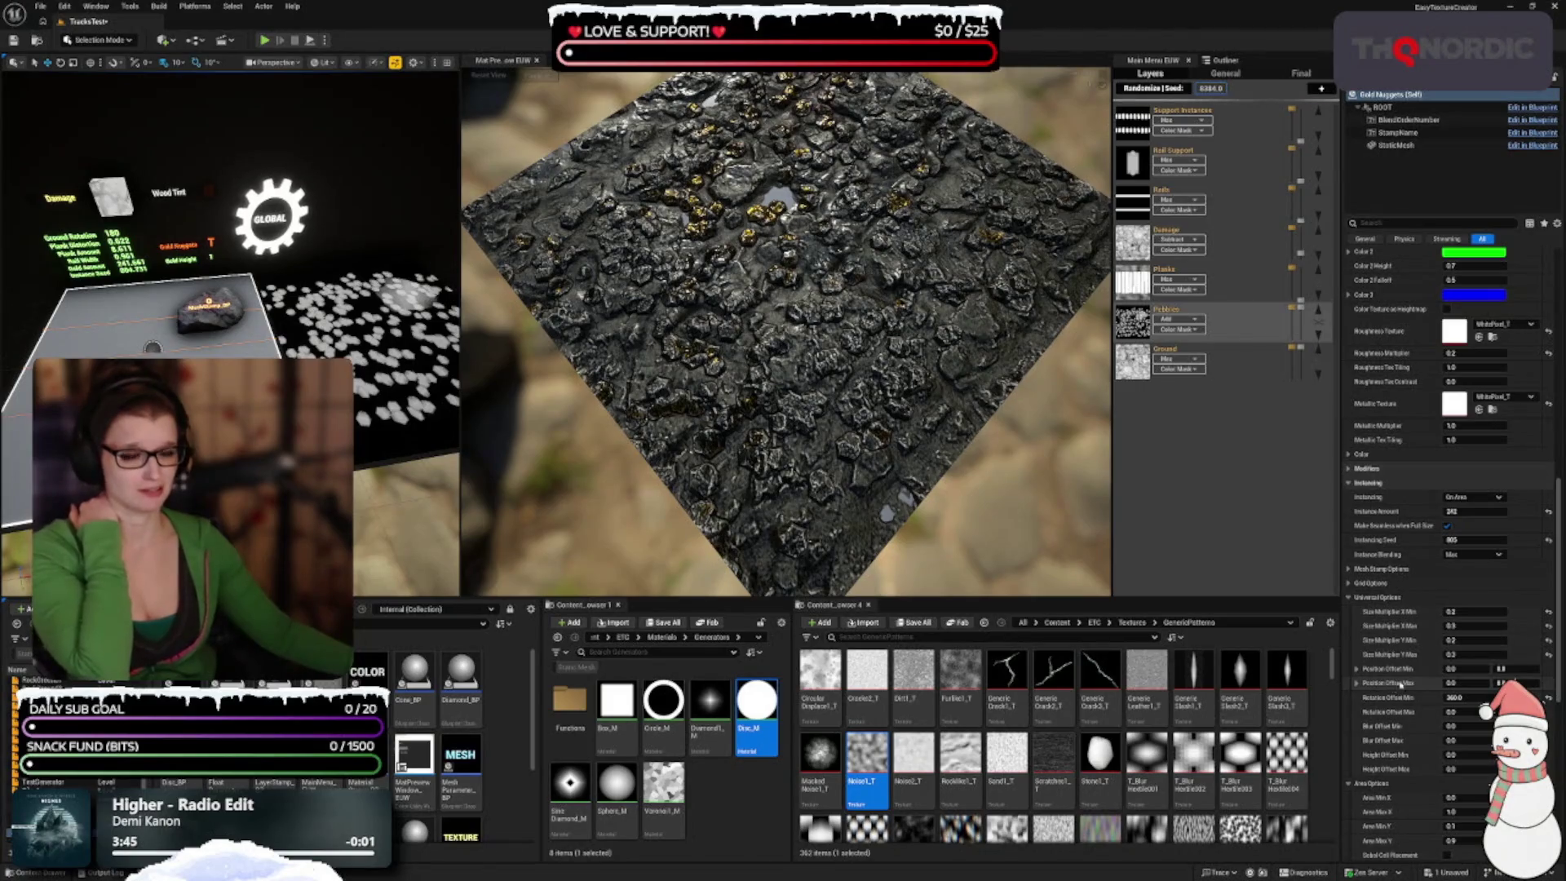
scroll(1418, 673, down, 3)
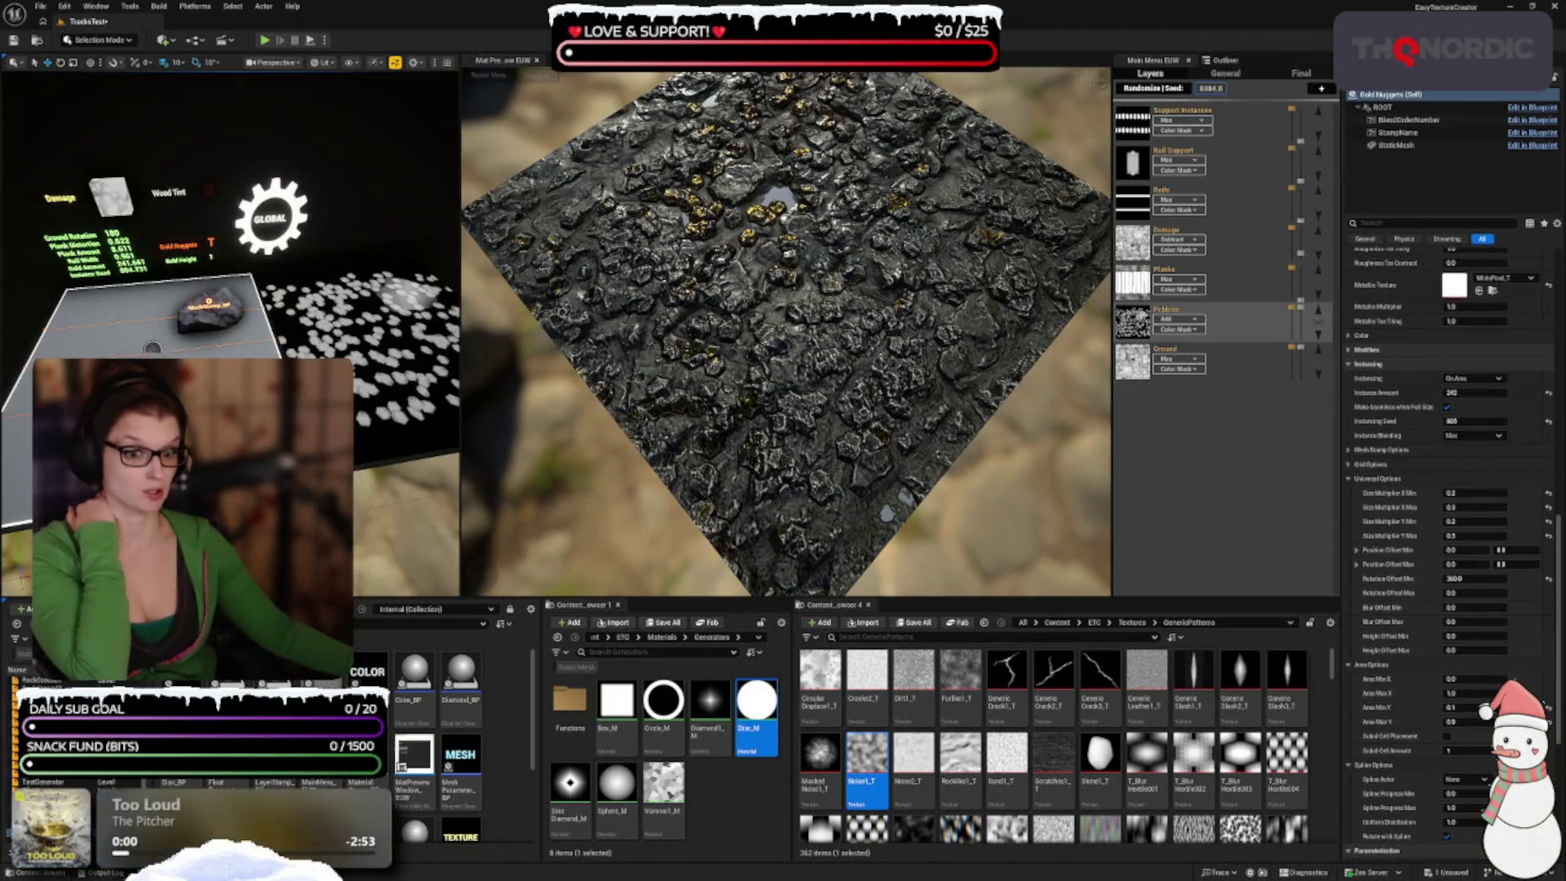
Step: Return to Gold Nuggets and expand Instancing Float [1] and Blending Float [0] to reveal Gold Height
click(222, 323)
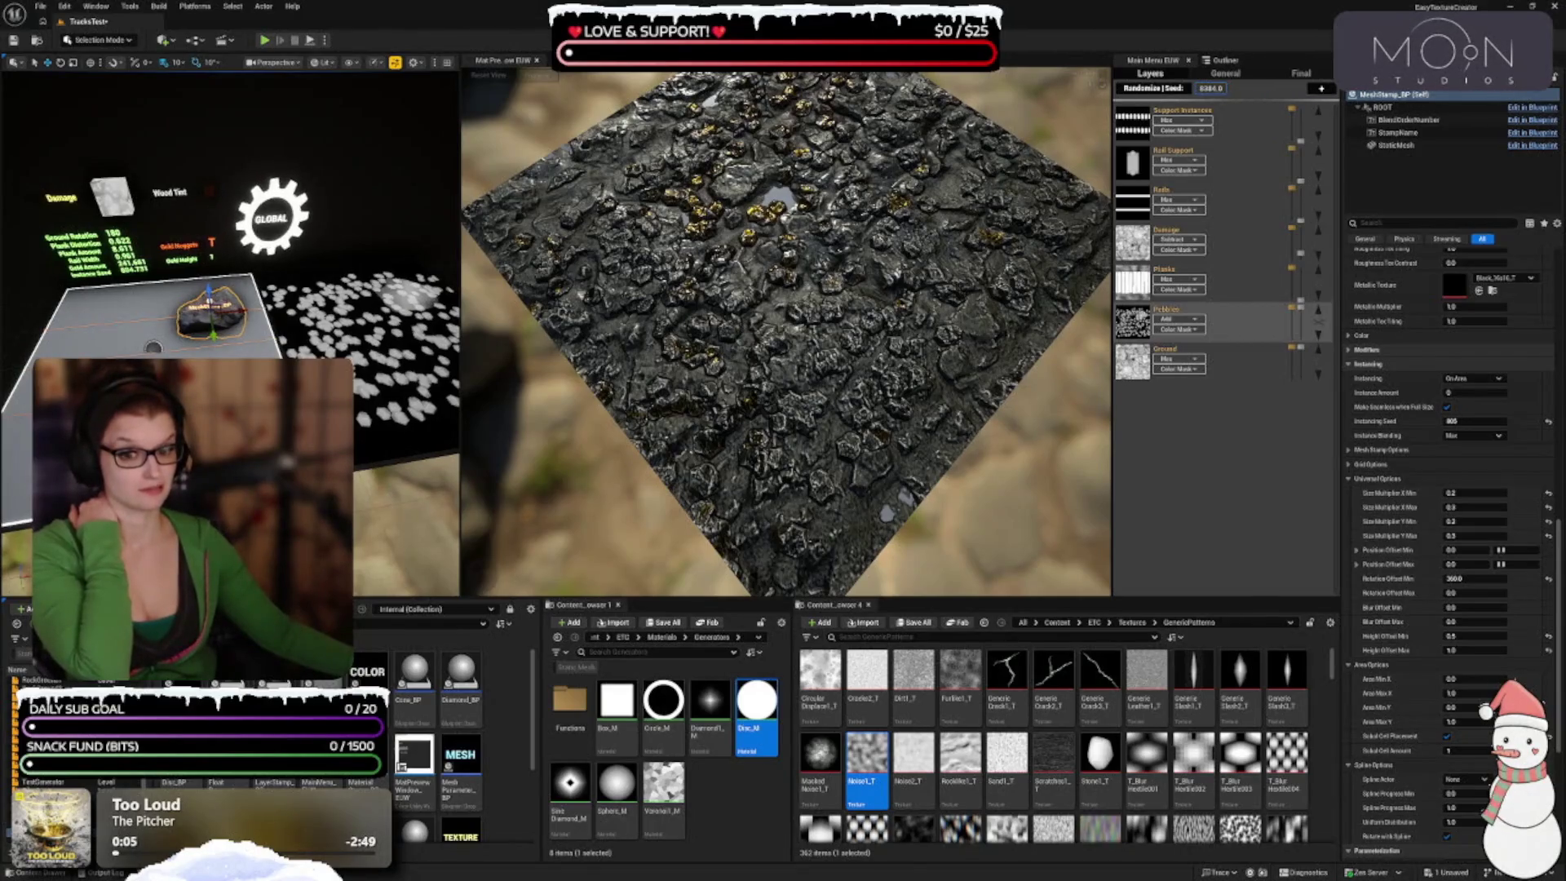
key(Escape)
scroll(1449, 726, down, 5)
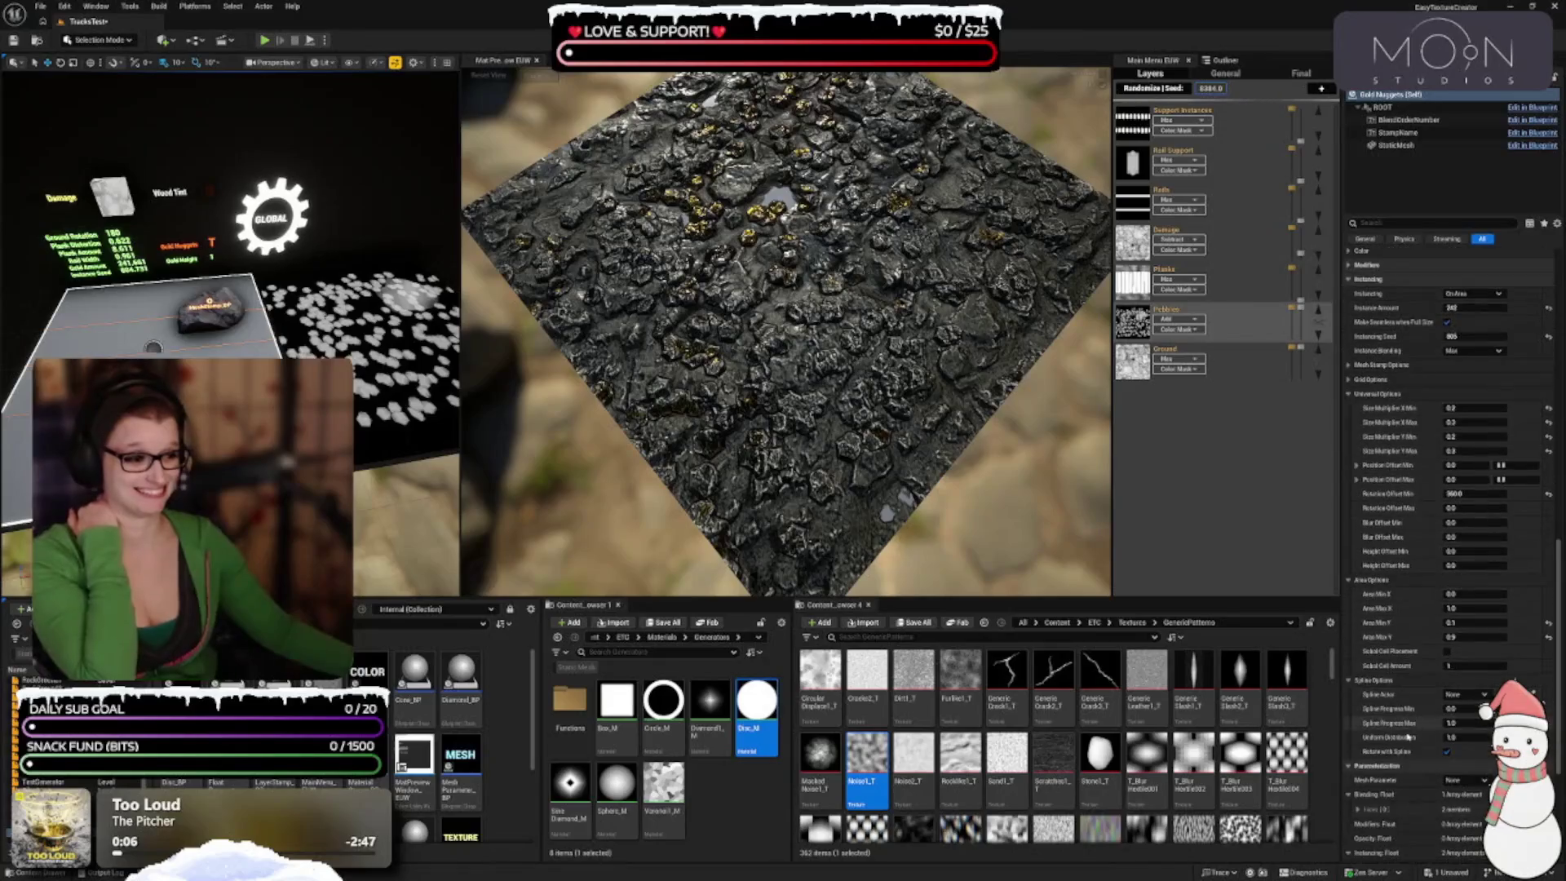
scroll(1398, 649, down, 2)
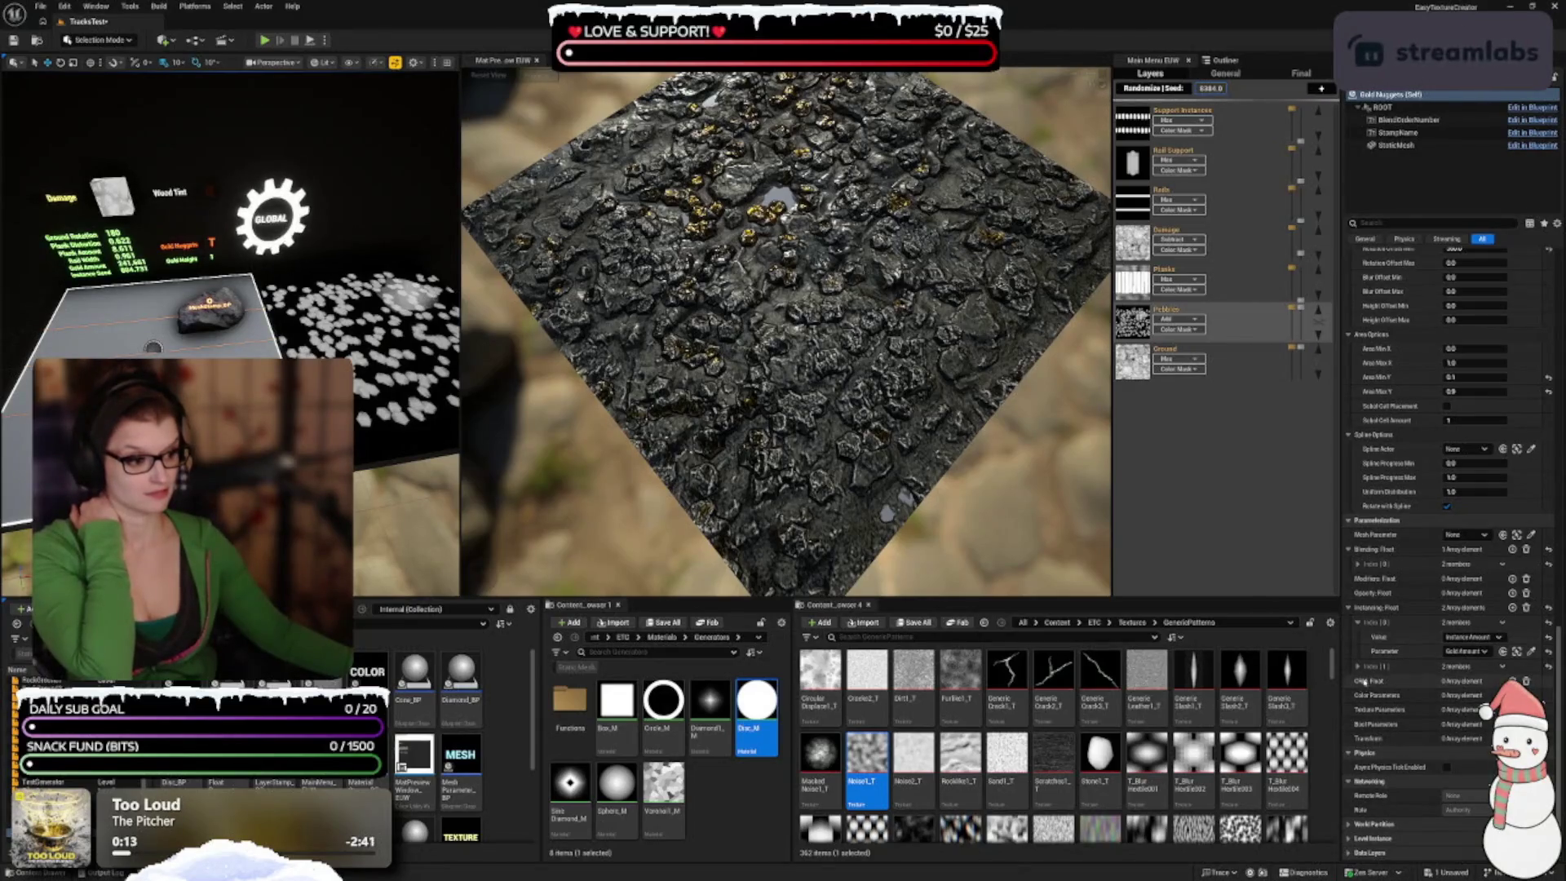
click(1356, 666)
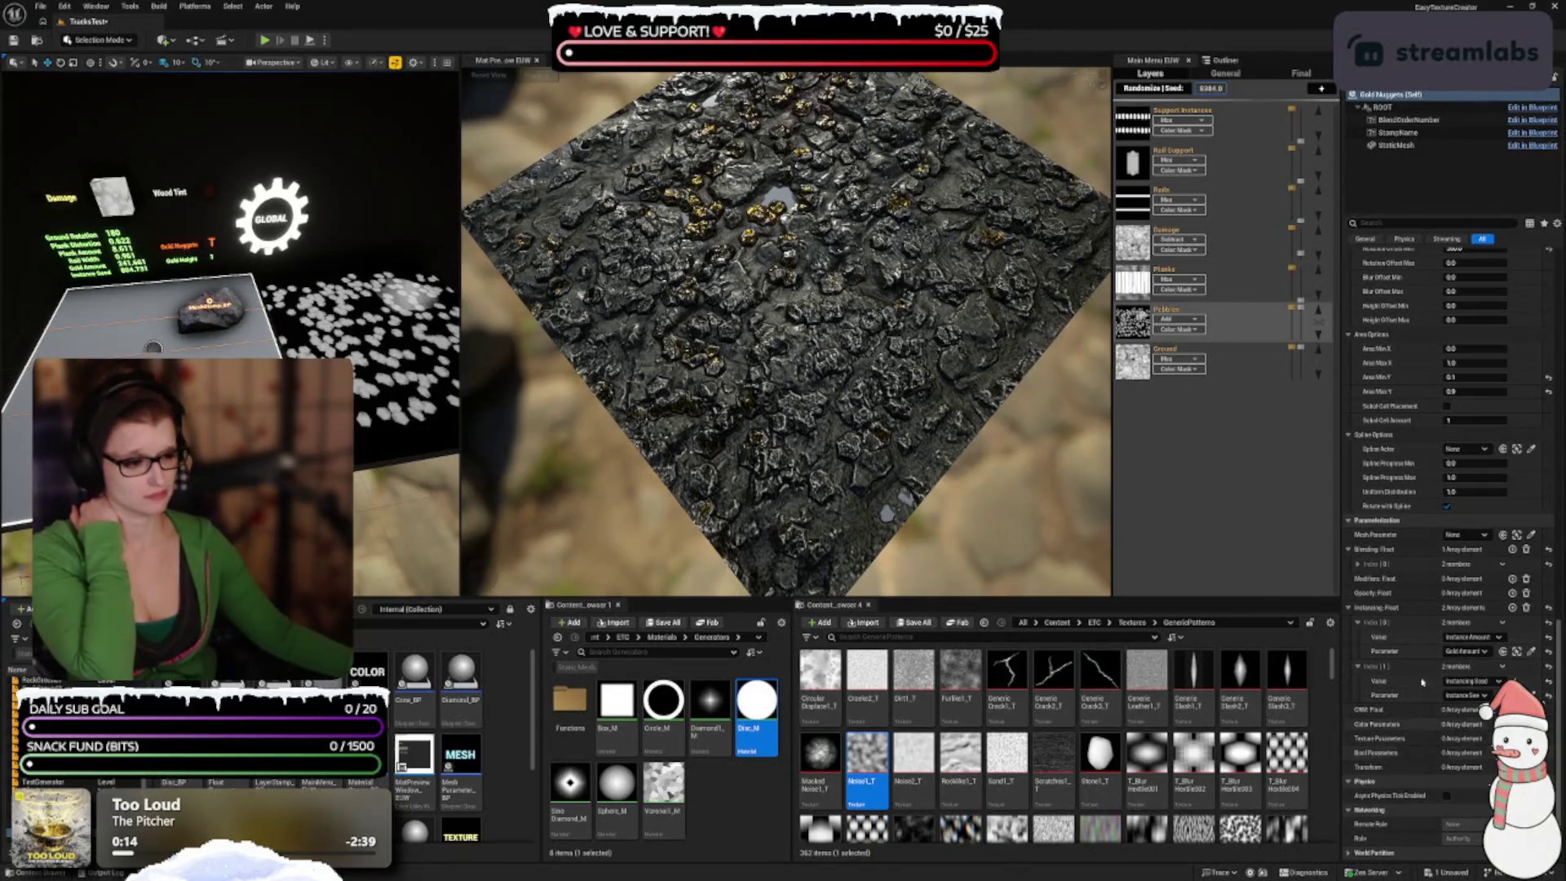
click(1355, 564)
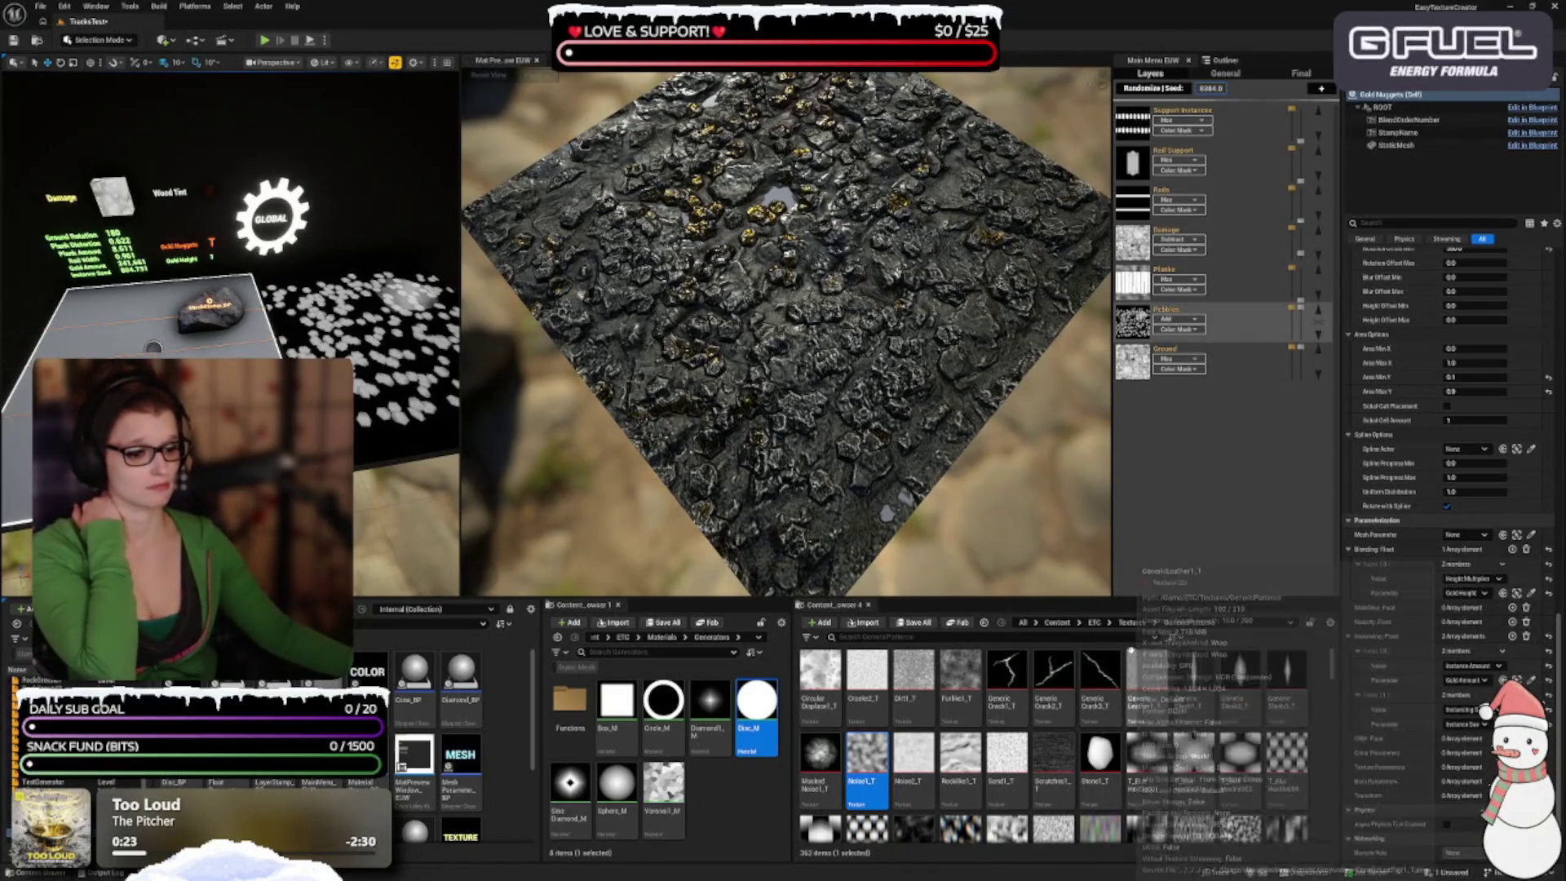
Step: Select the Distort stamp actor in the Outliner to show its settings in Details
mouse_move(1090, 668)
drag(1052, 456, 1014, 409)
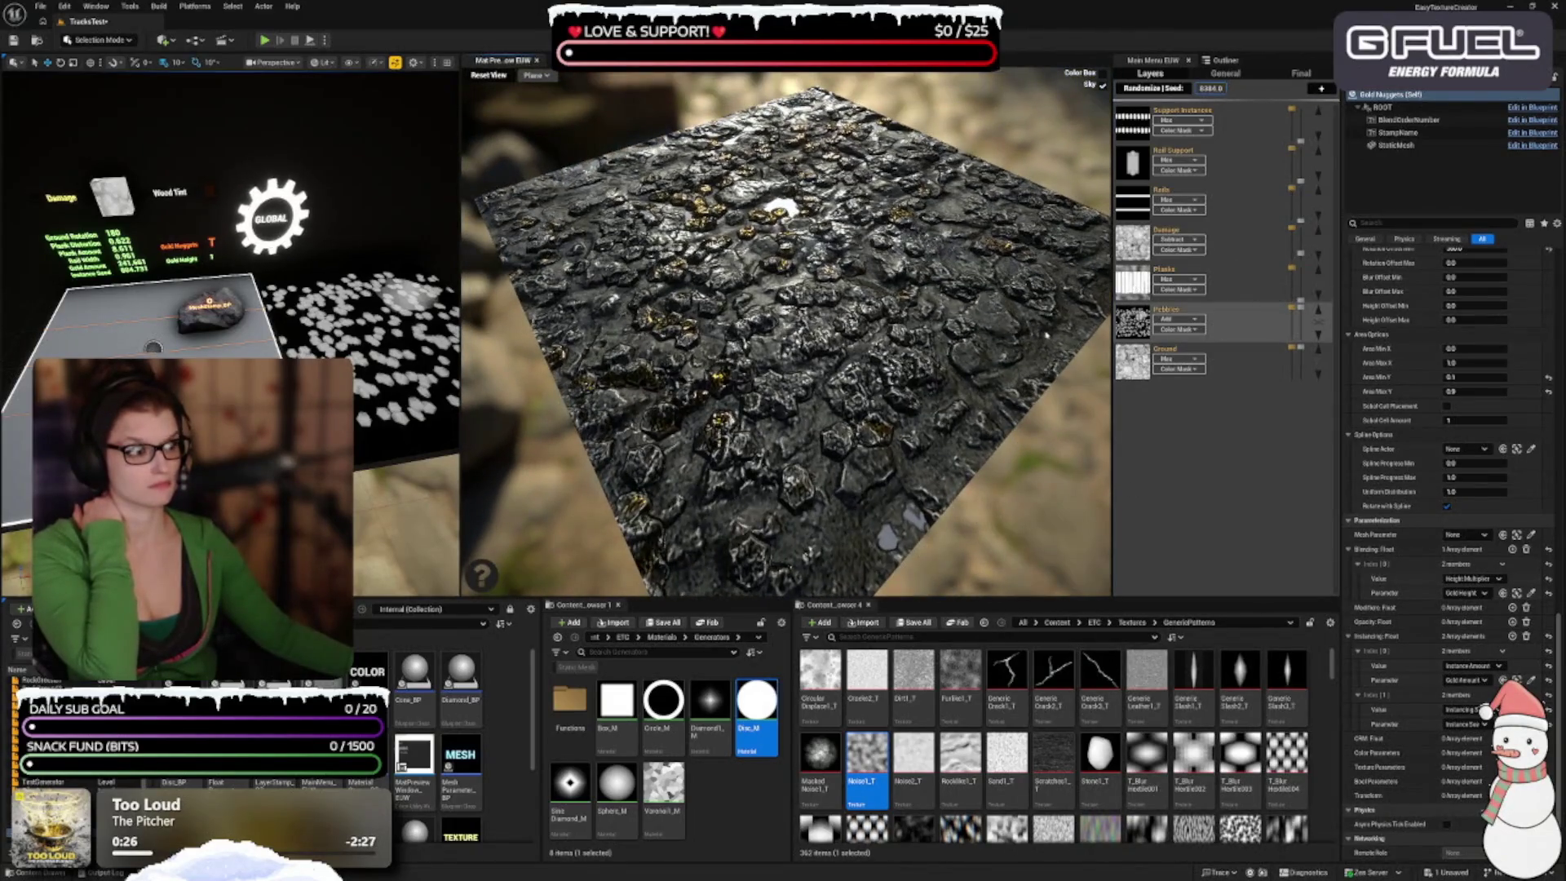
mouse_move(1126, 325)
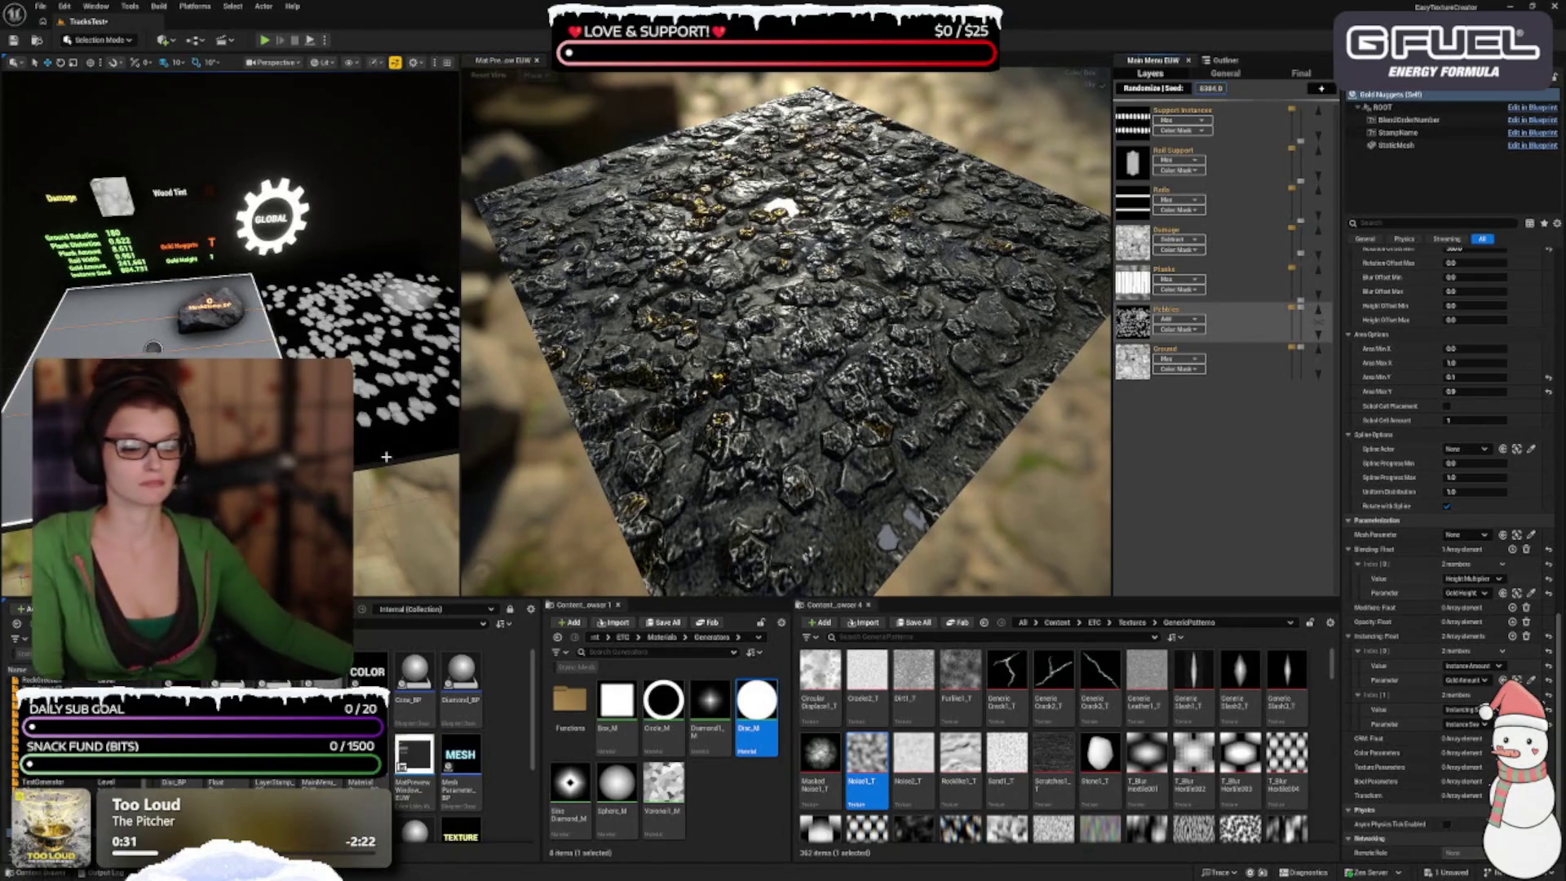
mouse_move(1132, 162)
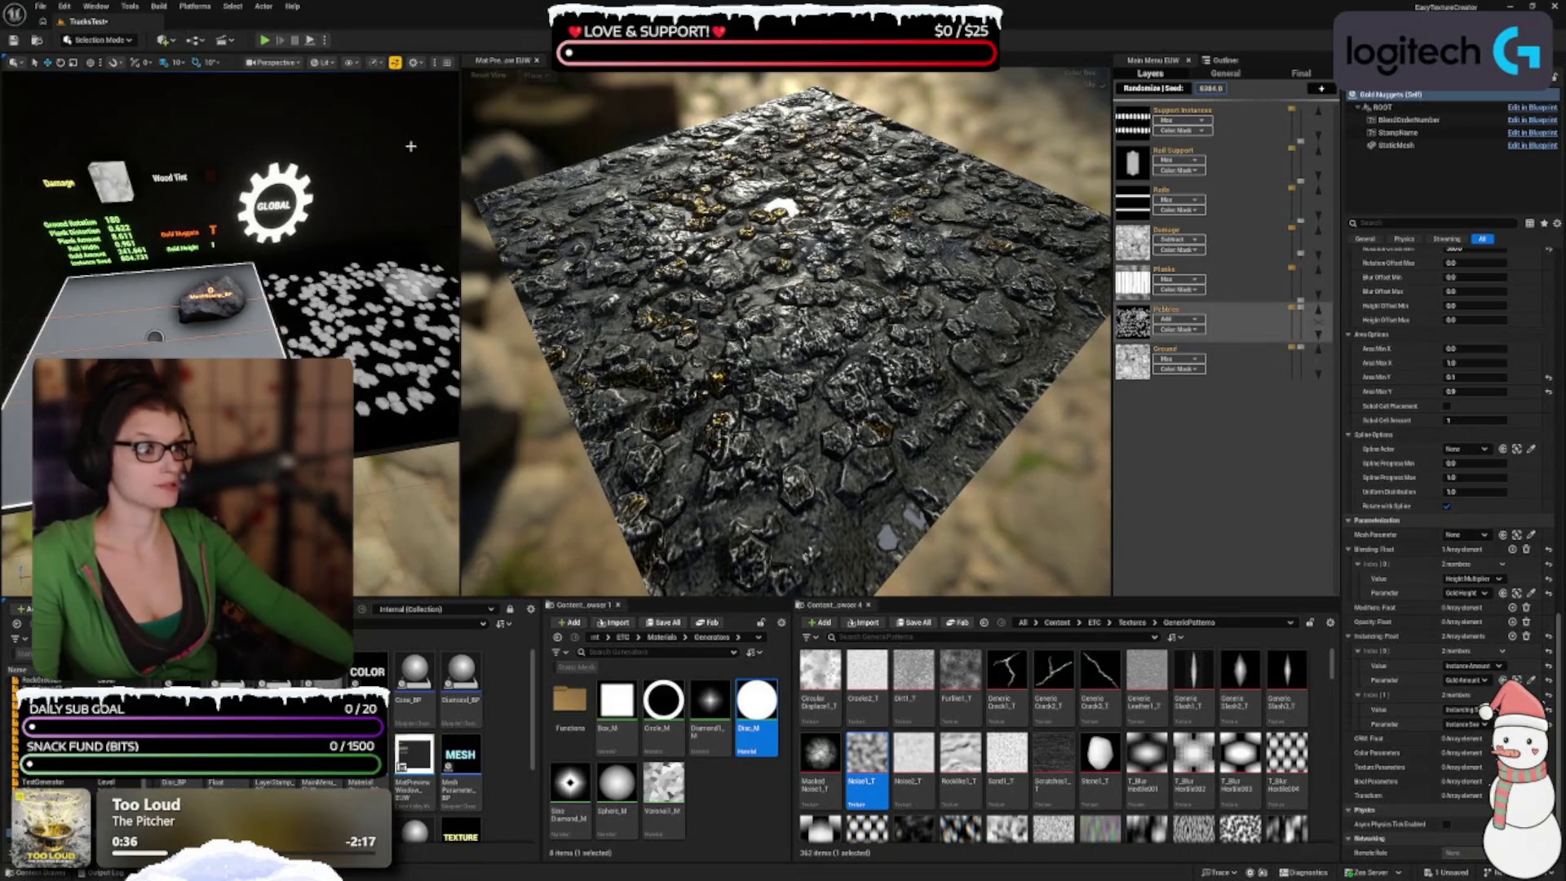
click(1223, 58)
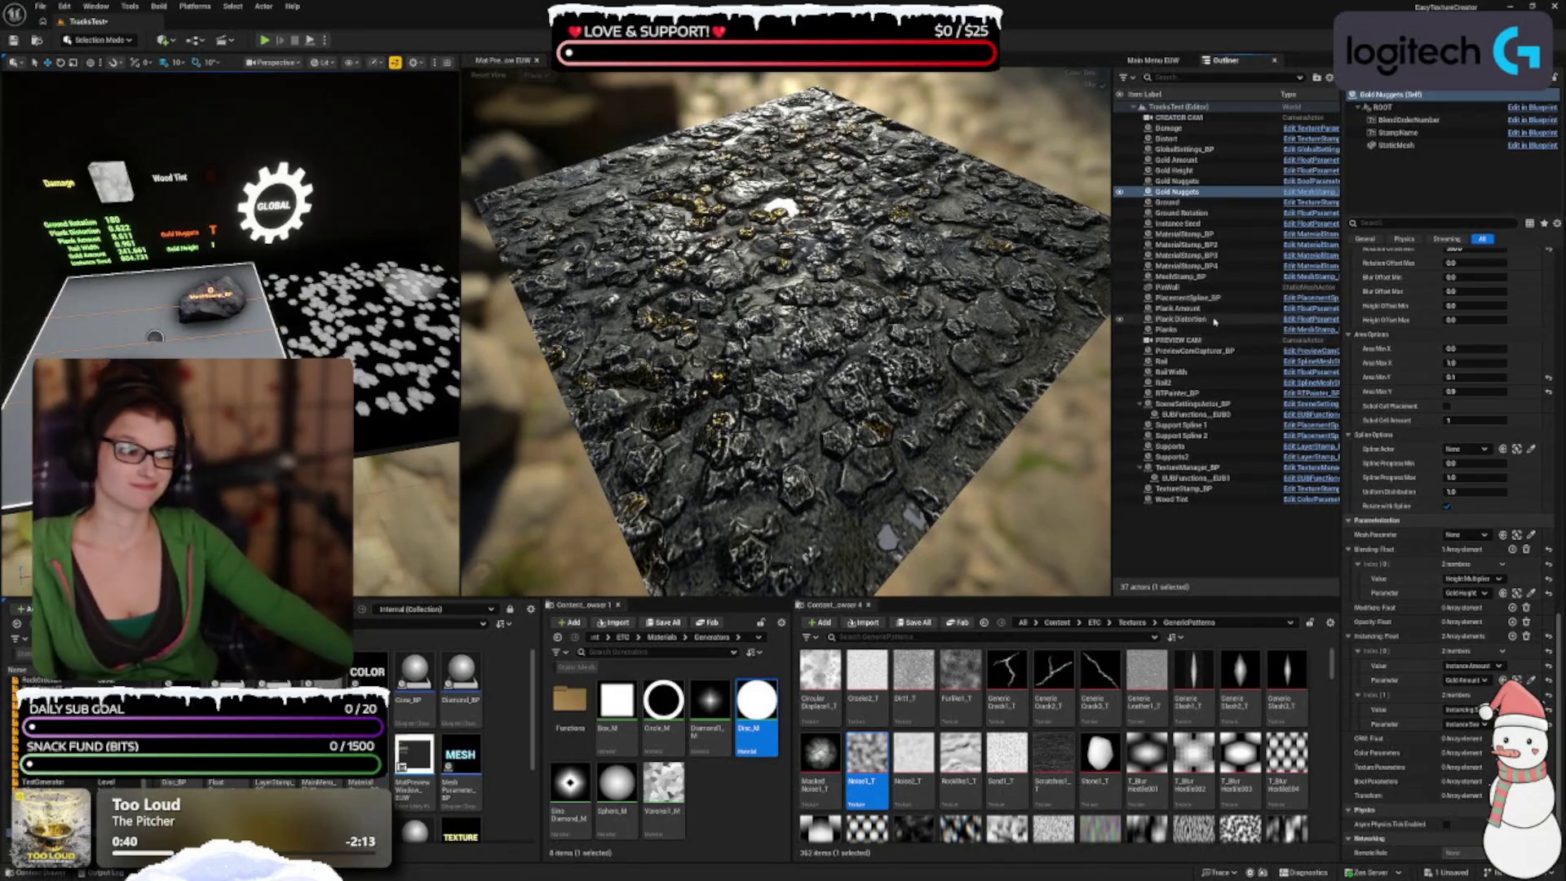
click(1190, 138)
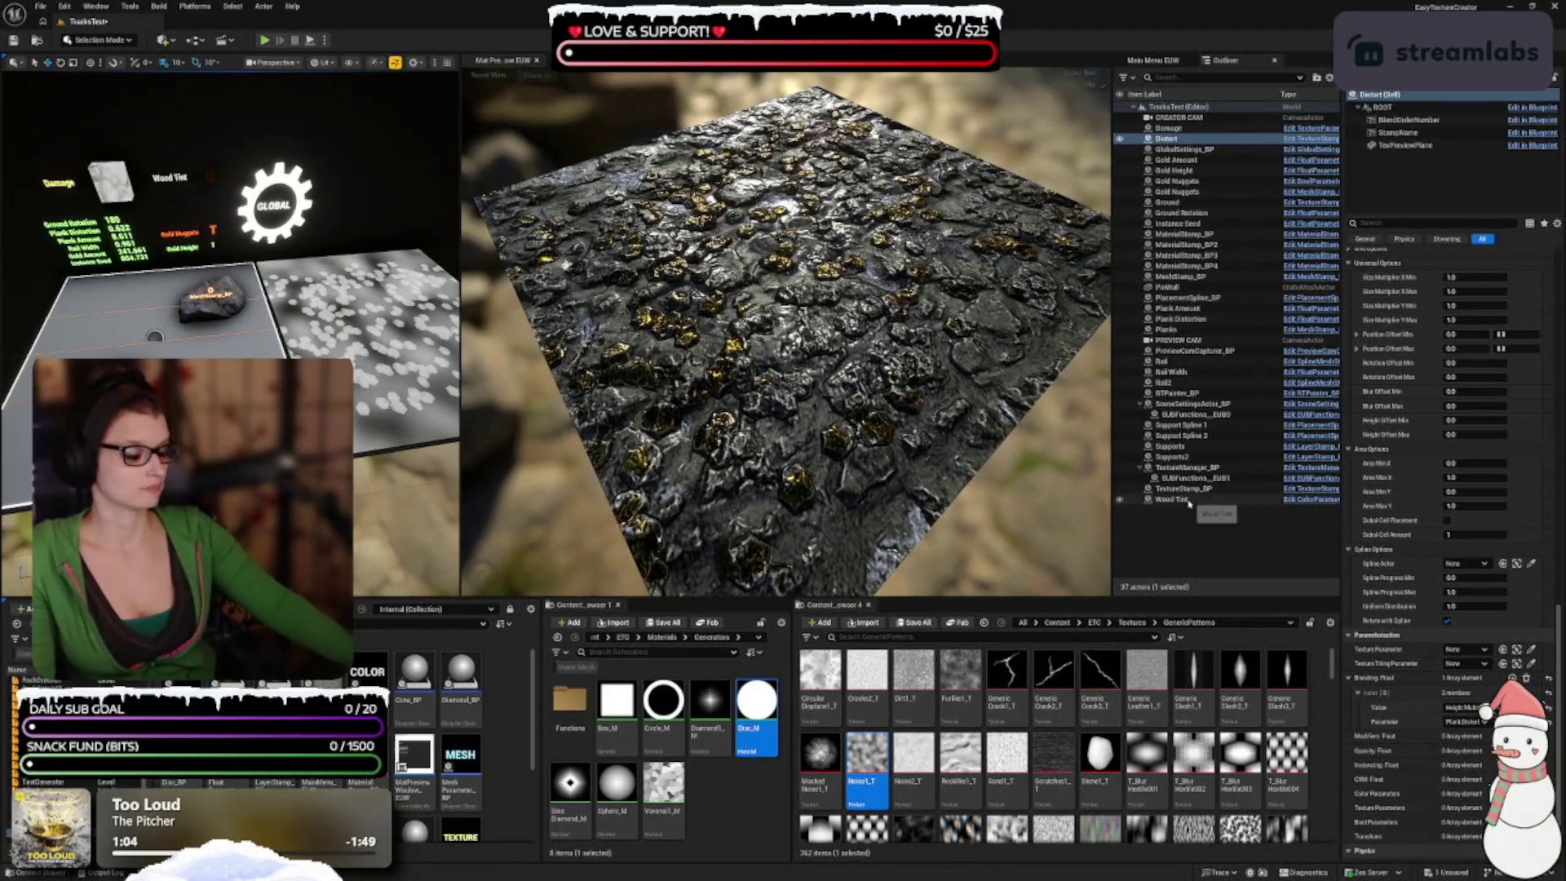
Step: Return to the Main Menu EUW Layers list and pull the level camera back over the platforms
click(1166, 61)
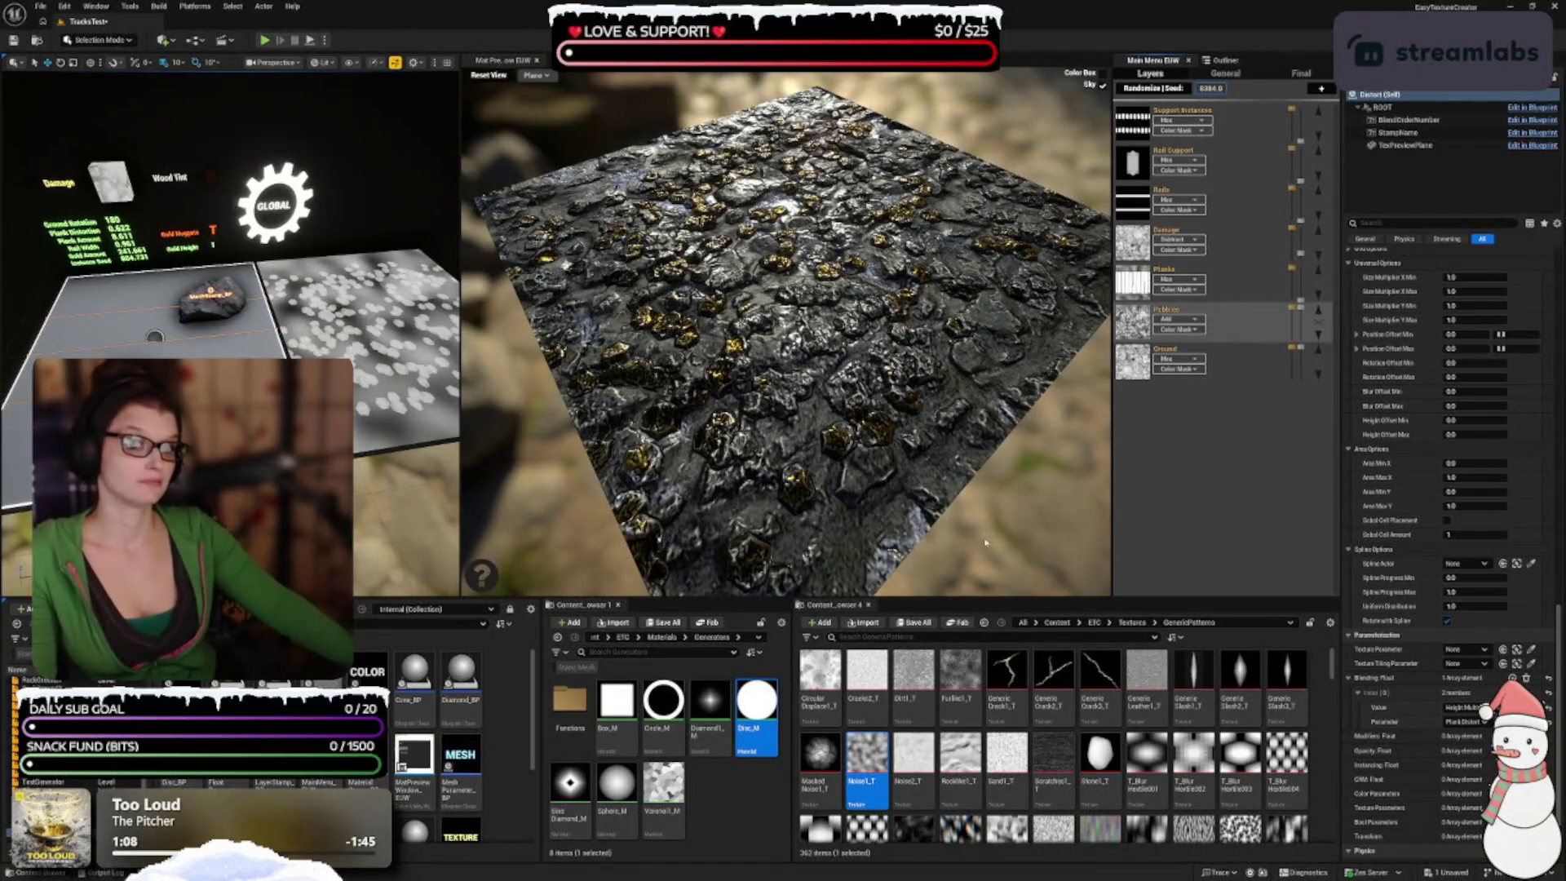
scroll(228, 326, up, 3)
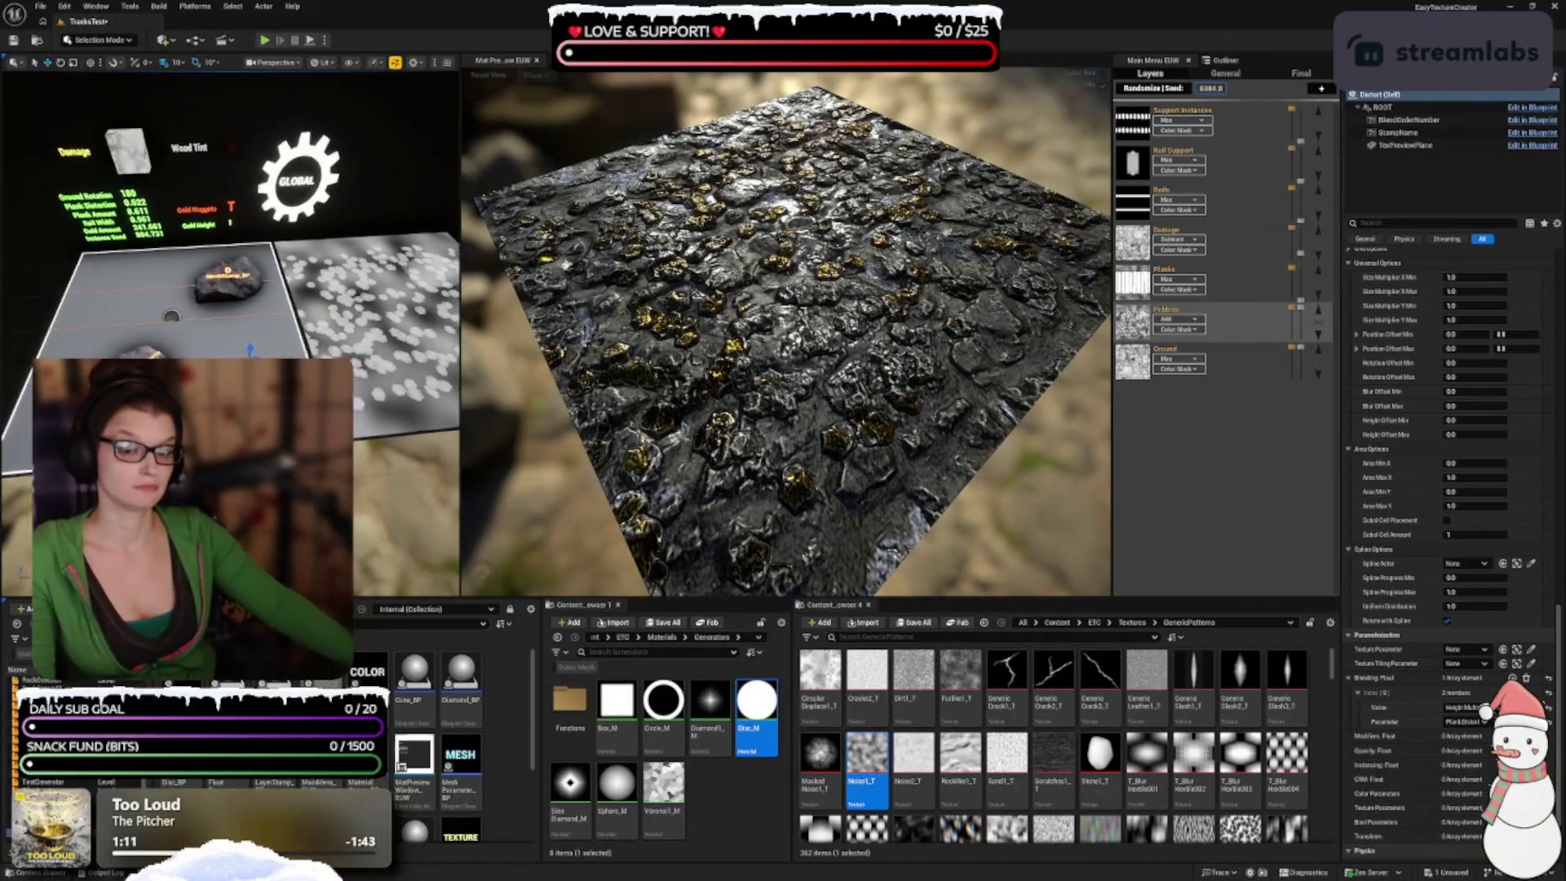
scroll(229, 326, up, 5)
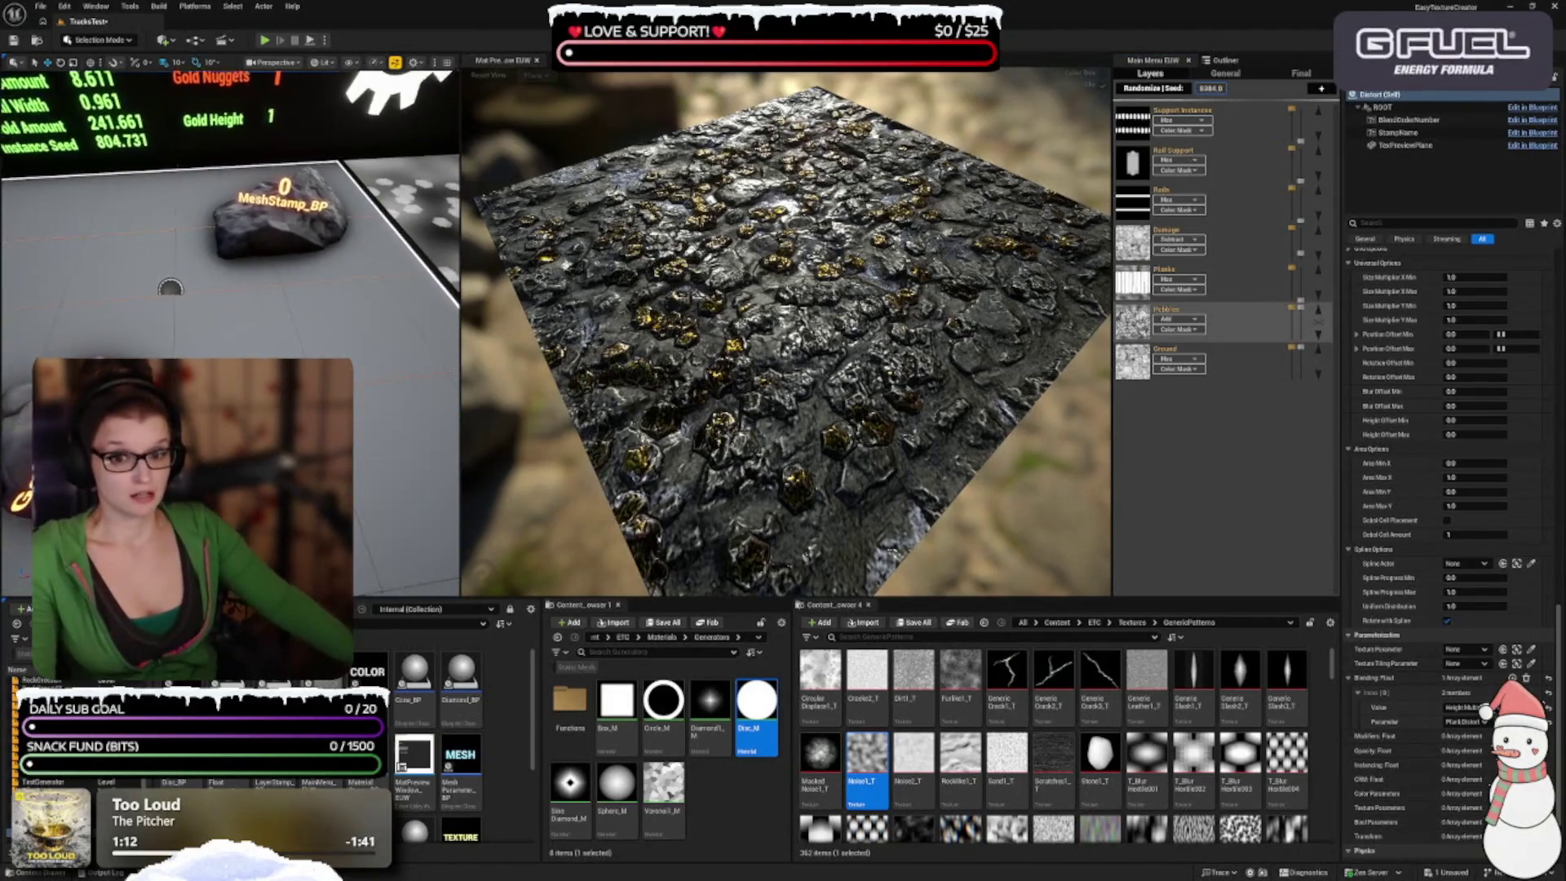
mouse_move(228, 326)
mouse_down()
mouse_move(278, 302)
mouse_move(229, 307)
mouse_up()
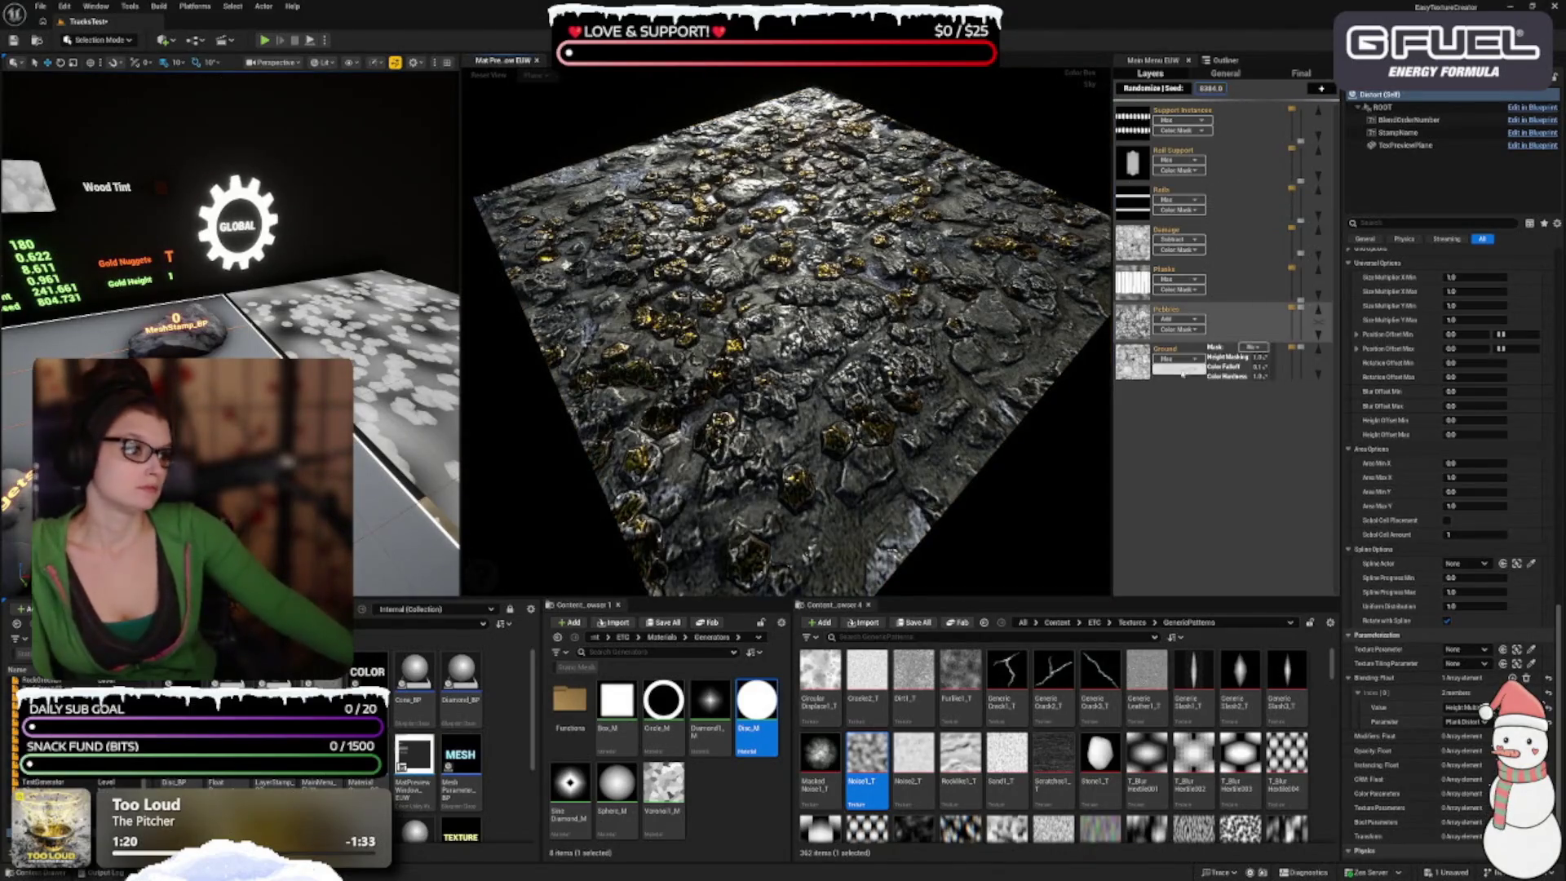
mouse_move(1231, 341)
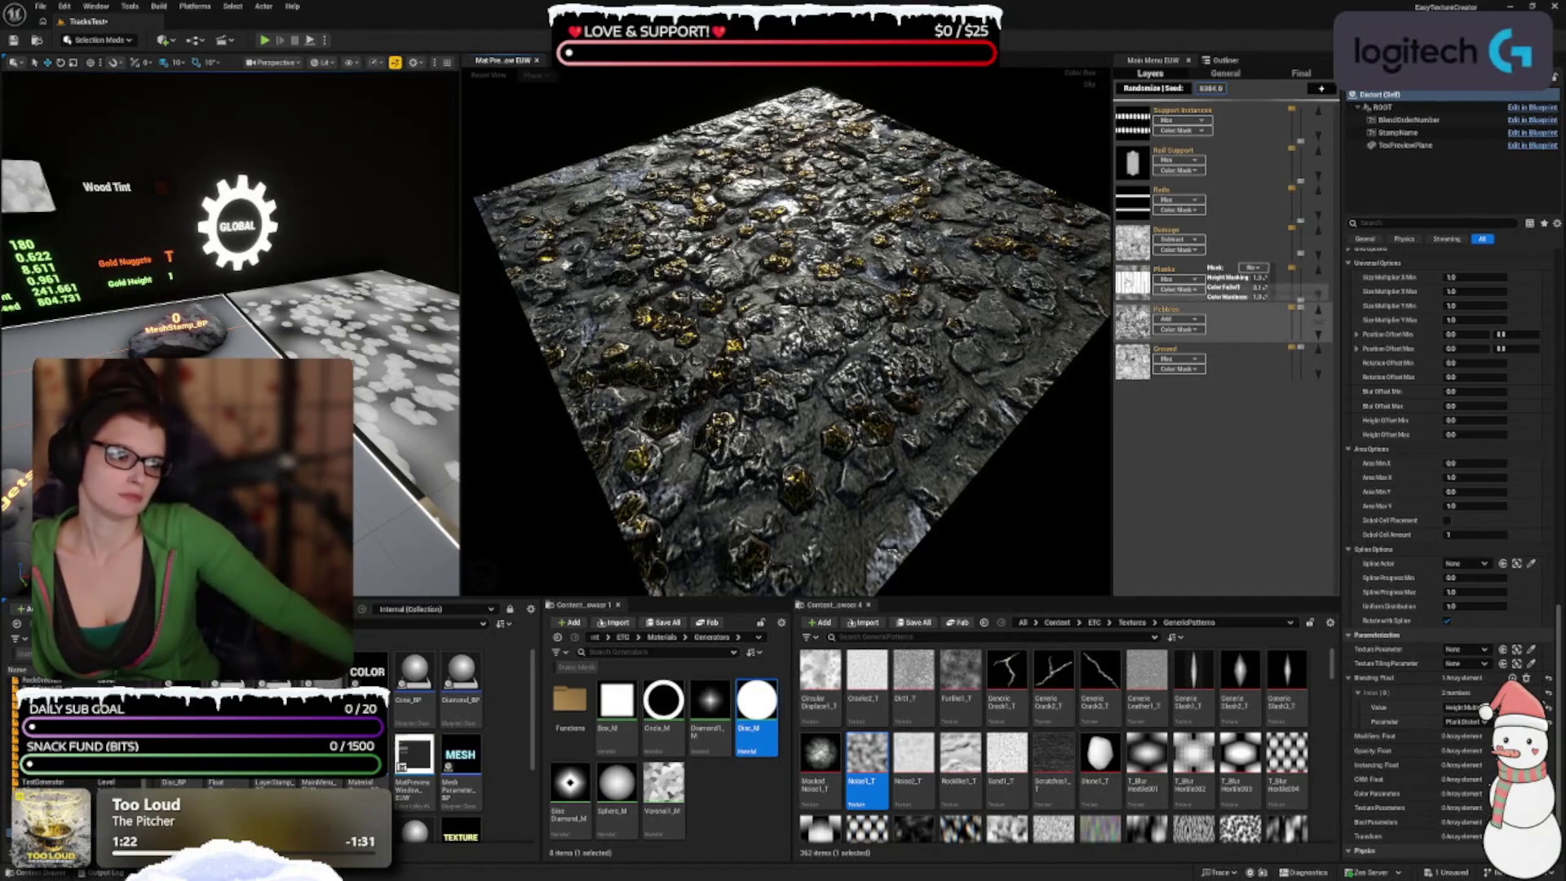
mouse_move(1134, 282)
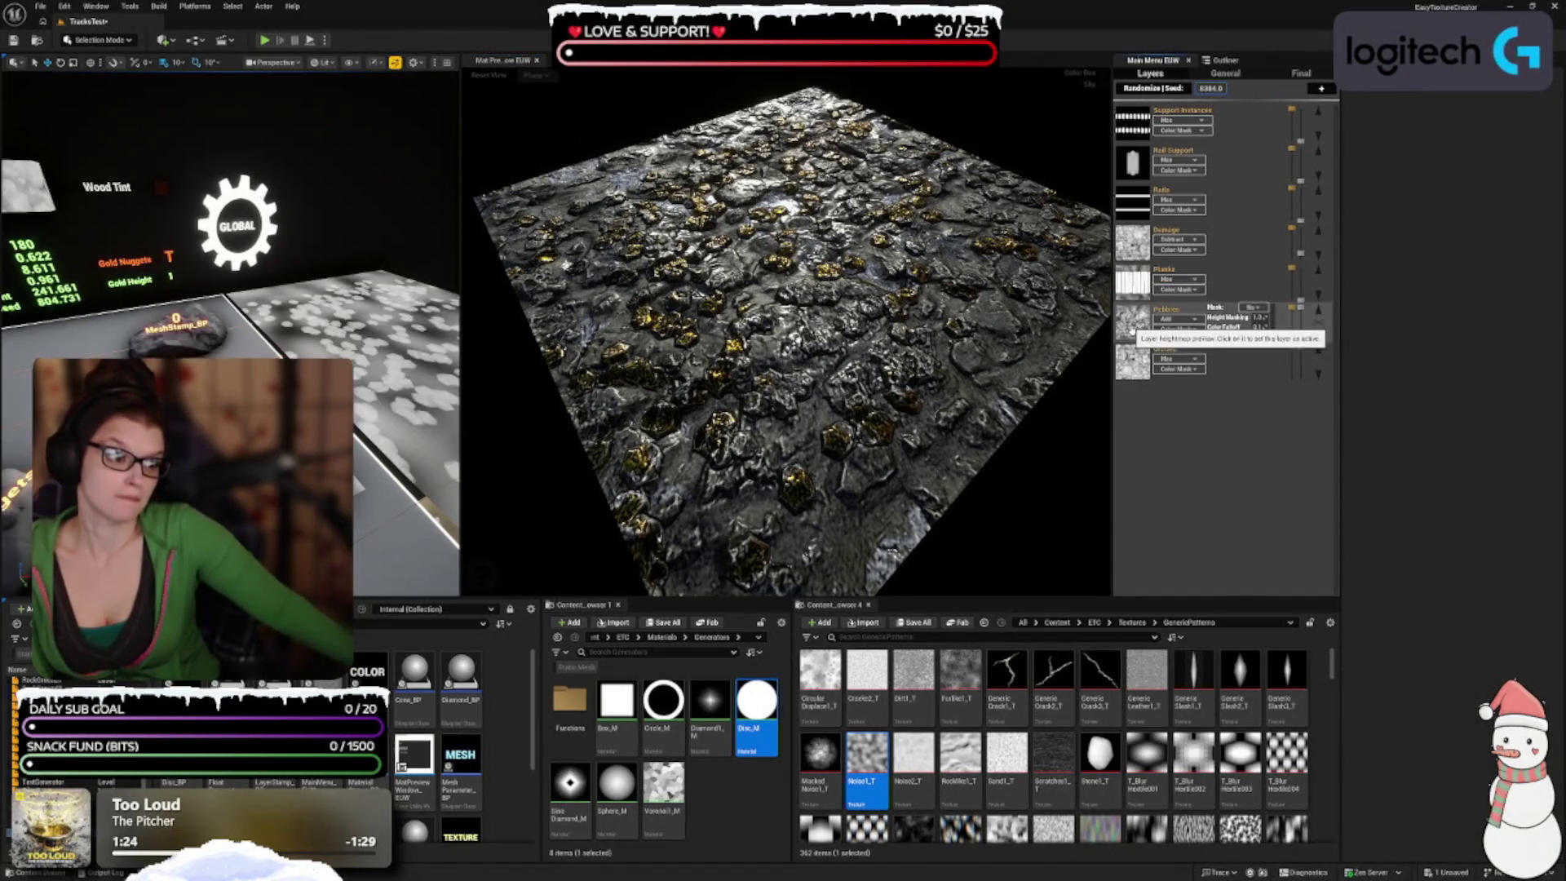
Step: Set Planks as the active layer after briefly selecting Pebbles, viewing the preview from above
click(1138, 330)
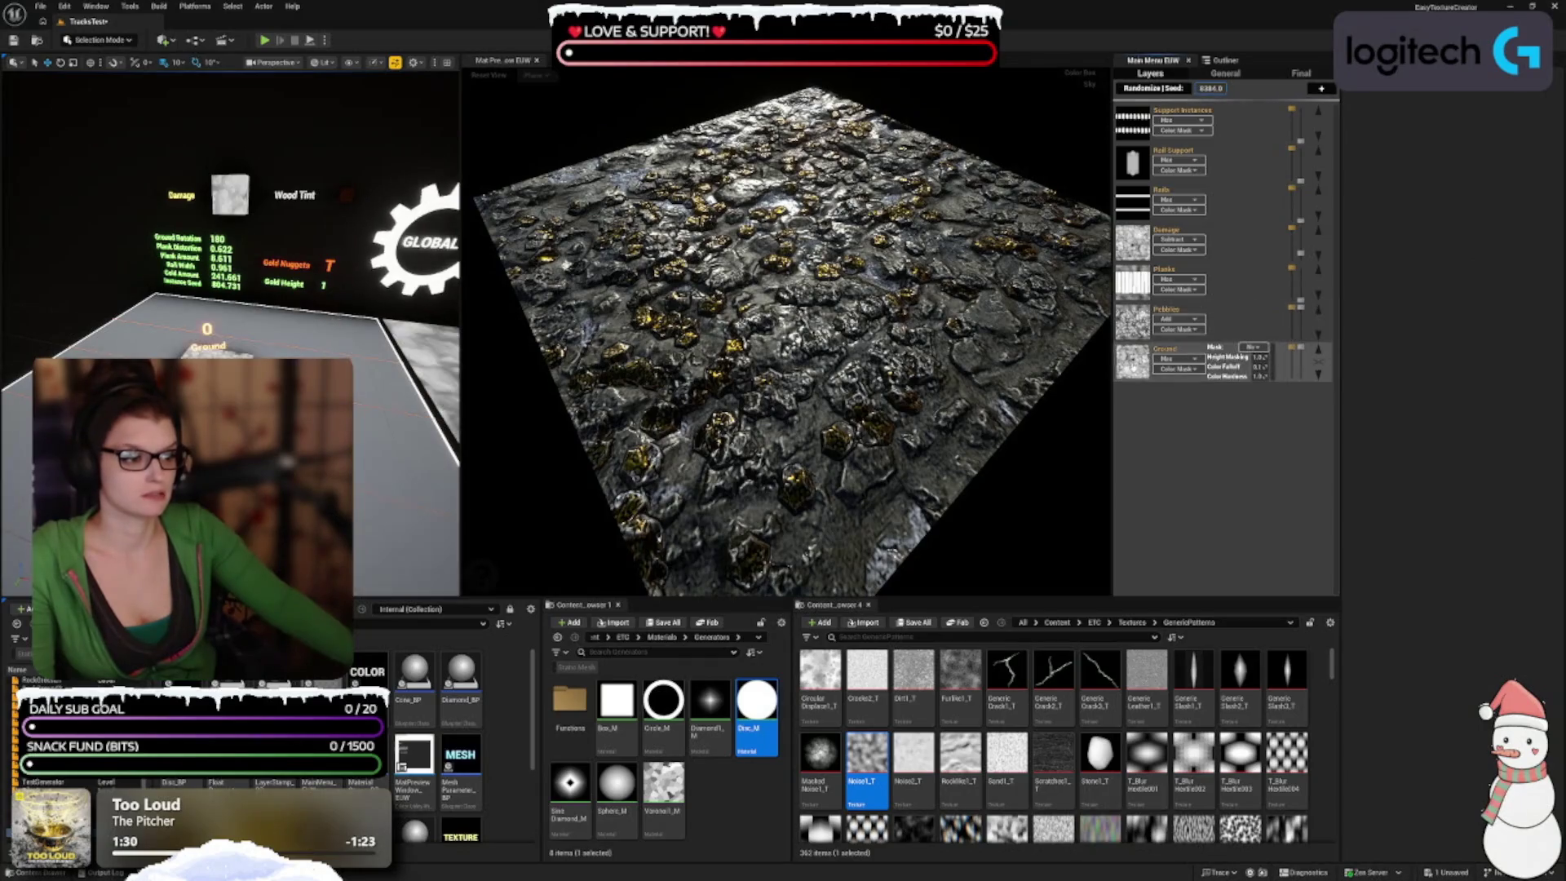
mouse_move(1146, 321)
mouse_move(1184, 243)
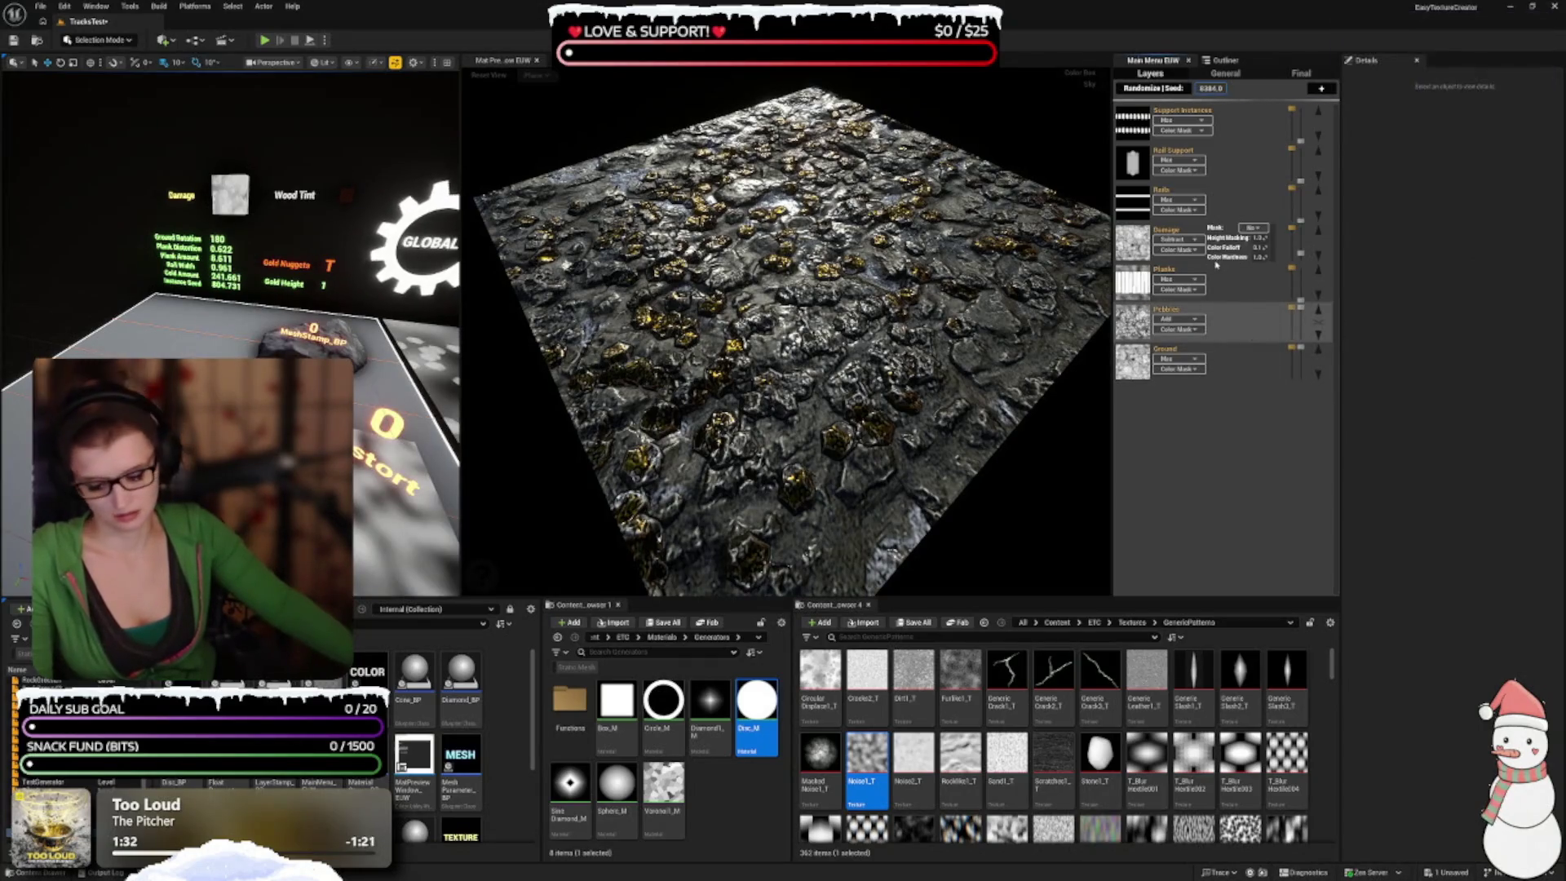
mouse_move(1182, 281)
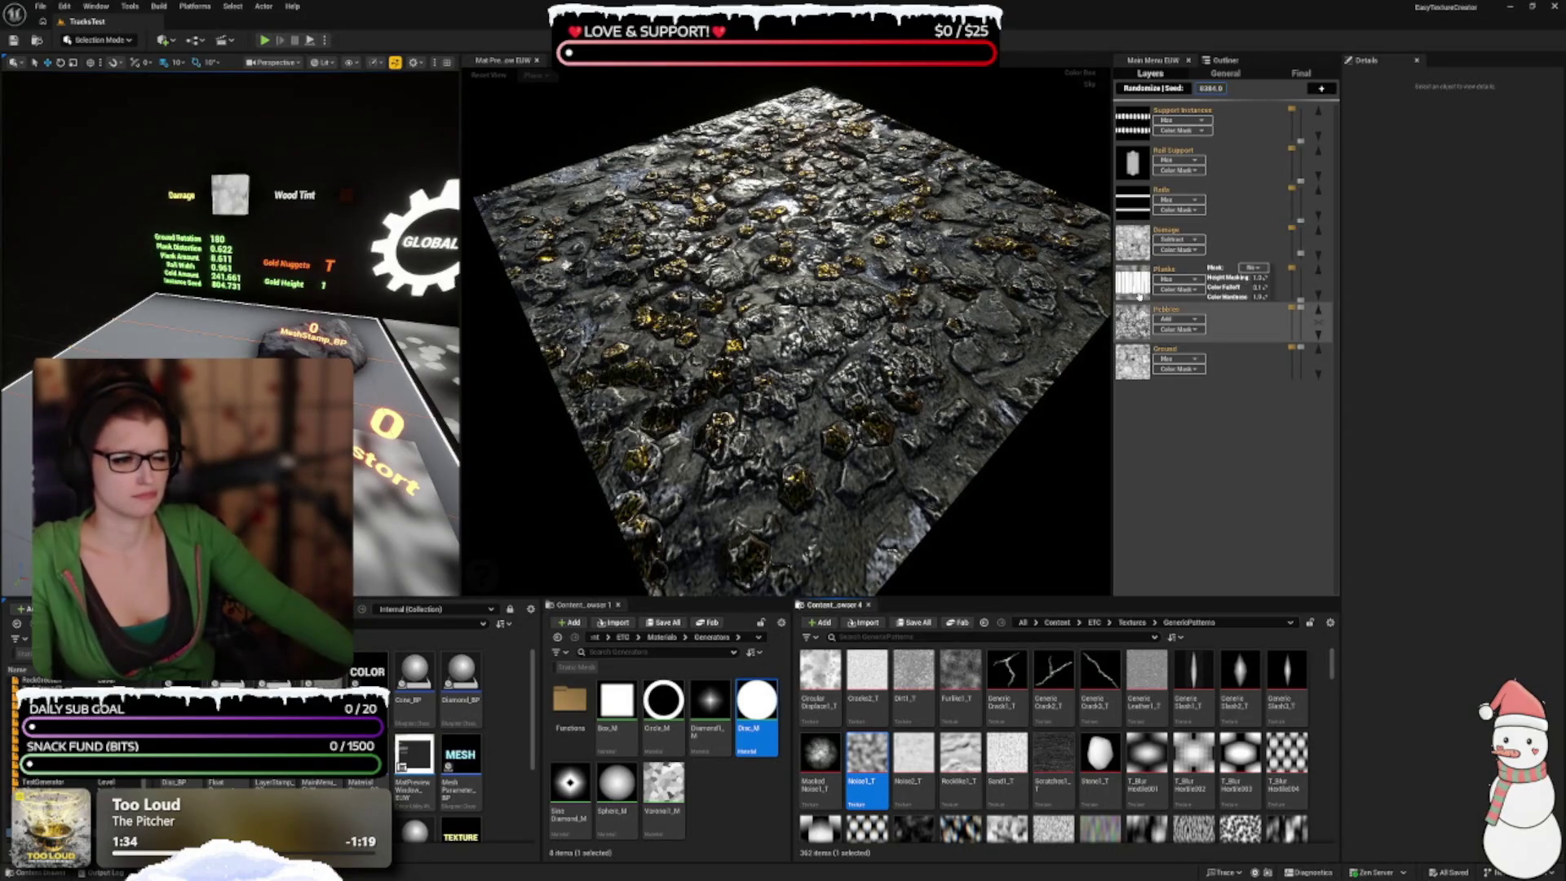
mouse_move(1135, 248)
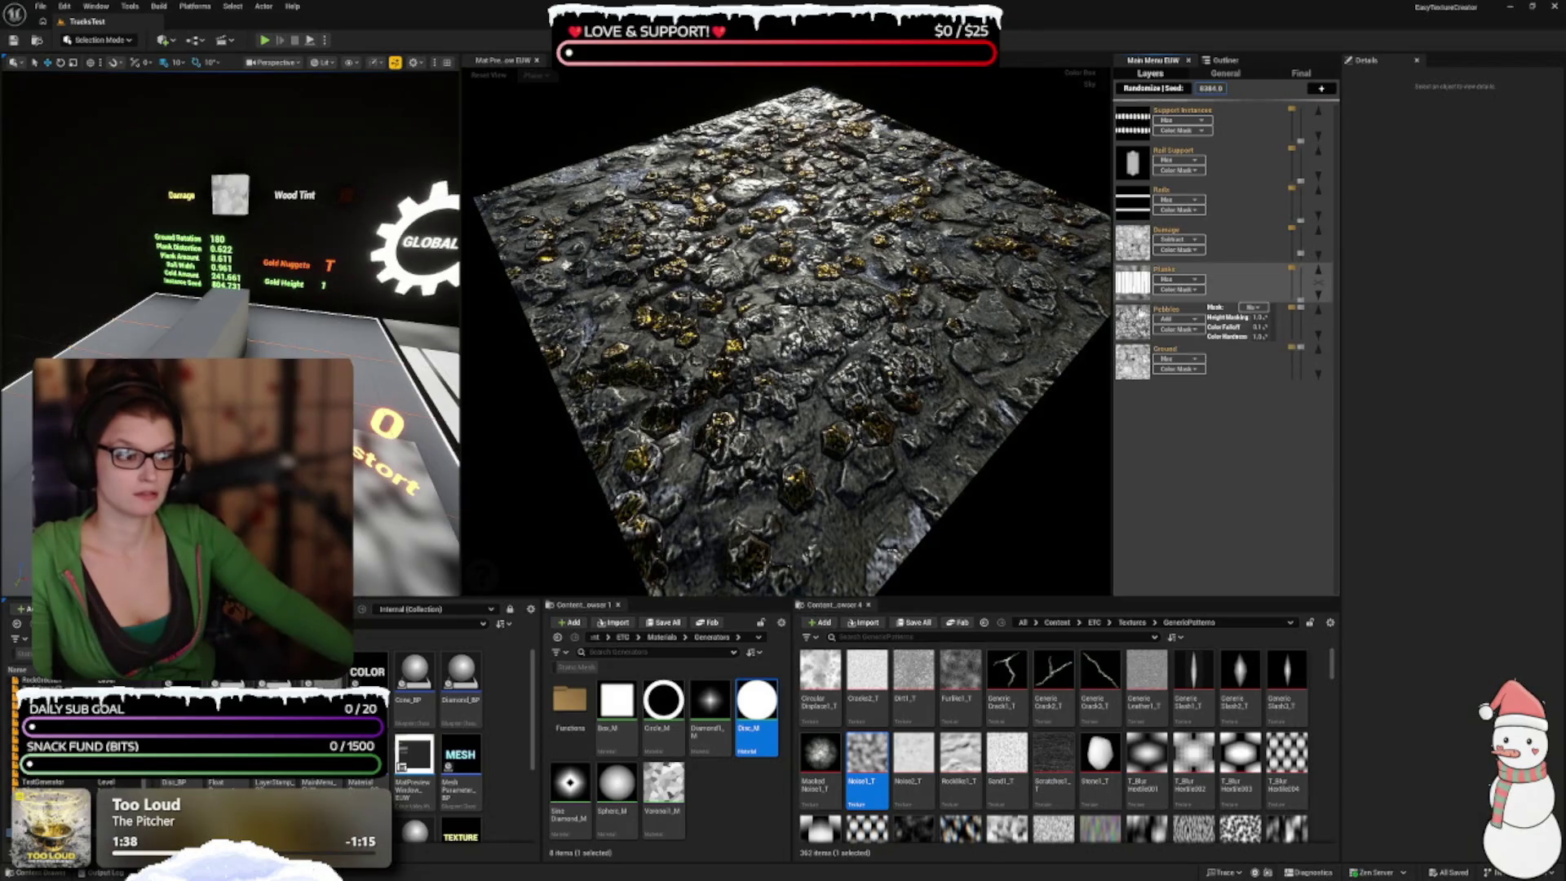
click(1133, 322)
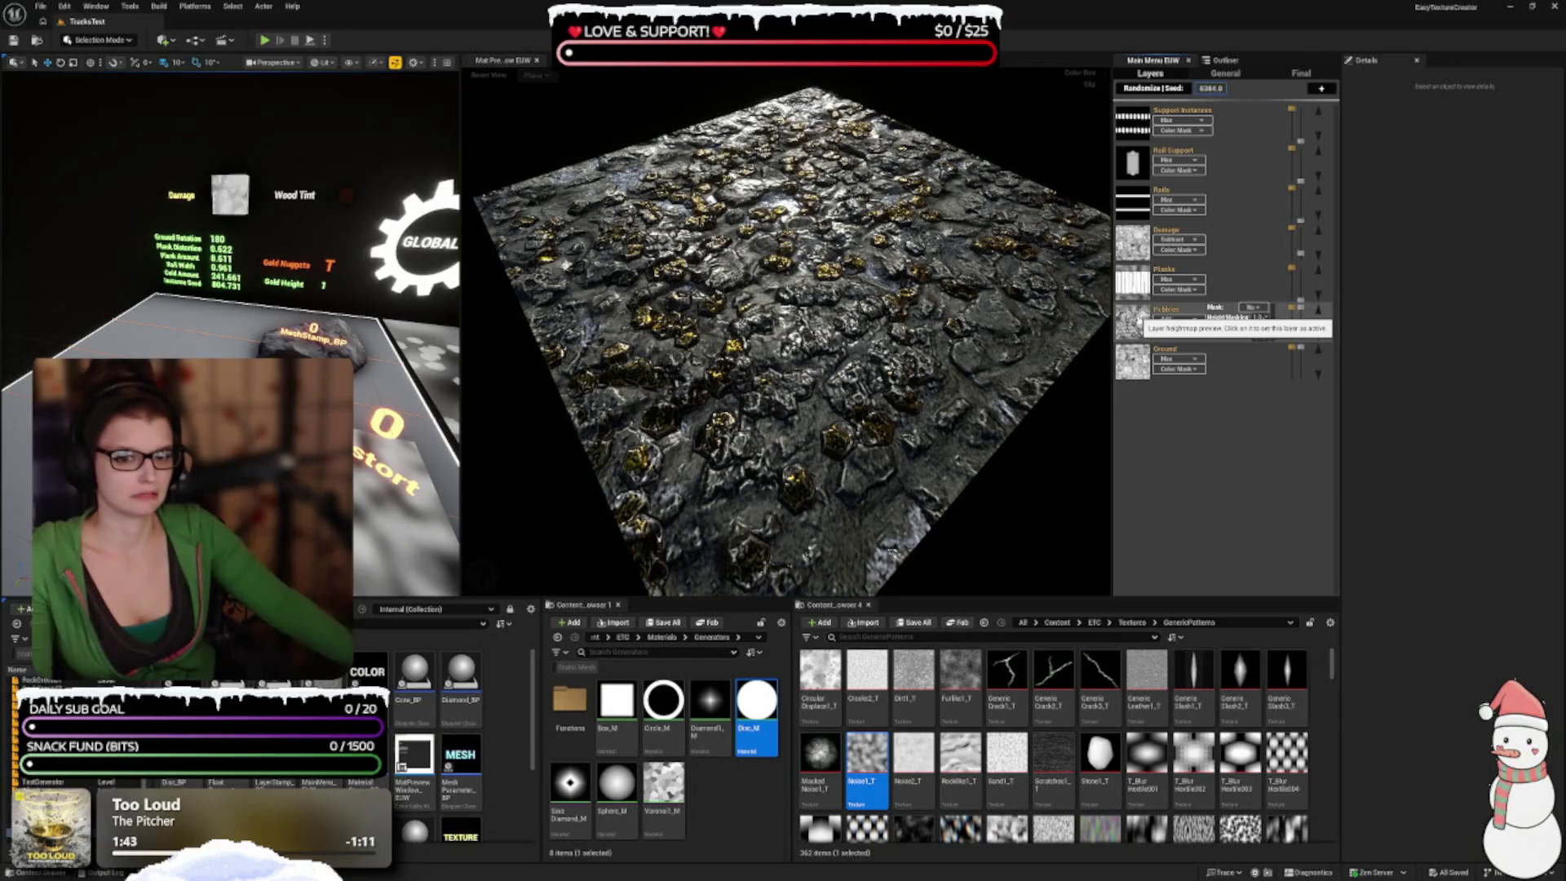
click(1134, 282)
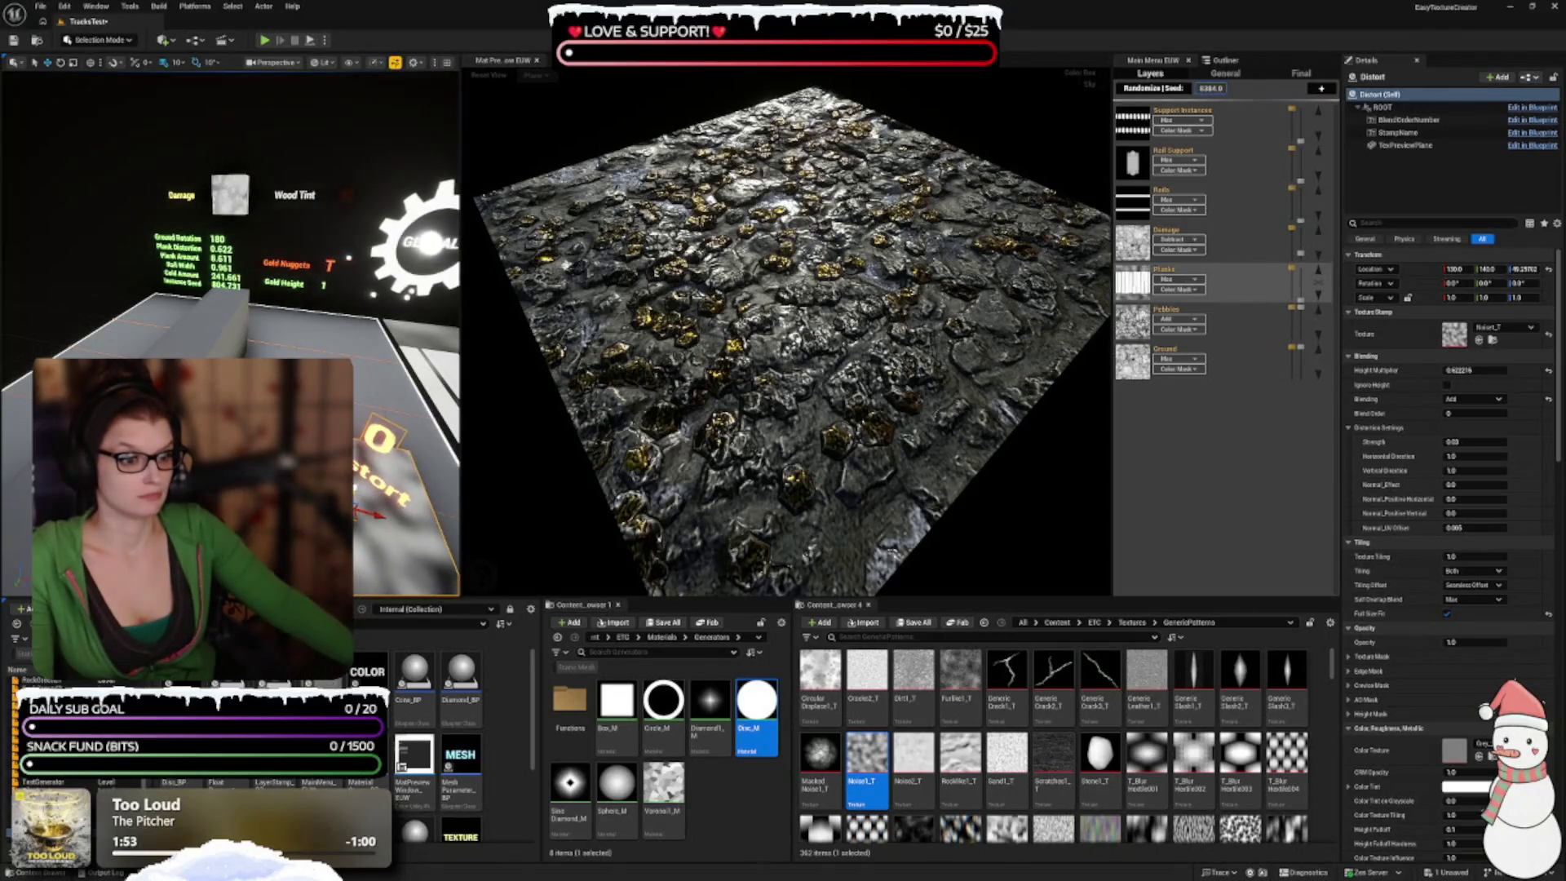
drag(1004, 333, 1001, 383)
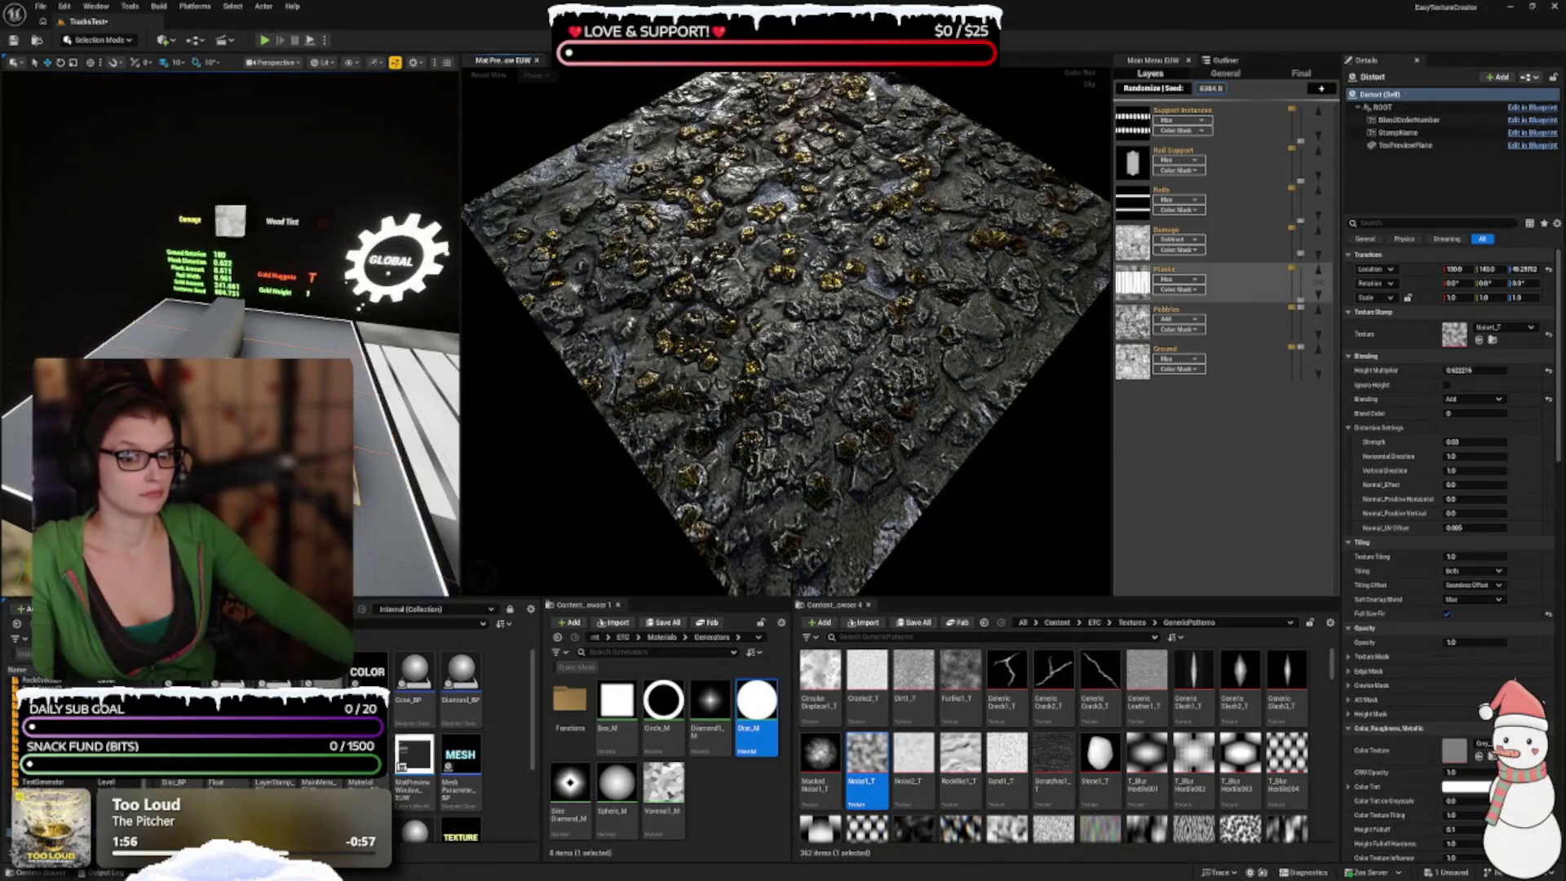
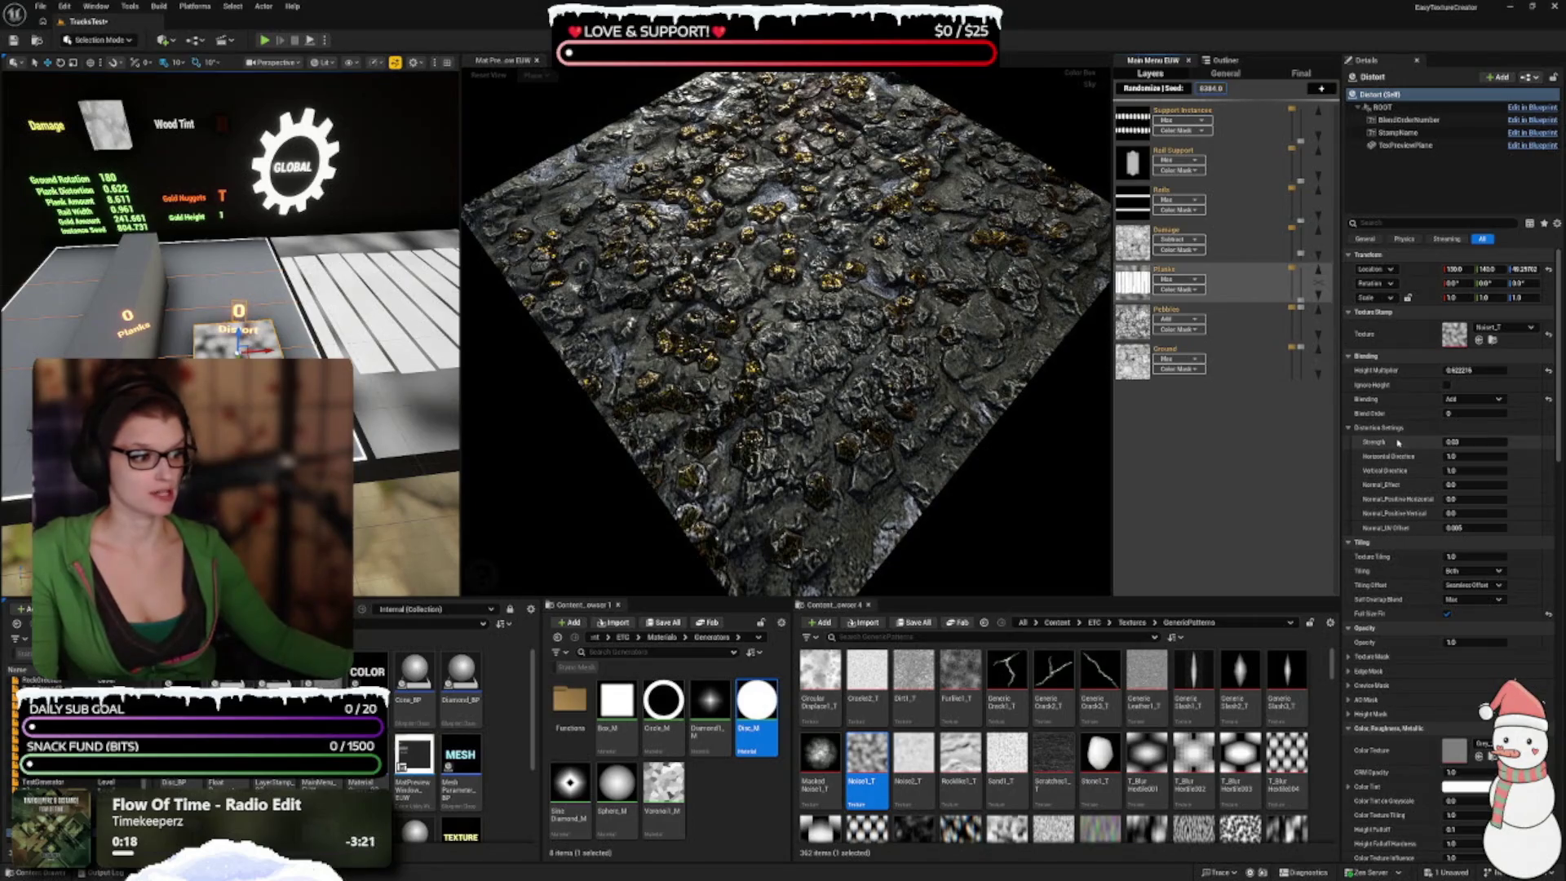
Step: Find T_DisplacePatternBlur005 among the generic patterns and apply it to the Distort stamp
scroll(1439, 462, down, 1)
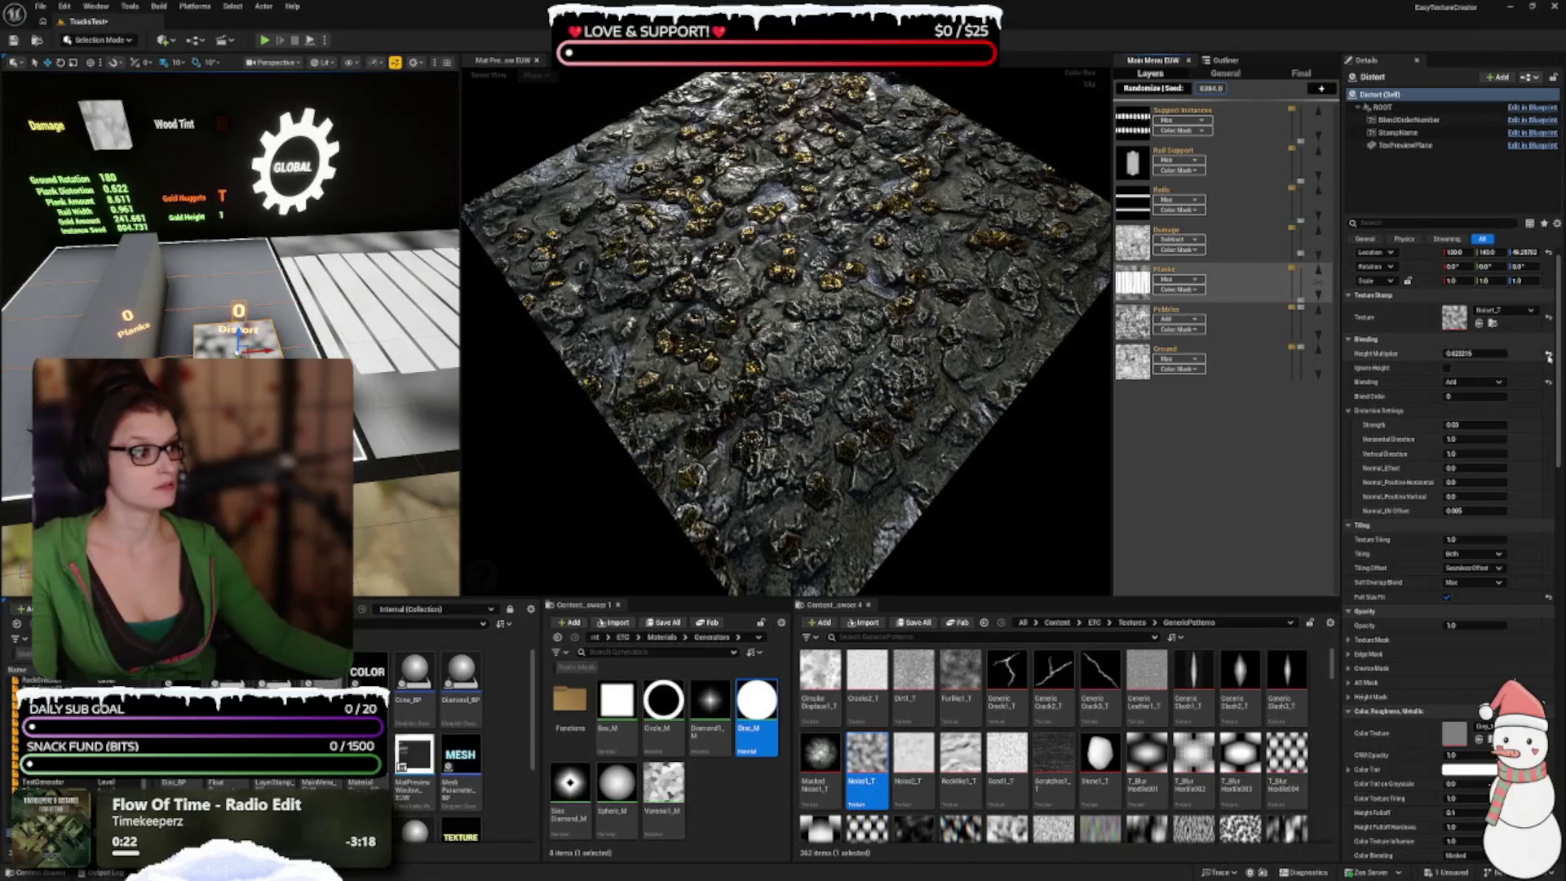
scroll(1468, 424, up, 1)
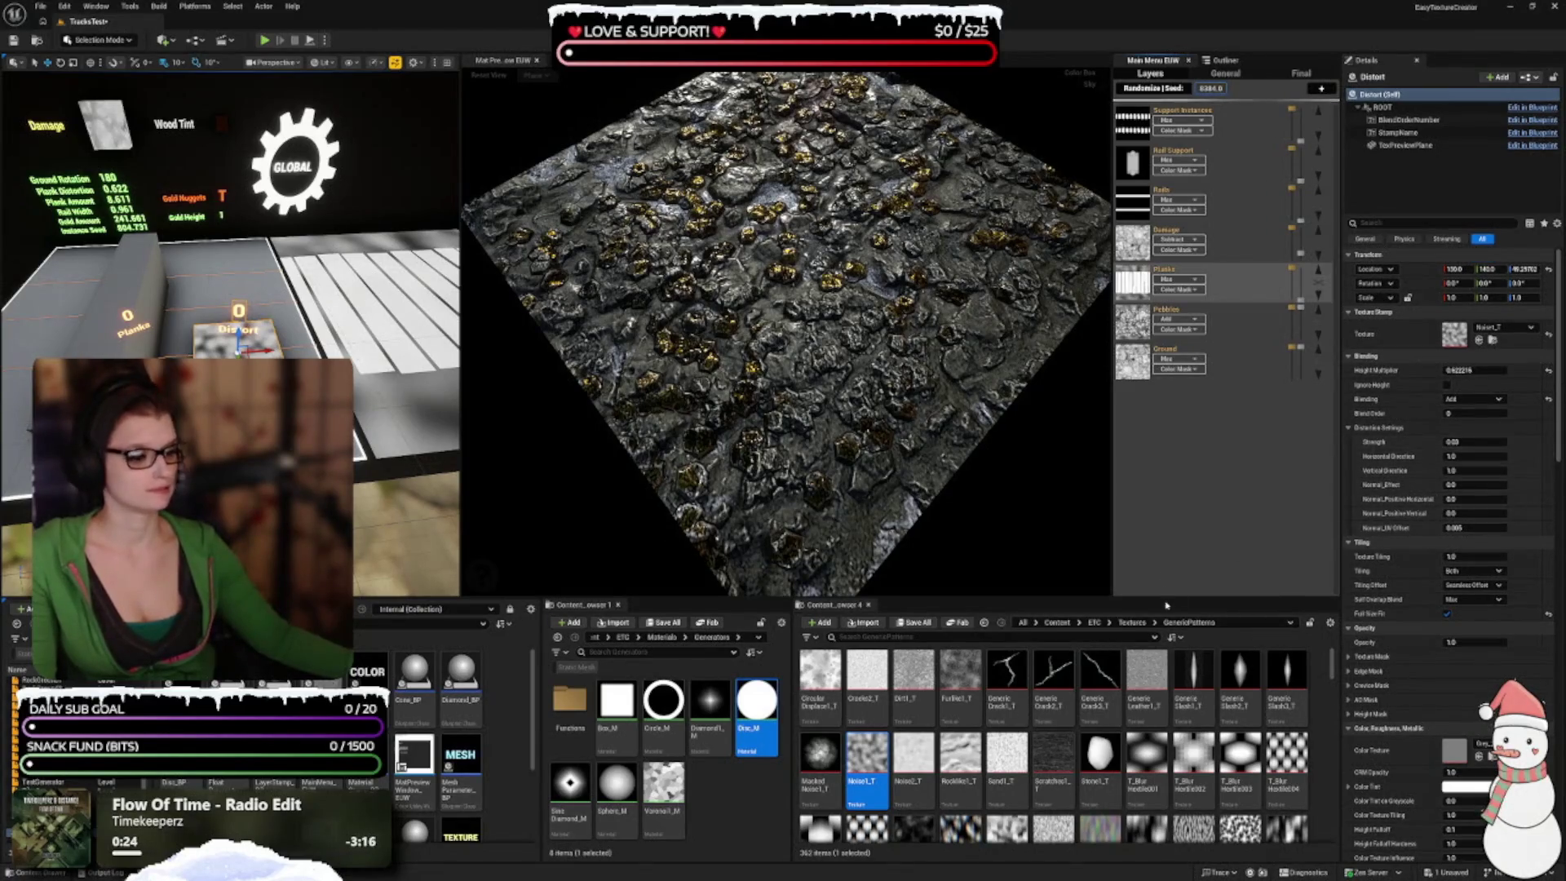
mouse_move(1146, 673)
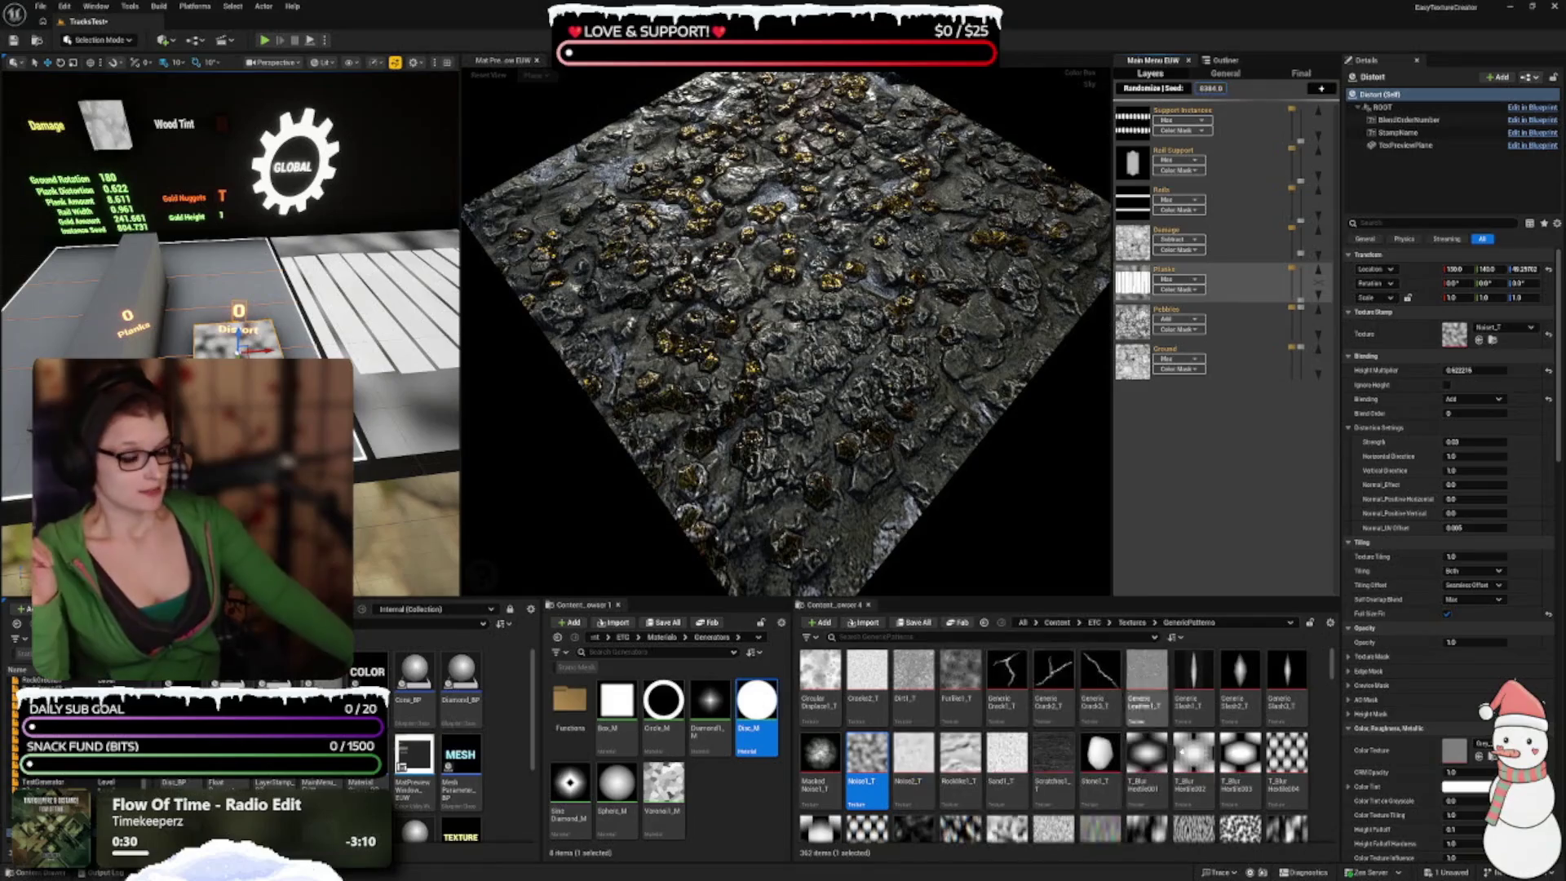
scroll(914, 748, down, 2)
scroll(1017, 758, down, 3)
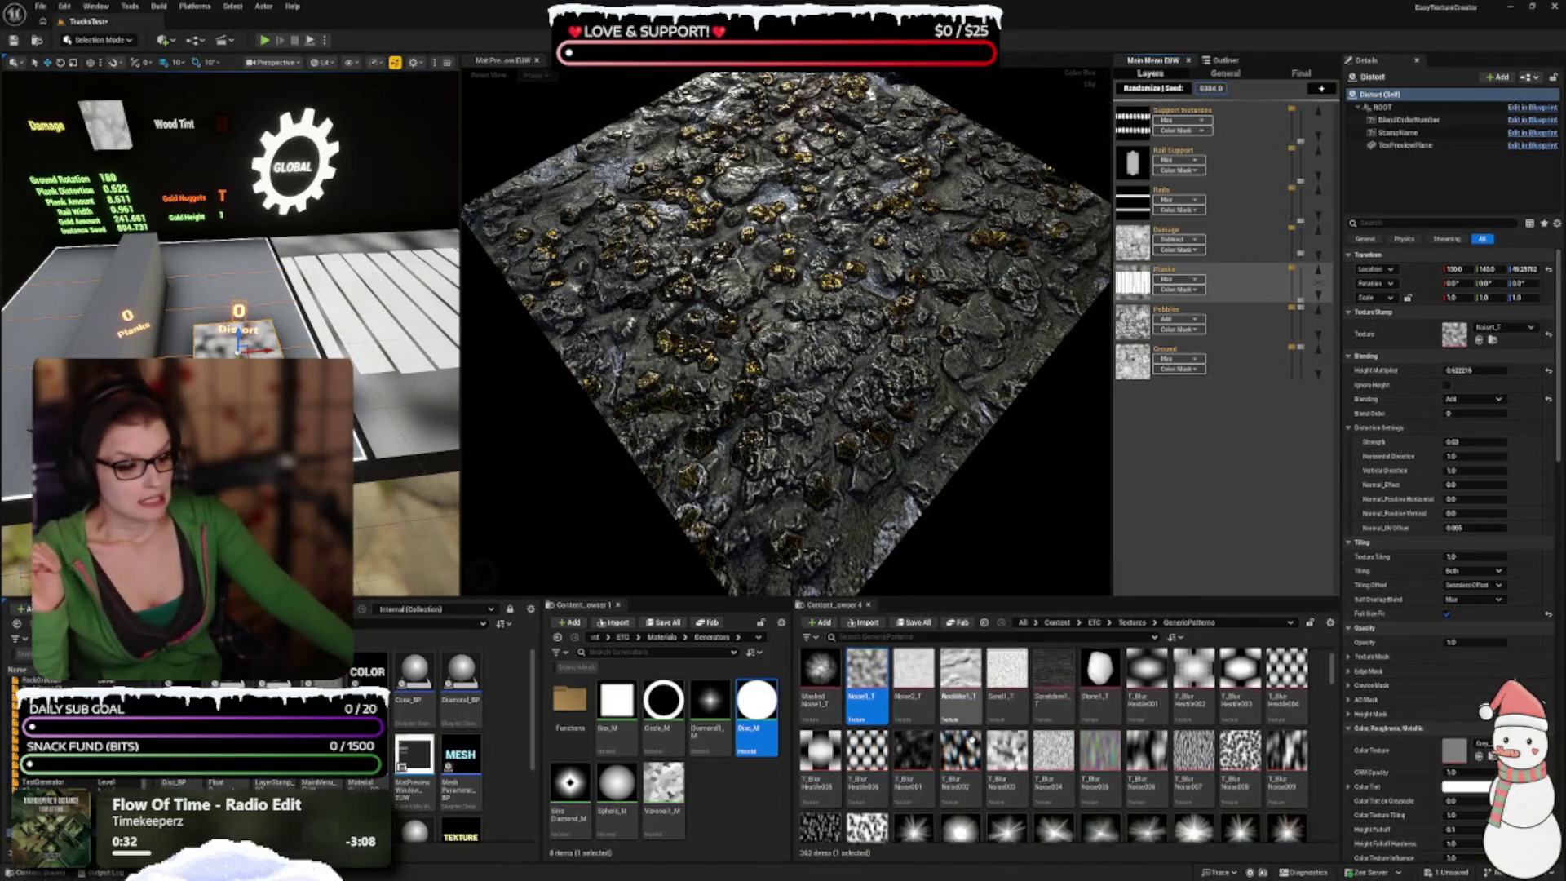
scroll(1018, 767, down, 5)
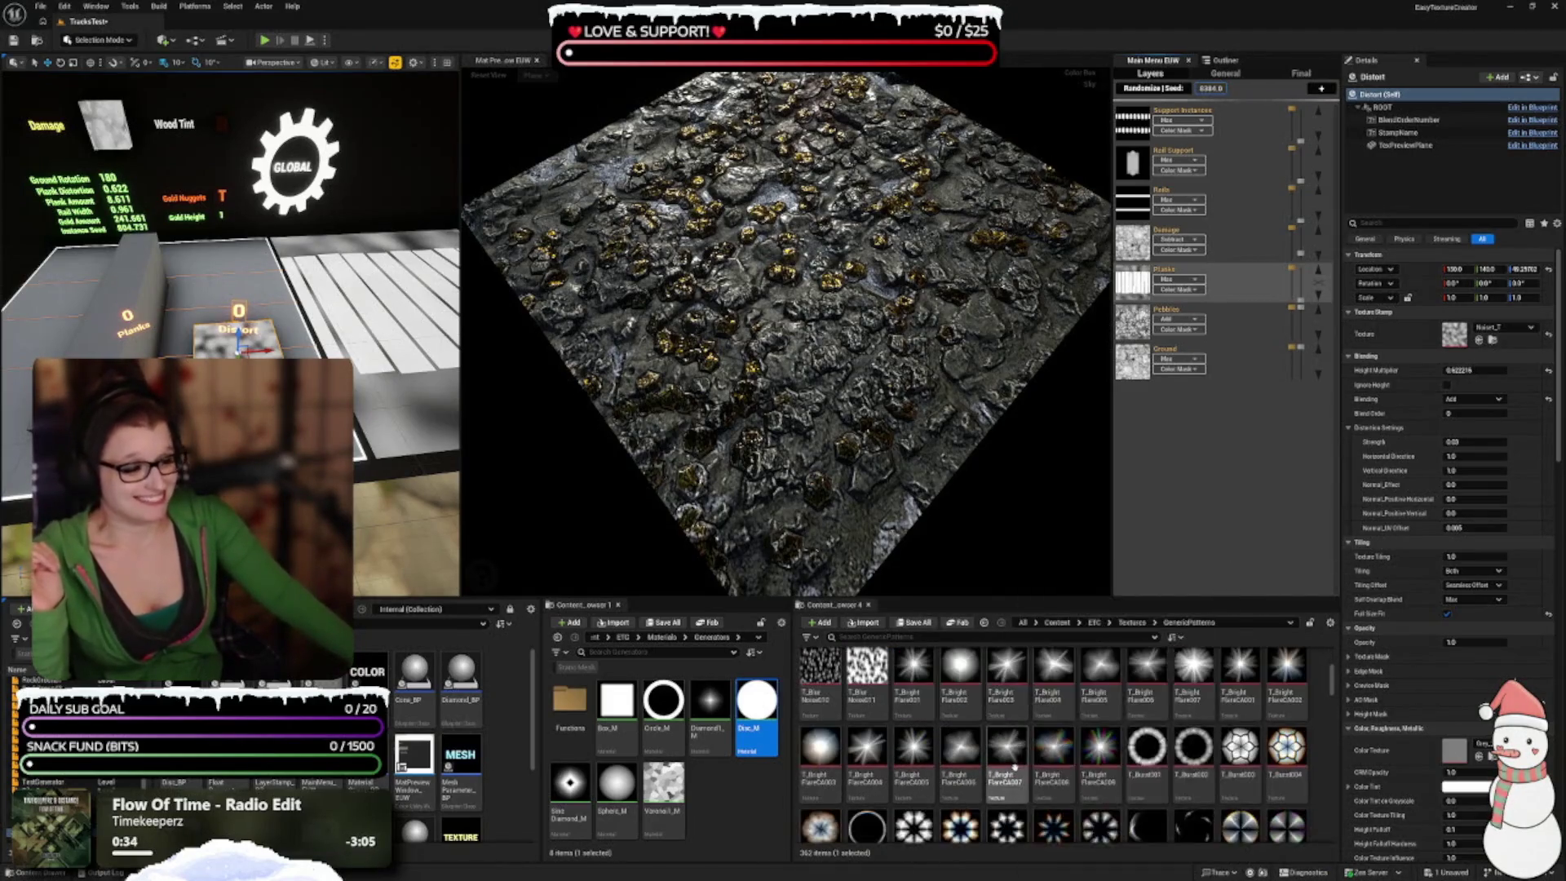
scroll(1011, 772, down, 7)
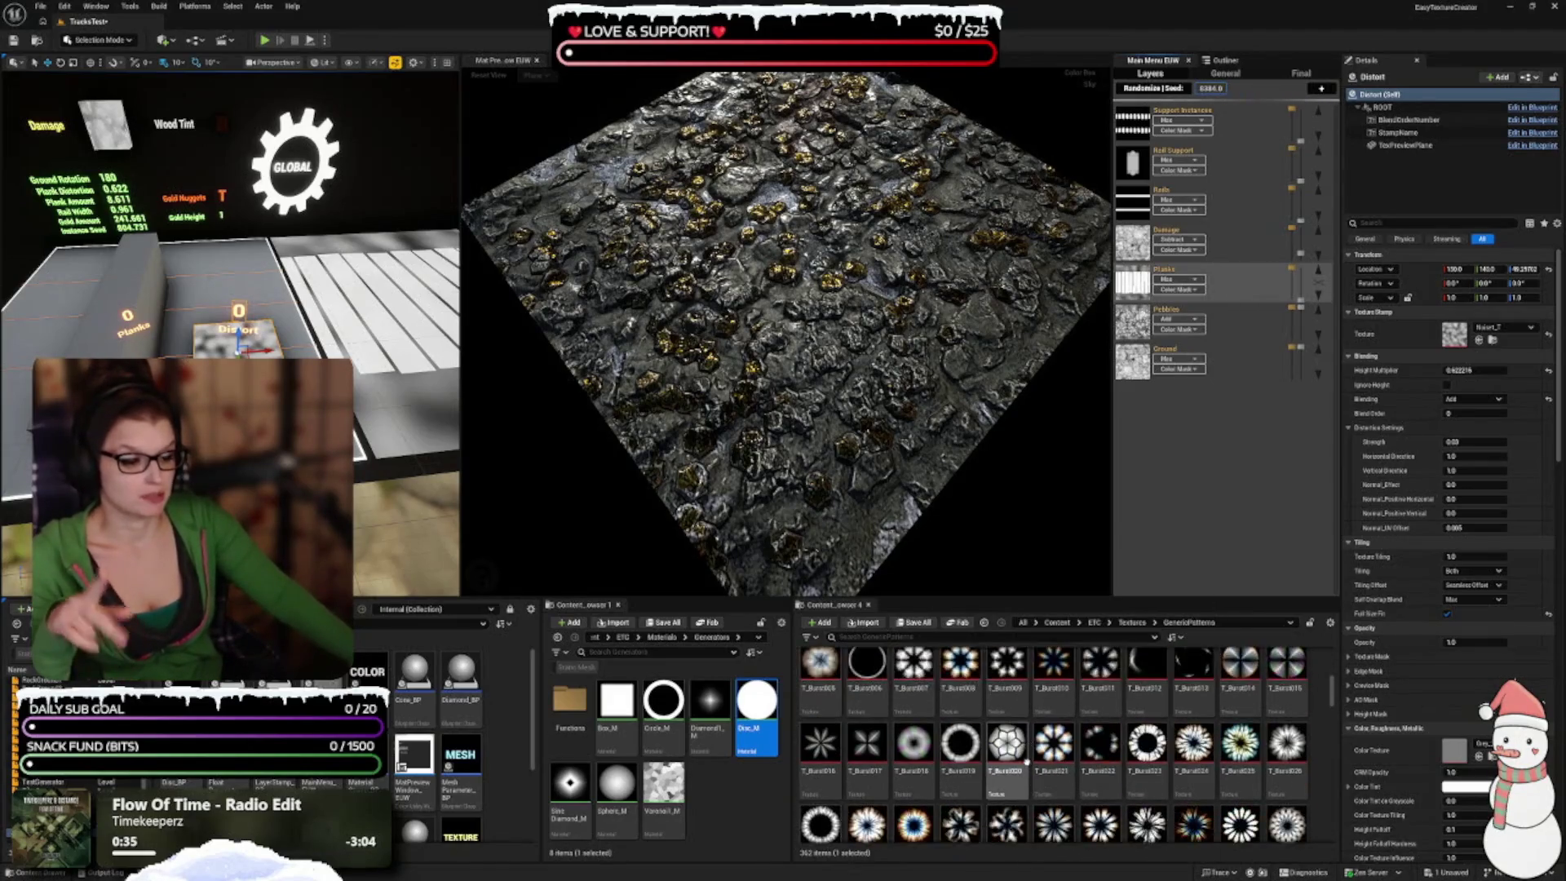
scroll(1033, 770, down, 10)
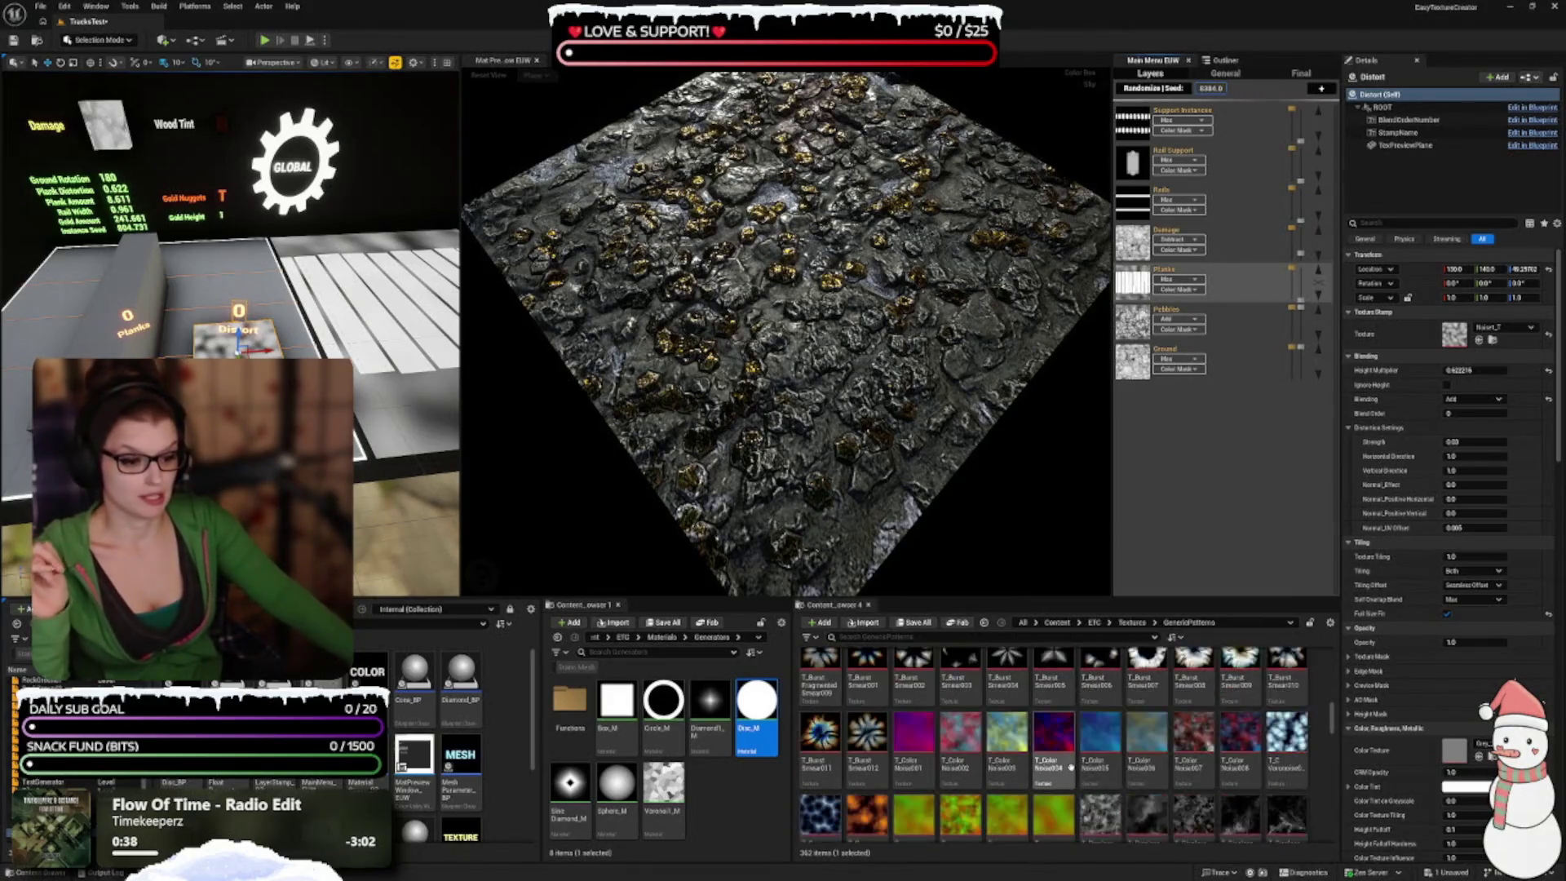
scroll(980, 773, up, 3)
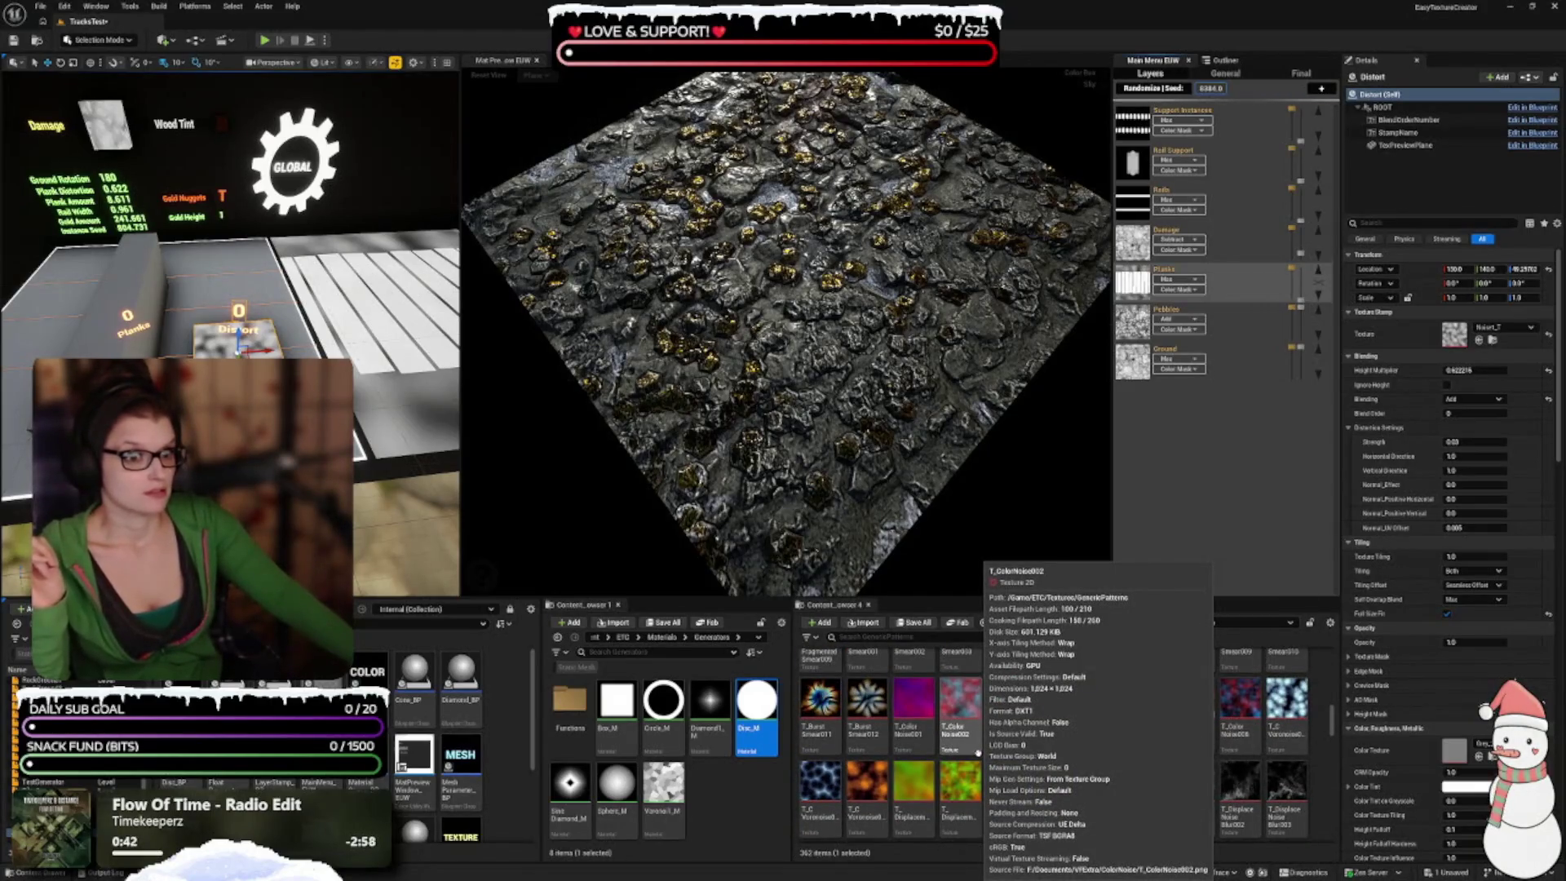
scroll(974, 758, down, 3)
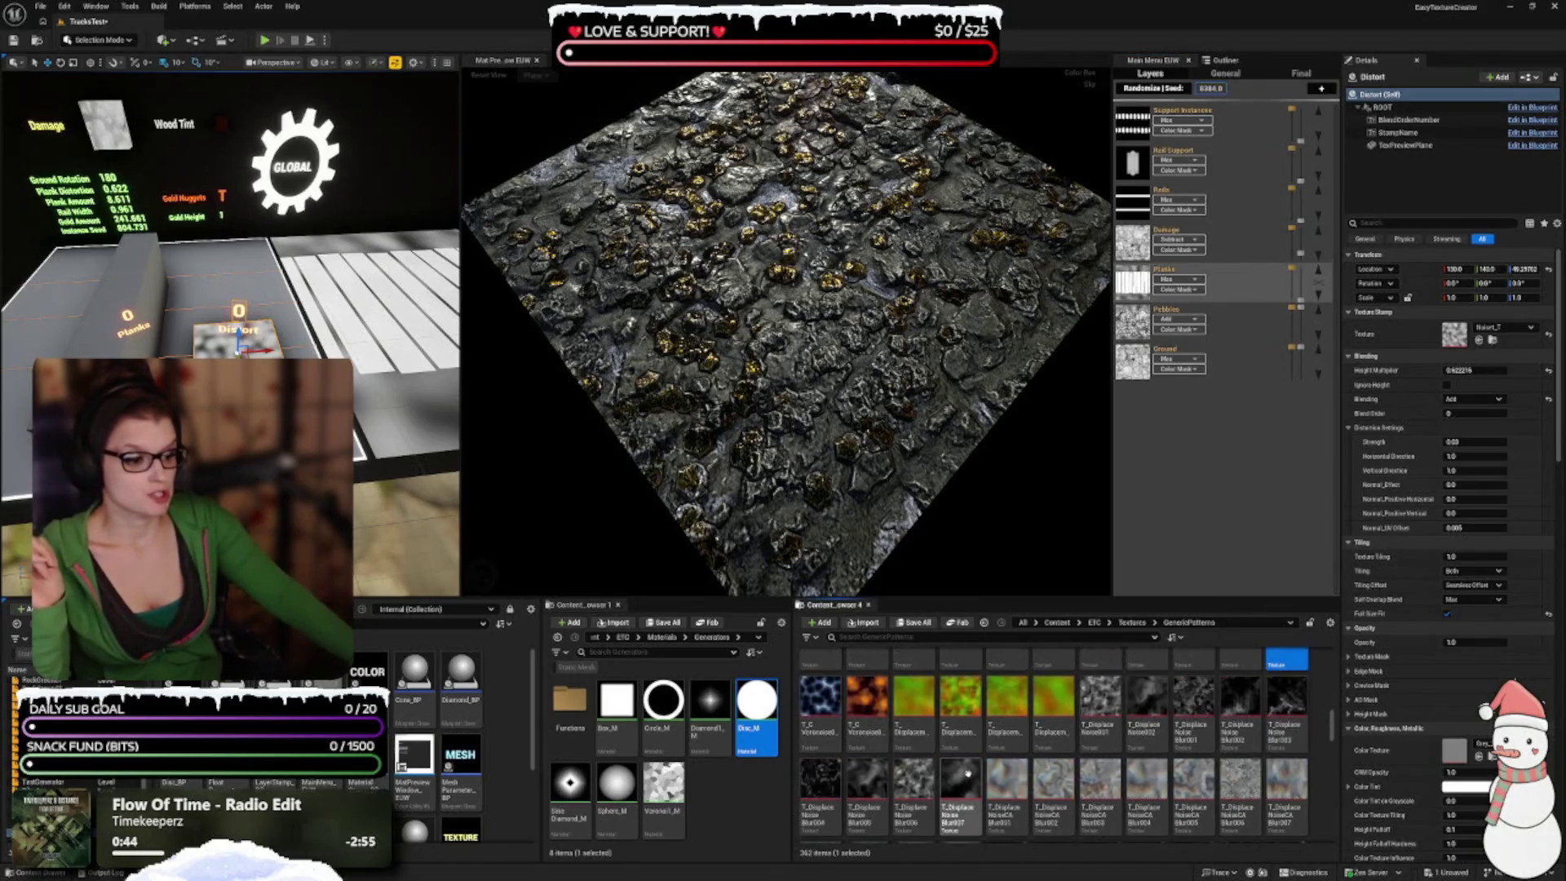
scroll(968, 773, down, 2)
scroll(938, 791, down, 2)
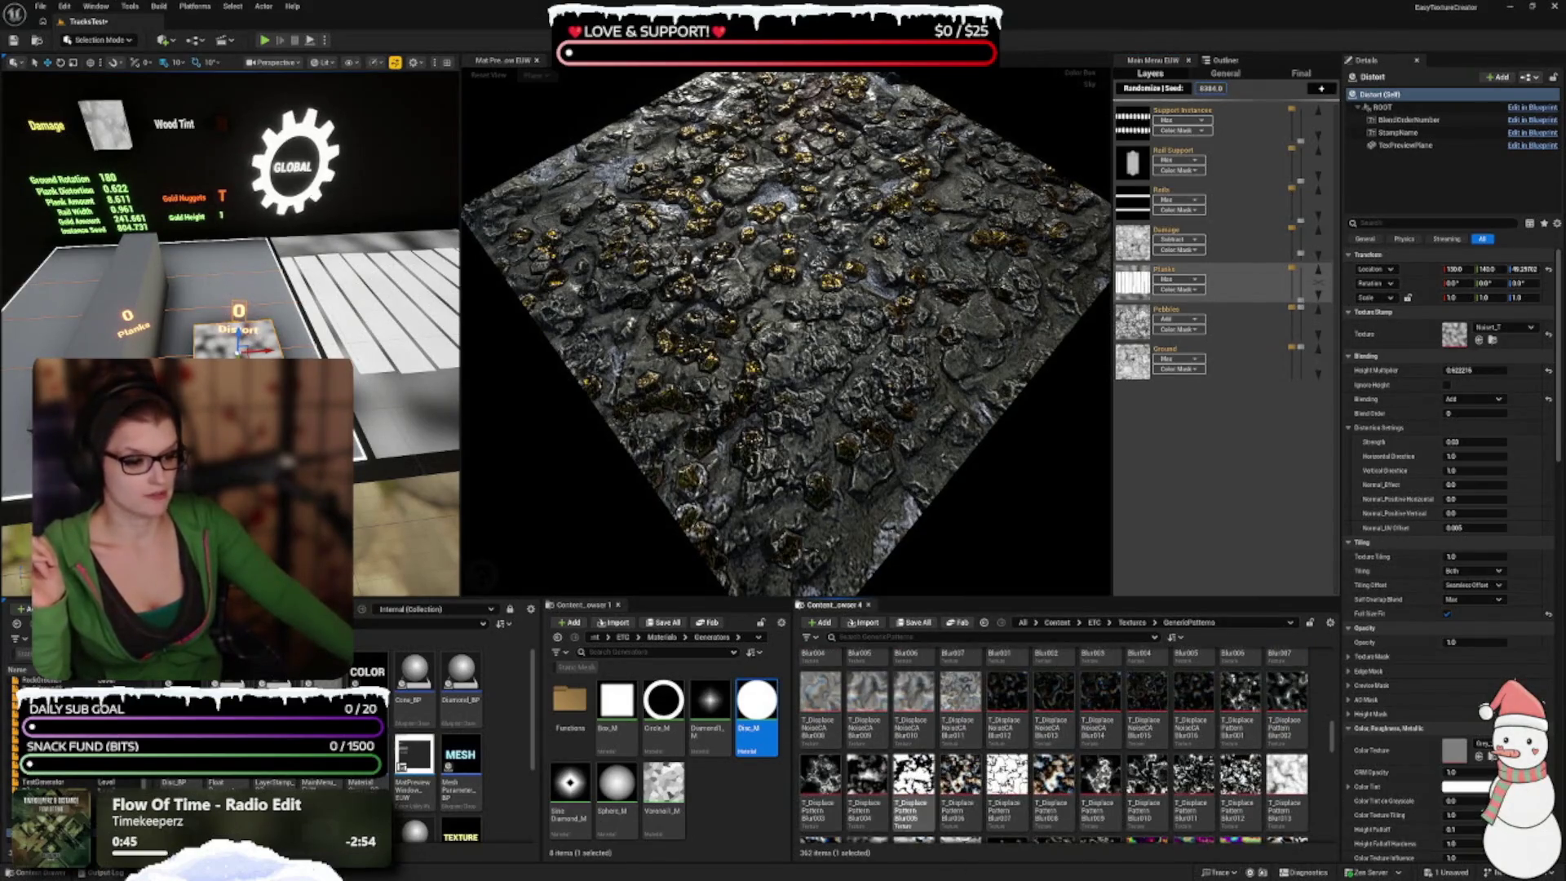
click(912, 803)
click(1478, 341)
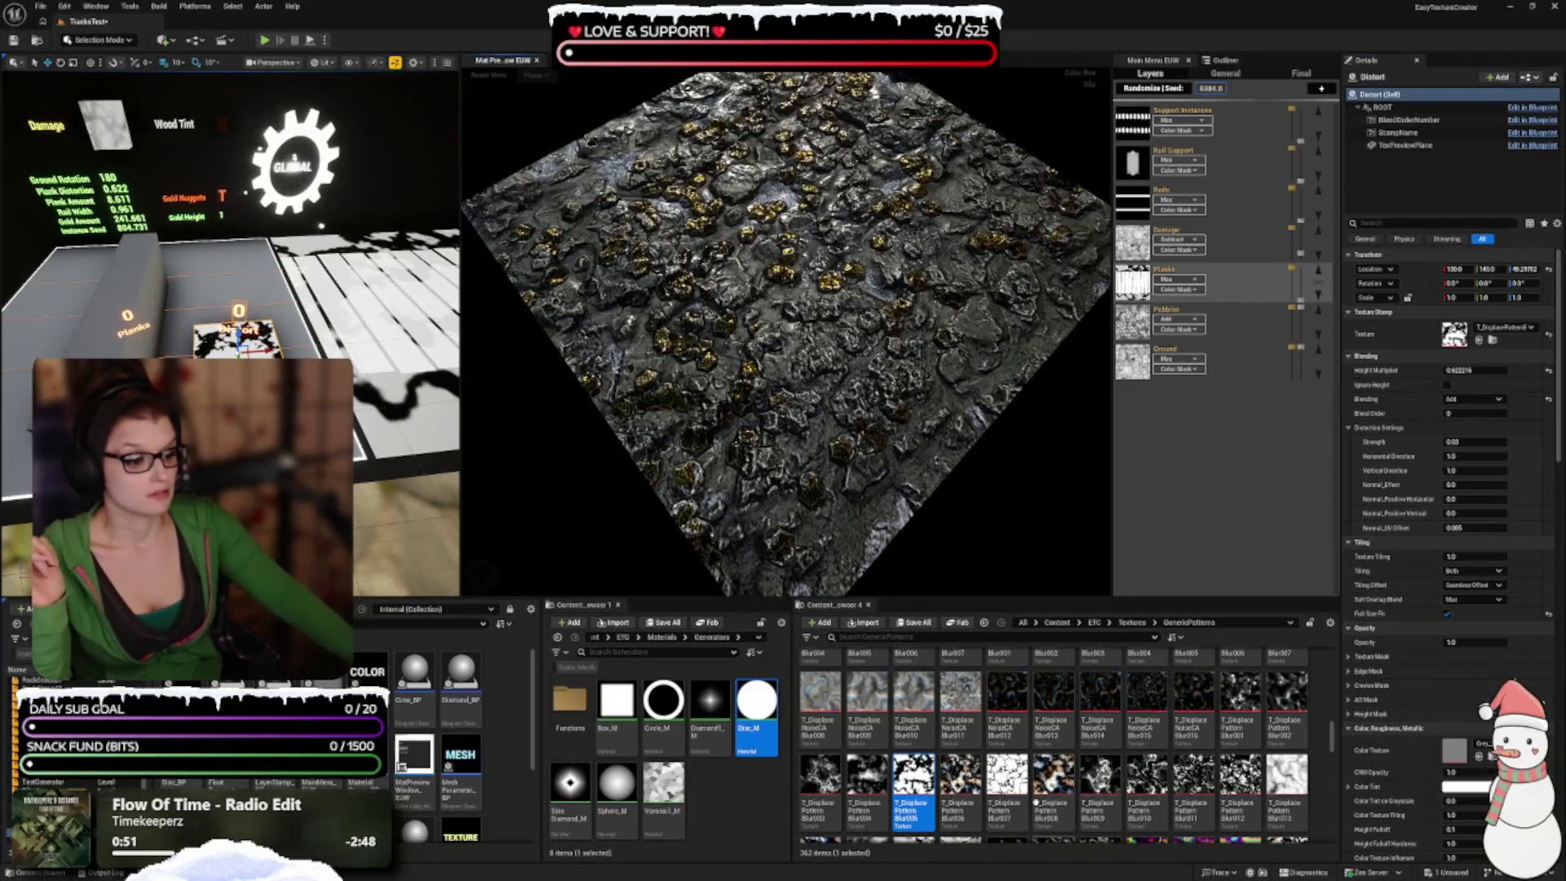
Step: Apply T_DisplacePatternBlur003 to the Distort stamp and check it from low and top-down angles
scroll(1034, 740, down, 1)
click(819, 743)
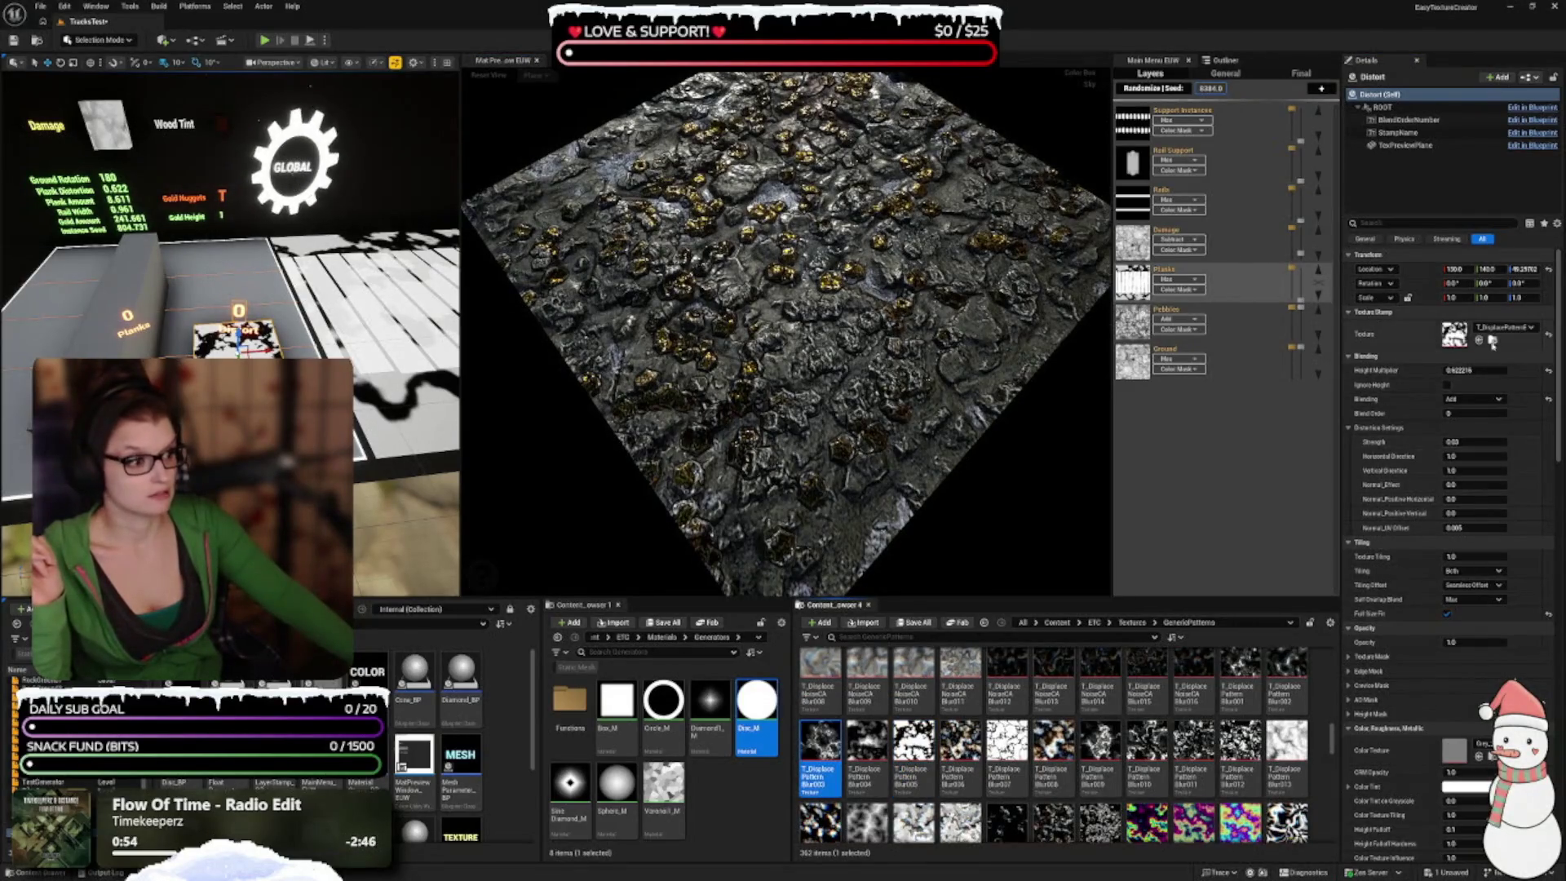
click(1480, 343)
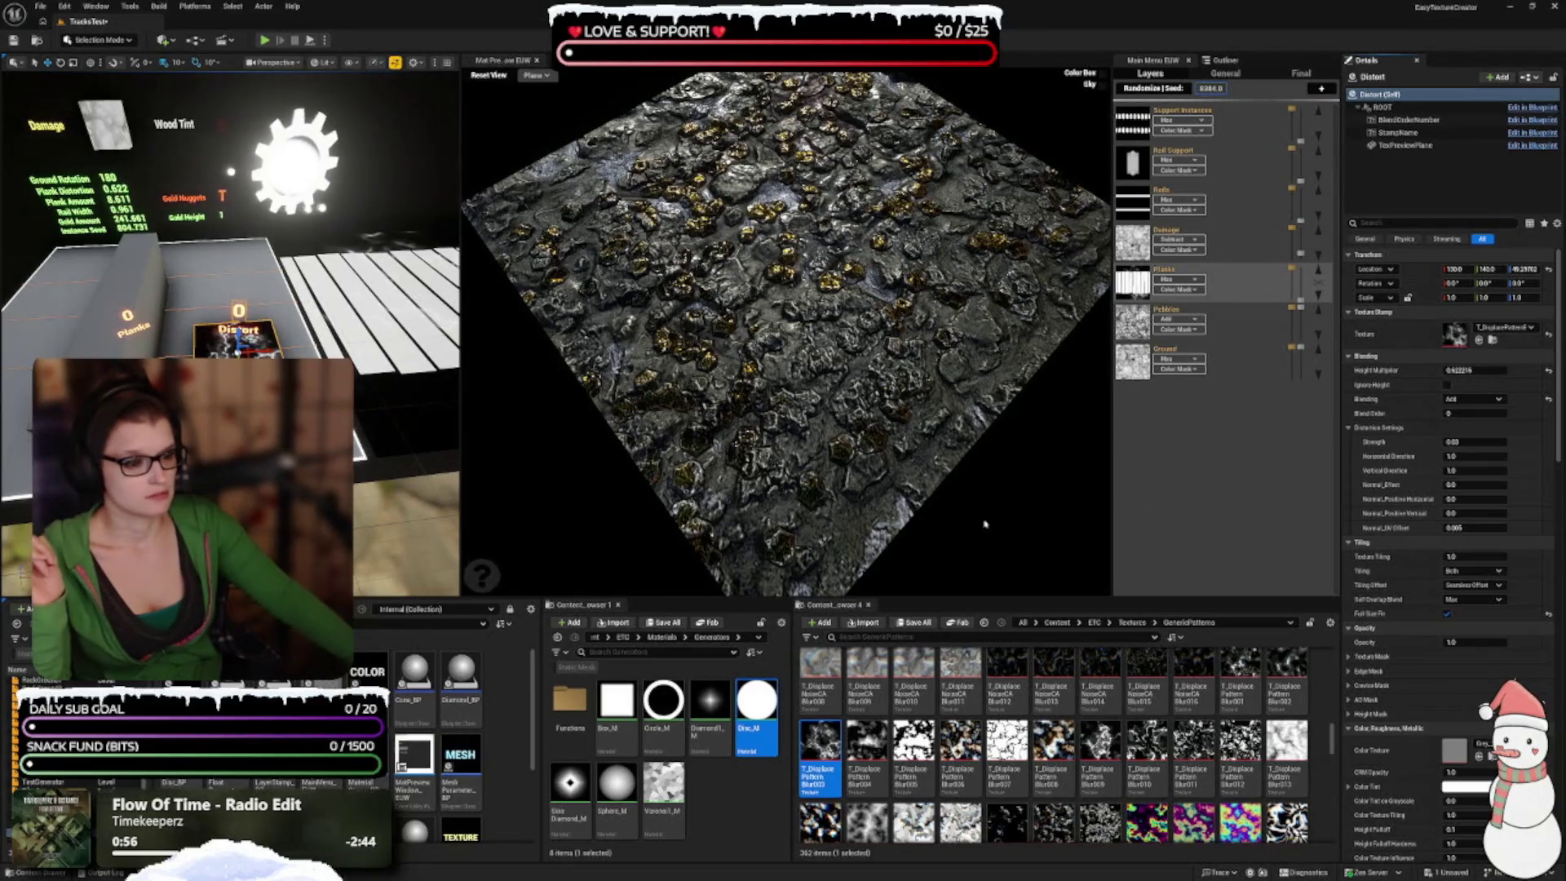
drag(830, 414, 819, 359)
drag(848, 489, 849, 571)
Step: Apply another blurred displacement texture to the Distort stamp and show the Planks layer
scroll(867, 774, down, 1)
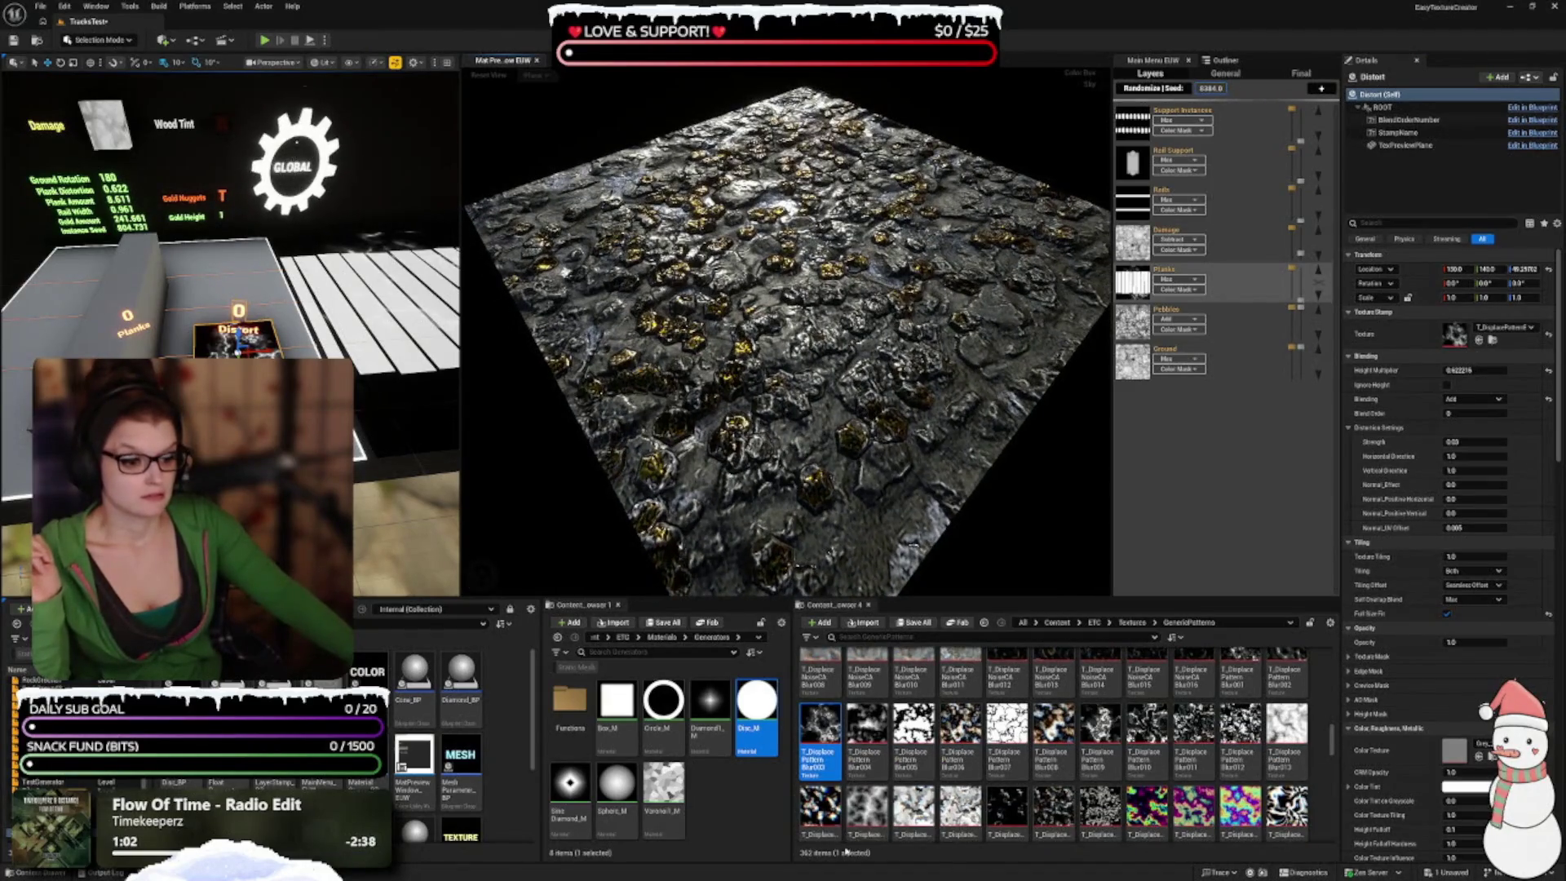
click(867, 811)
click(1479, 340)
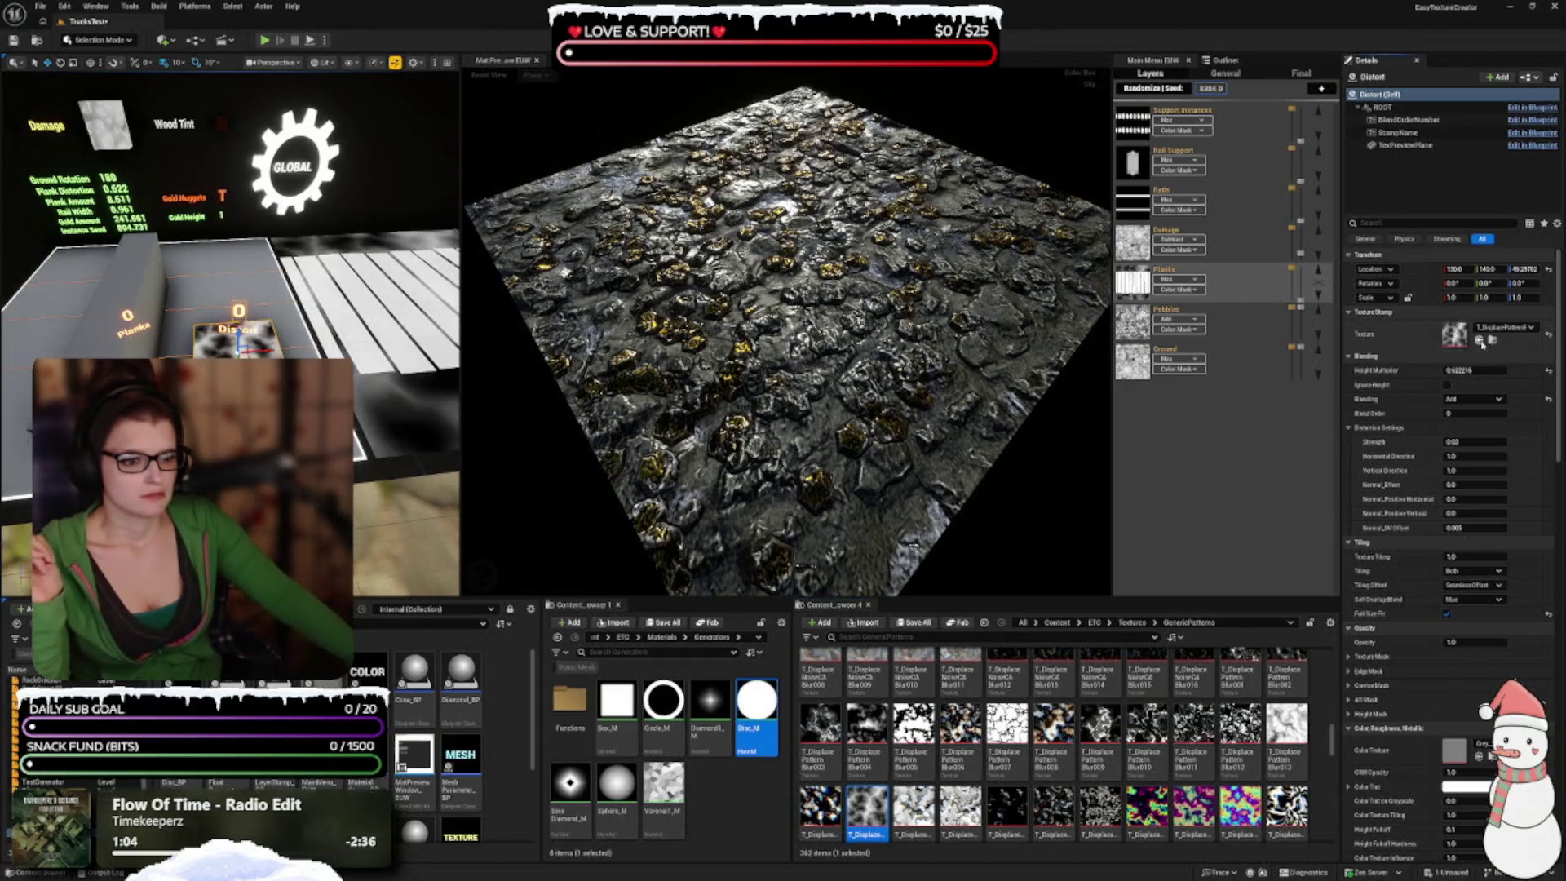
drag(734, 367, 897, 367)
mouse_move(1252, 344)
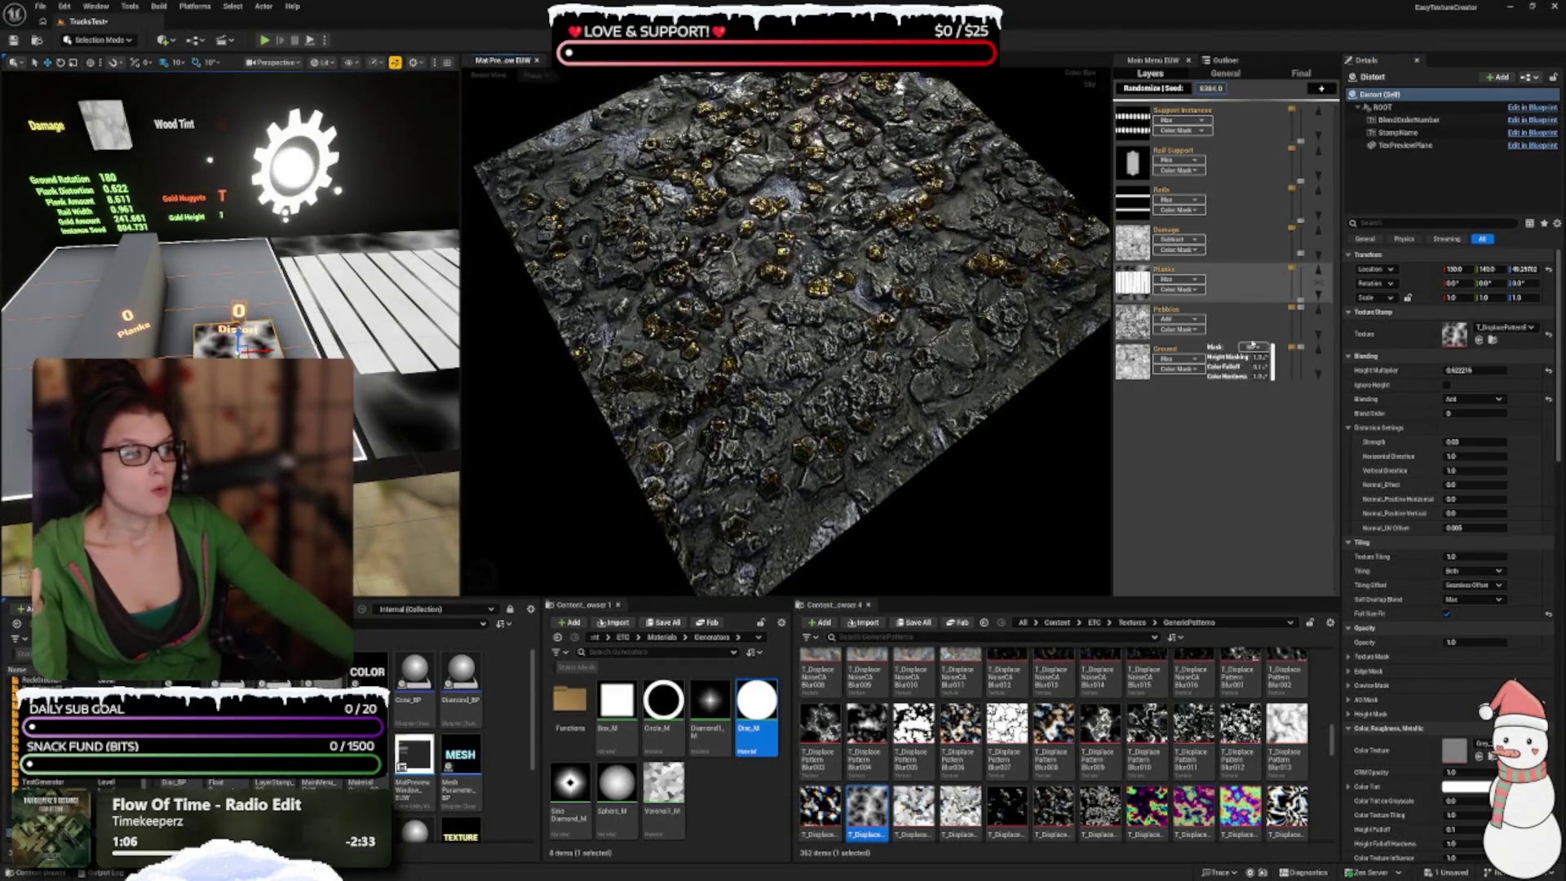
click(1303, 282)
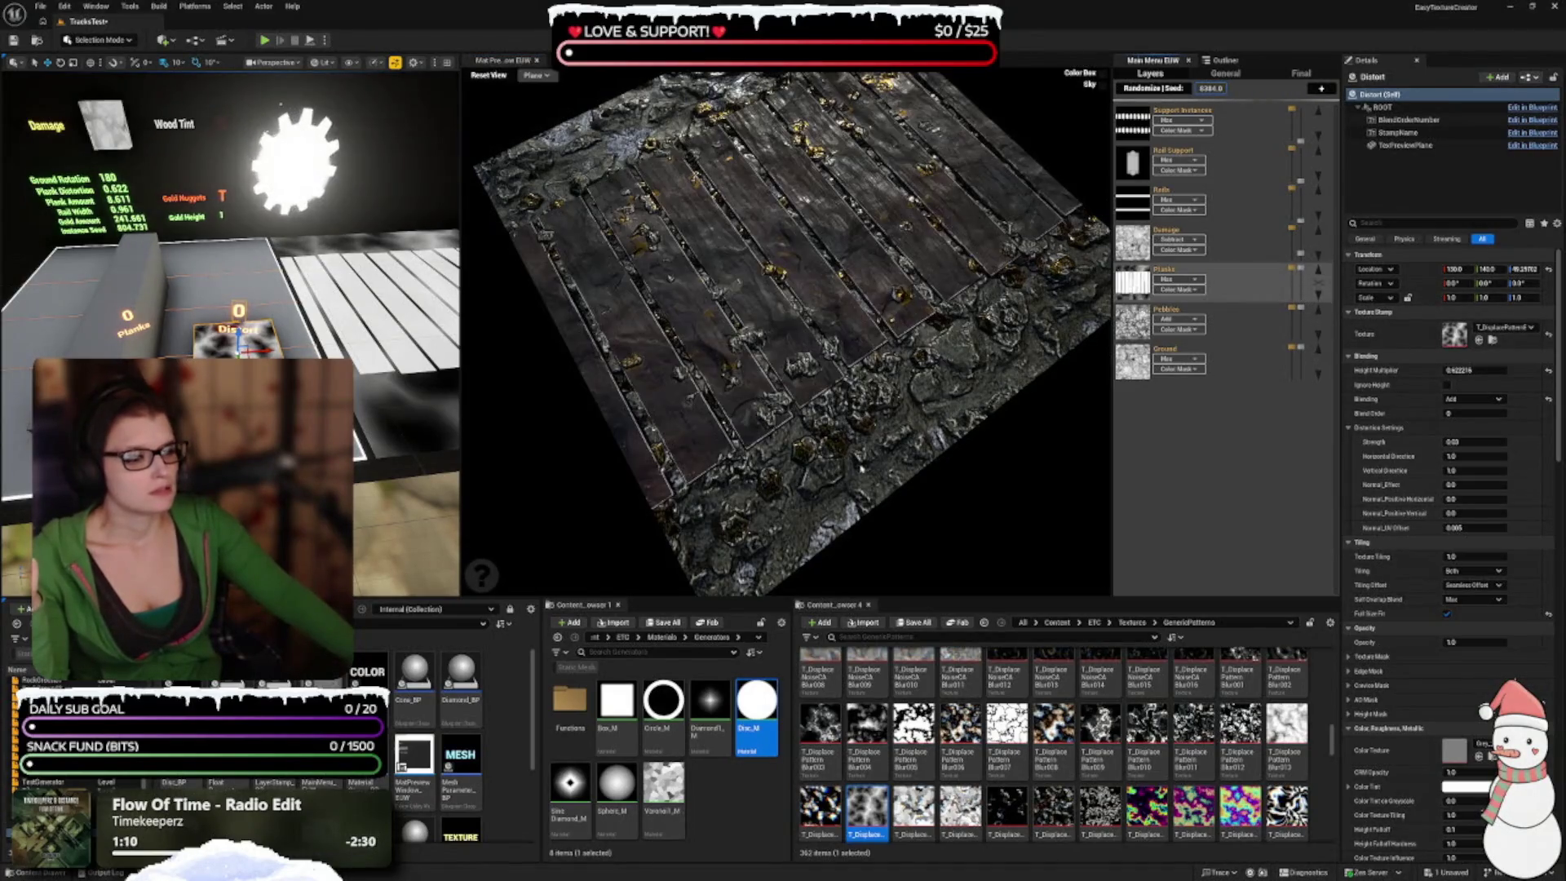
Step: Try the first and second displacement textures in the row on the Distort stamp
mouse_move(880, 452)
mouse_down()
mouse_move(913, 452)
mouse_move(905, 481)
mouse_move(881, 433)
mouse_move(1001, 432)
mouse_up()
click(914, 807)
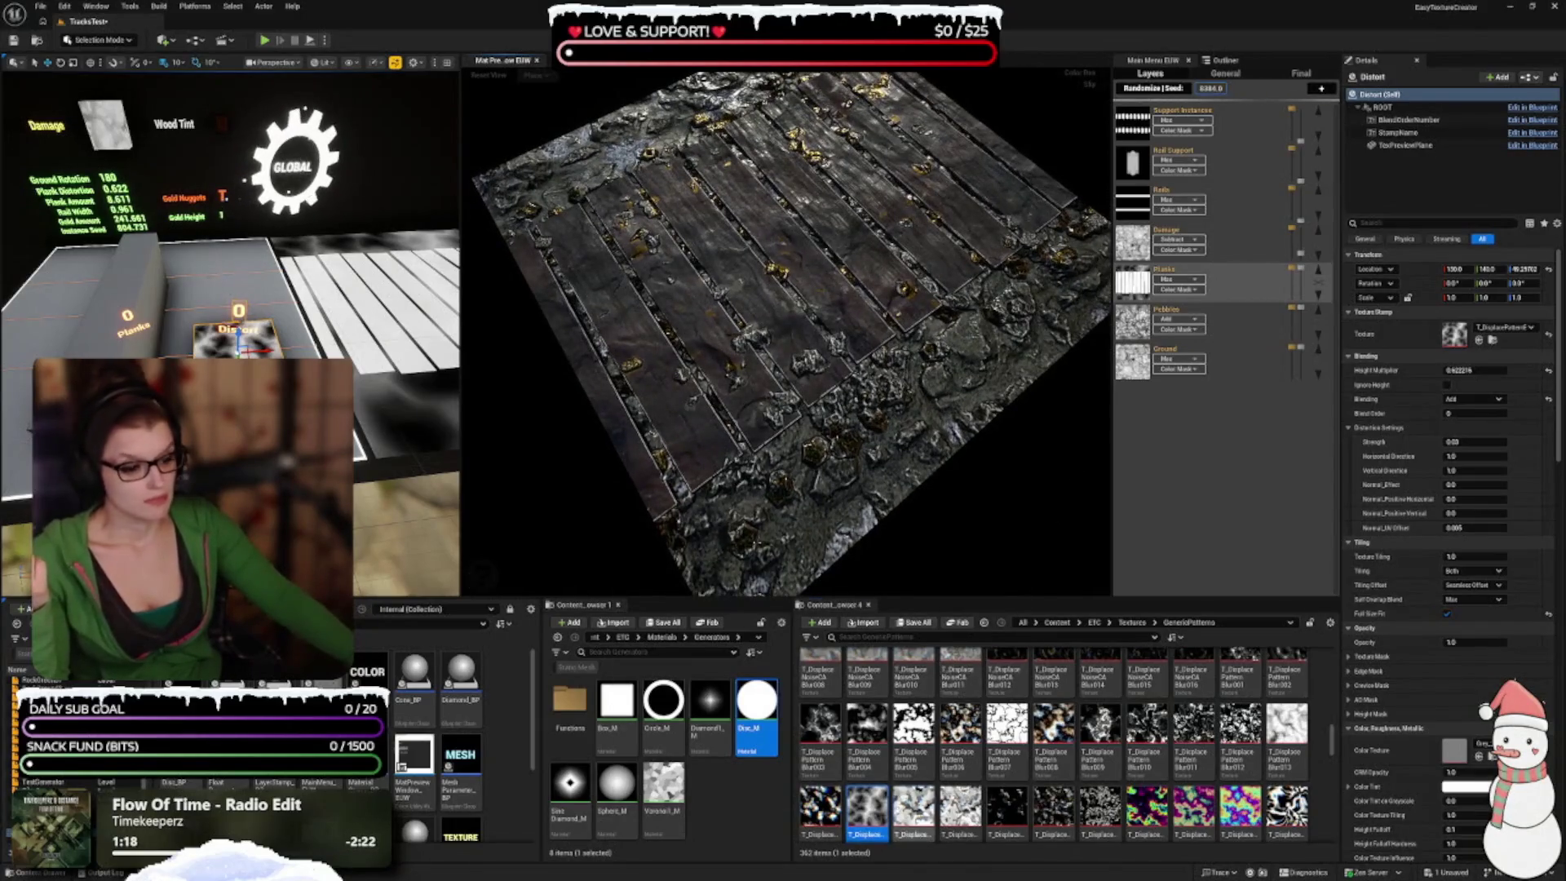
click(819, 806)
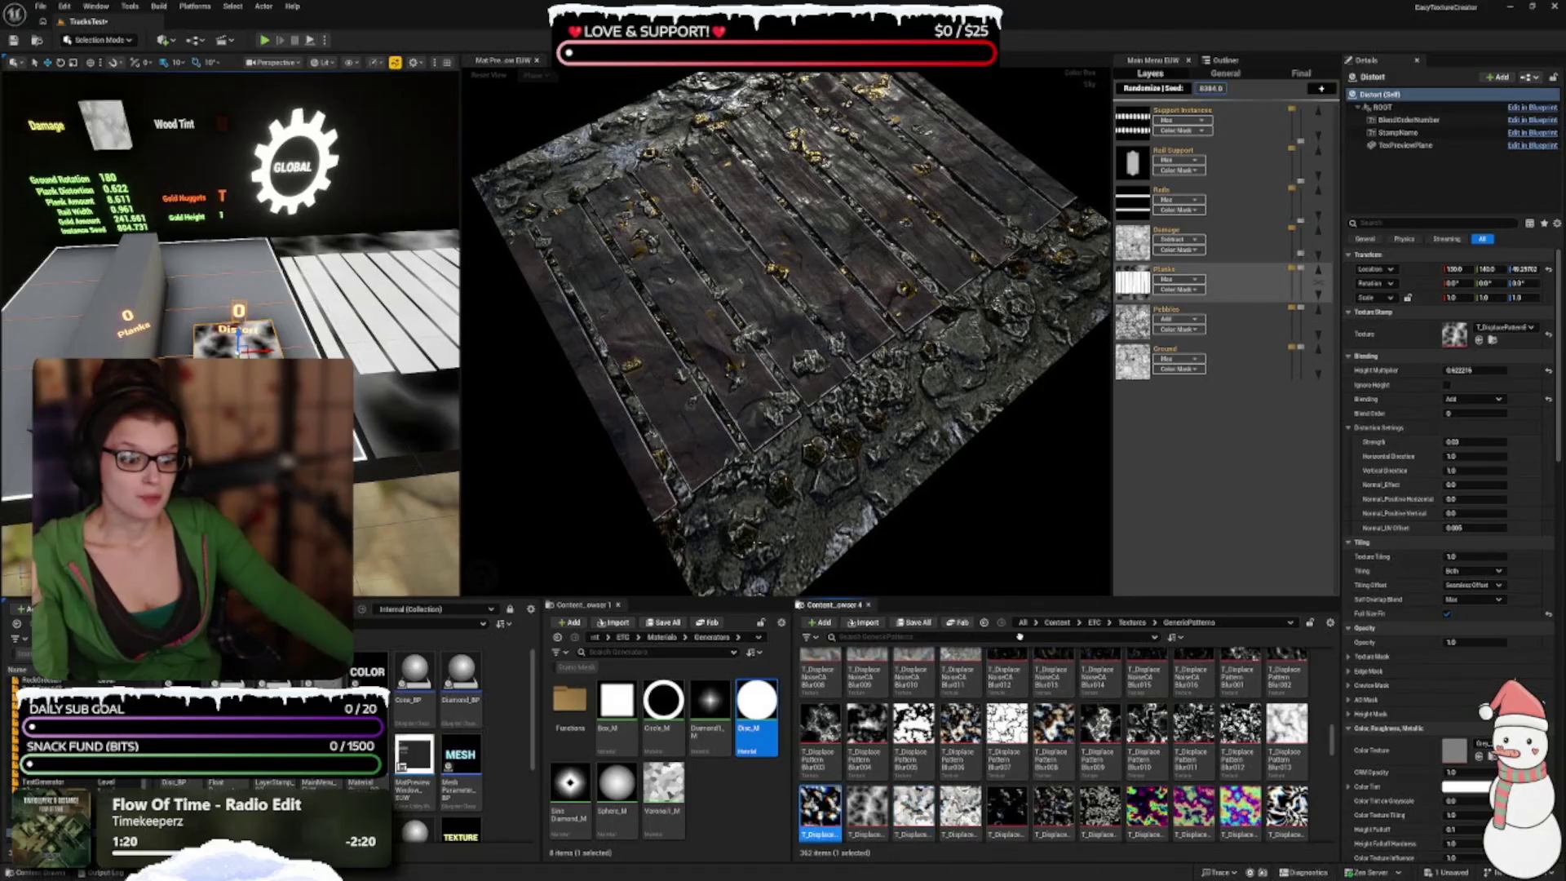
click(1478, 341)
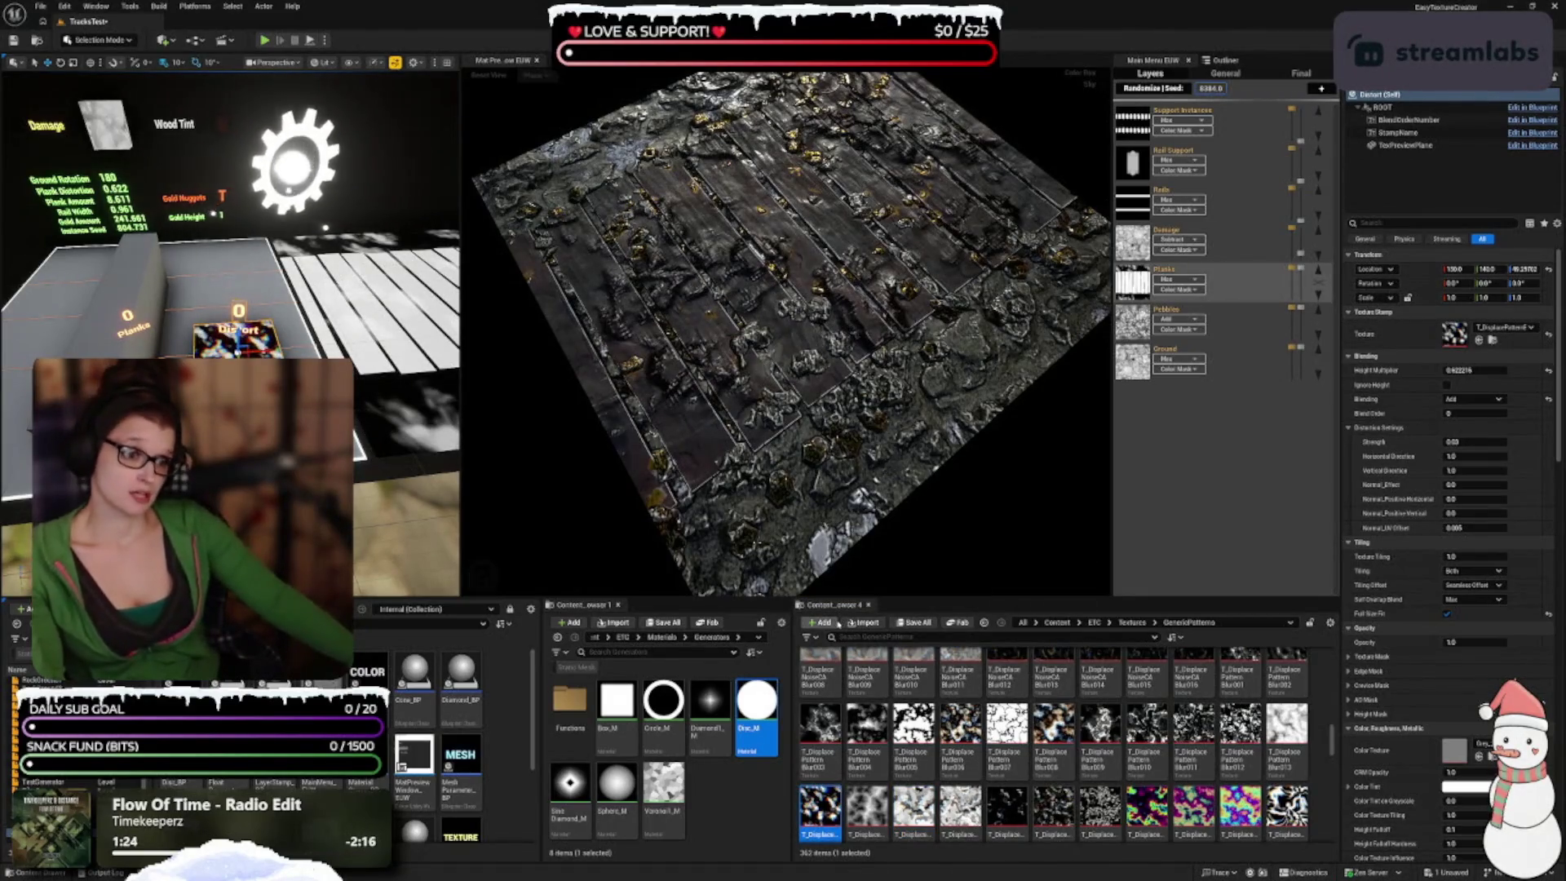
click(867, 806)
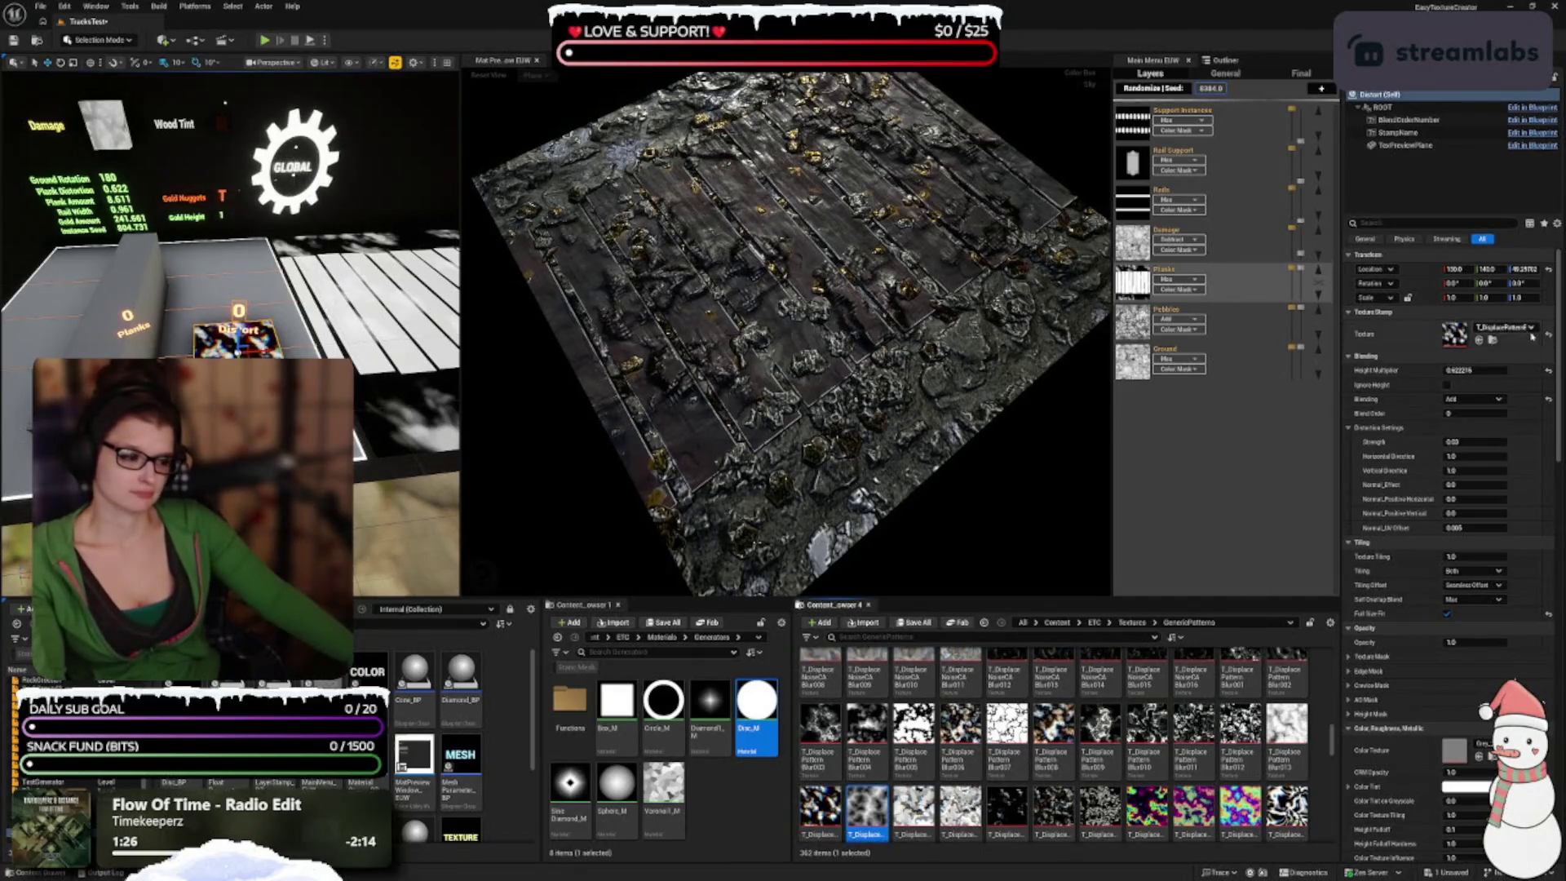
click(1480, 340)
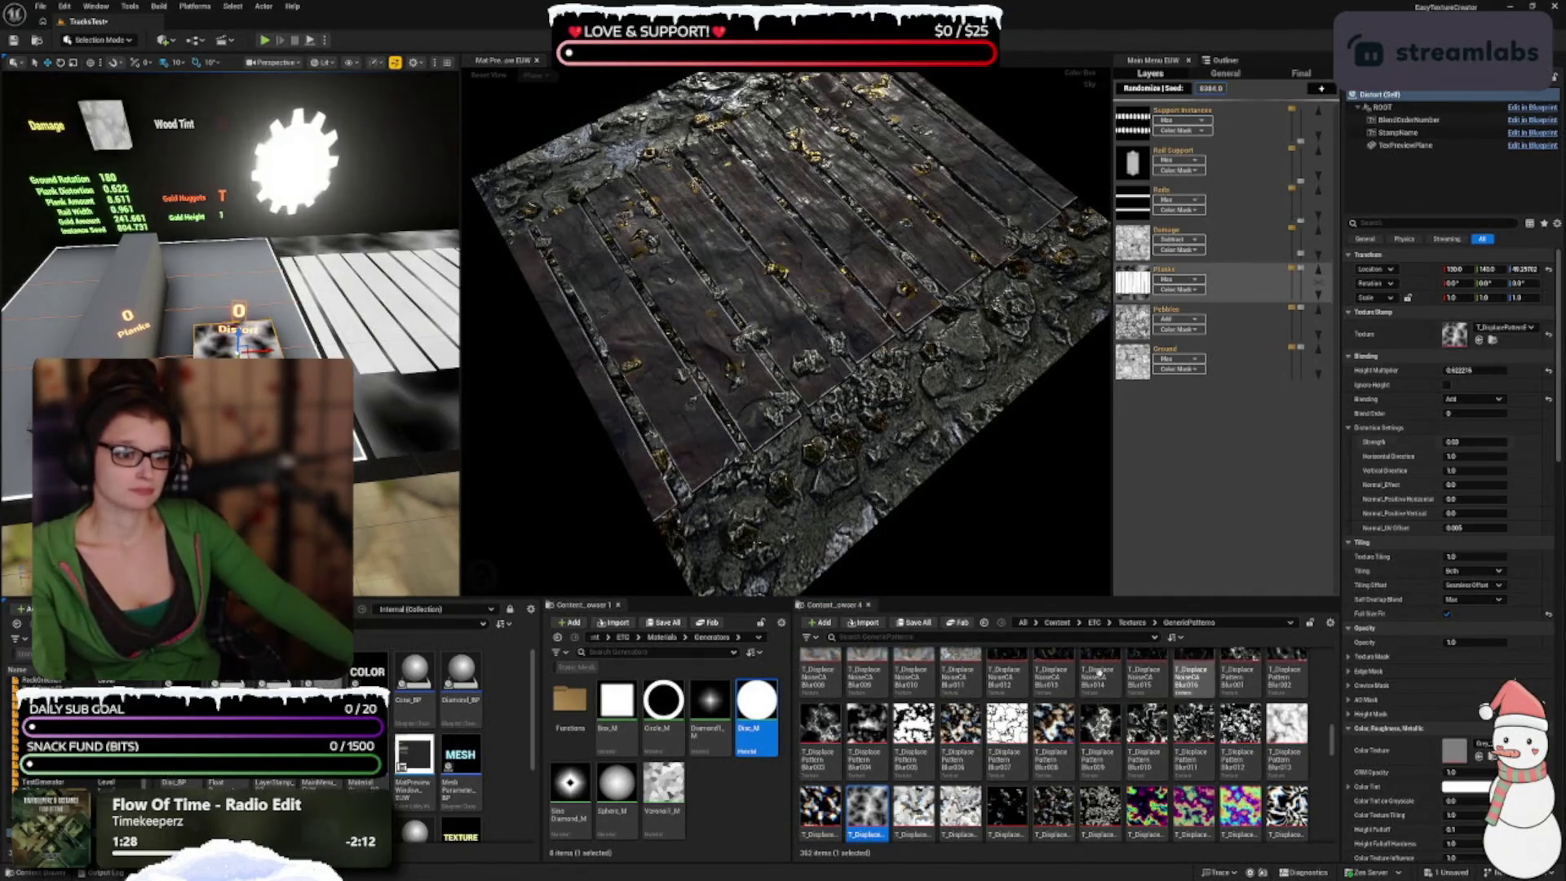
drag(852, 383, 851, 469)
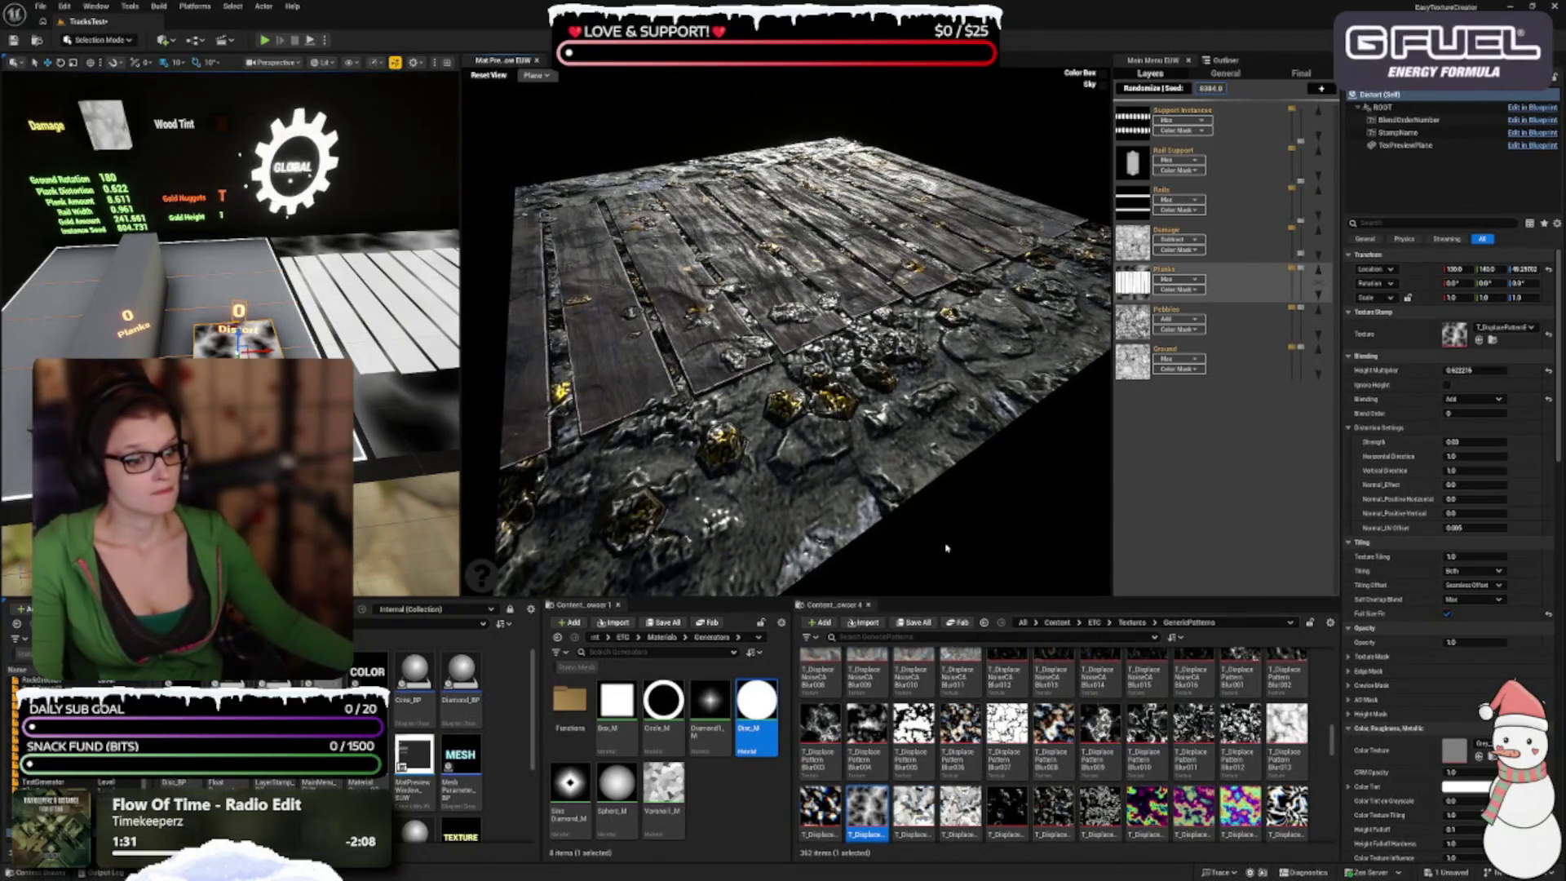
Step: Apply T_DisplaceVoronoiseBlur004 to the Distort stamp
scroll(913, 763, down, 2)
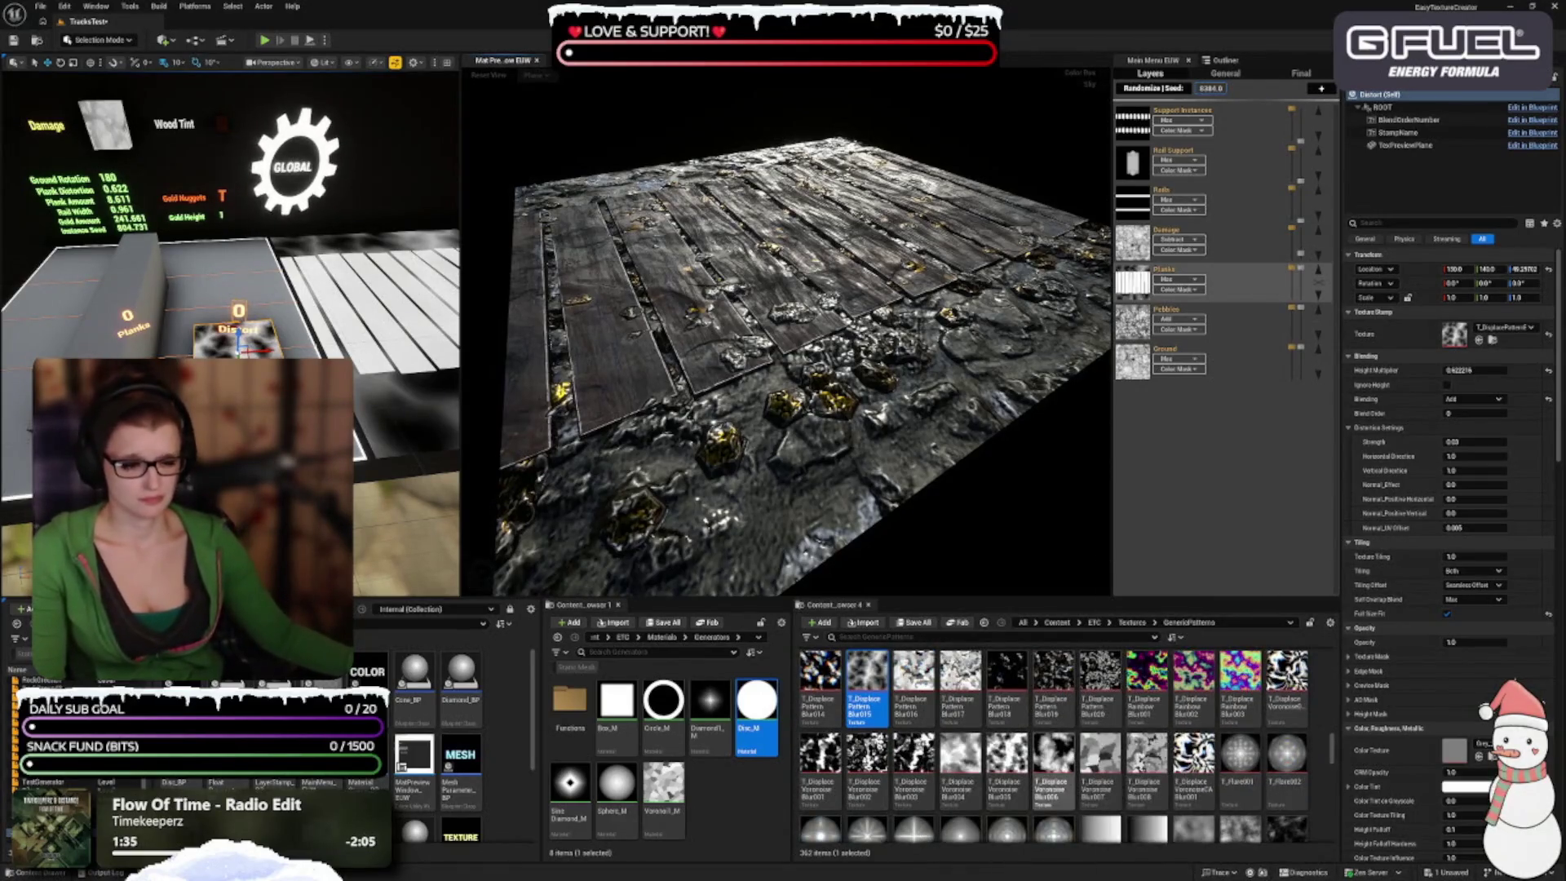
click(960, 762)
click(1479, 339)
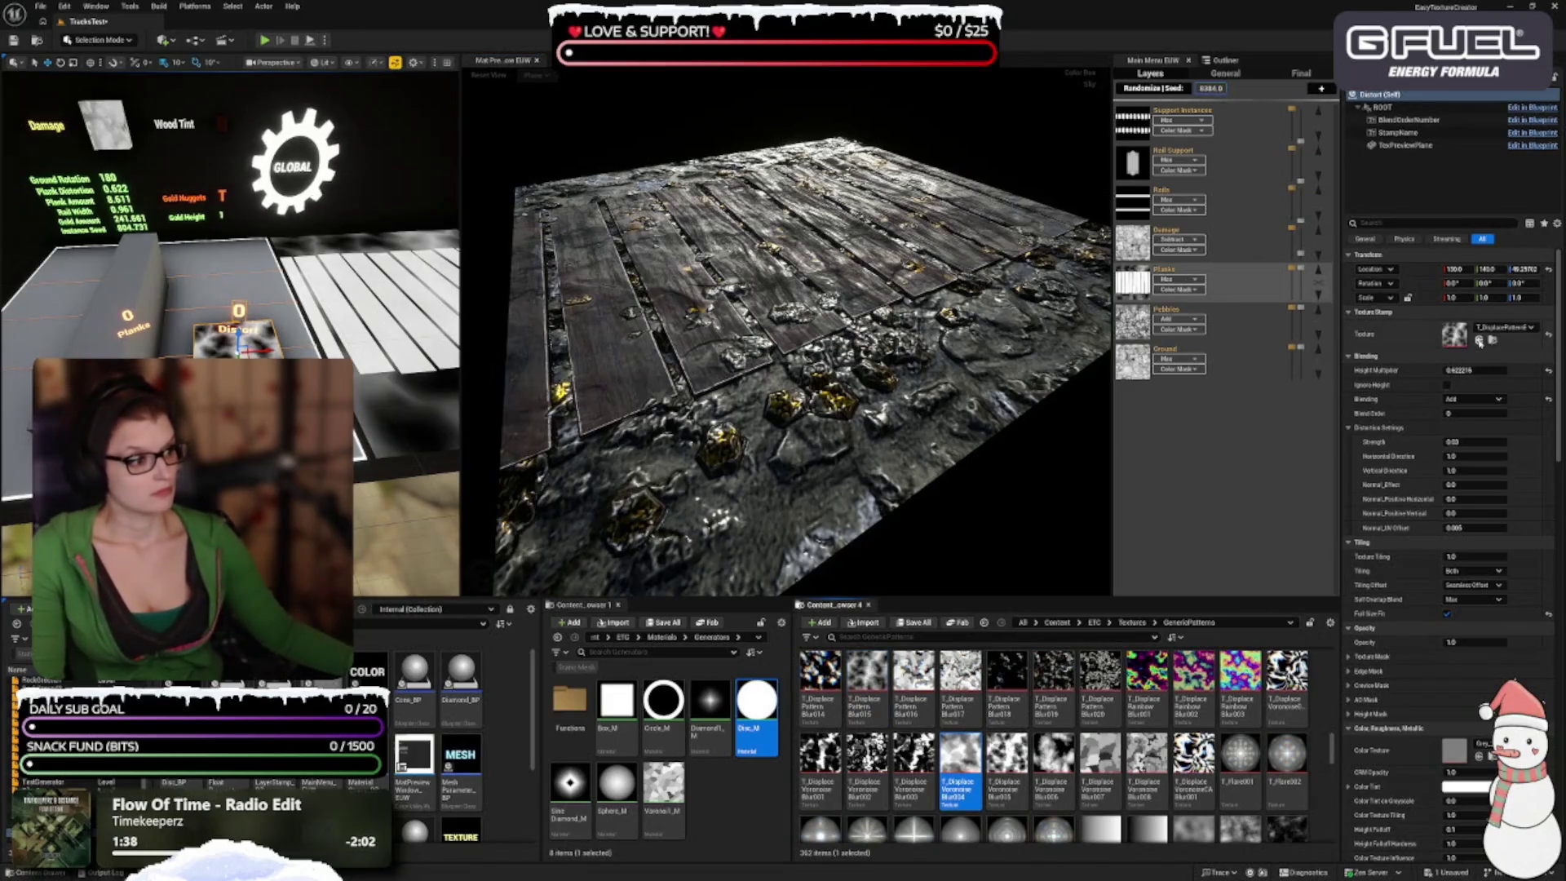
drag(815, 408, 925, 440)
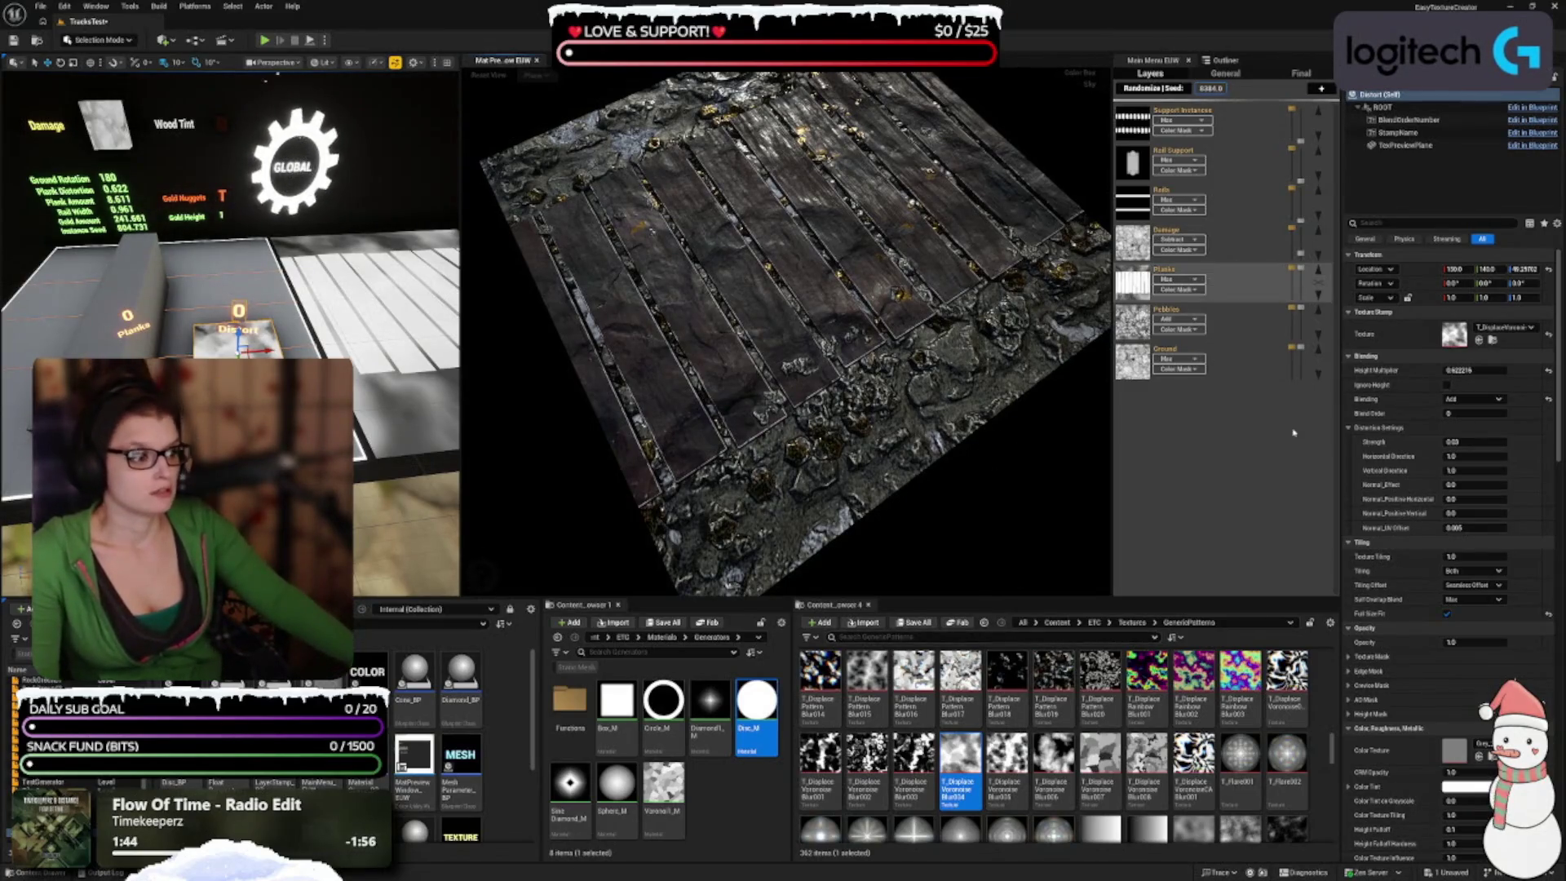
Step: Raise the Distort stamp's Height Multiplier to about 0.68
click(1465, 370)
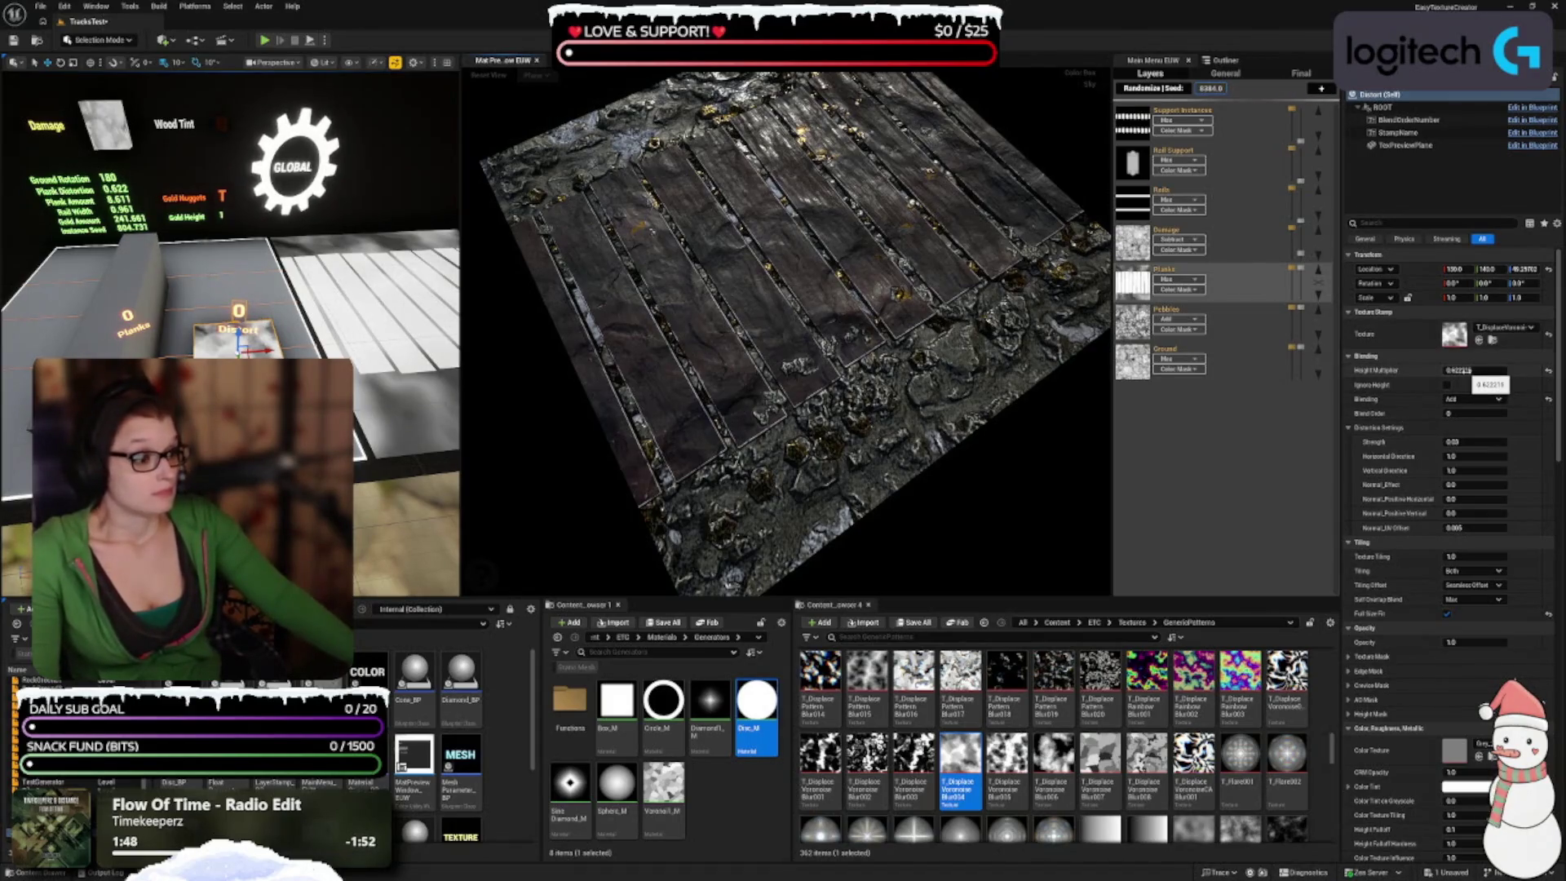
drag(1467, 370, 1477, 370)
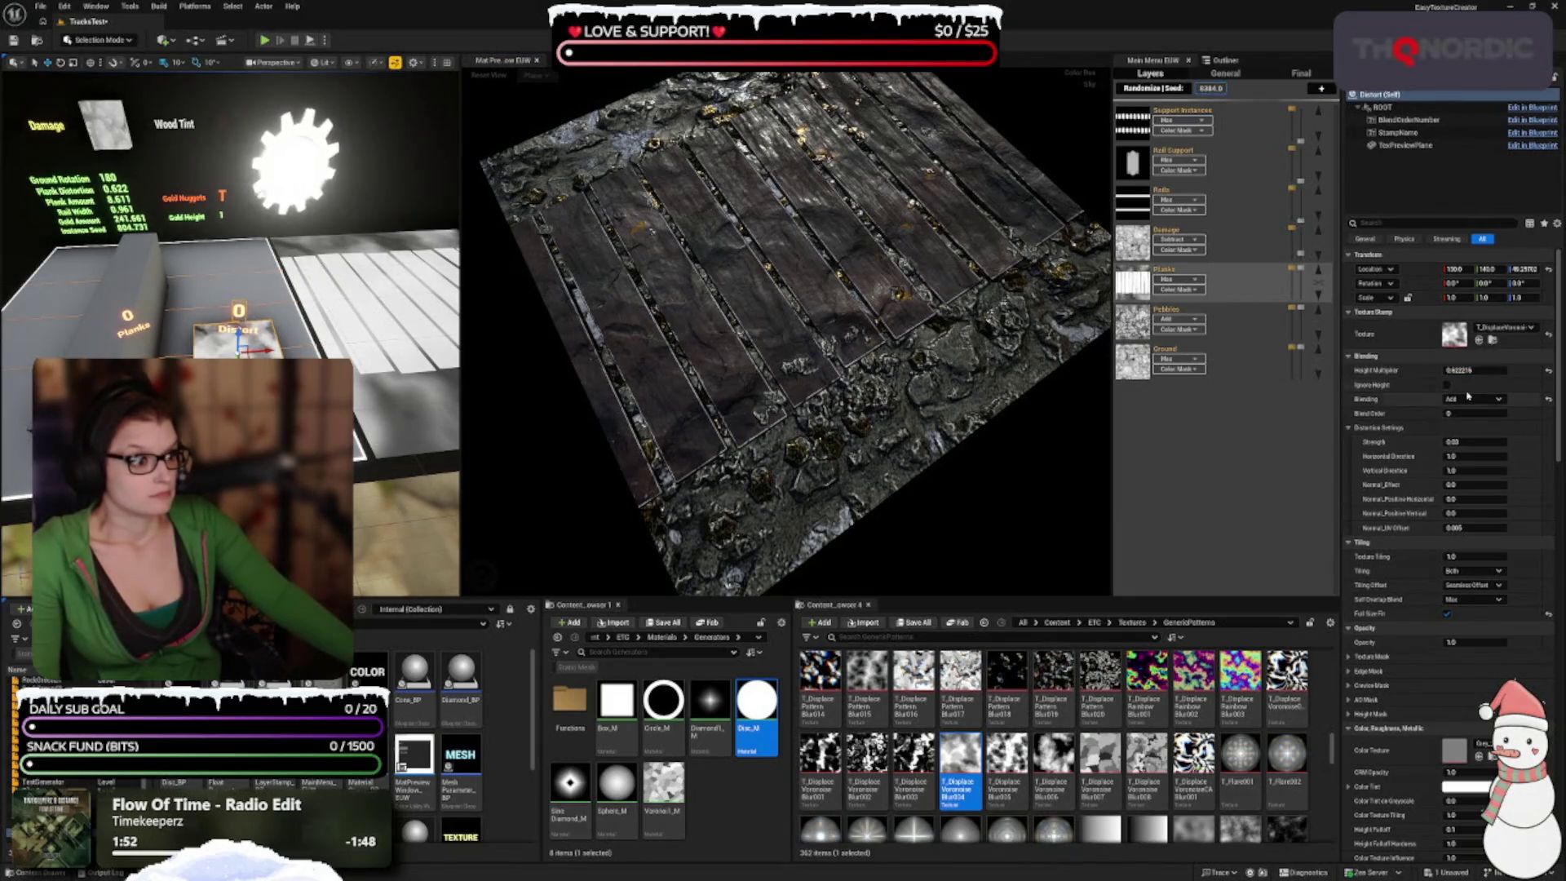
scroll(1376, 469, down, 1)
scroll(1378, 461, down, 1)
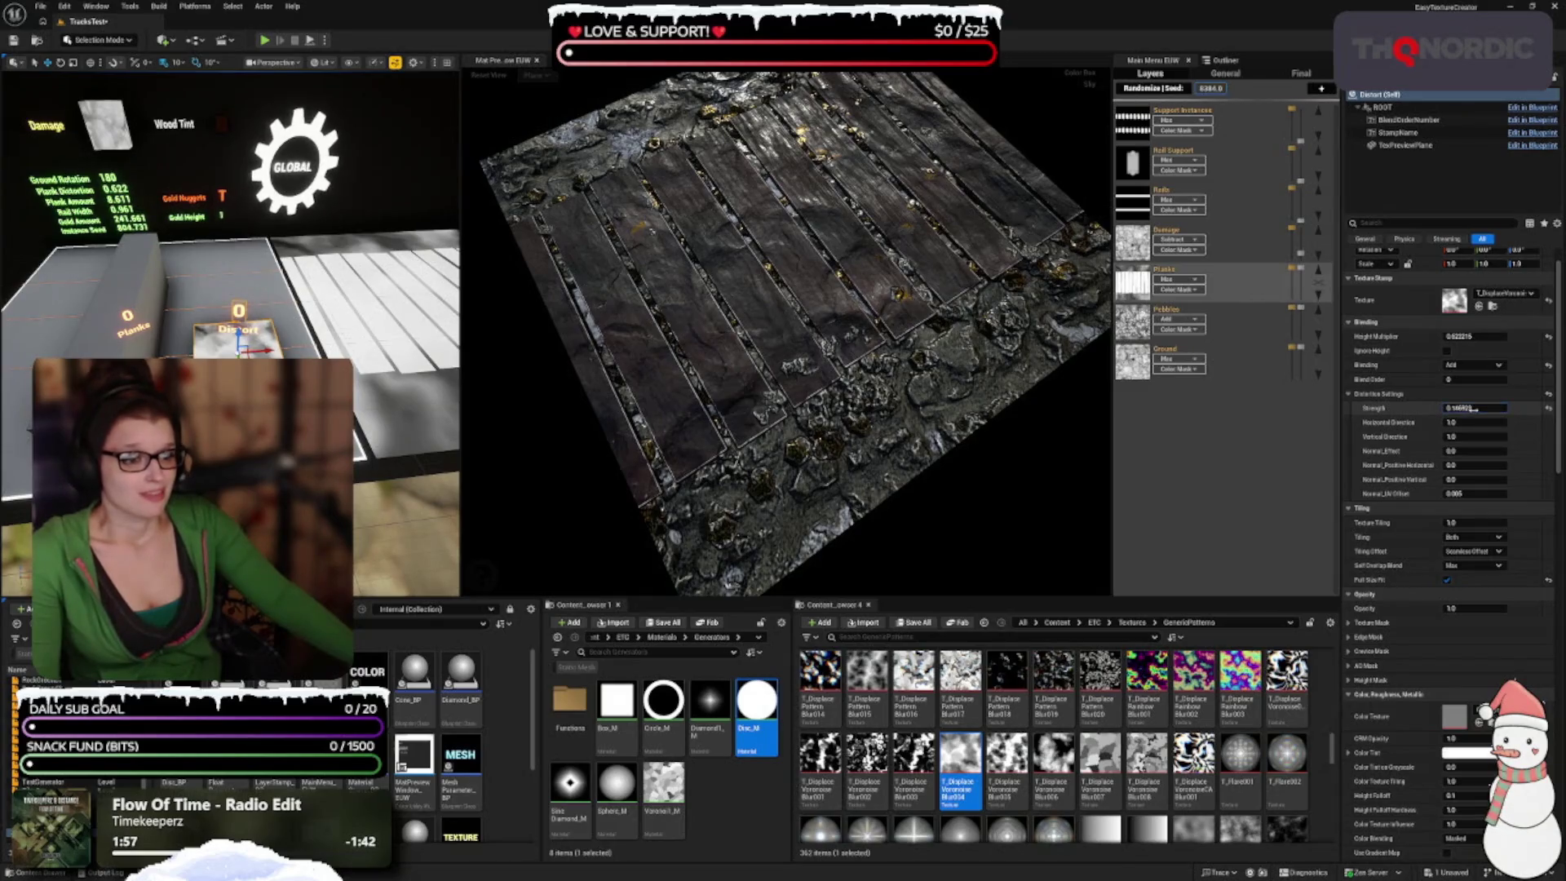
Step: Settle the distortion strength at about 0.05, leaving the Color Tint white
drag(1472, 410, 1492, 407)
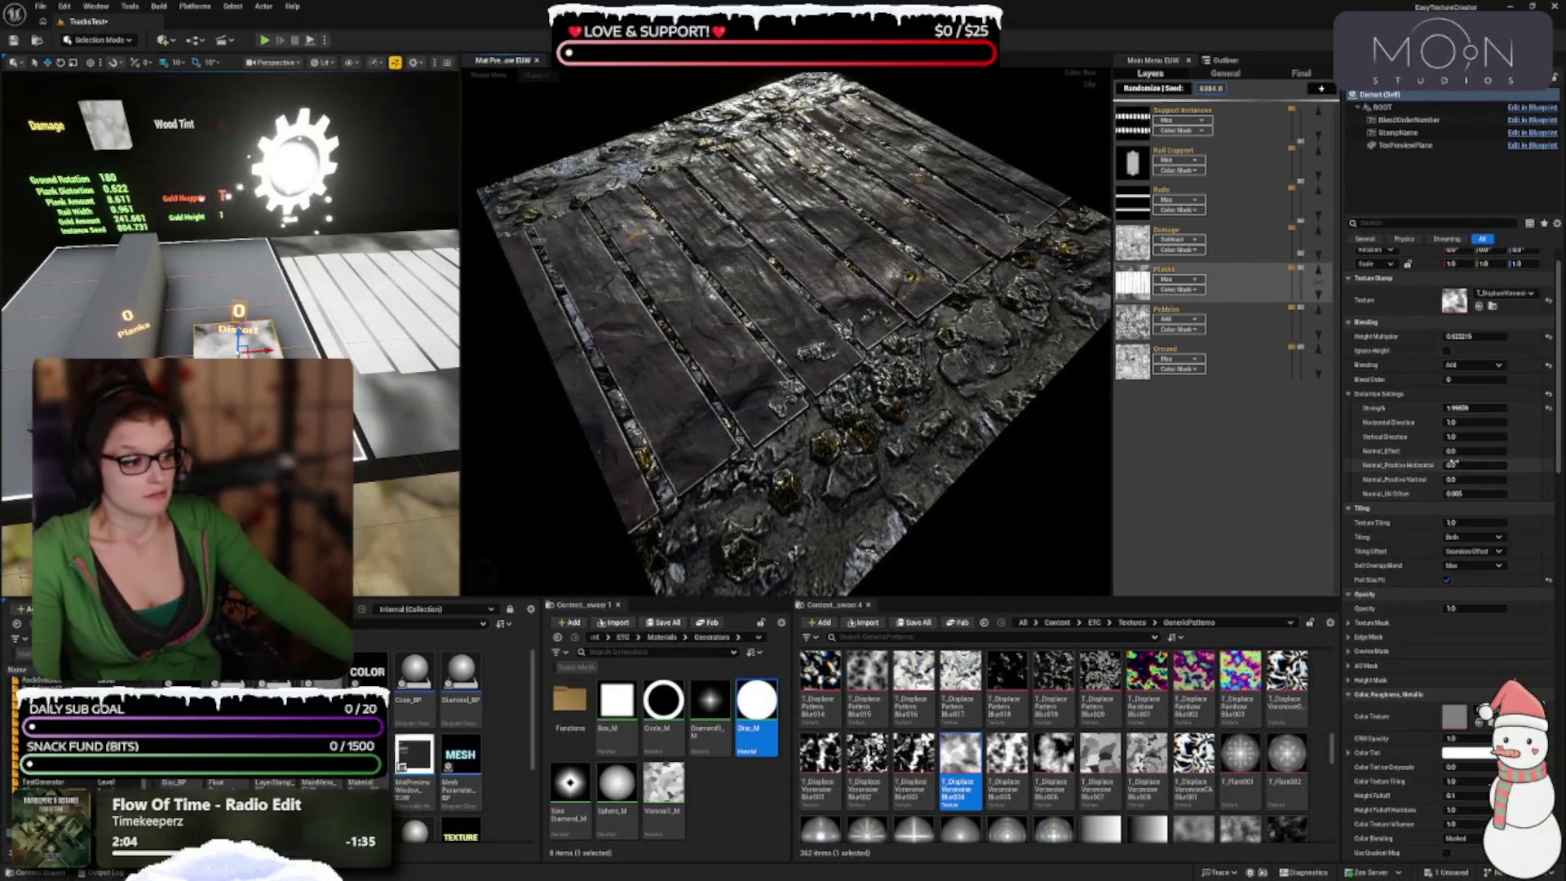
drag(1492, 407, 1468, 407)
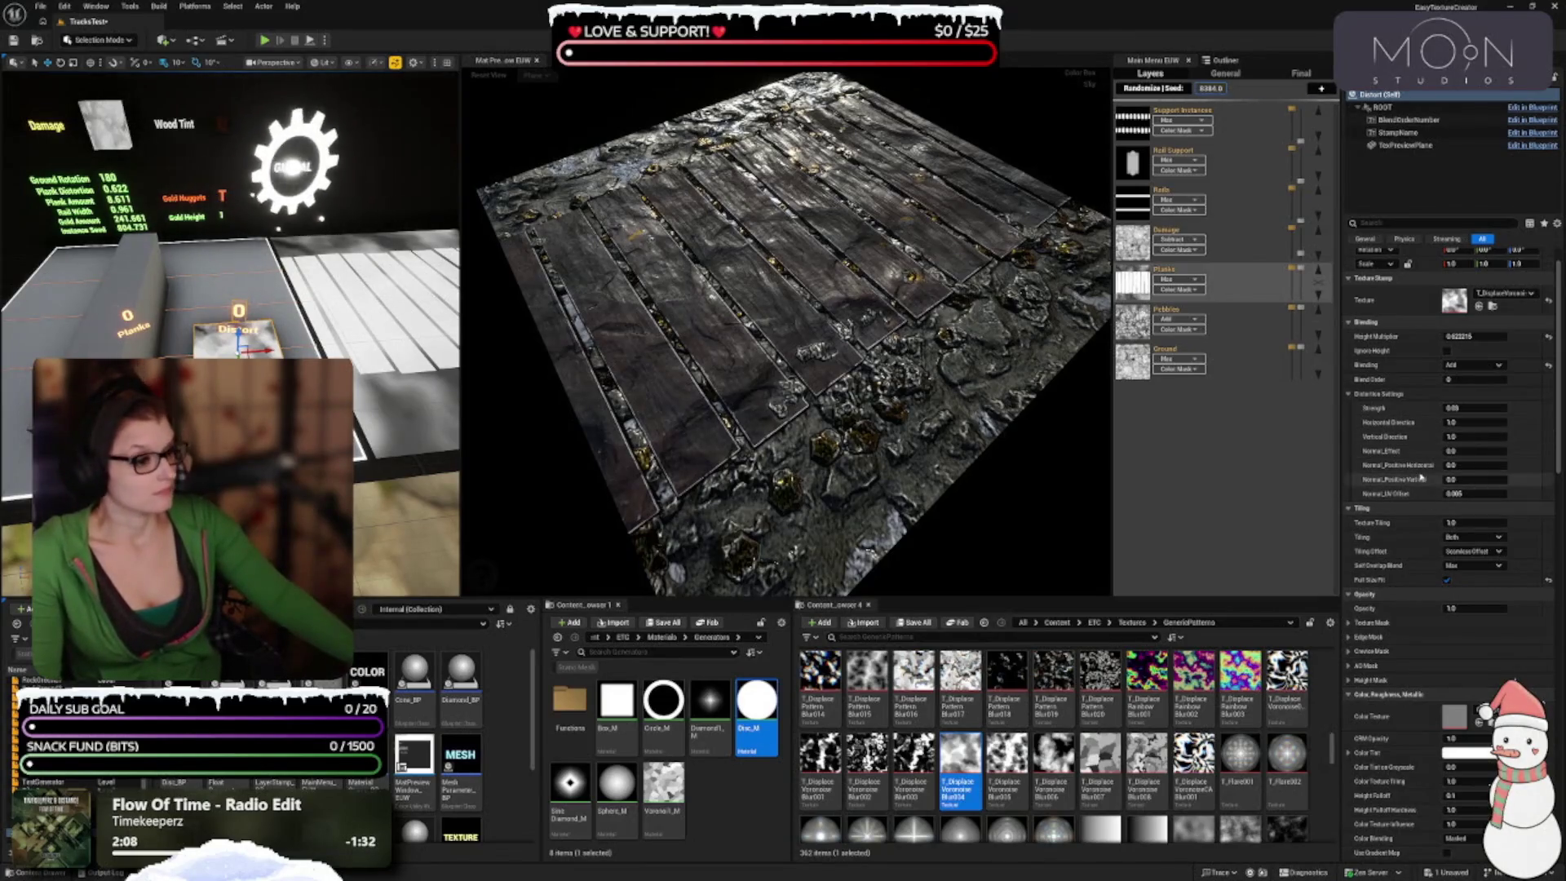
scroll(1423, 493, down, 1)
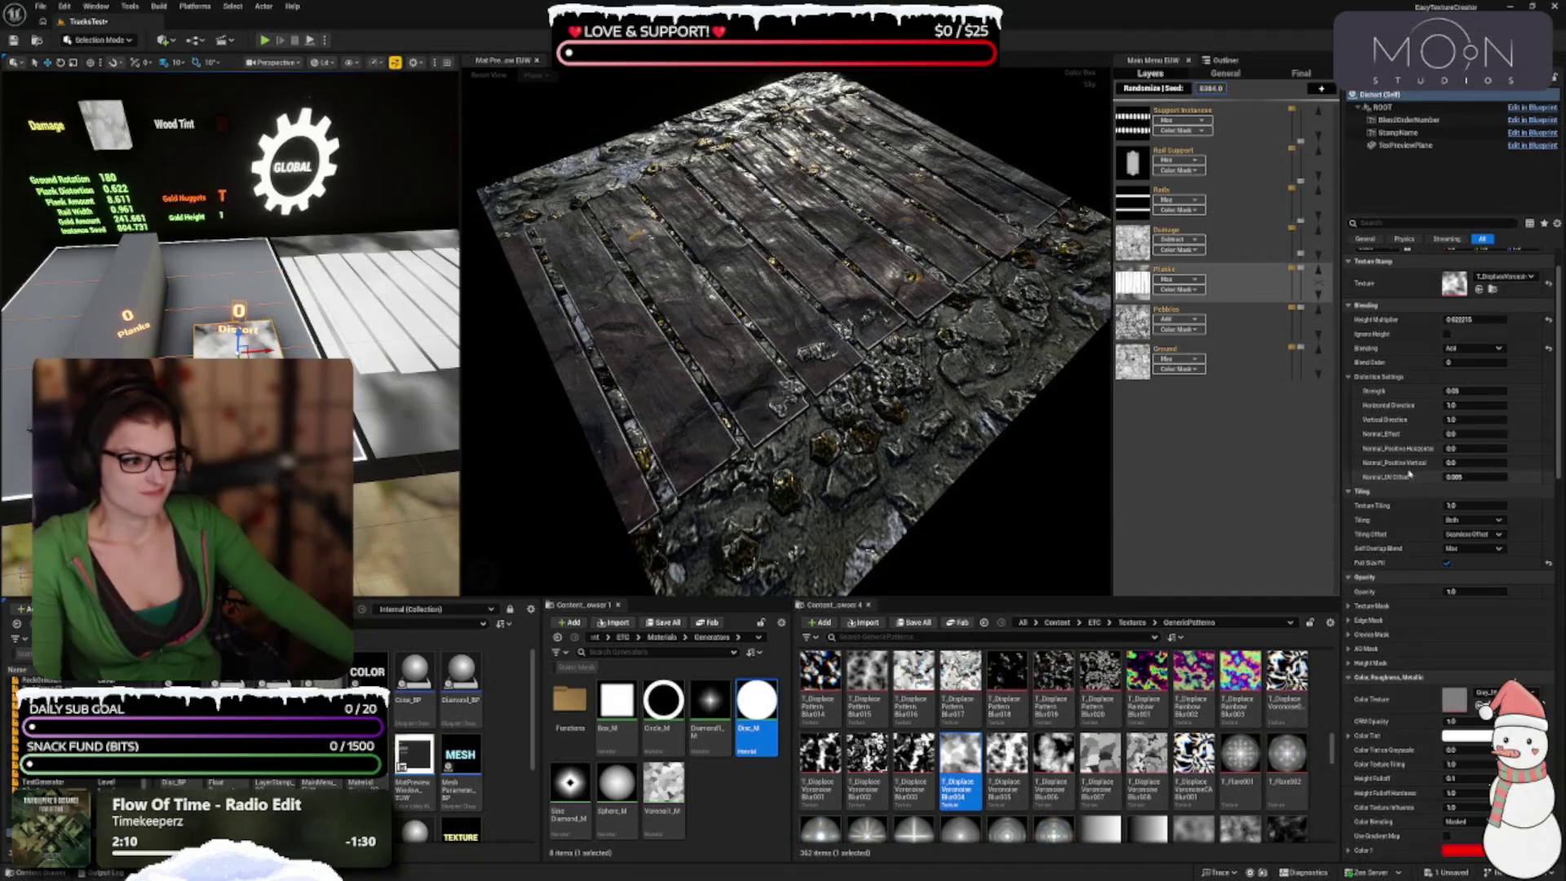
scroll(1409, 471, down, 2)
scroll(1409, 470, down, 10)
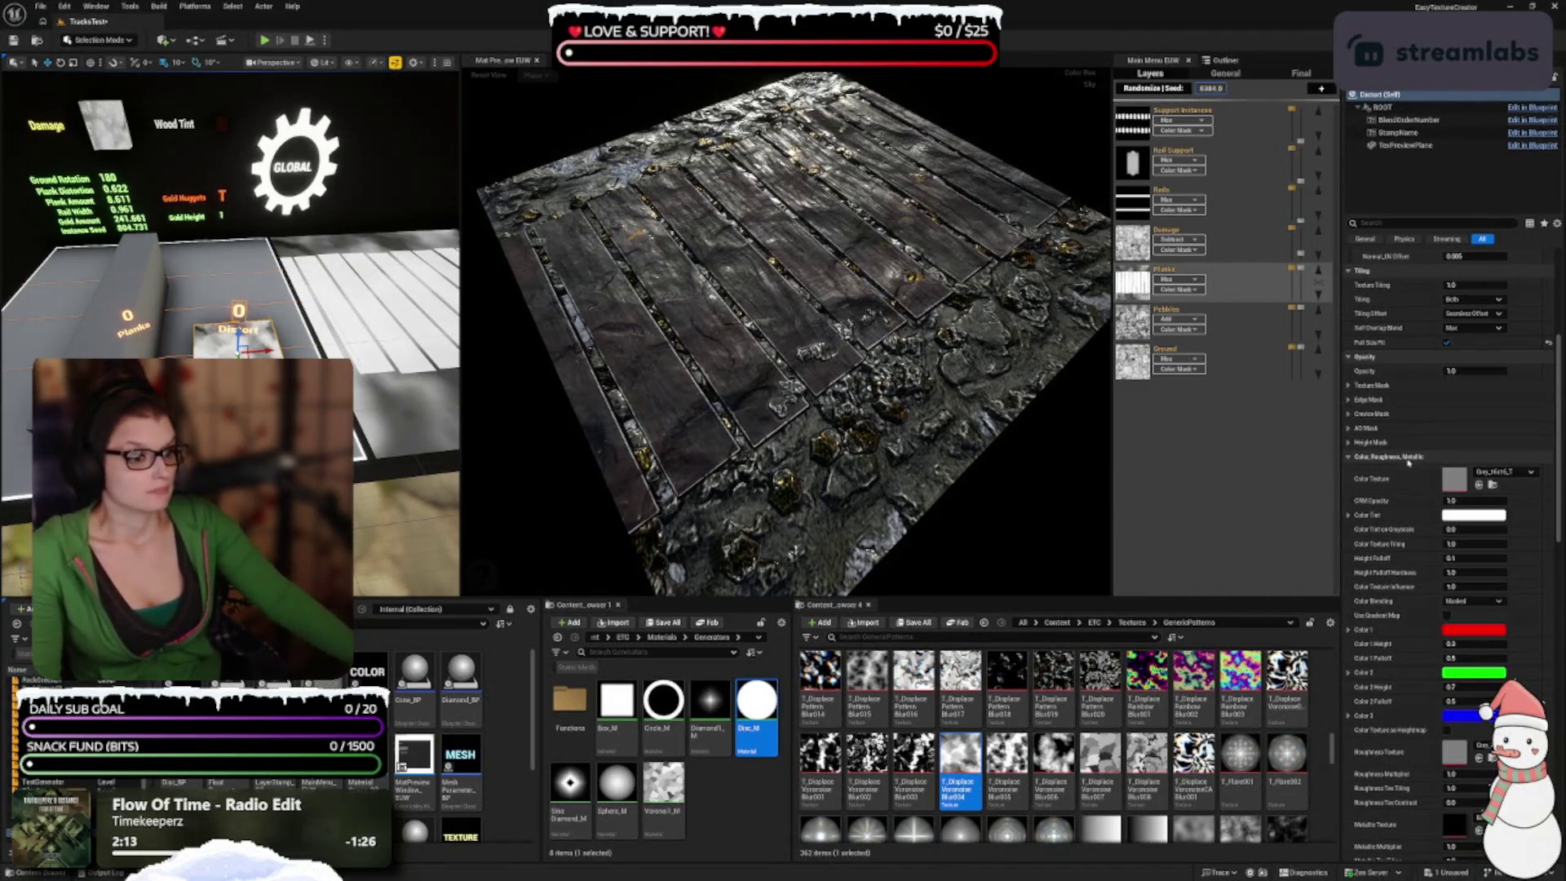
scroll(1408, 468, down, 2)
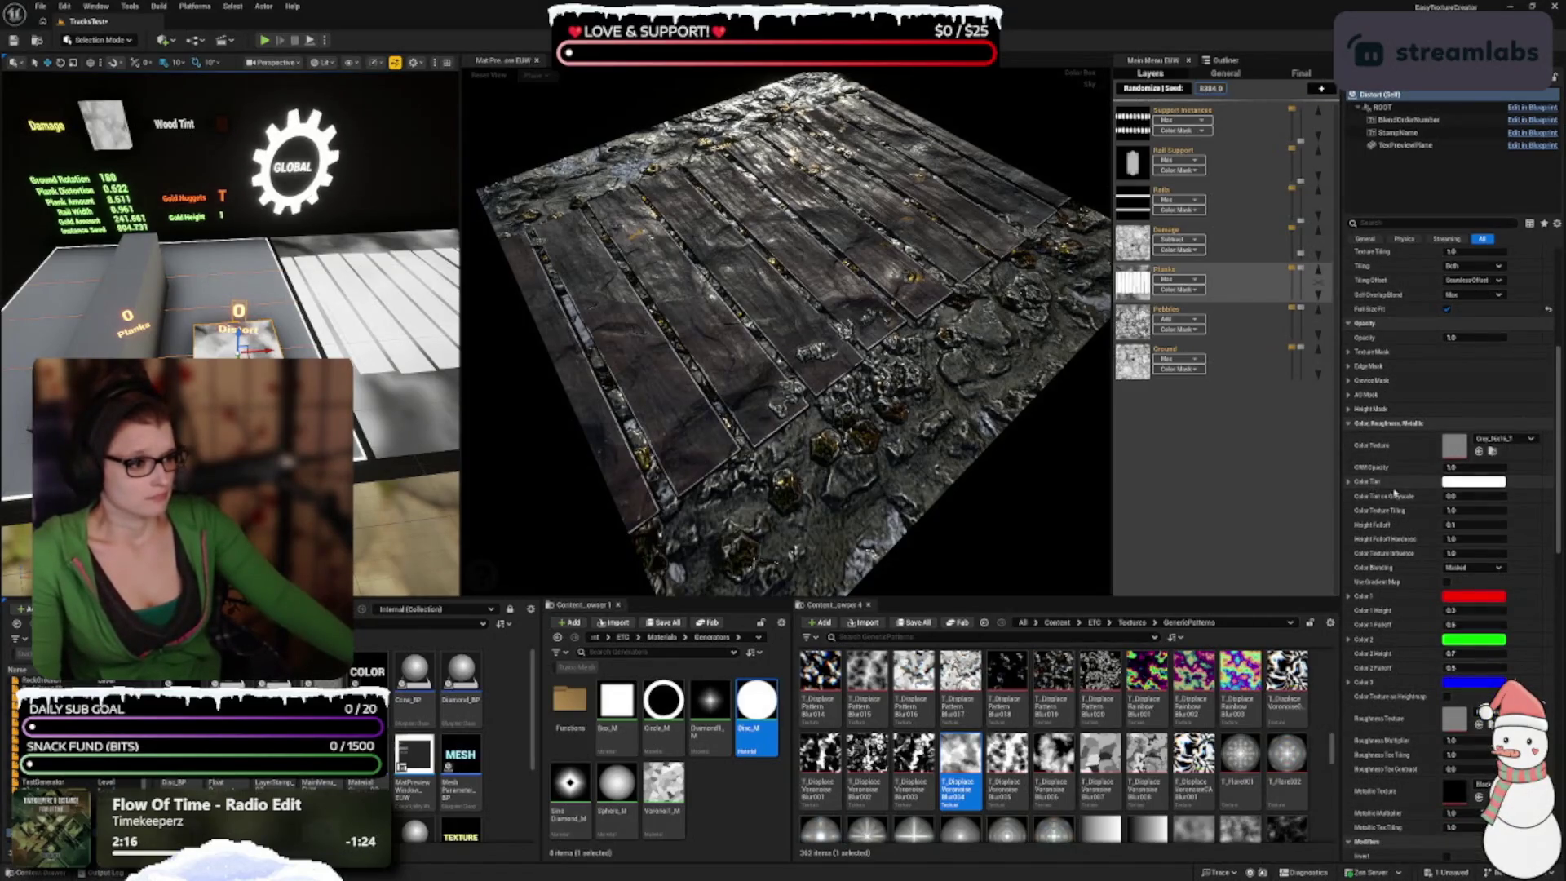
click(1467, 481)
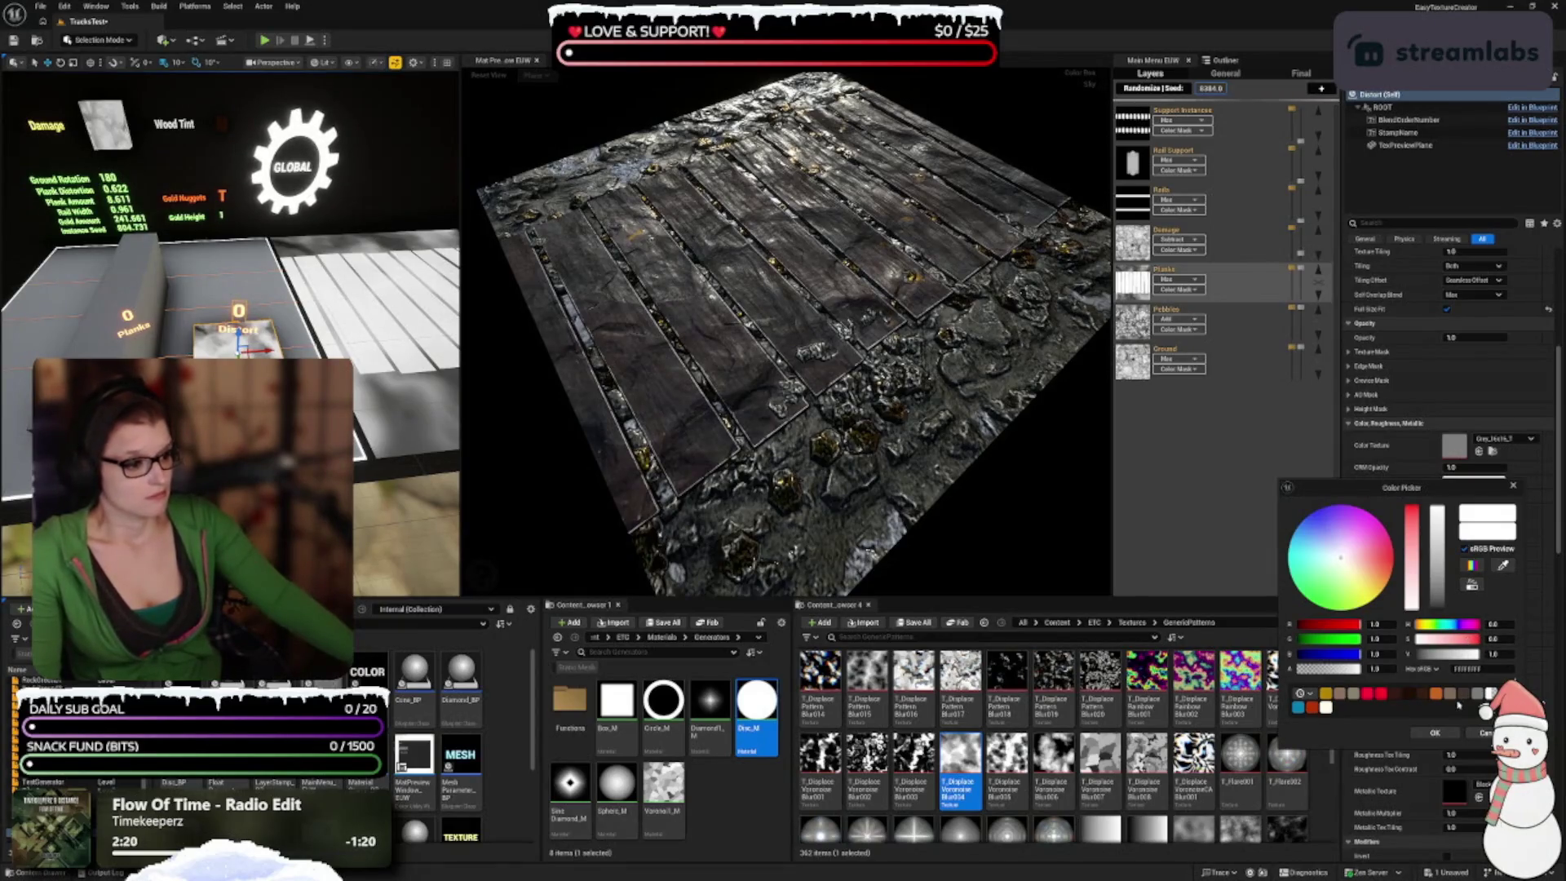
click(1435, 732)
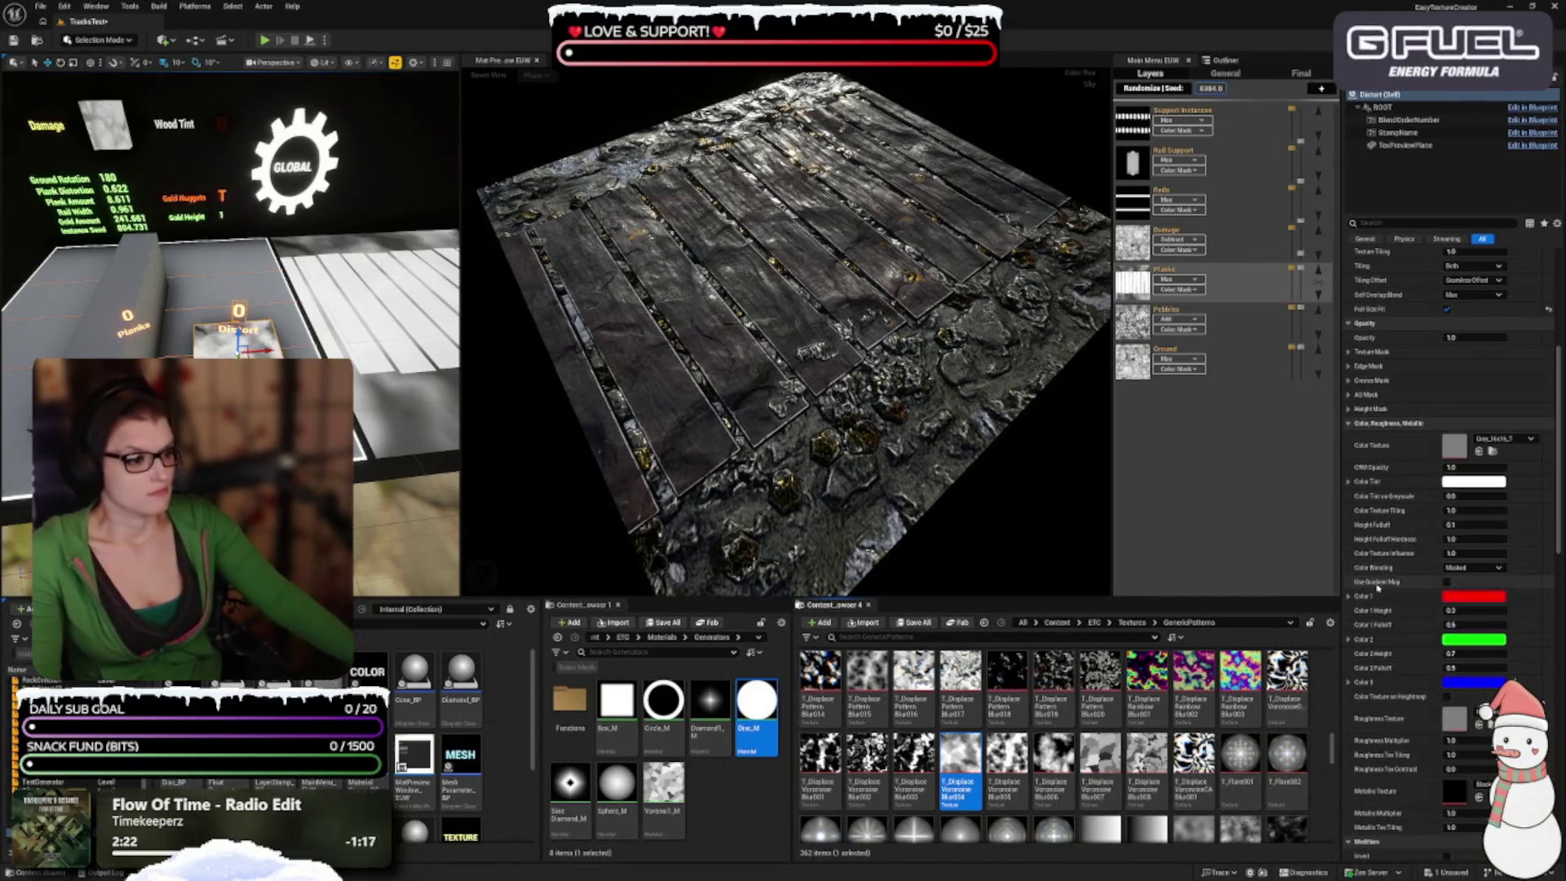
Step: Select the Planks layer to edit its stamp settings
scroll(1398, 567, down, 10)
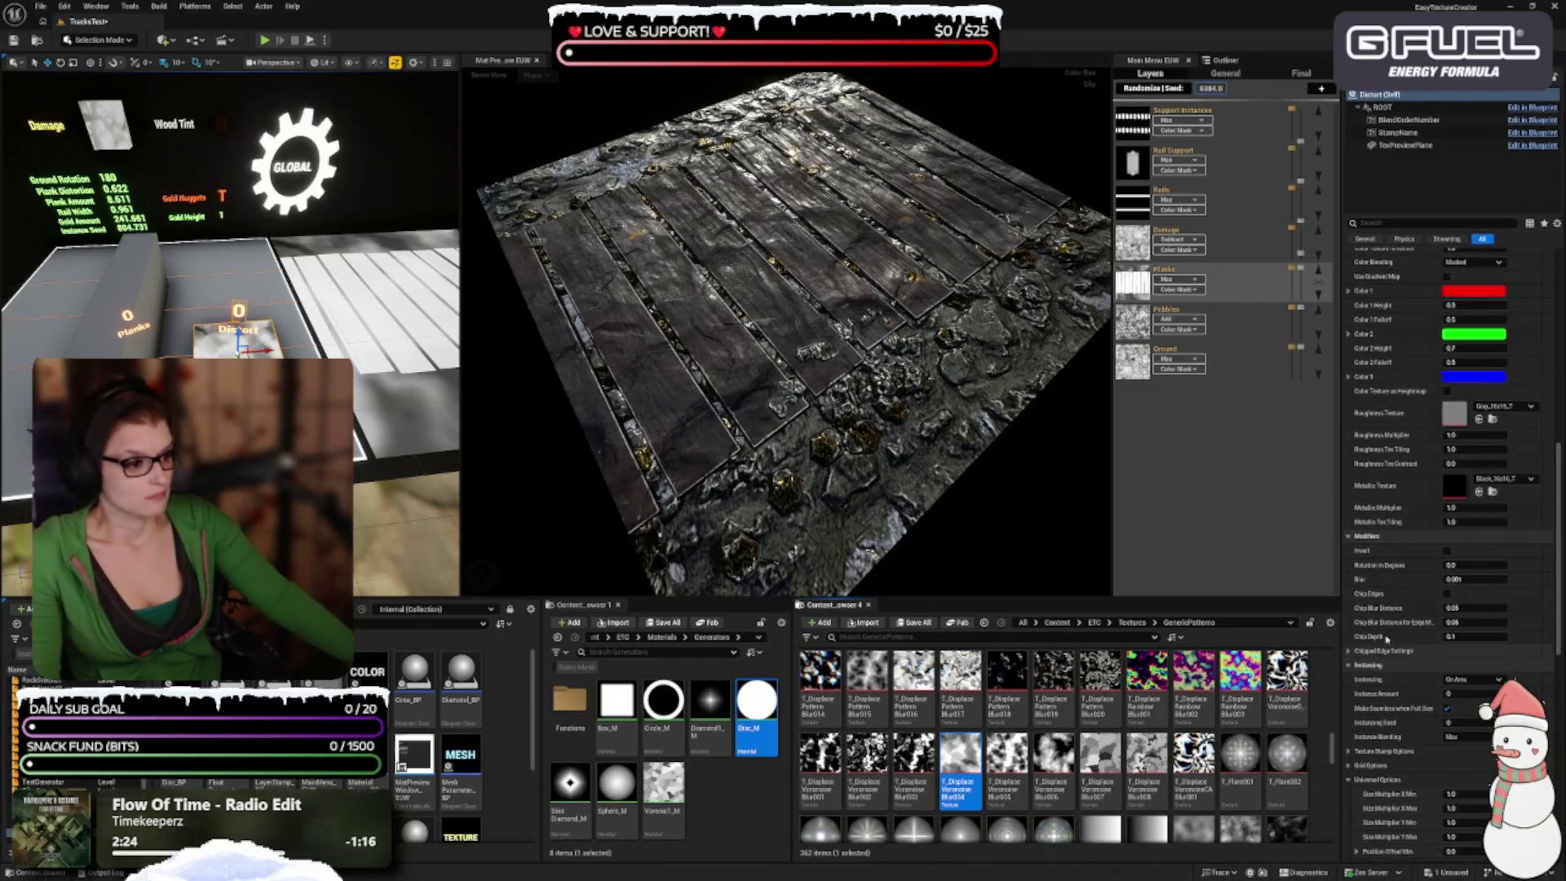
scroll(1378, 473, down, 5)
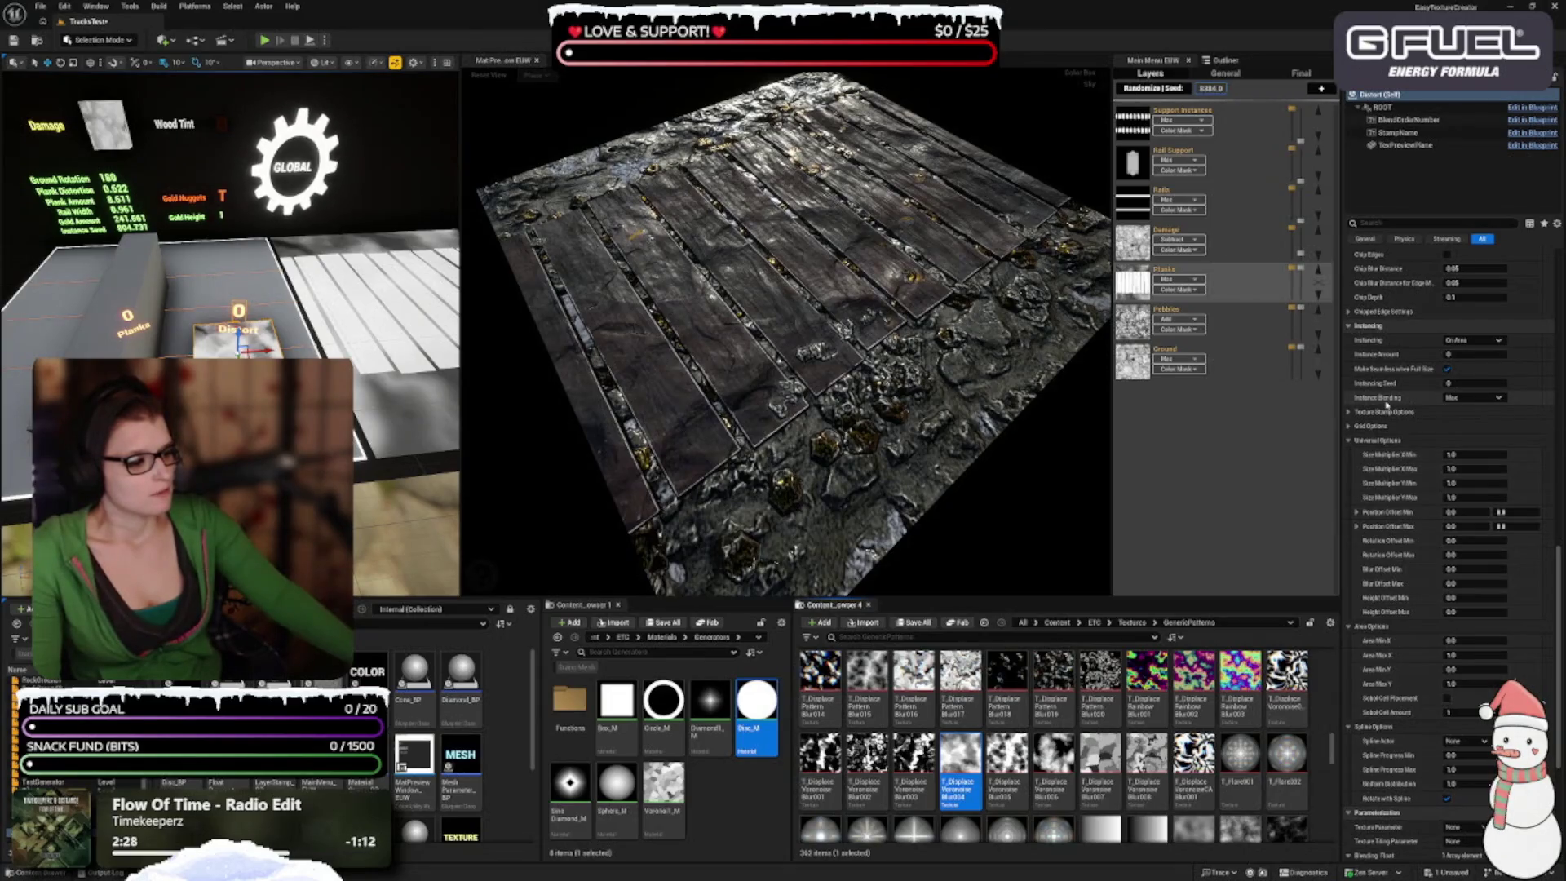
scroll(1387, 404, down, 4)
scroll(1419, 512, down, 3)
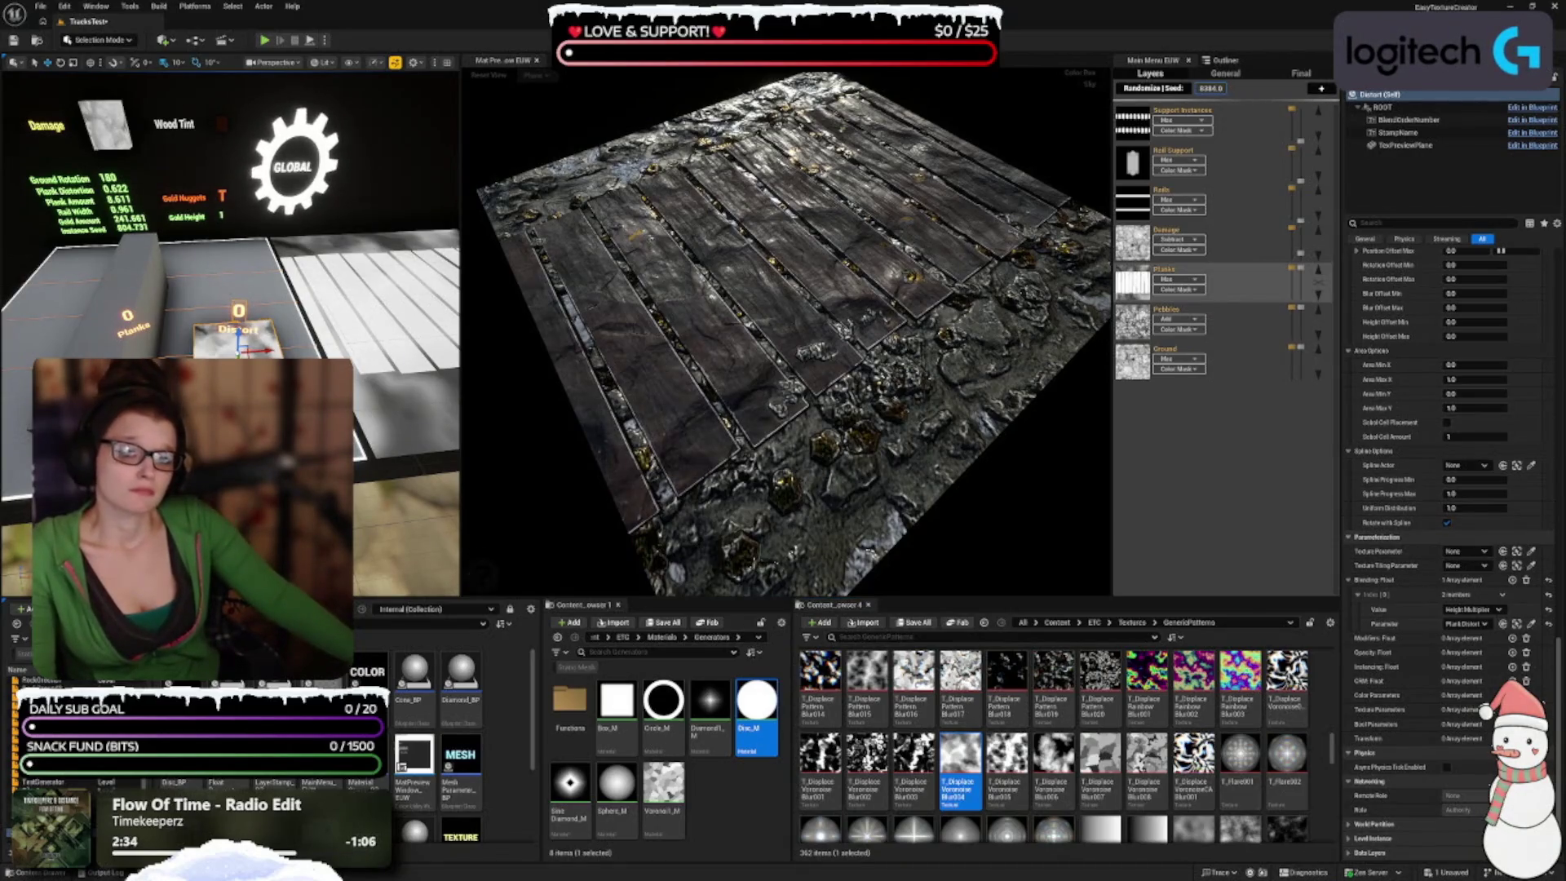
click(126, 314)
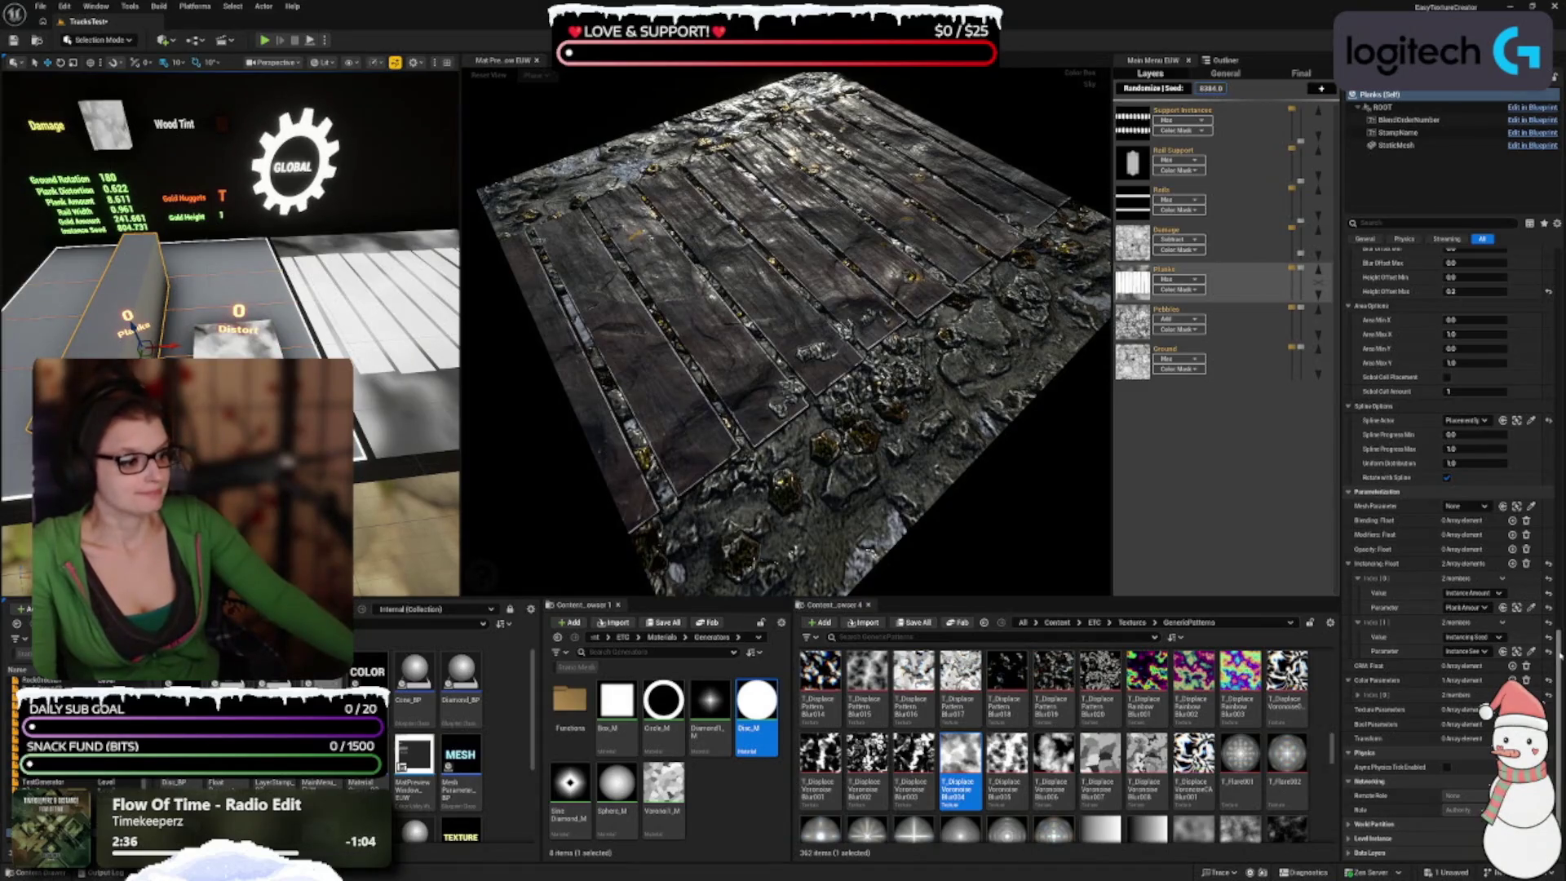
scroll(1559, 653, up, 10)
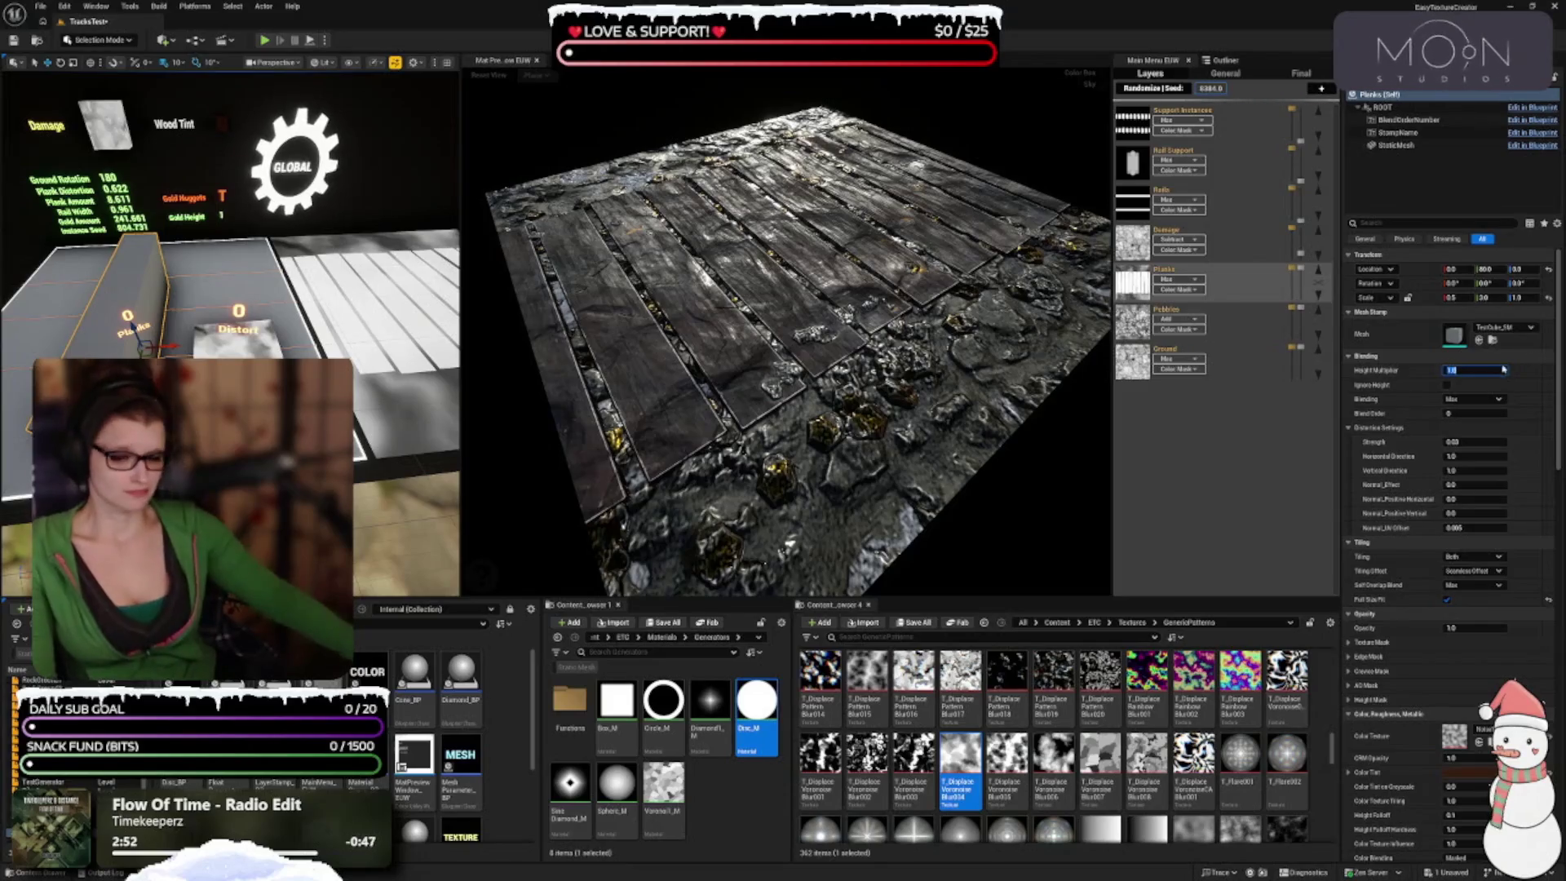
Step: Try a planks Height Multiplier of about 1.2, then reset it to 1.0
drag(1502, 367, 1504, 367)
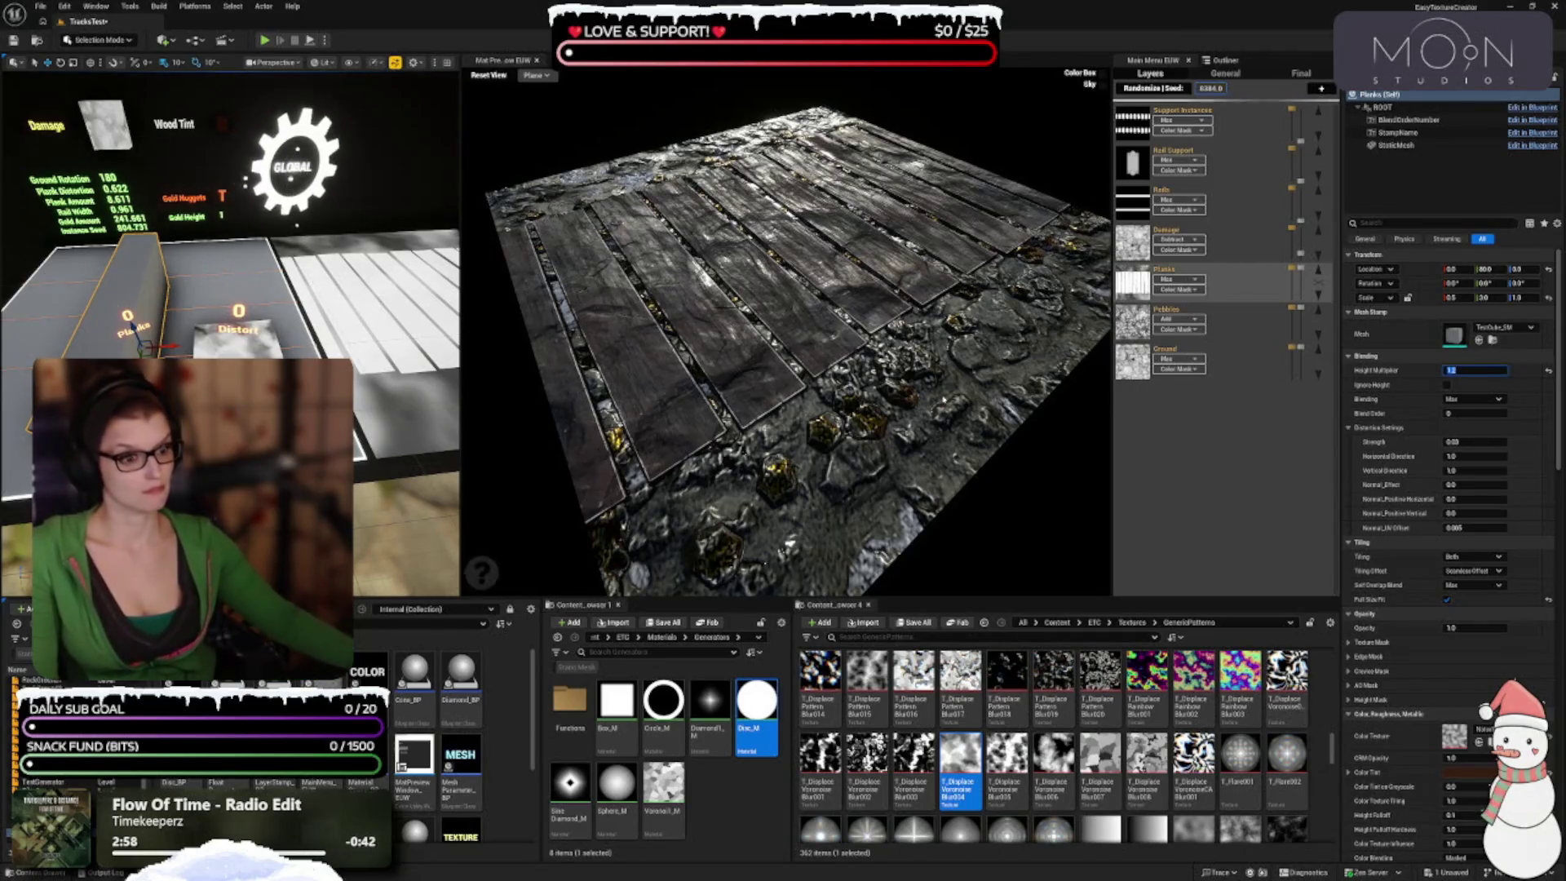
drag(823, 392, 946, 412)
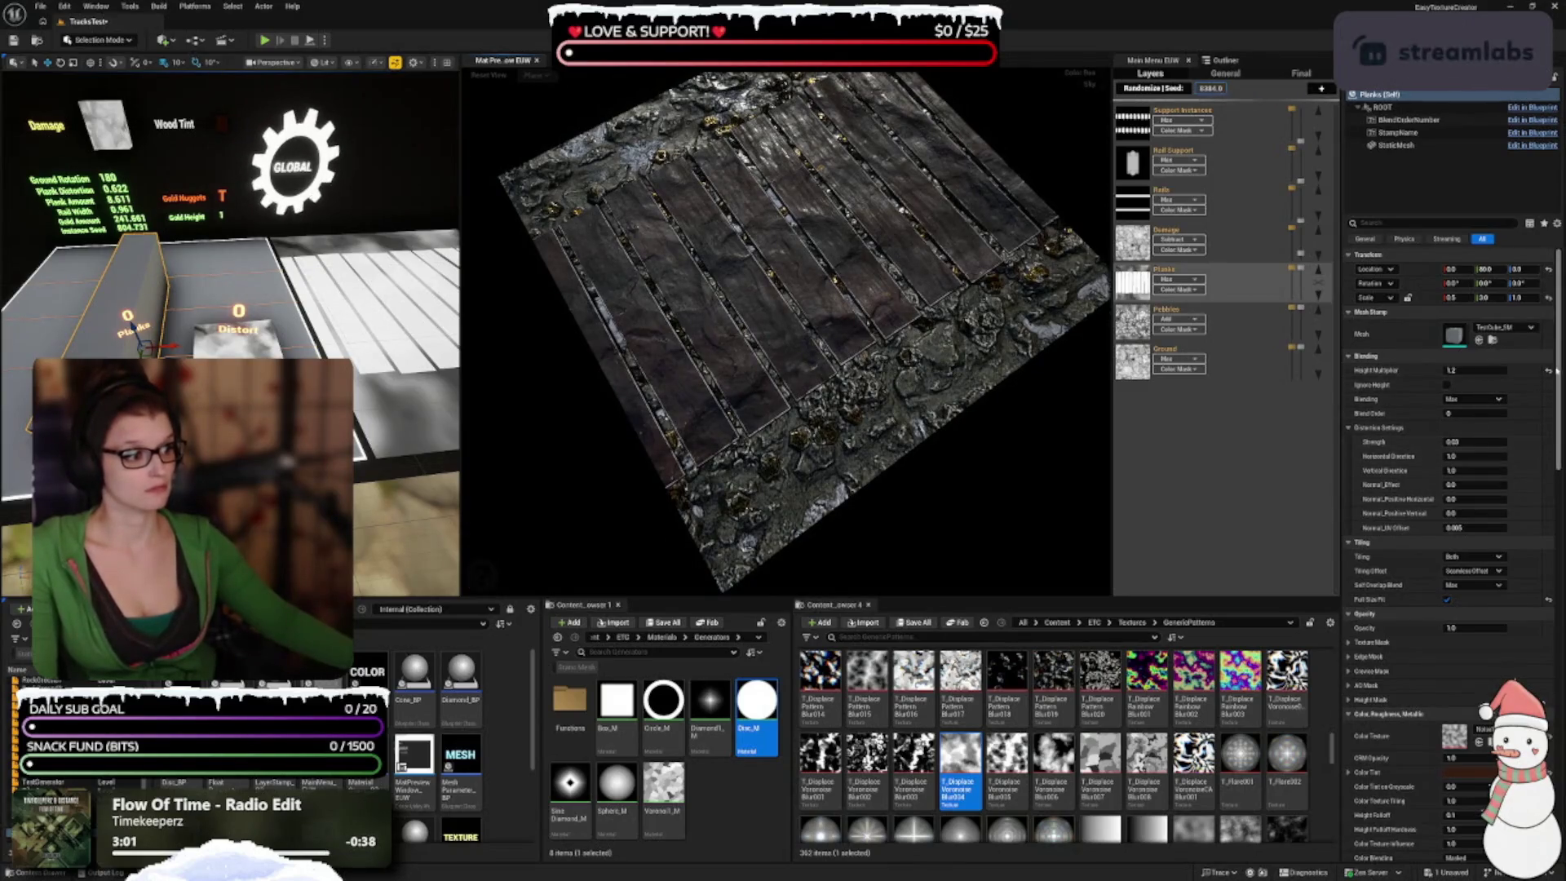
click(1547, 368)
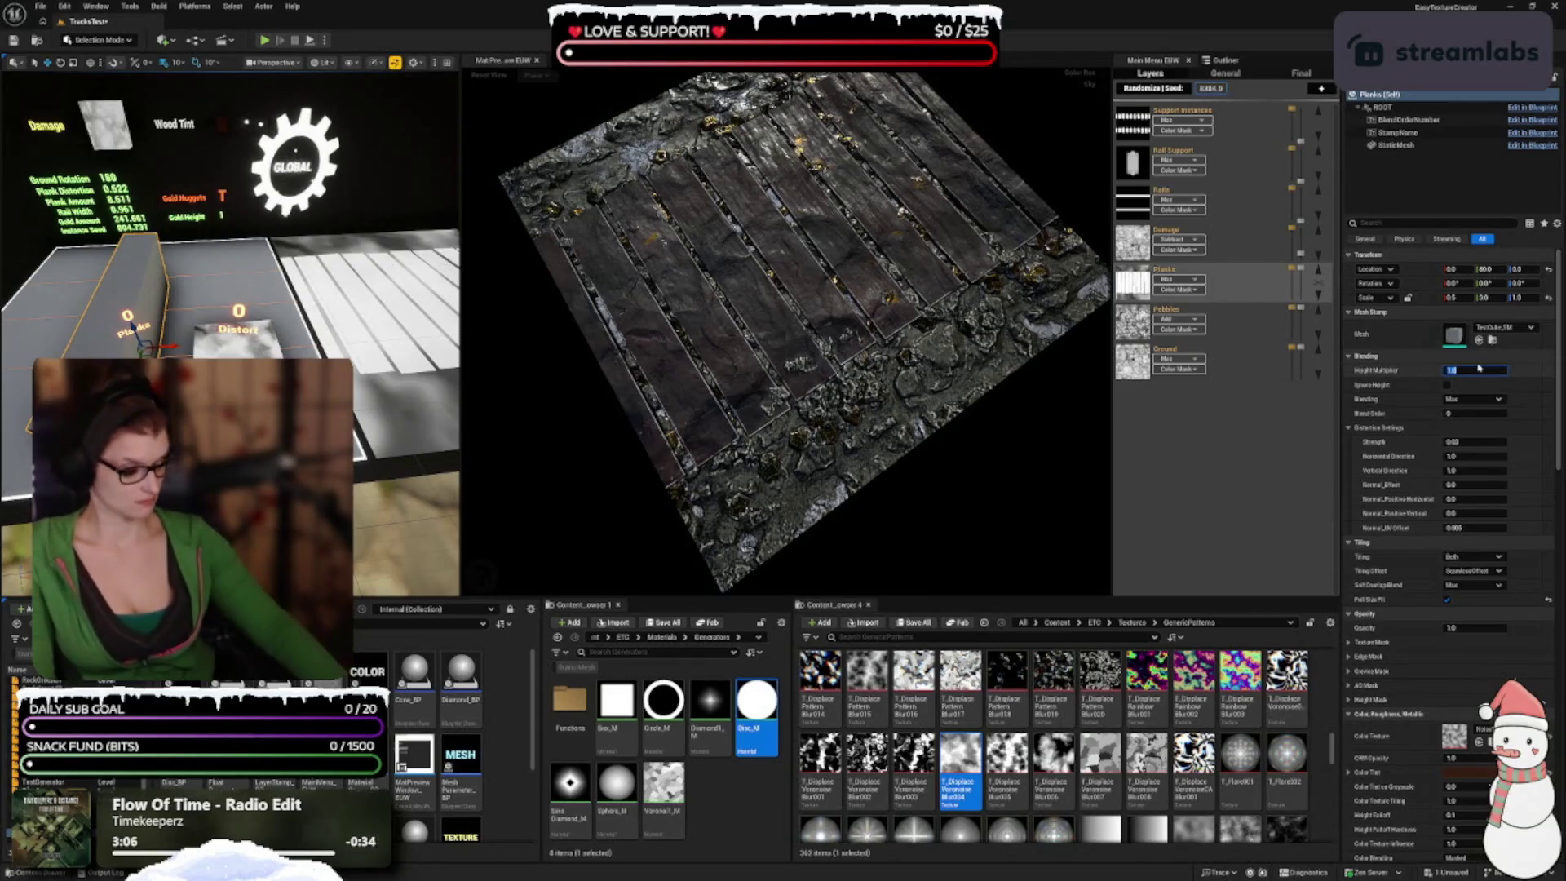
key(Return)
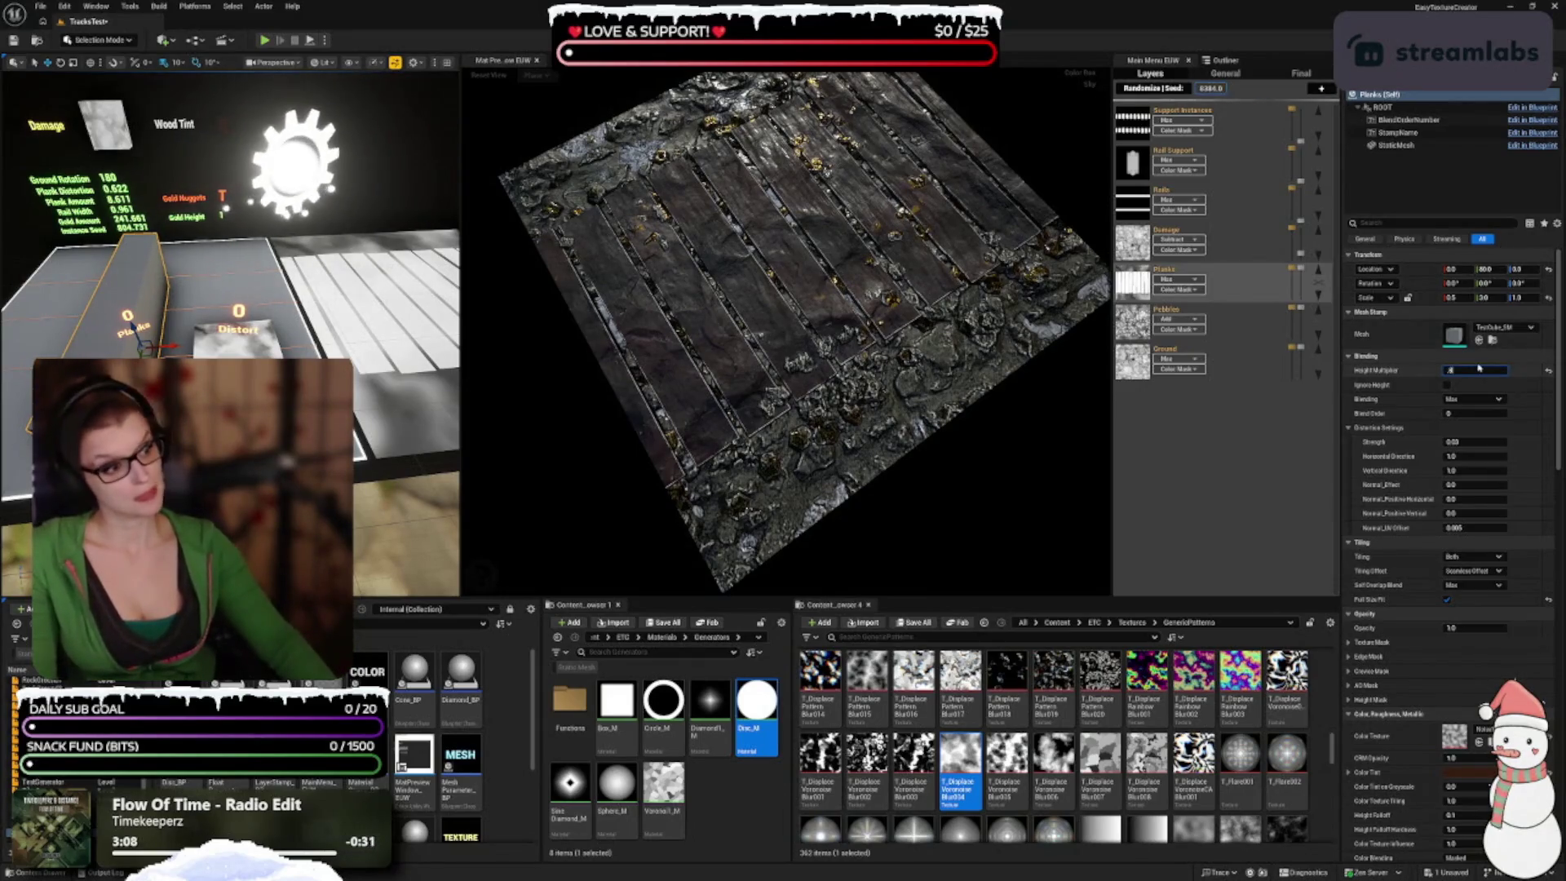
key(Return)
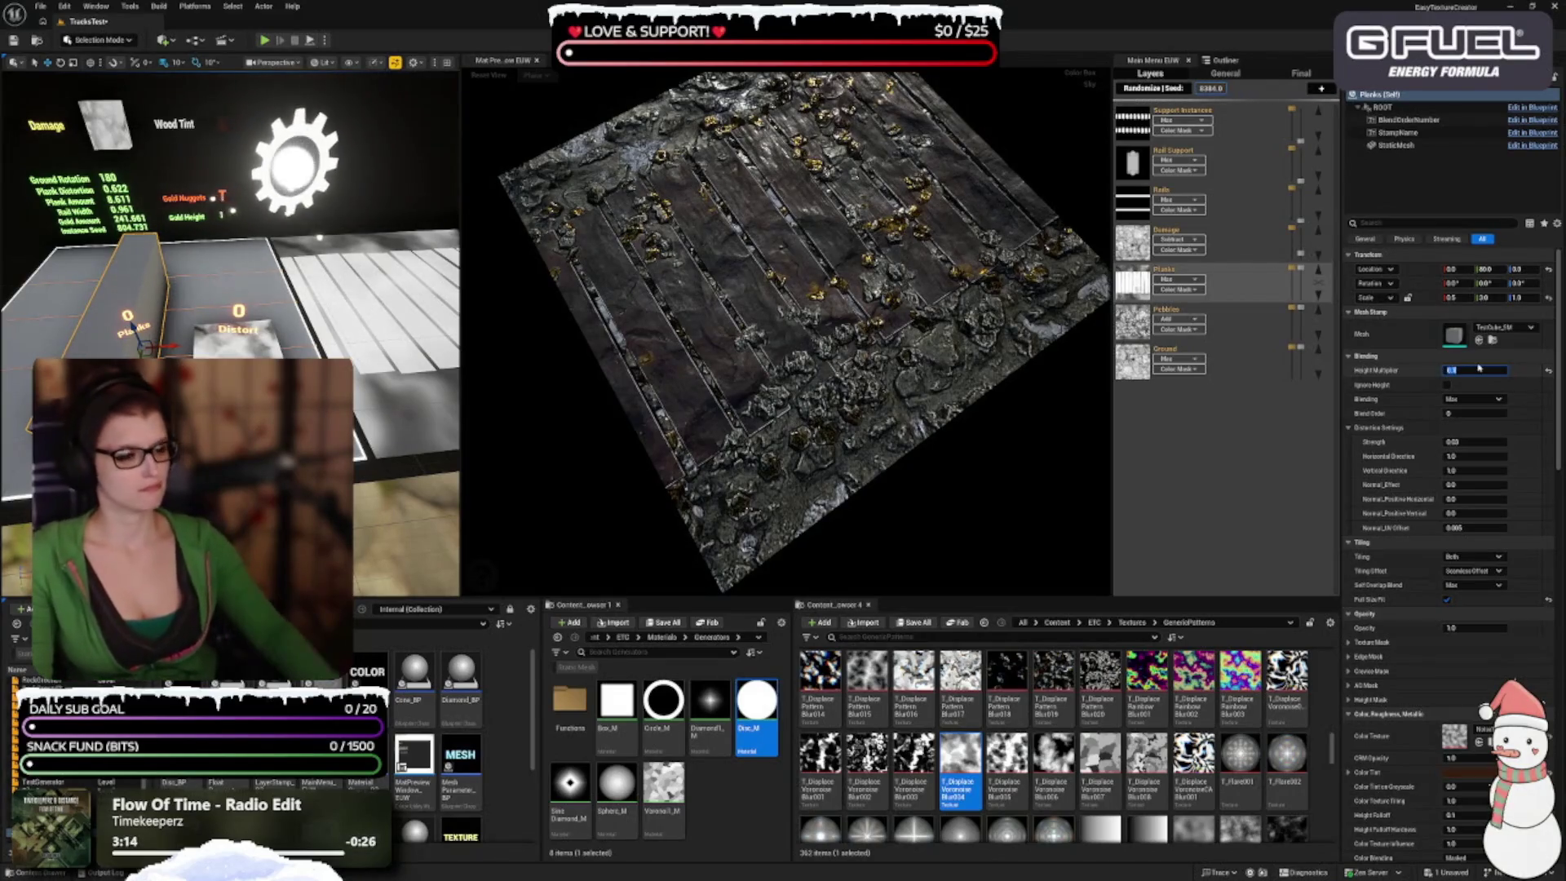
mouse_move(897, 367)
mouse_down()
mouse_move(856, 343)
mouse_move(970, 351)
mouse_move(920, 375)
mouse_move(881, 367)
mouse_move(905, 371)
mouse_up()
scroll(966, 431, up, 3)
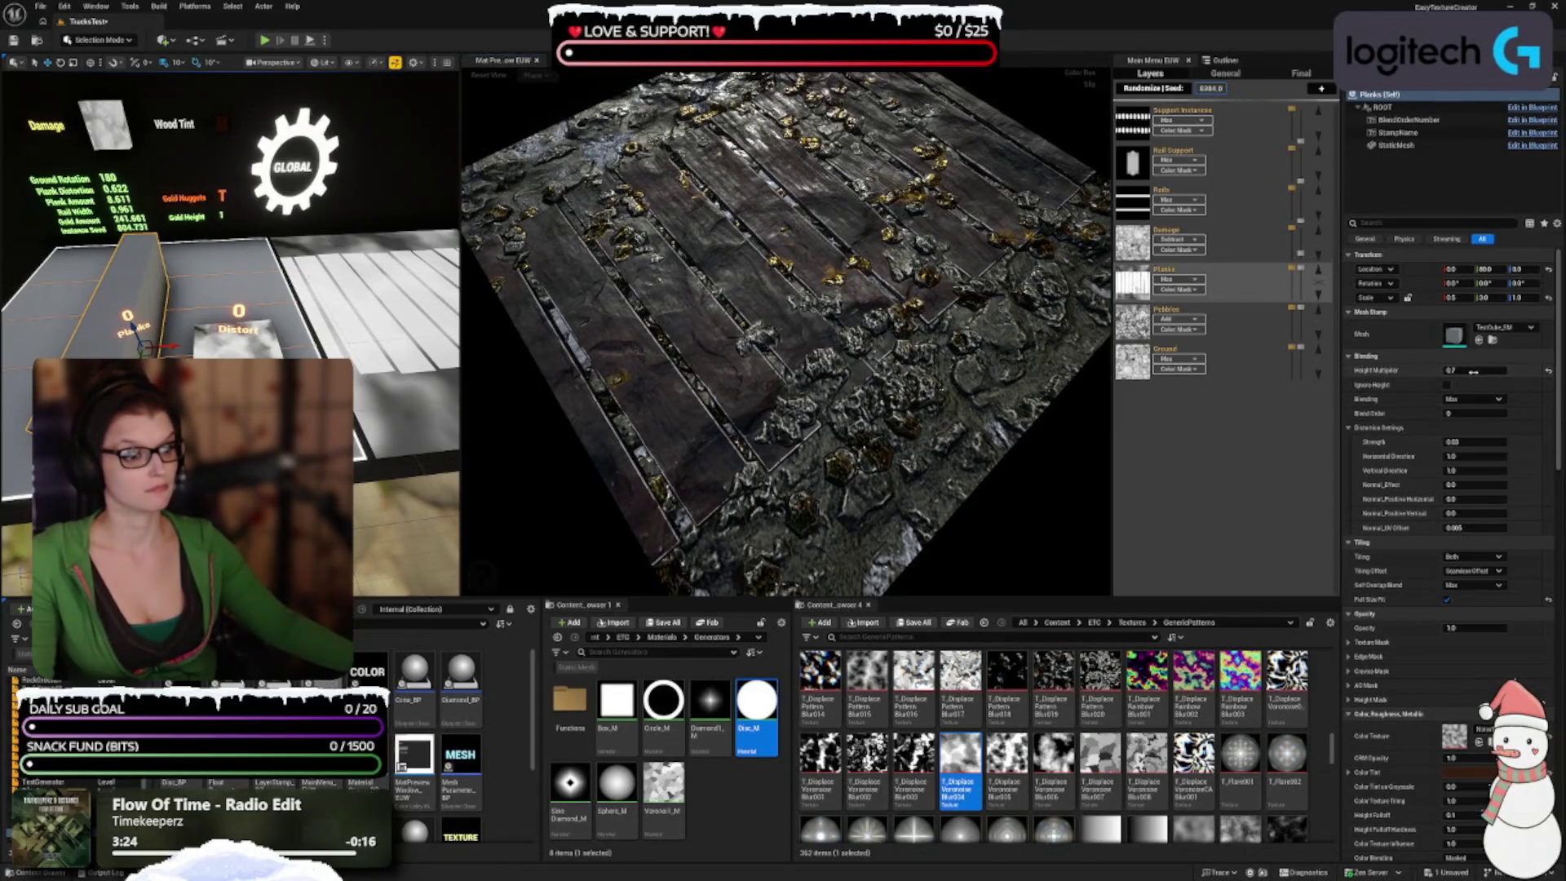
Step: Set the planks' Height Multiplier to about 0.84 and compare from oblique angles
drag(1473, 371, 1479, 371)
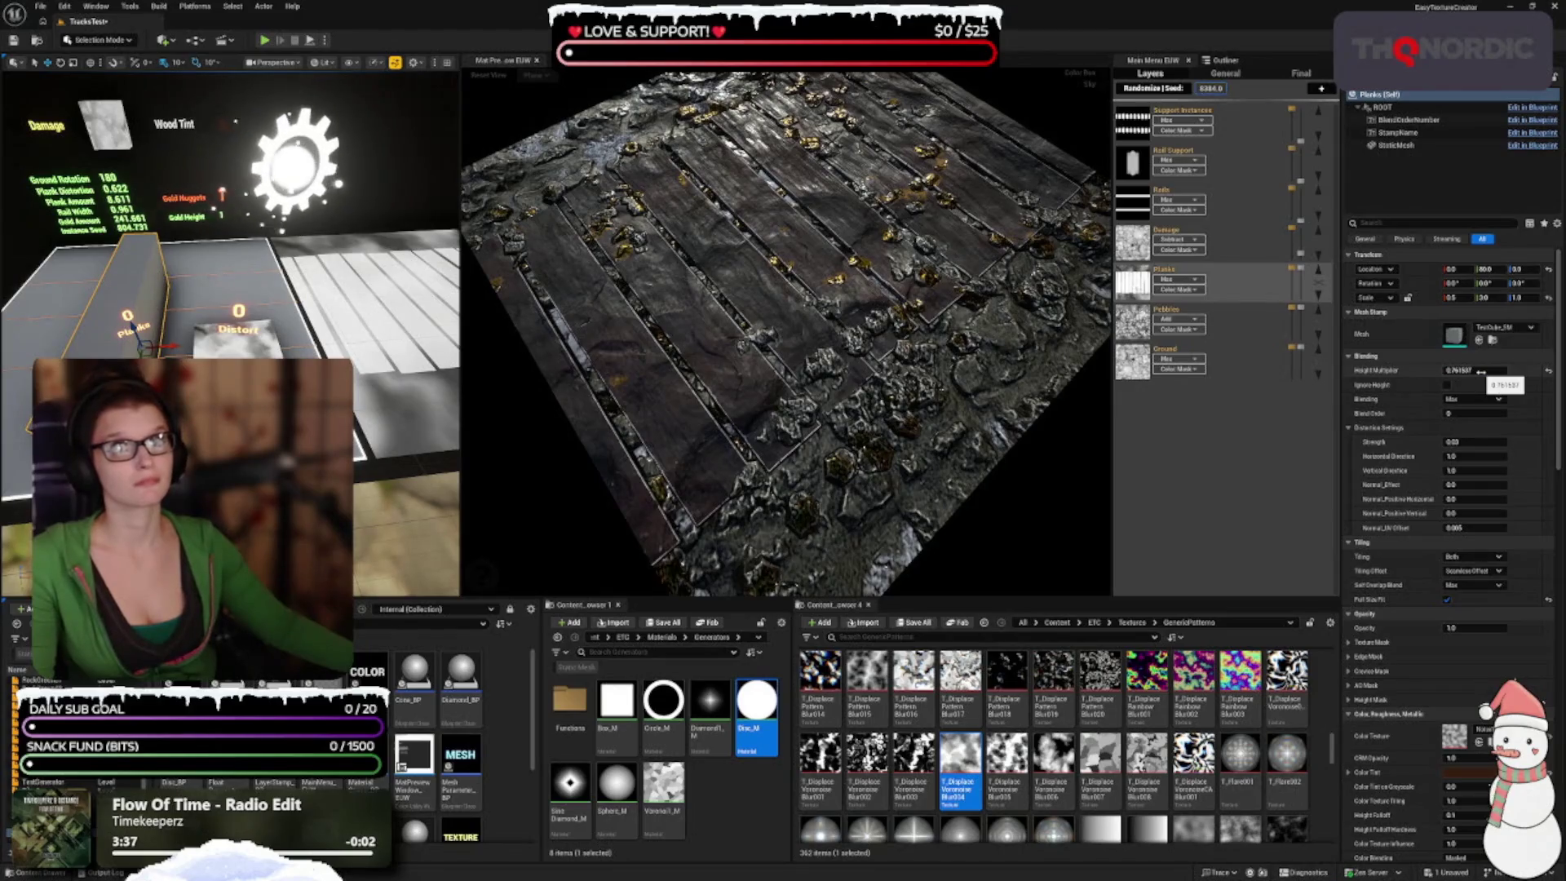
click(1480, 371)
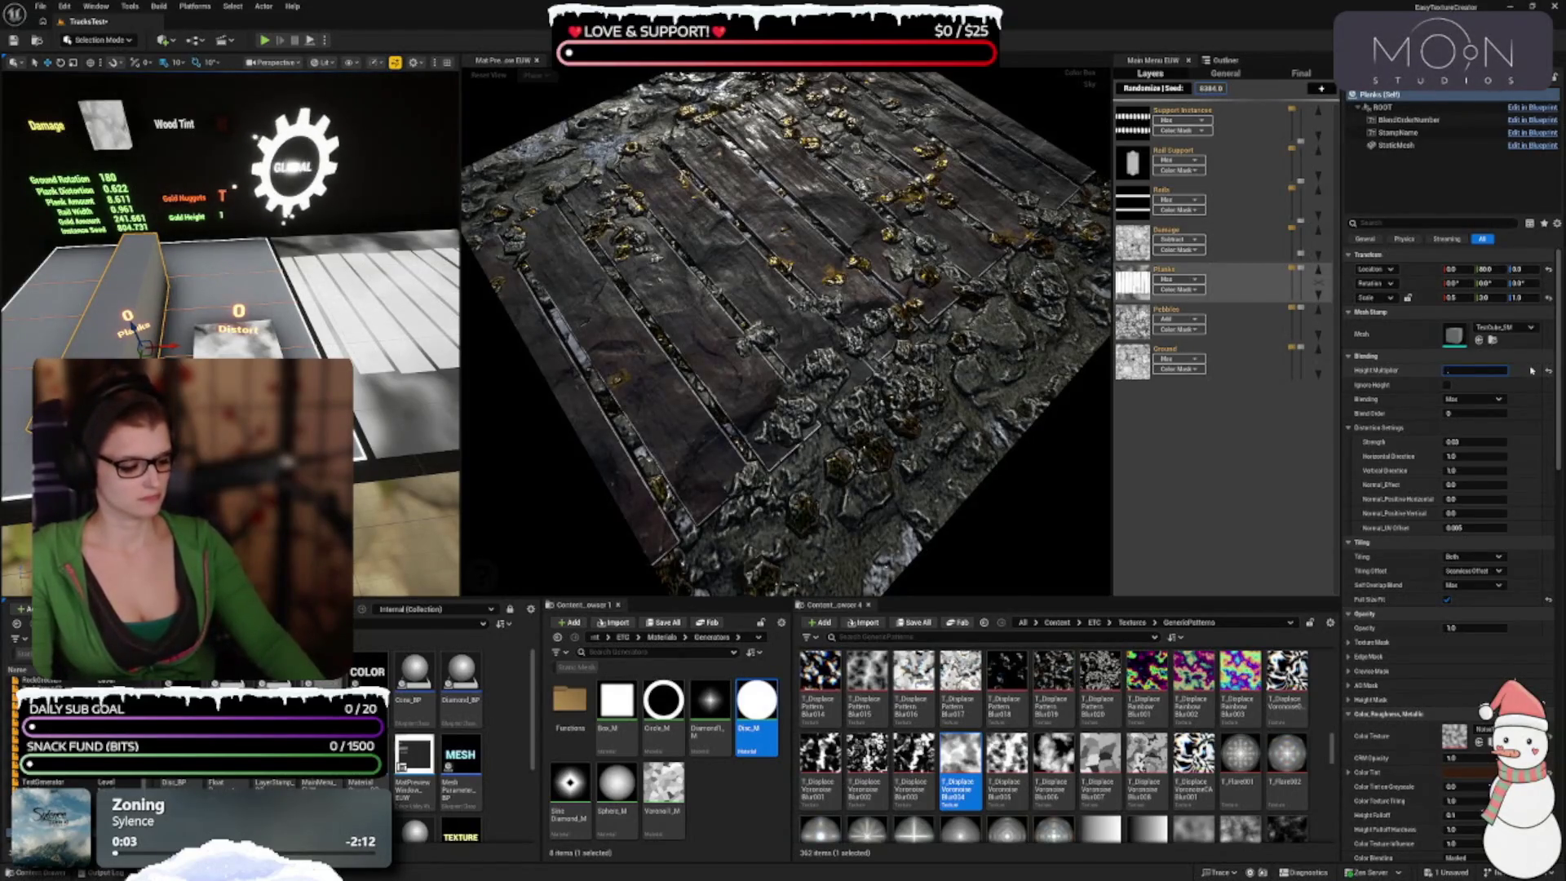
key(Return)
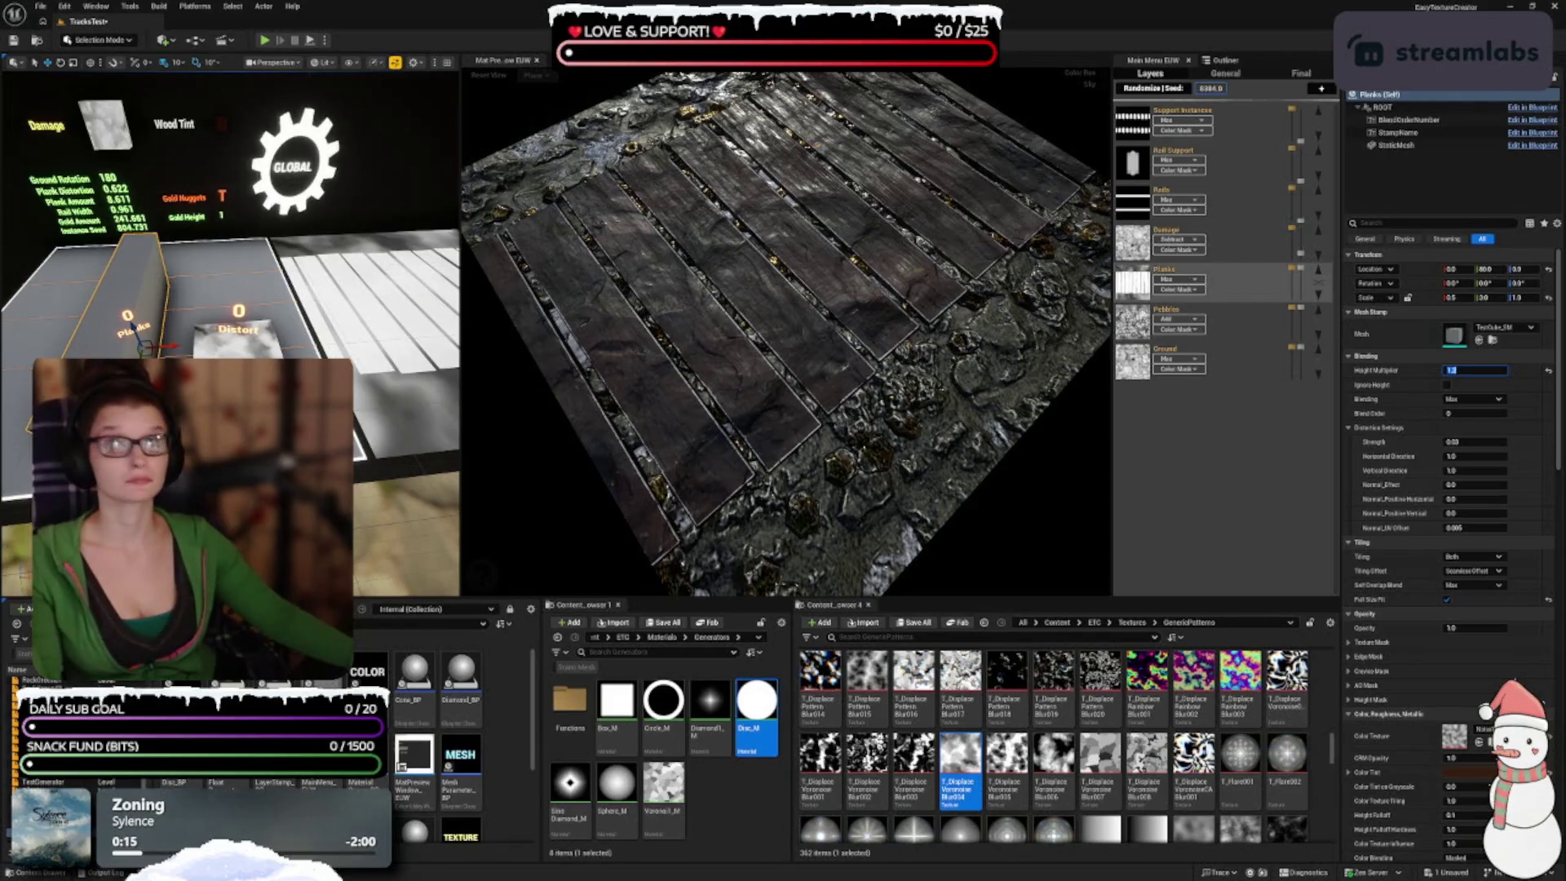
drag(783, 342, 783, 310)
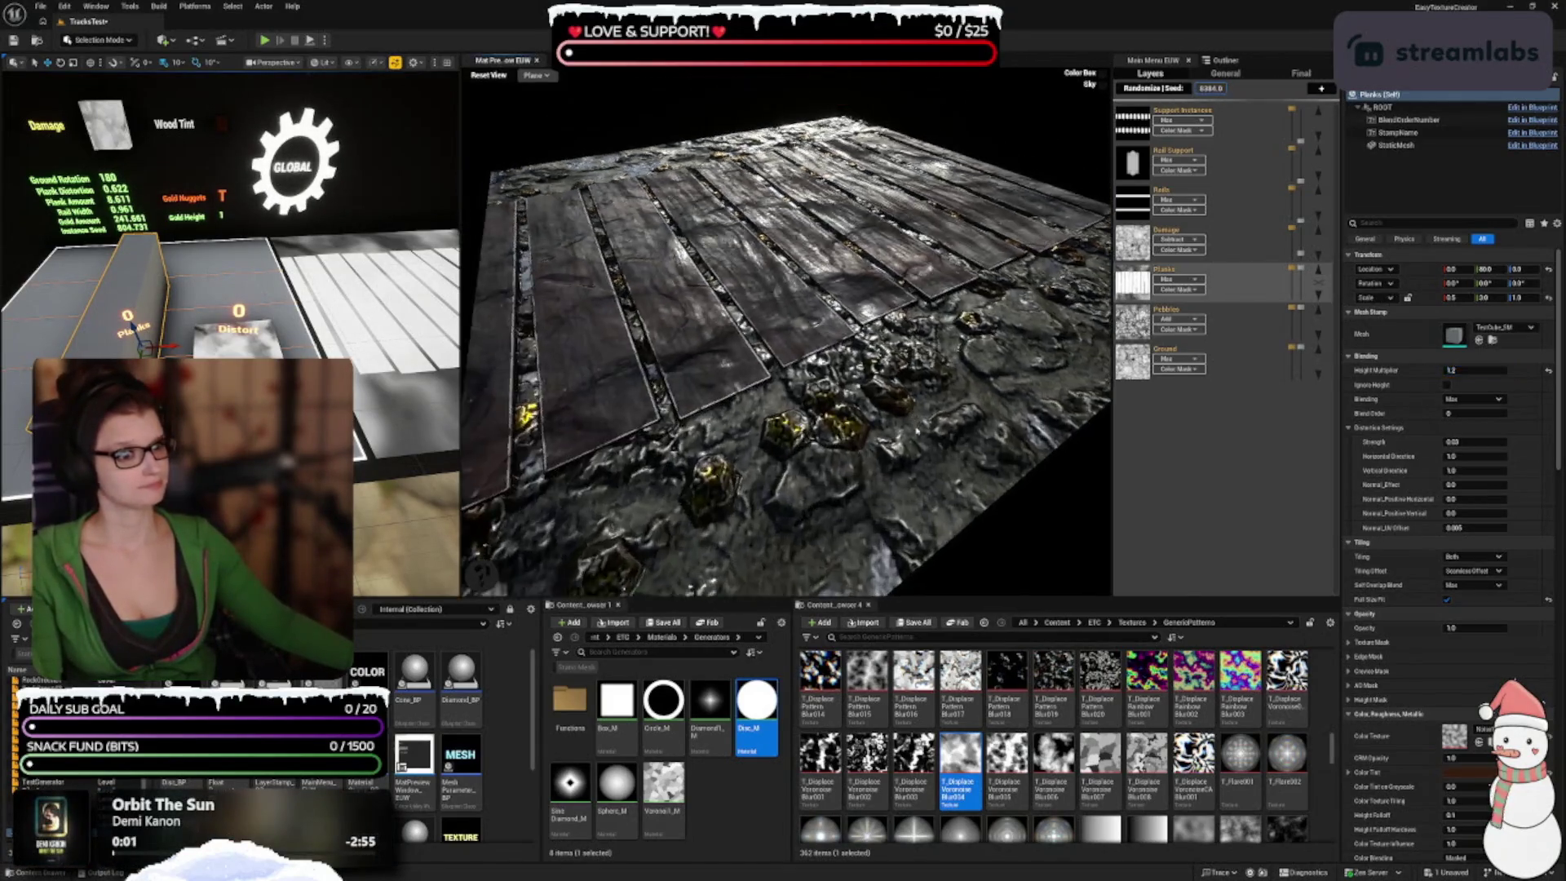
drag(962, 429, 920, 429)
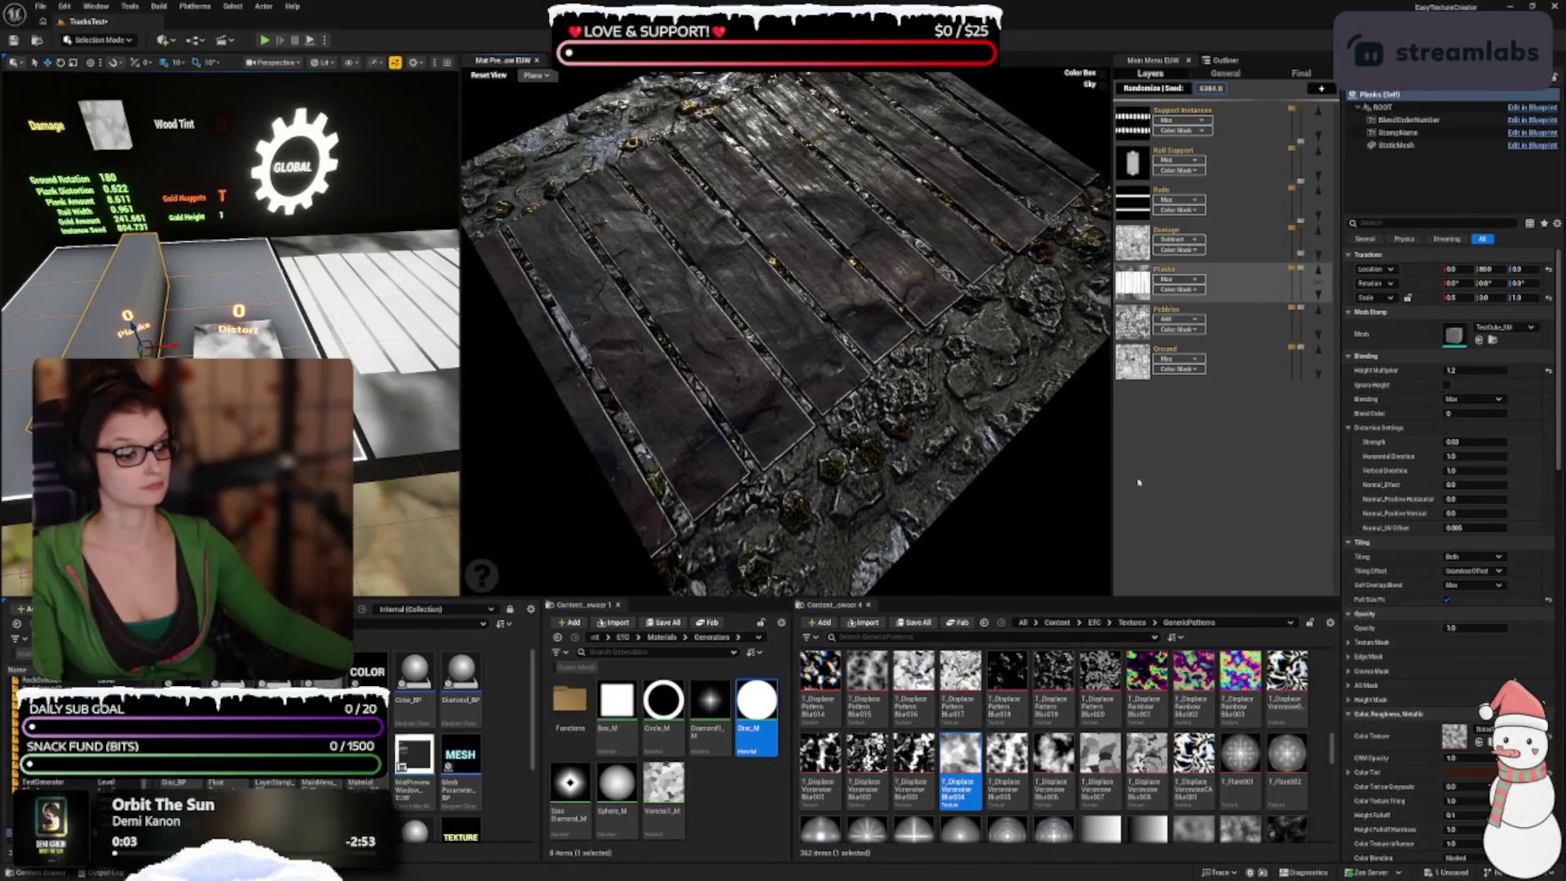
Step: Lower the planks' Height Multiplier to 0.1
click(1468, 369)
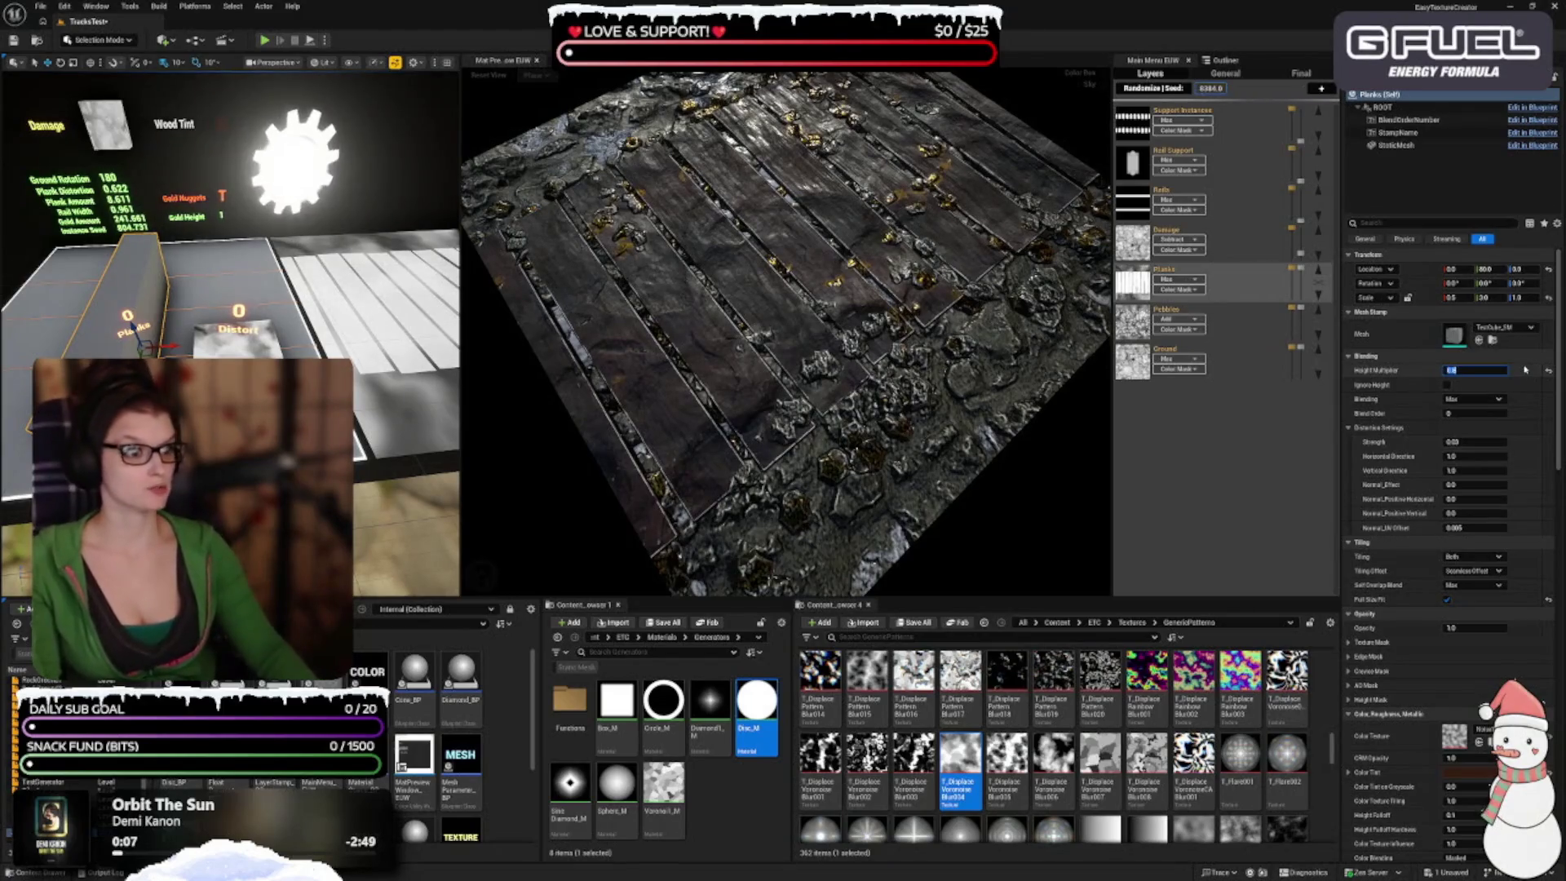
text(0.1)
key(Return)
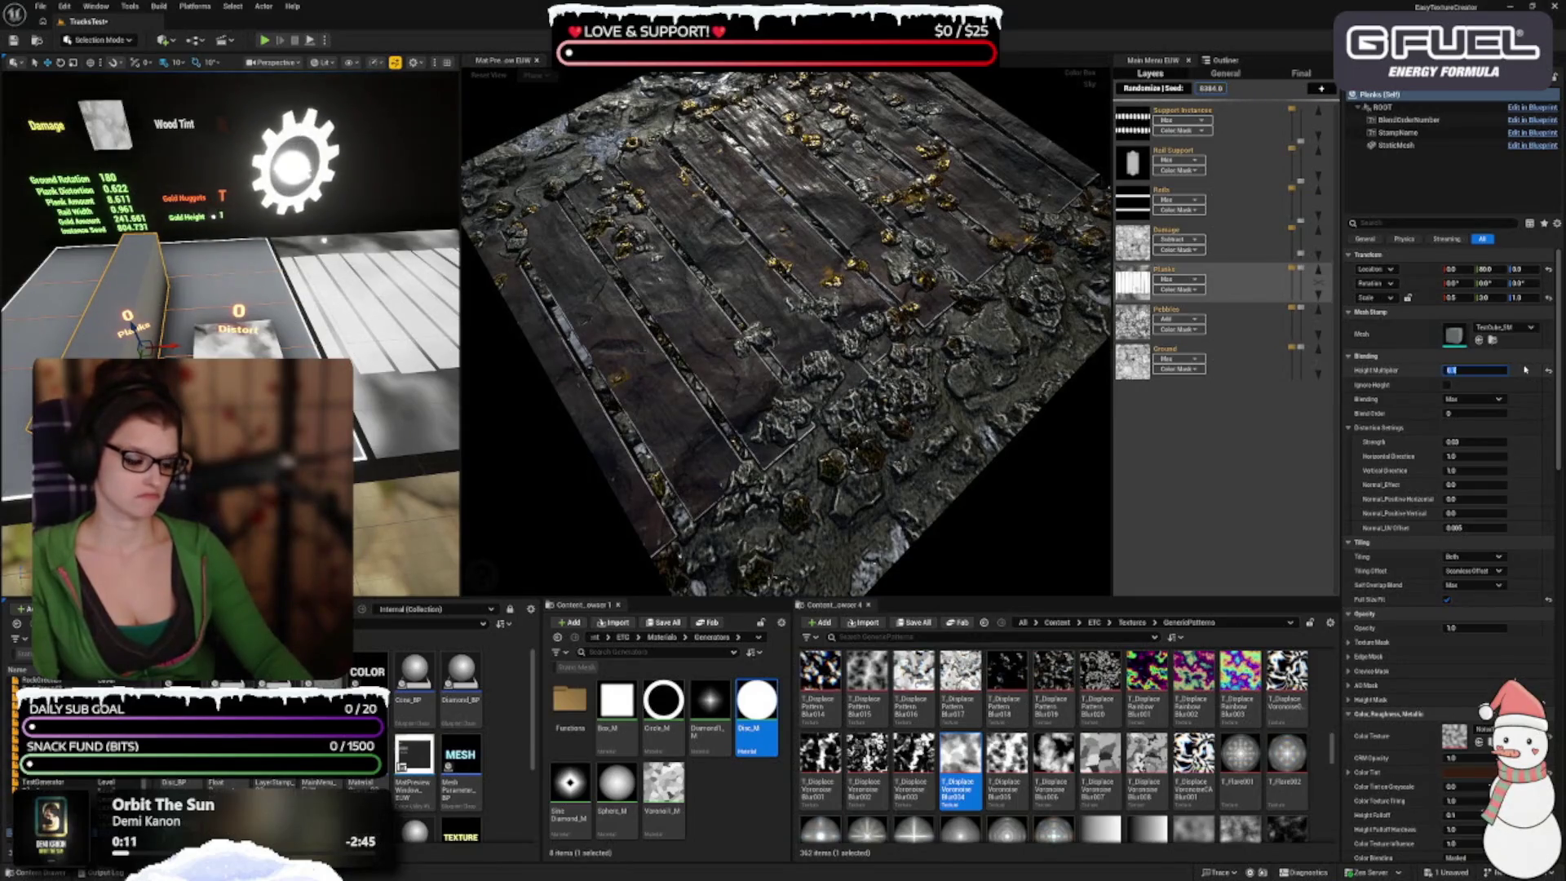
key(Return)
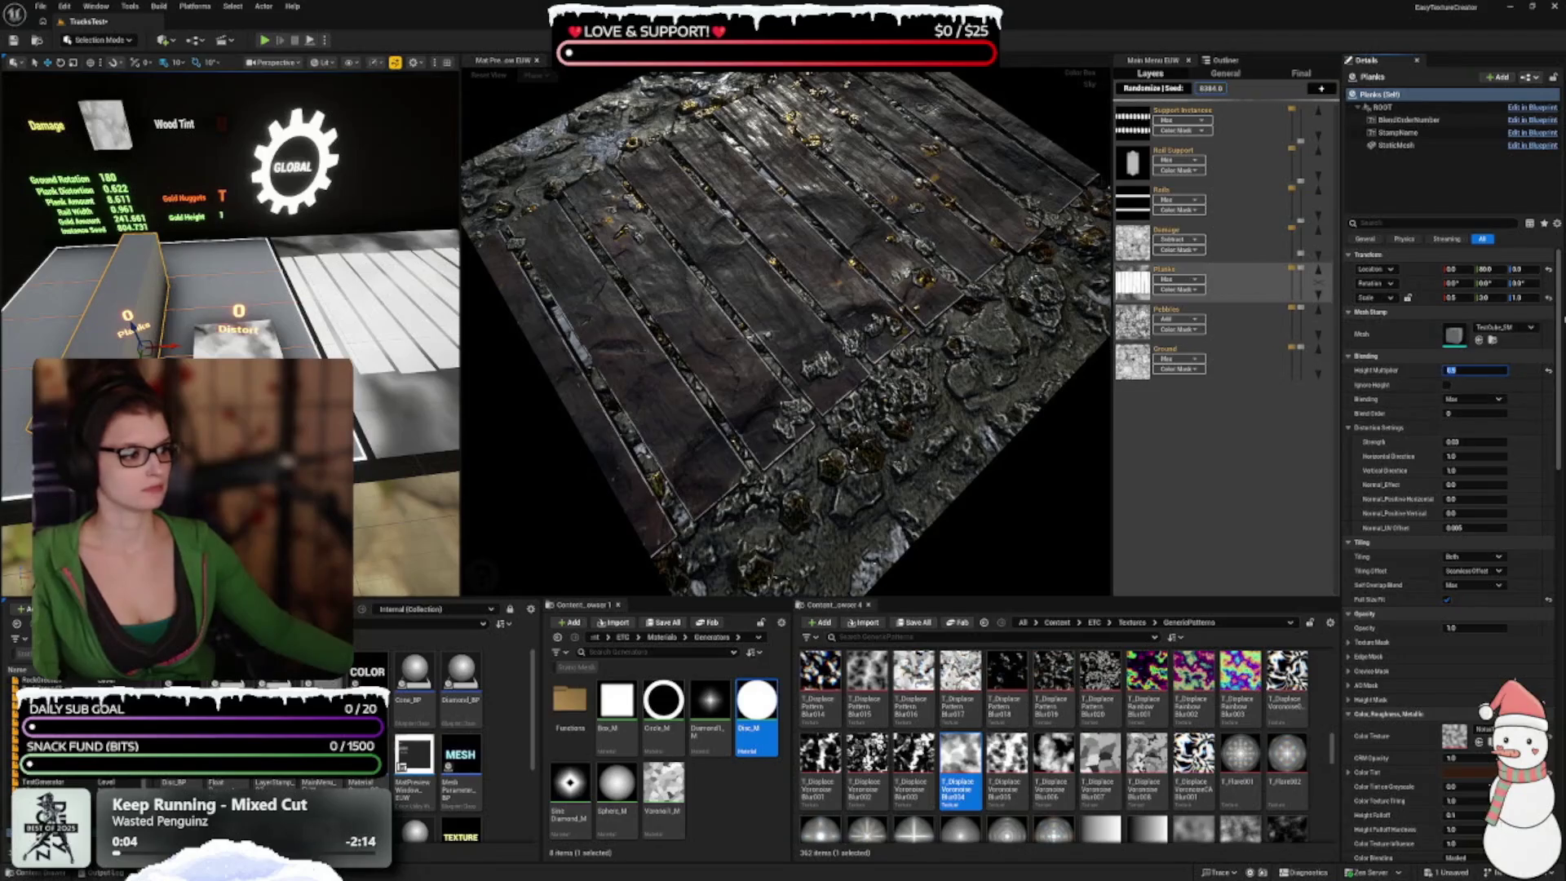
Step: Assign T_GradientNoise002 as the planks' colour texture and bring up the tint colour picker
scroll(1420, 395, down, 5)
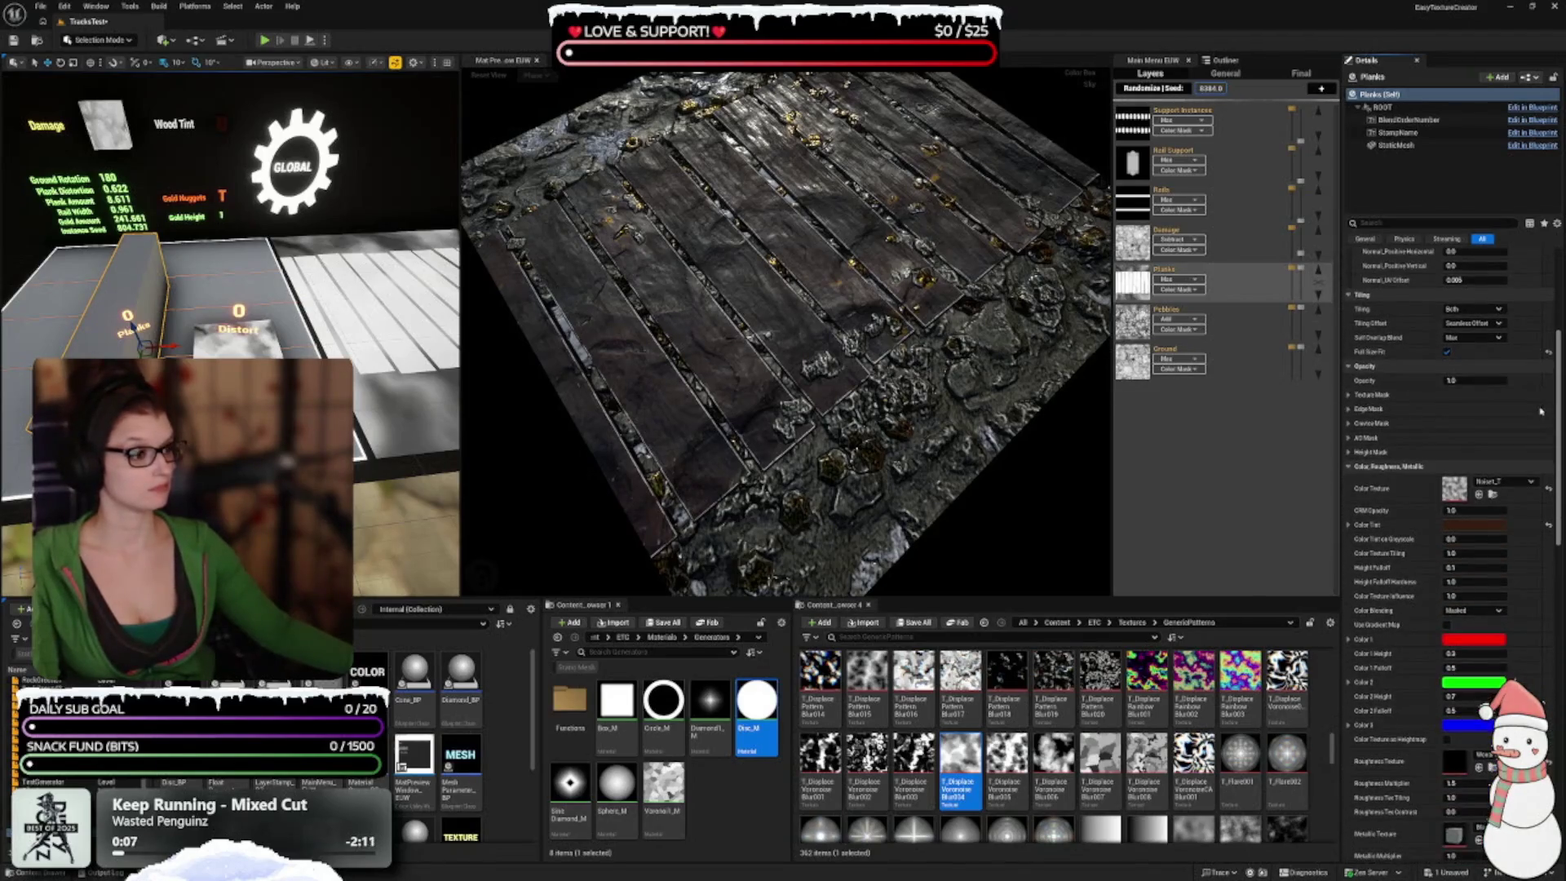
scroll(1421, 395, down, 3)
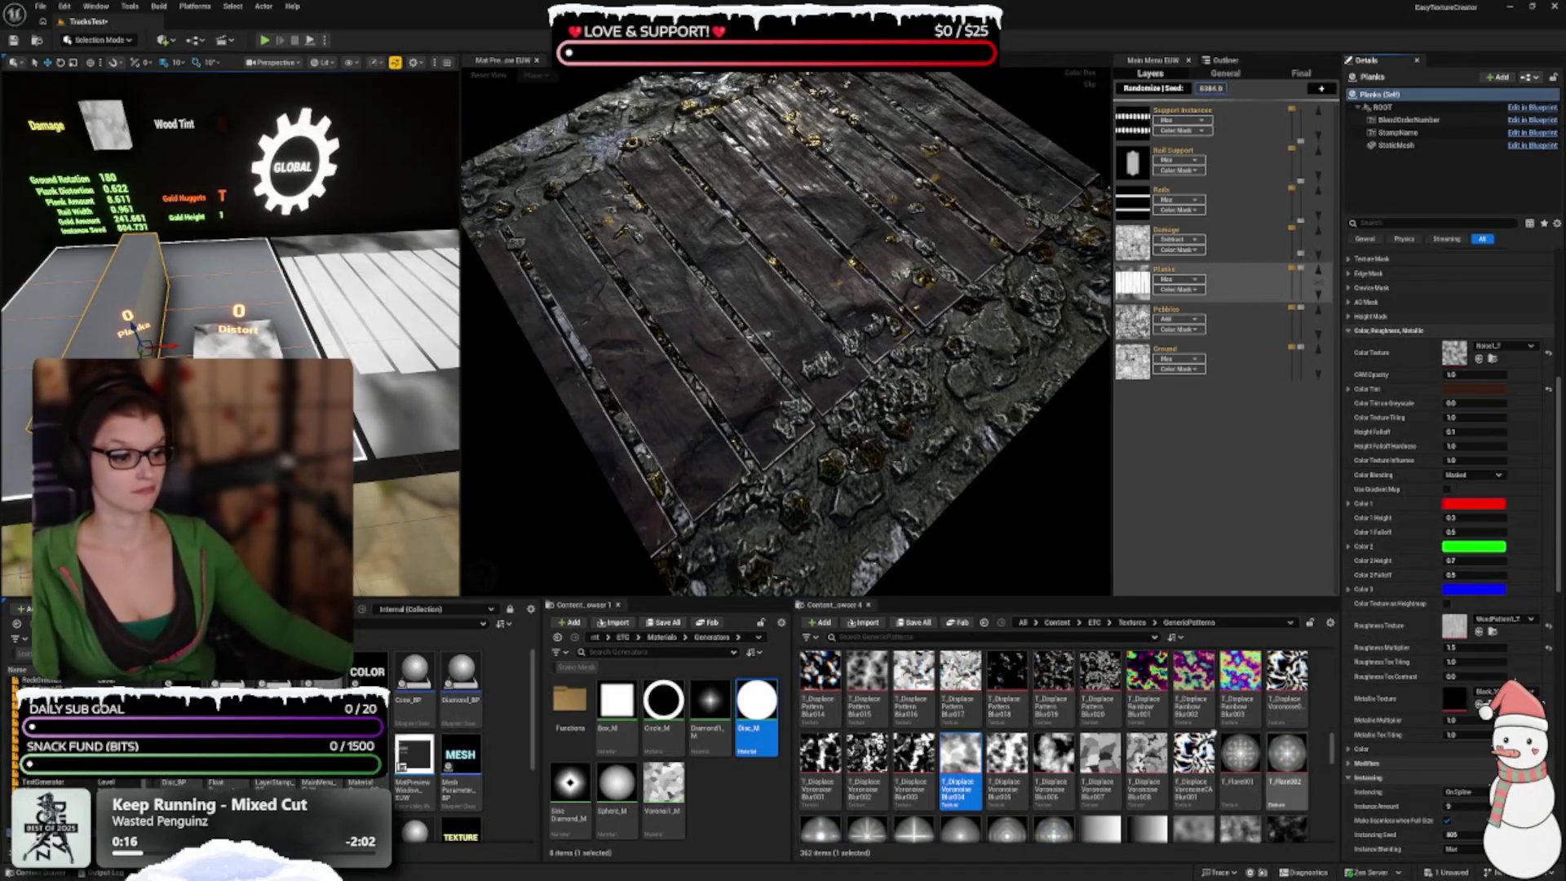
scroll(1101, 758, down, 5)
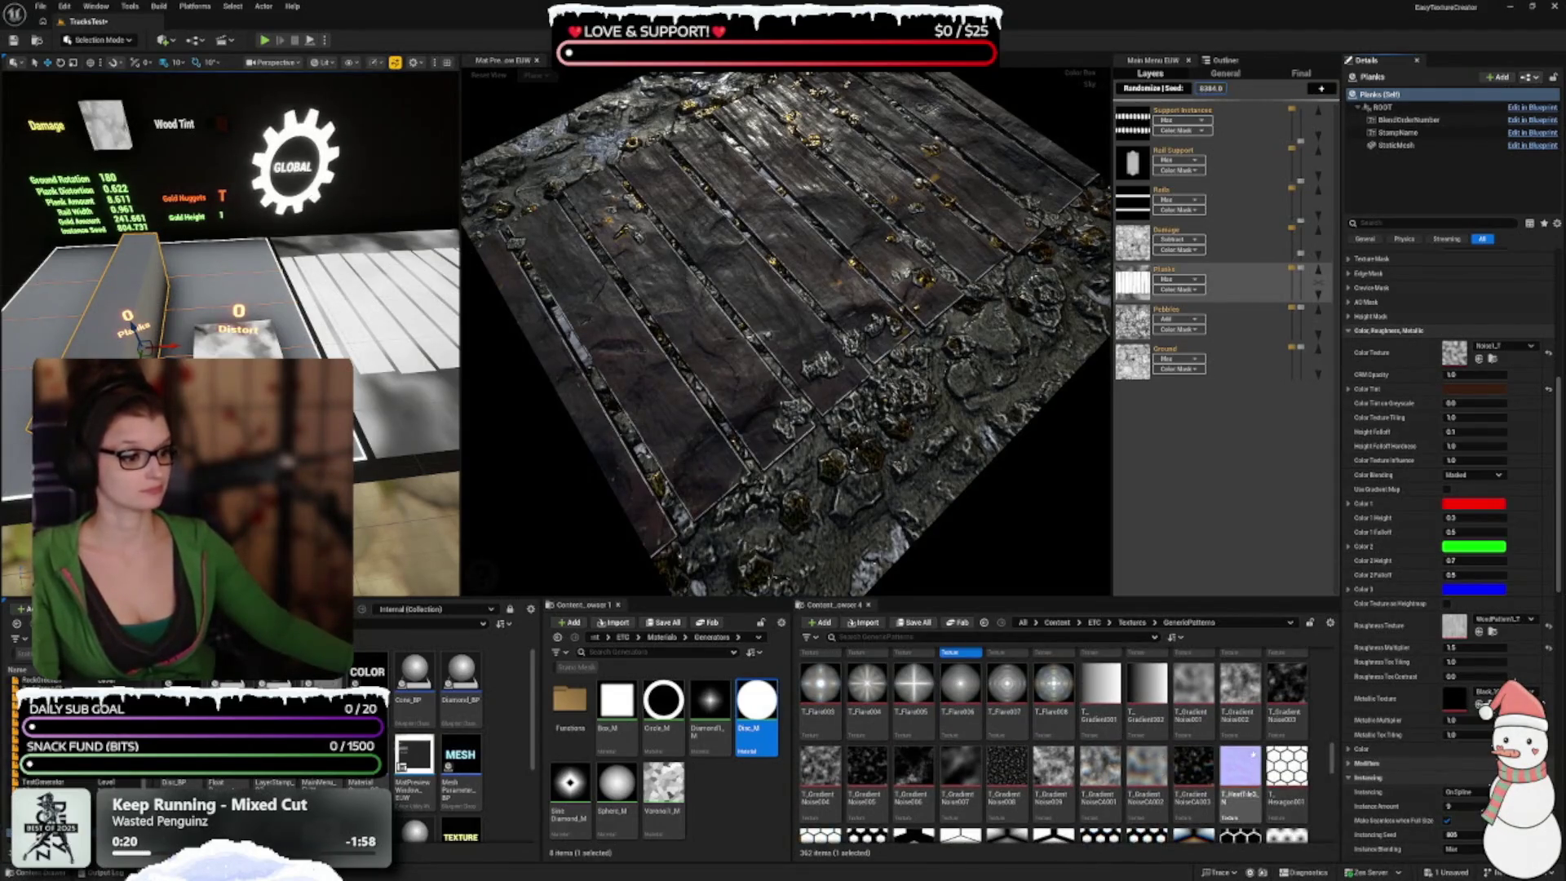
mouse_move(1258, 758)
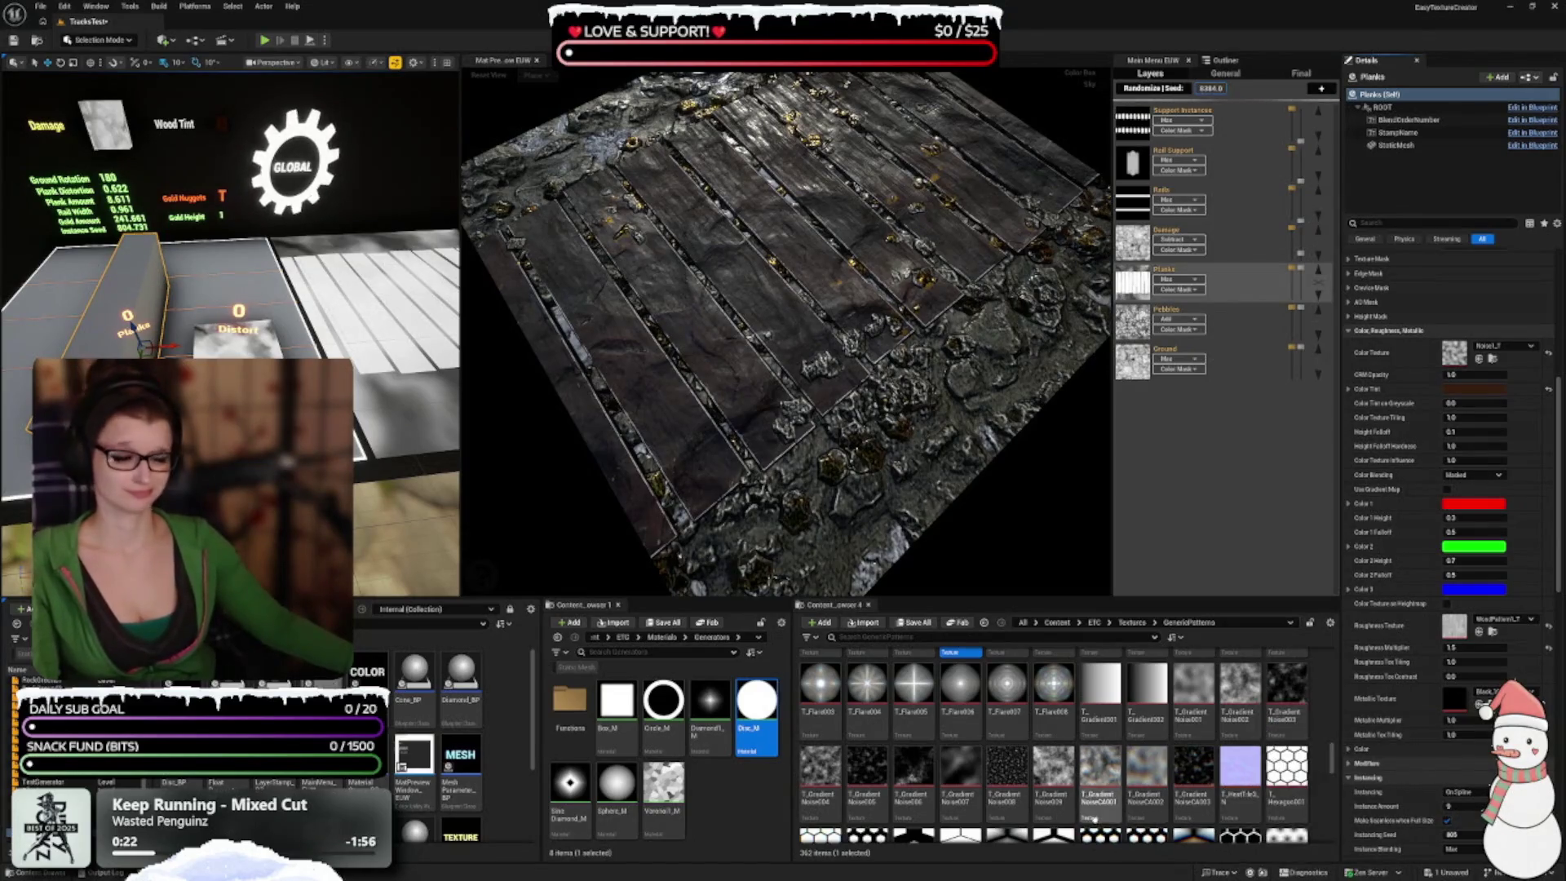
click(1240, 689)
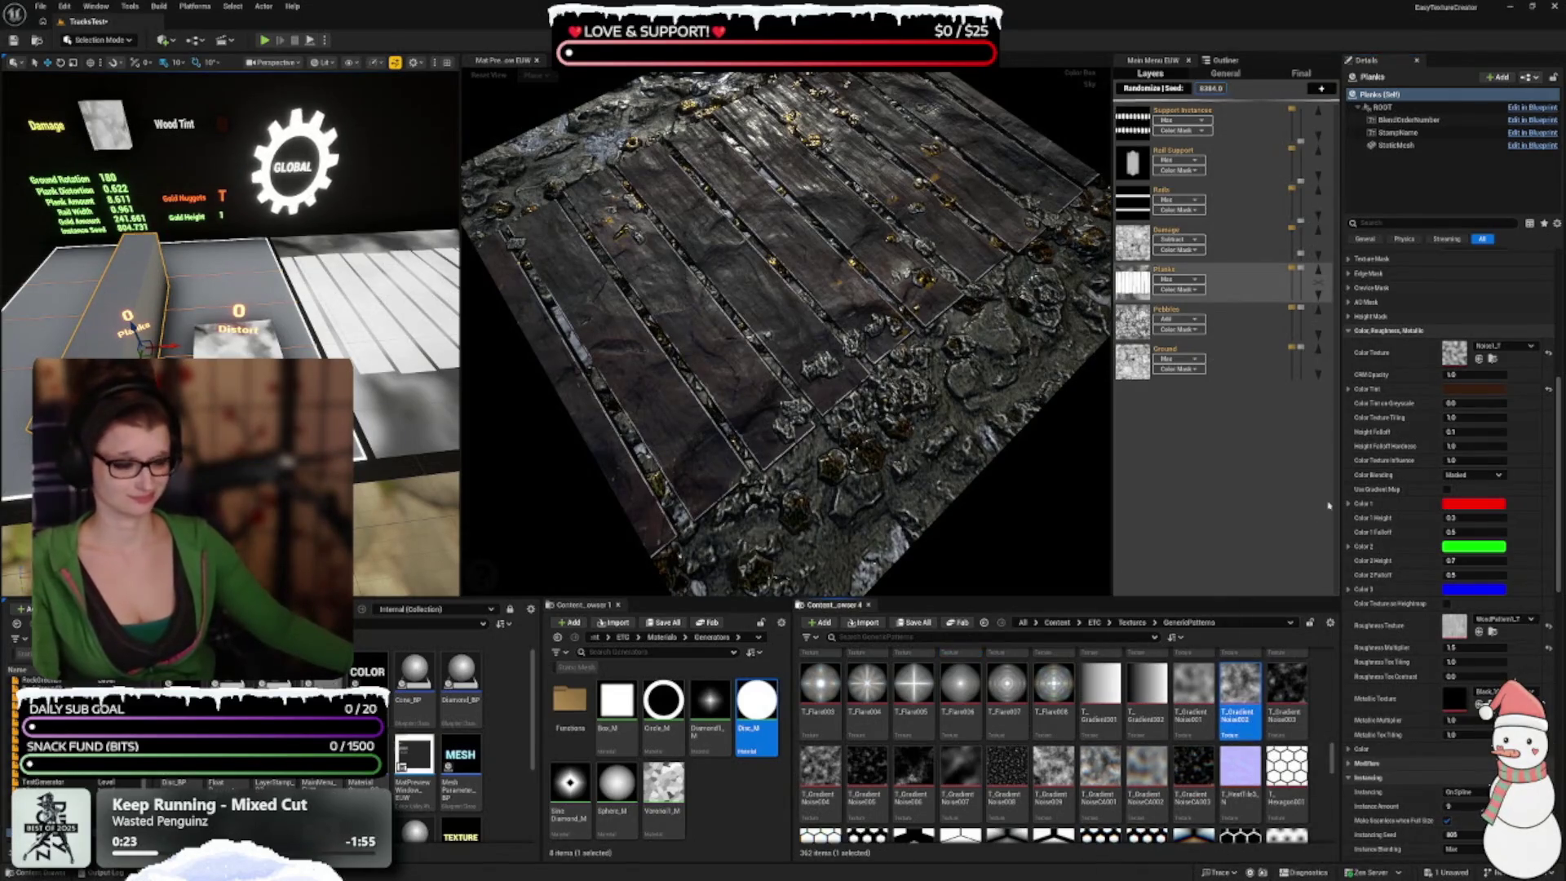
click(1478, 359)
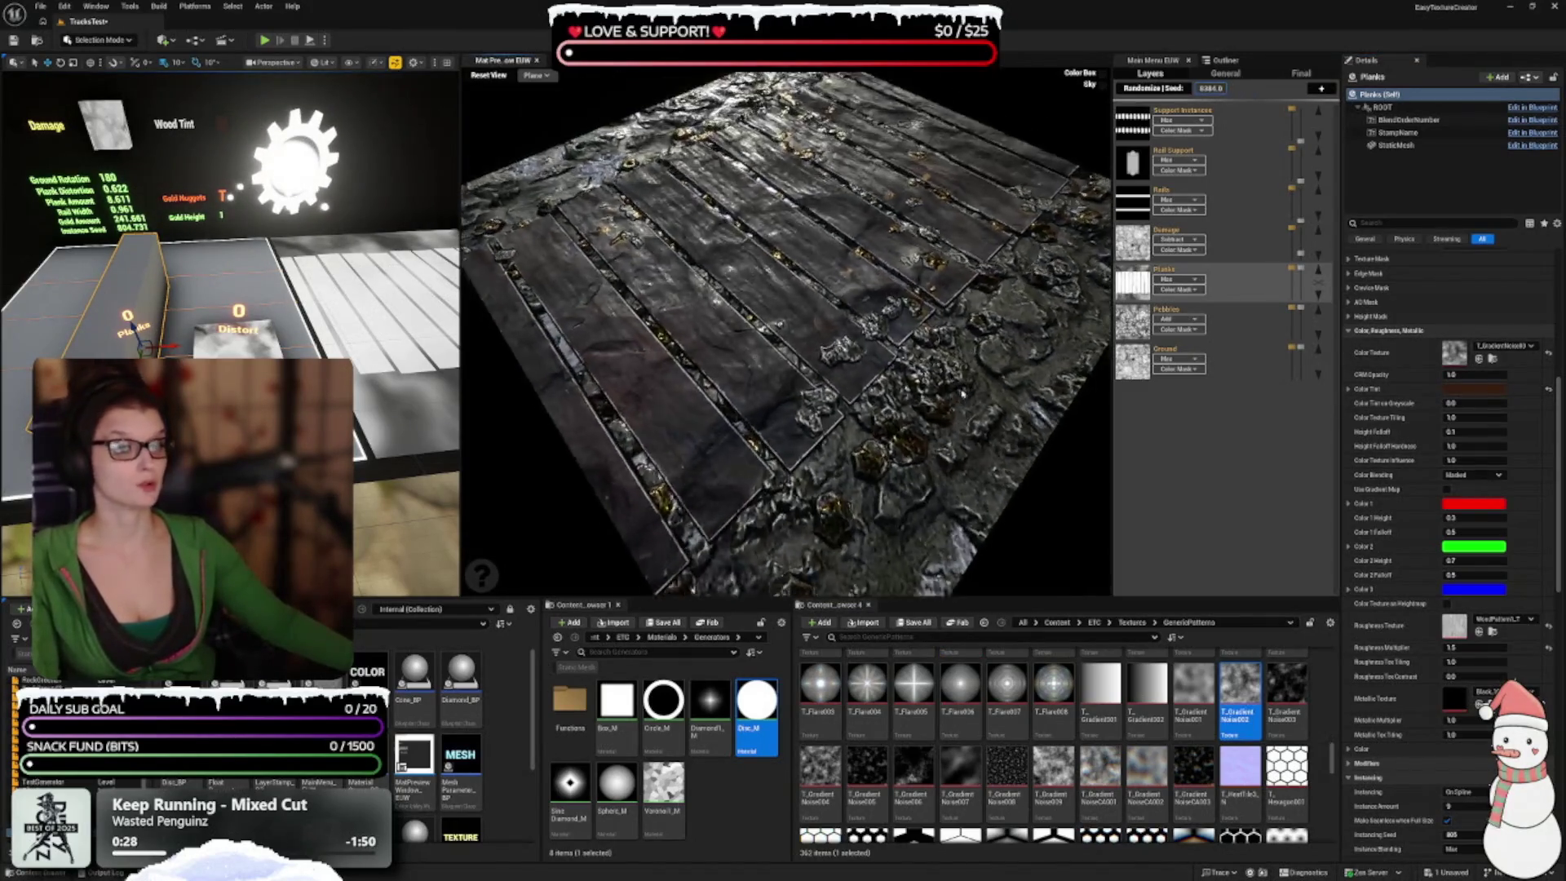
drag(783, 326, 815, 314)
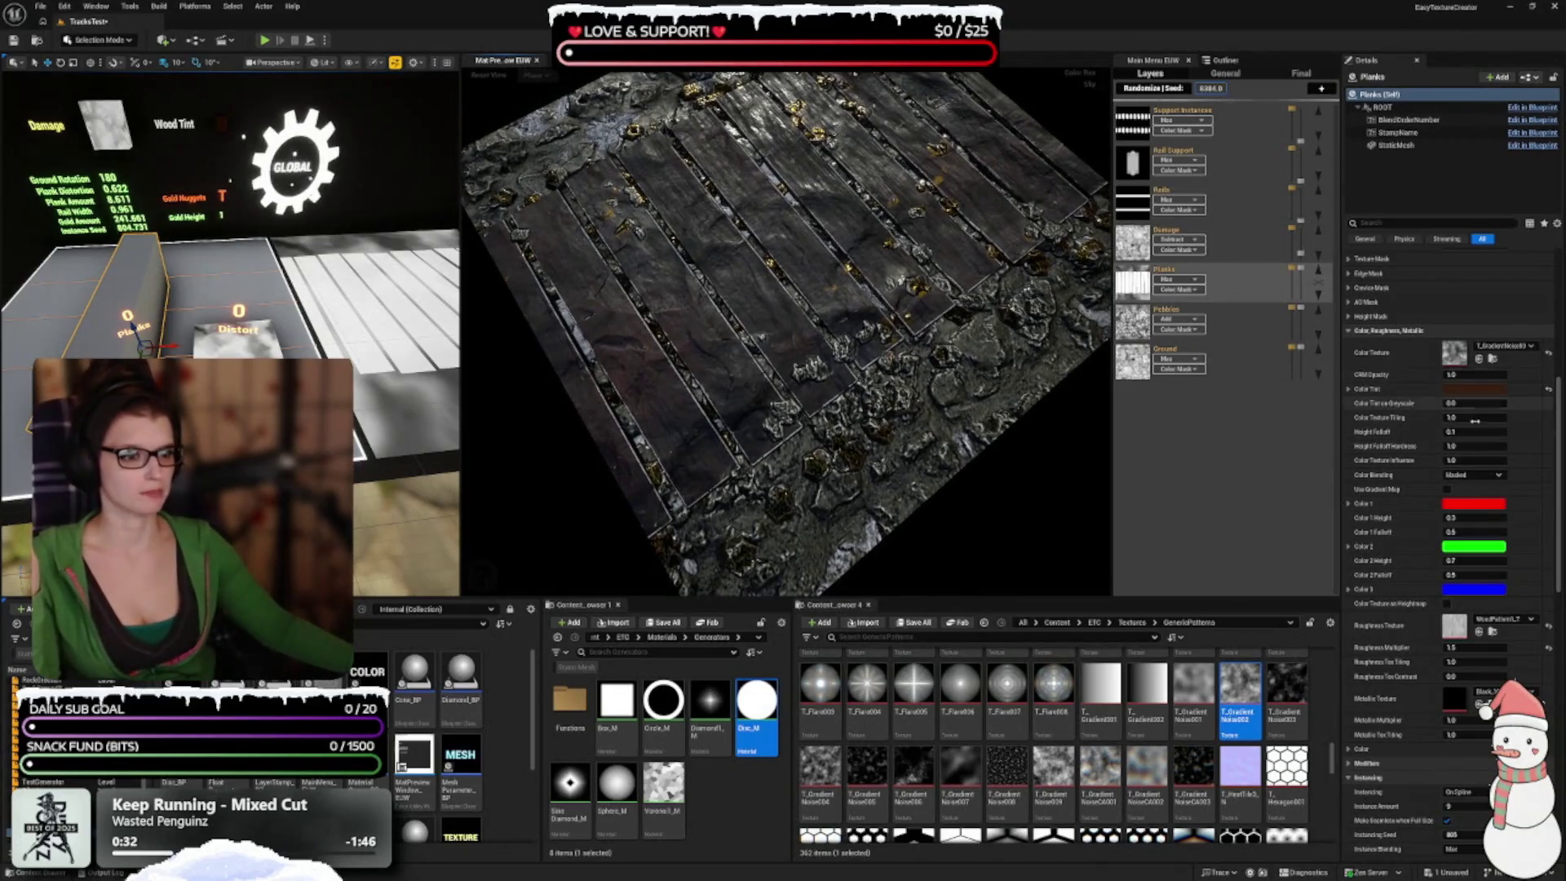
click(1497, 390)
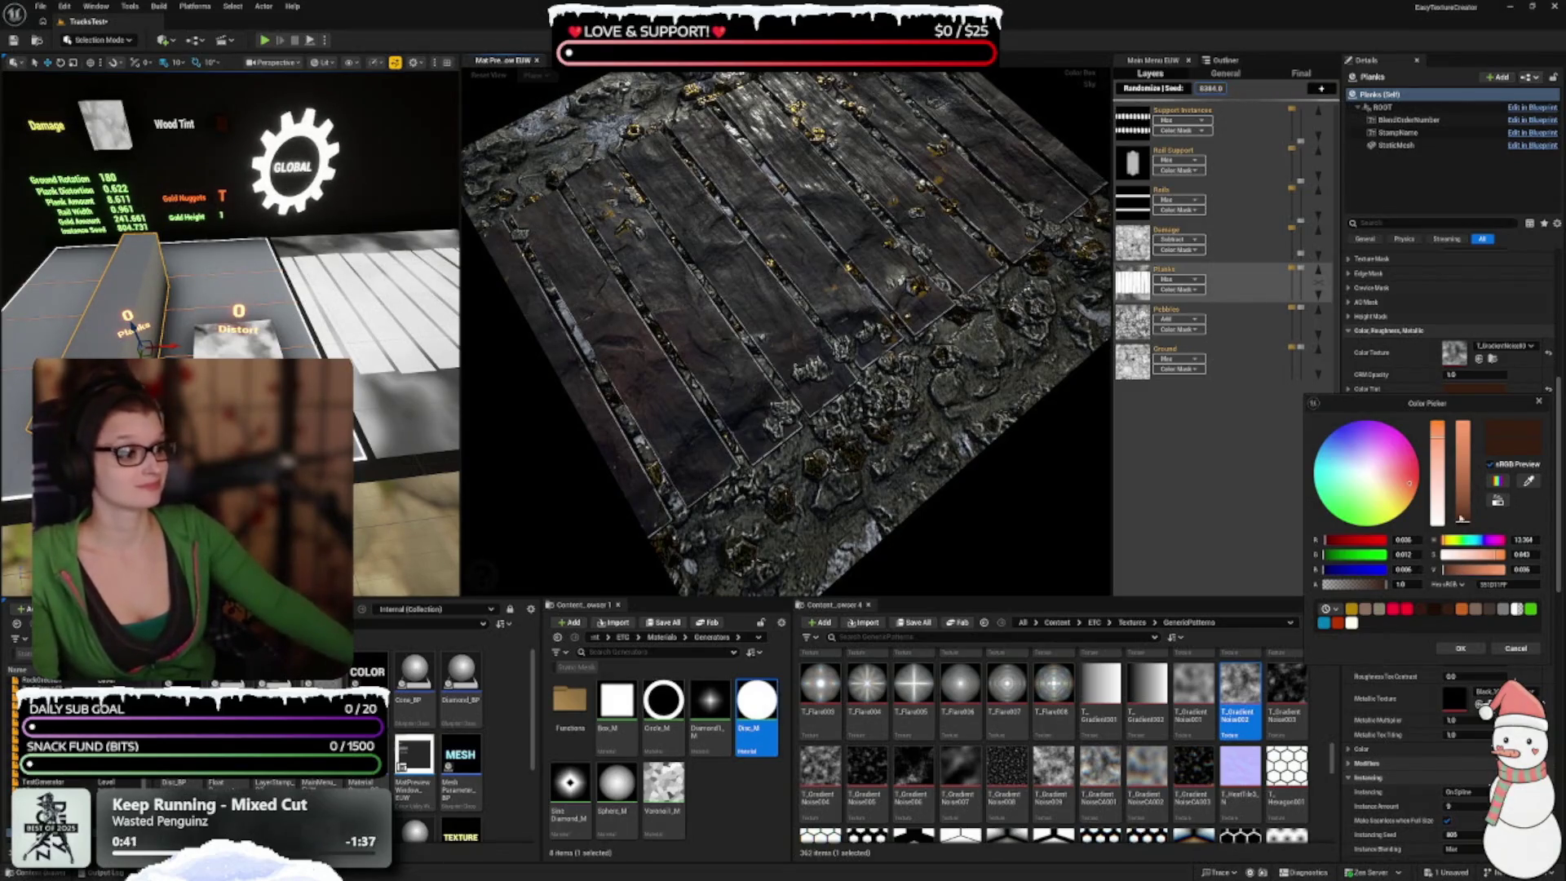
Step: Increase the plank tint's brightness and saturation, then confirm the colour
drag(1463, 520, 1463, 518)
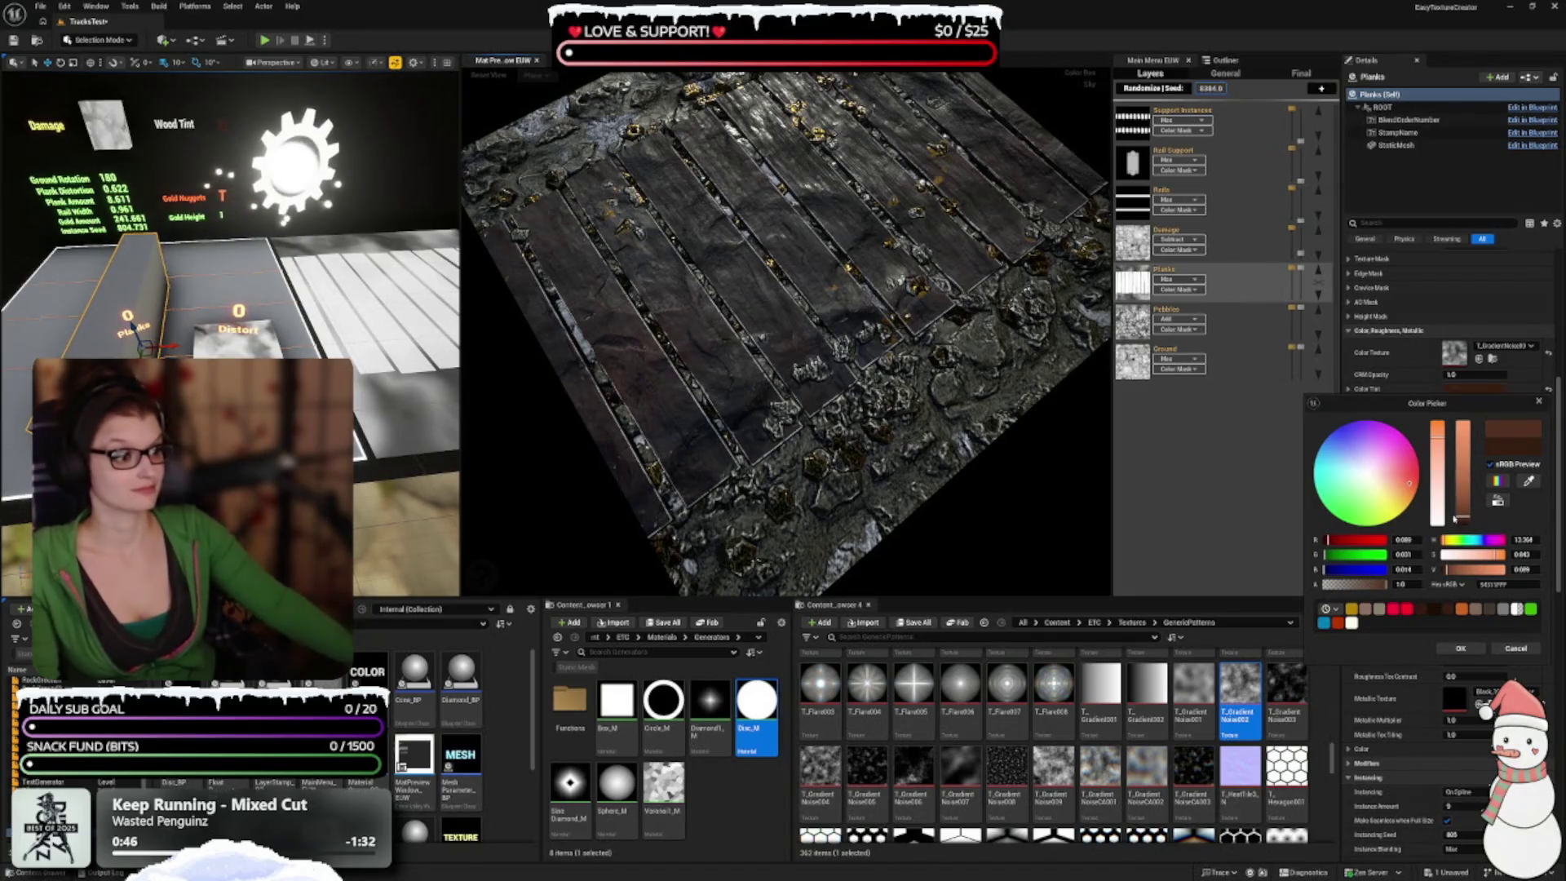
drag(1439, 439, 1440, 441)
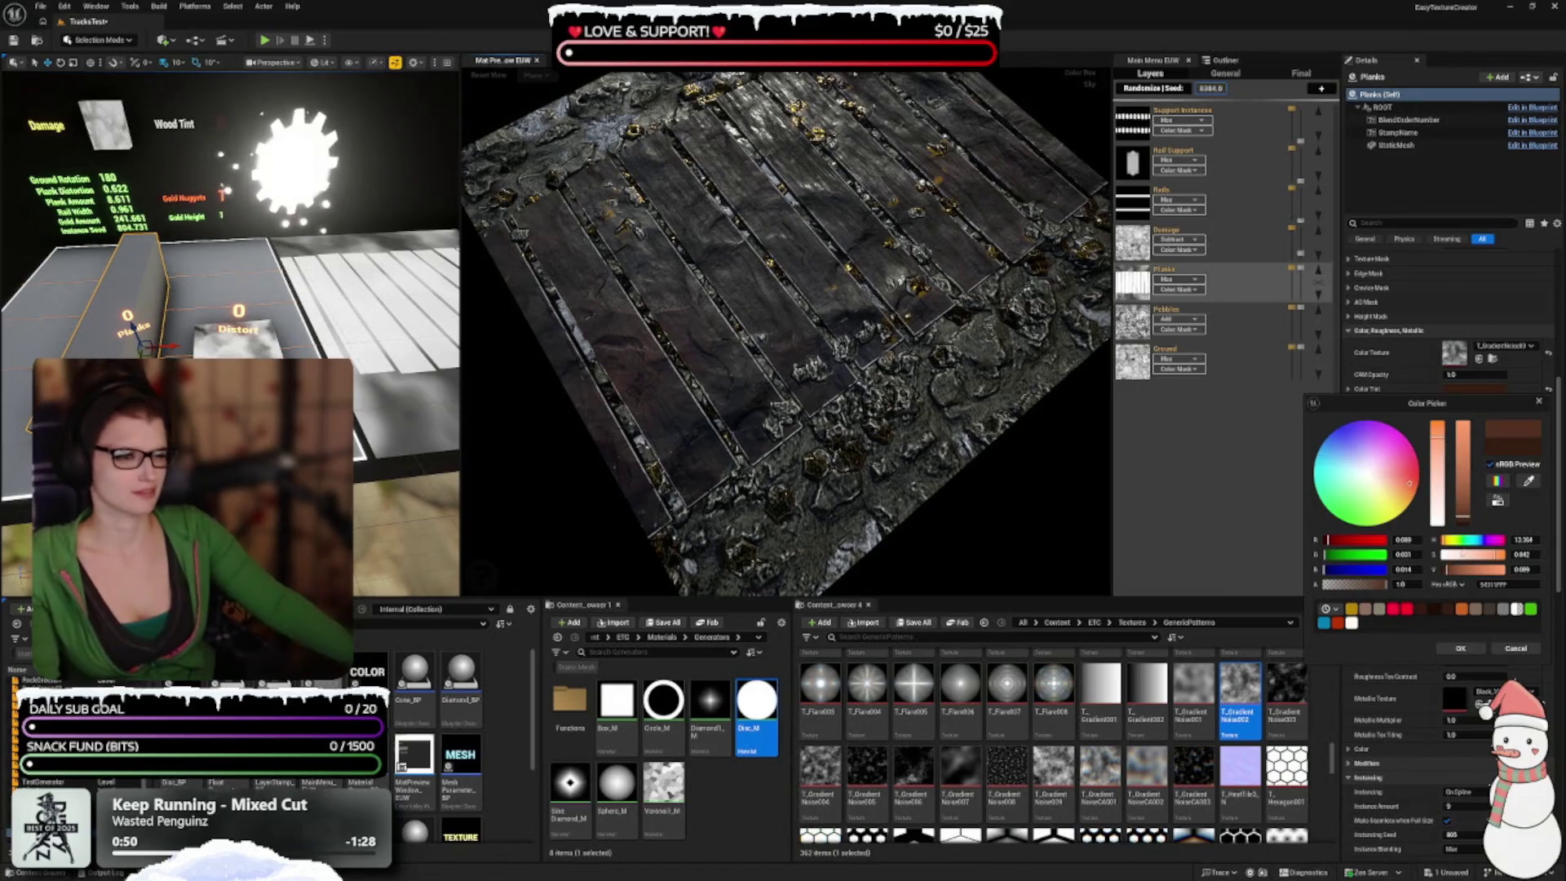
click(1460, 648)
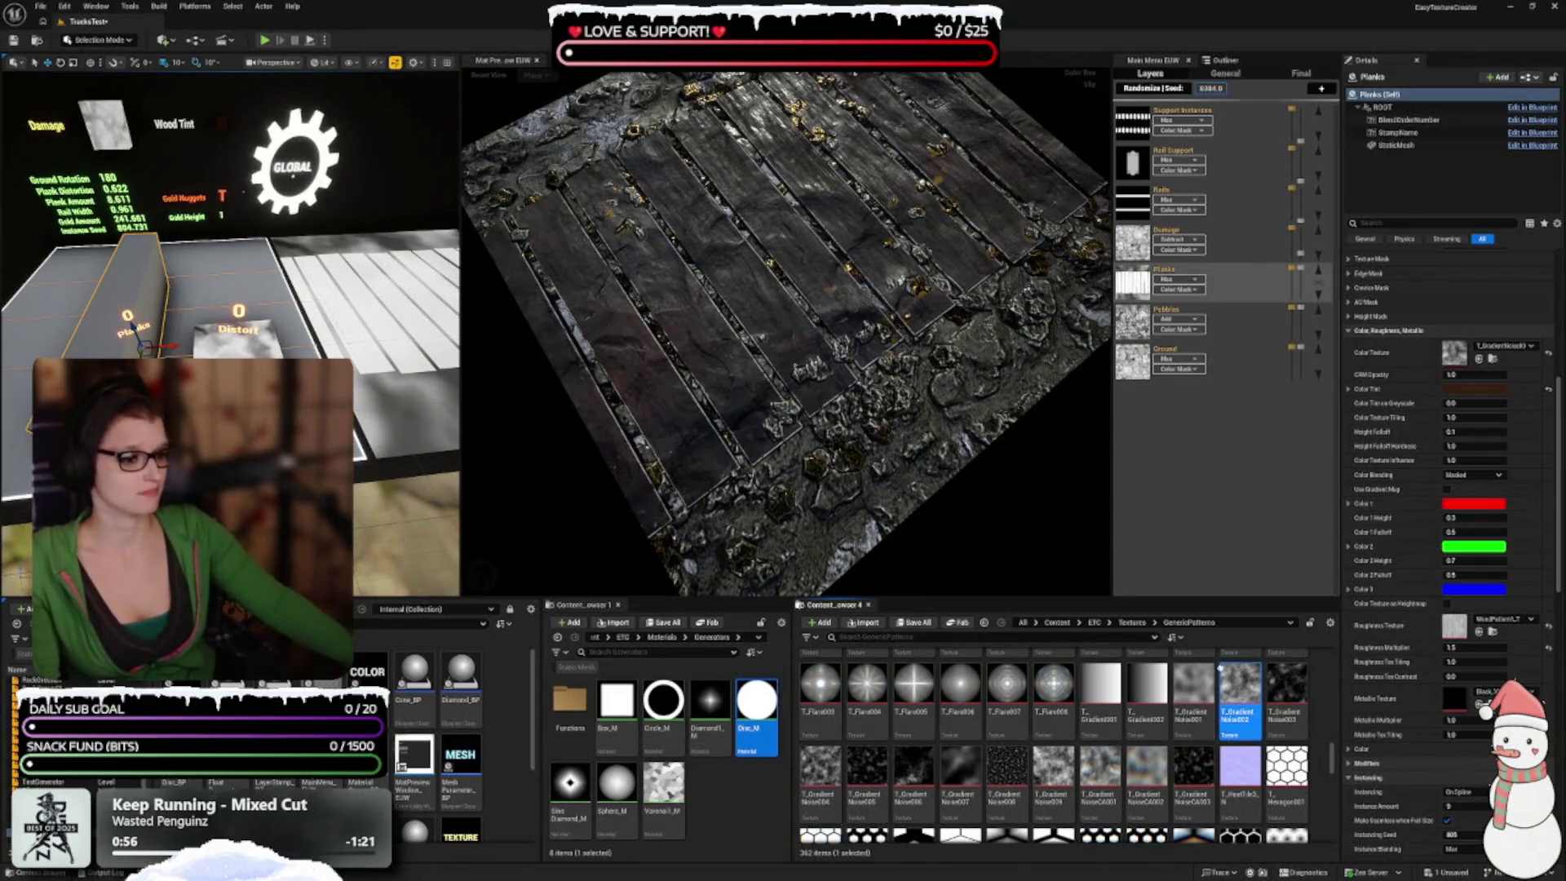
Step: Try T_GradientNoise004, T_GradientNoise009 and T_GradientNoise002 as the planks' colour texture
click(820, 775)
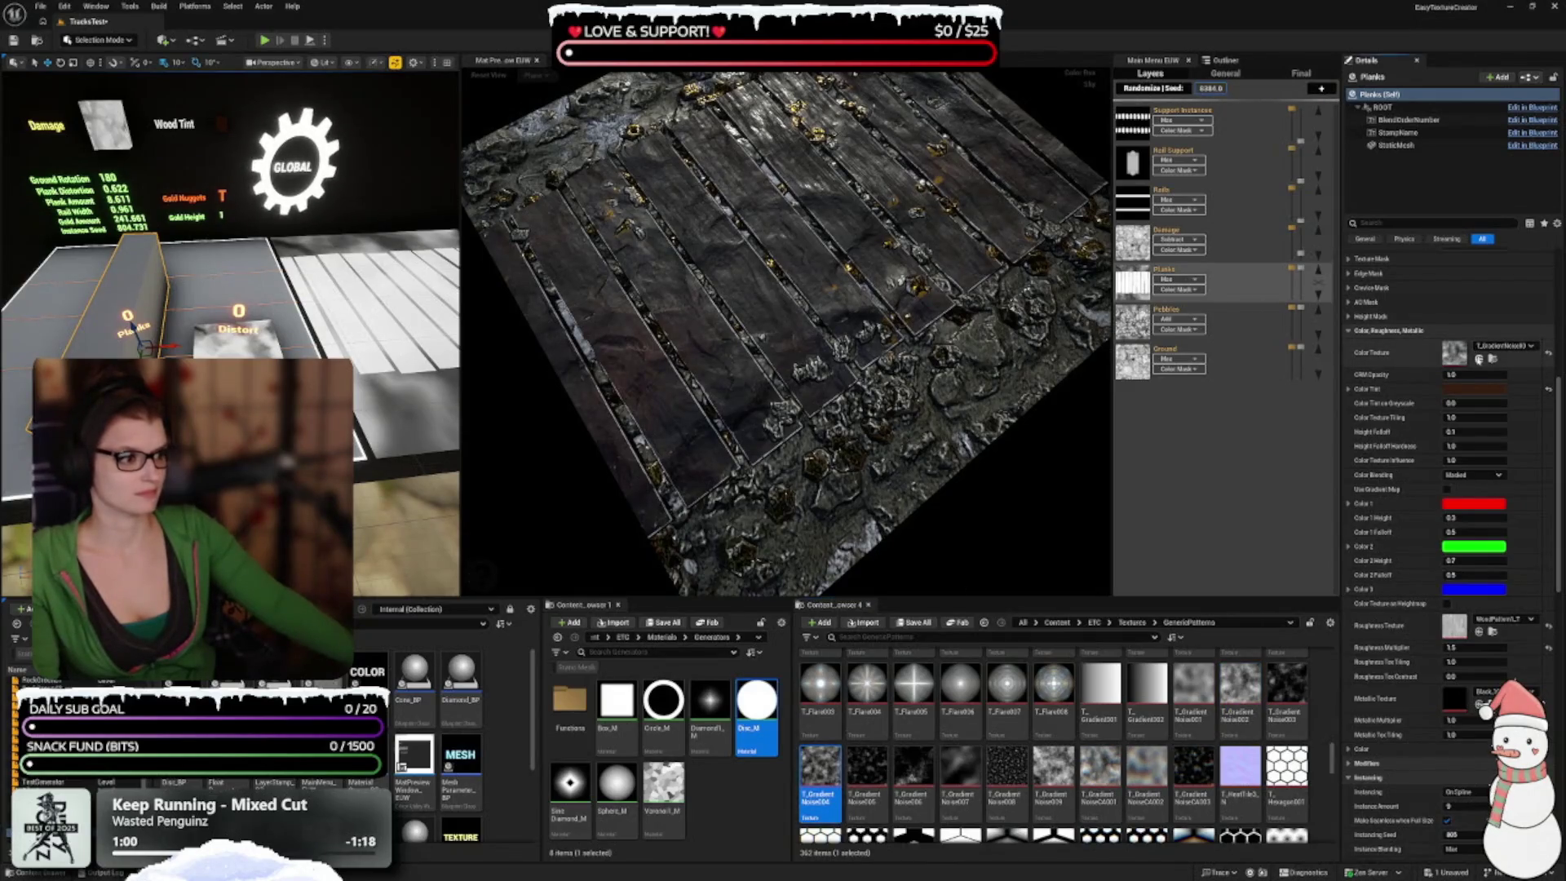
mouse_move(824, 457)
mouse_down()
mouse_move(804, 477)
mouse_move(810, 499)
mouse_move(890, 461)
mouse_move(885, 404)
mouse_up()
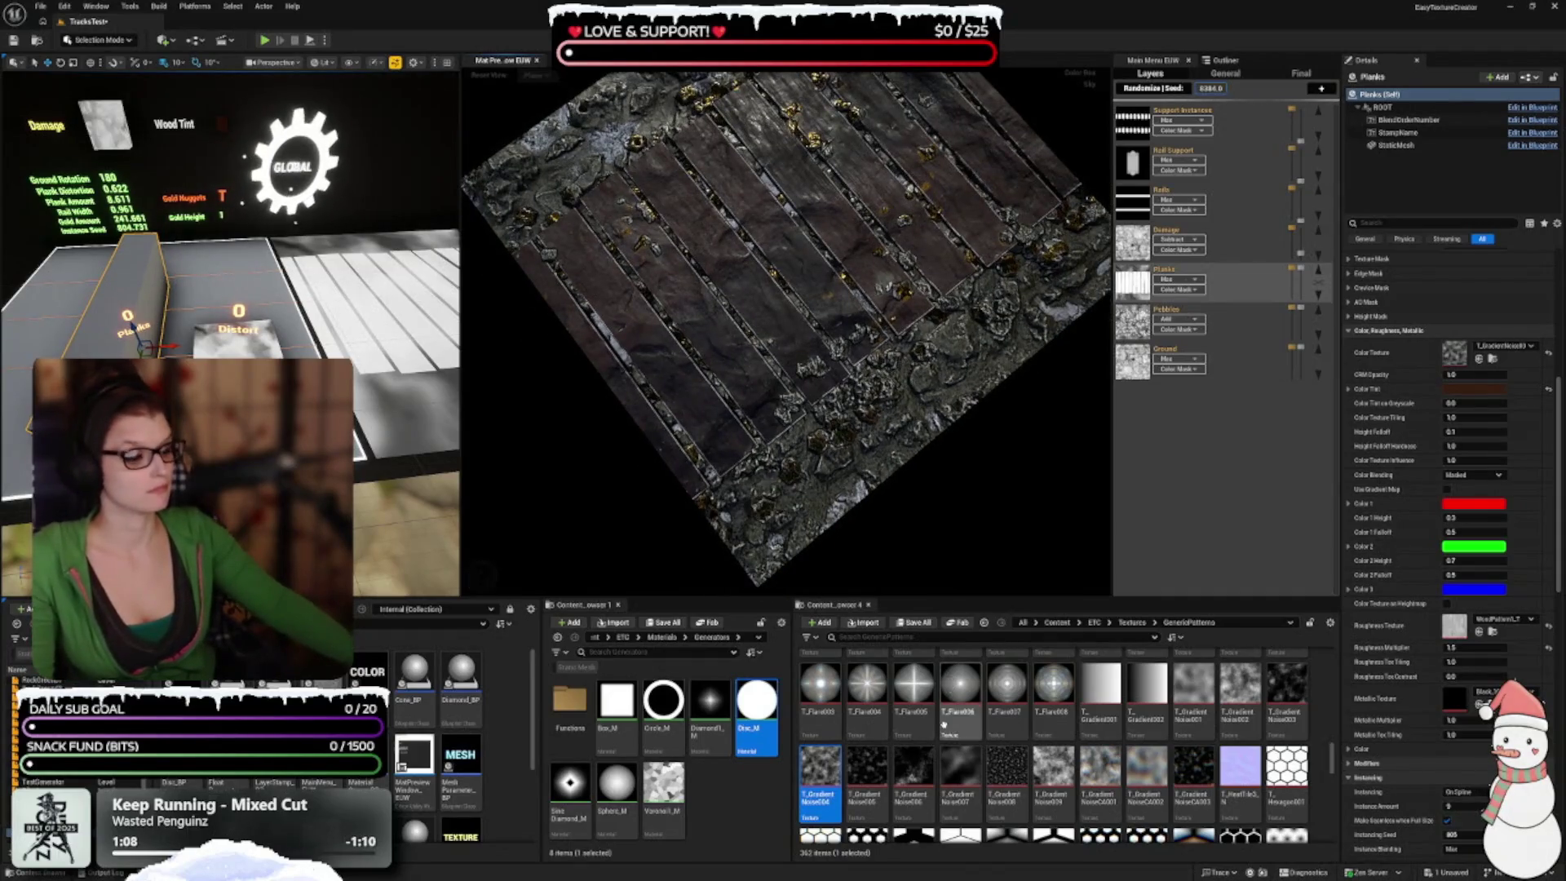
scroll(1052, 733, down, 2)
click(1054, 737)
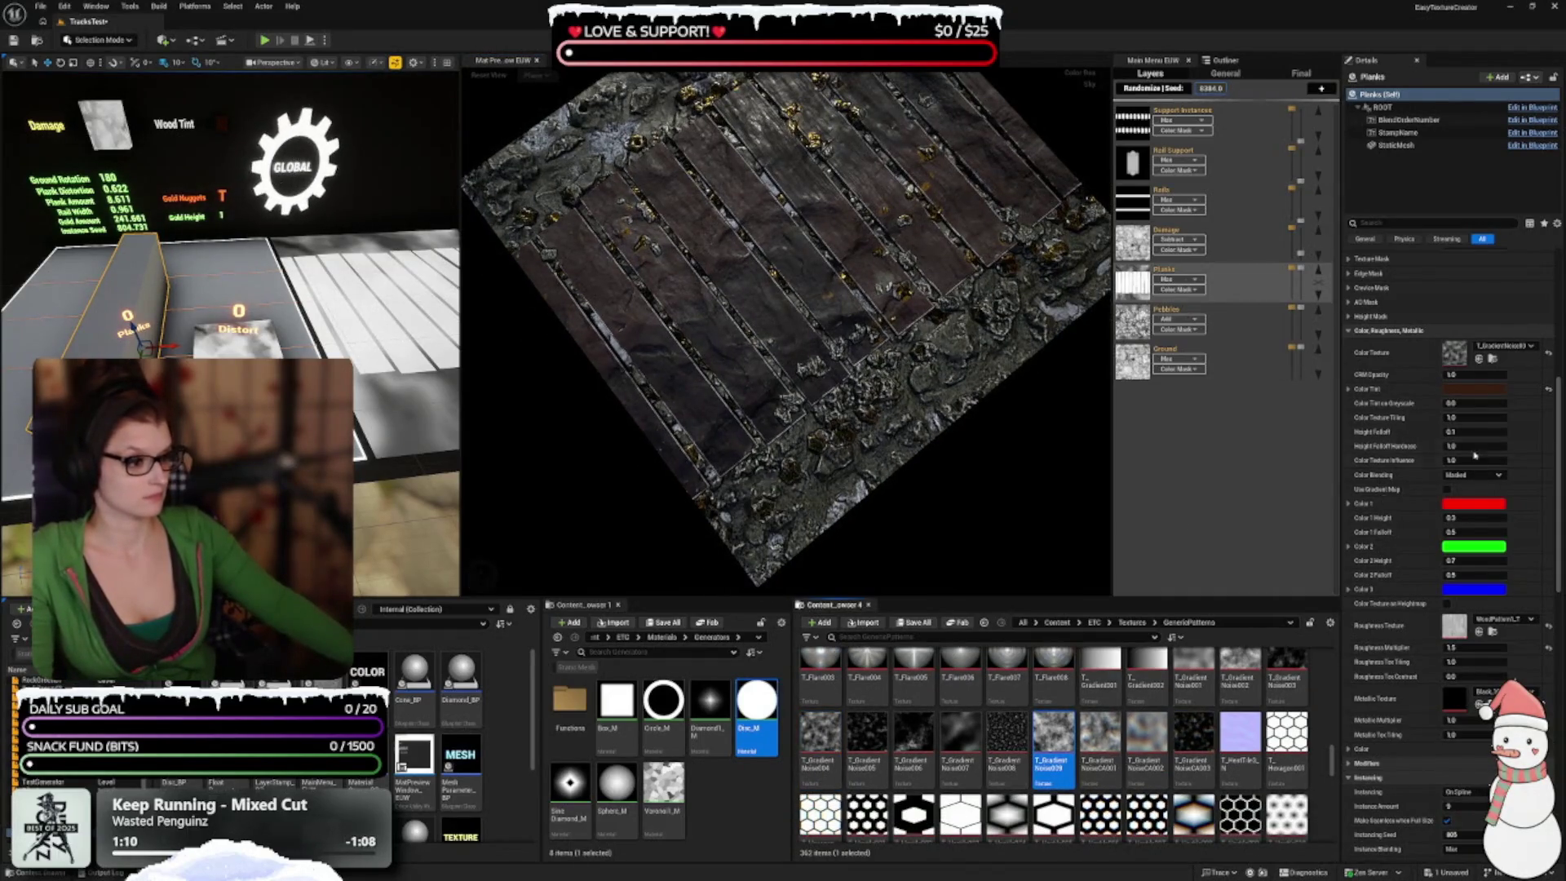
click(1486, 363)
mouse_move(701, 440)
mouse_down()
mouse_move(628, 330)
mouse_move(648, 396)
mouse_move(672, 189)
mouse_up()
click(1239, 673)
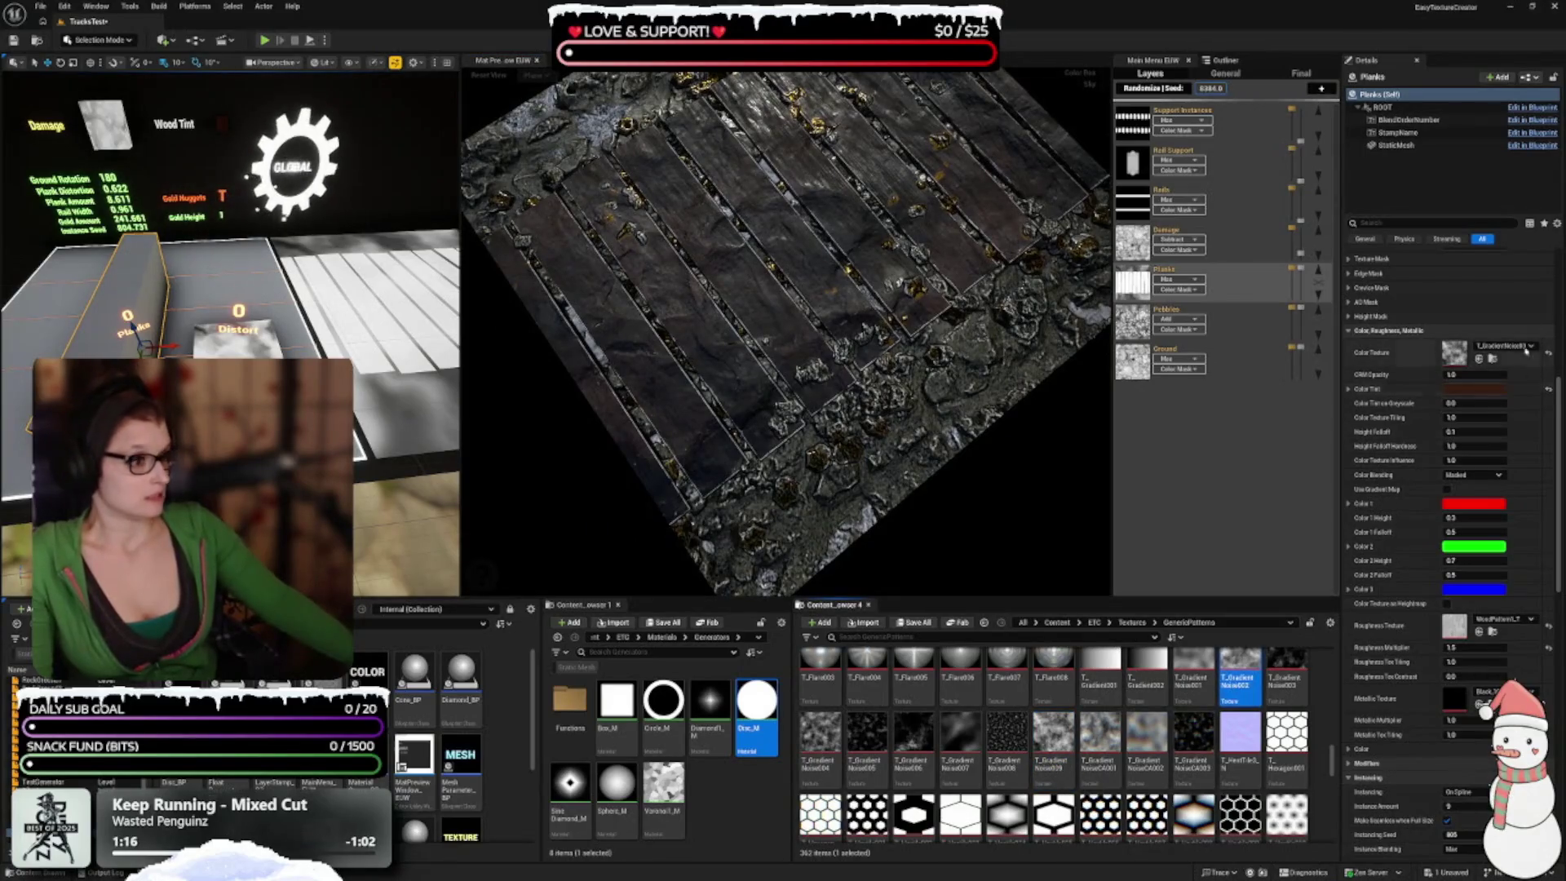
click(1478, 358)
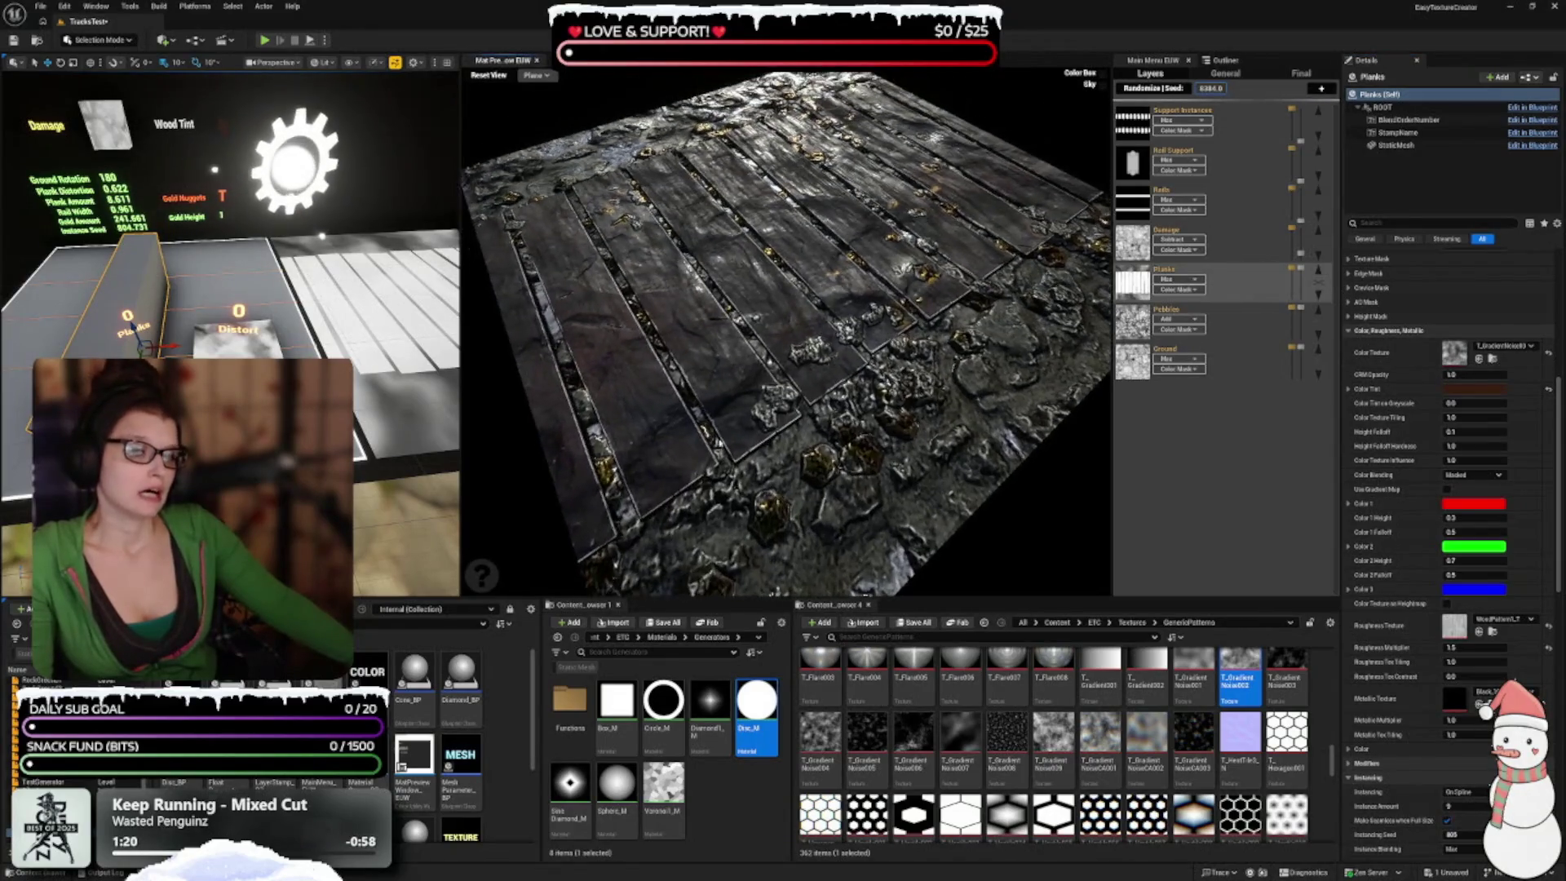
Step: Apply T_GradientNoise029, T_GradientNoiseCA001 and T_GradientNoise008 as the plank colour texture in turn
click(1051, 738)
click(1492, 358)
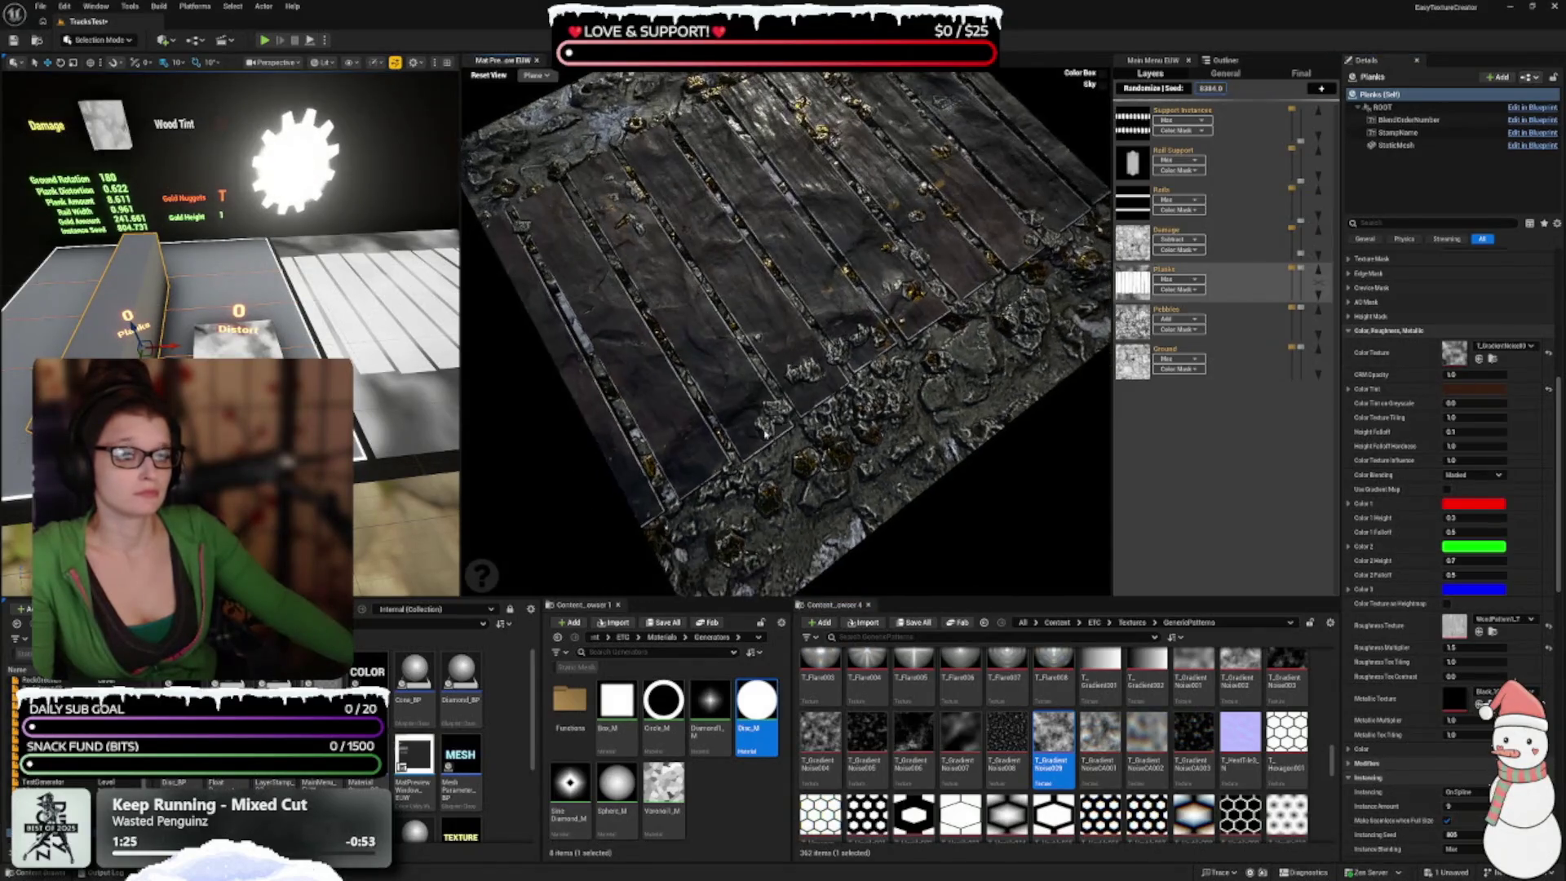
click(1100, 738)
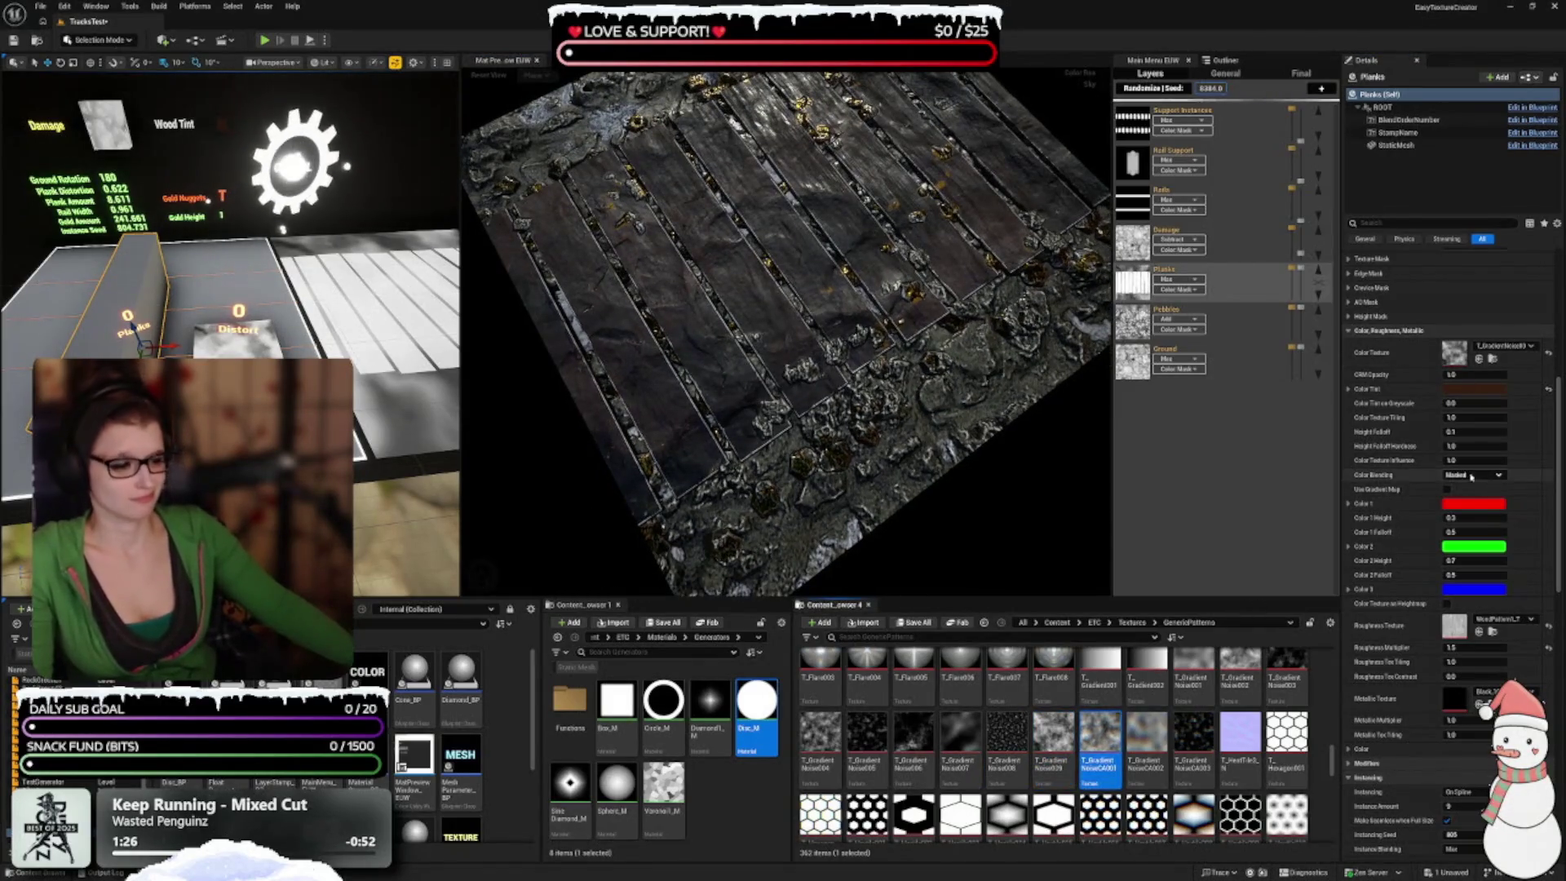
click(1479, 360)
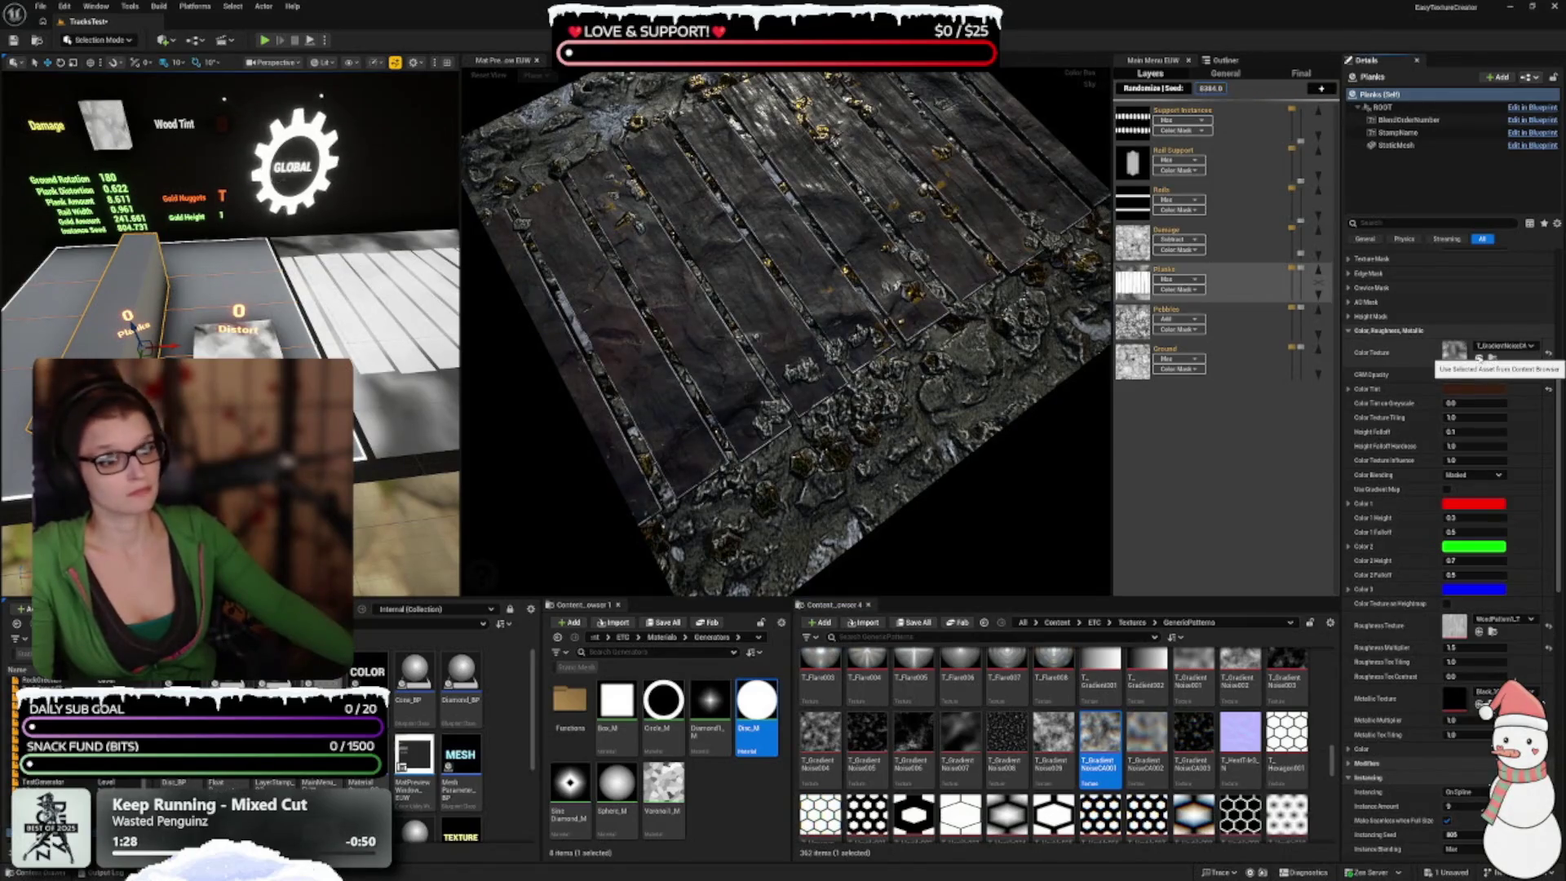
mouse_move(781, 310)
mouse_down()
mouse_move(701, 343)
mouse_move(603, 330)
mouse_up()
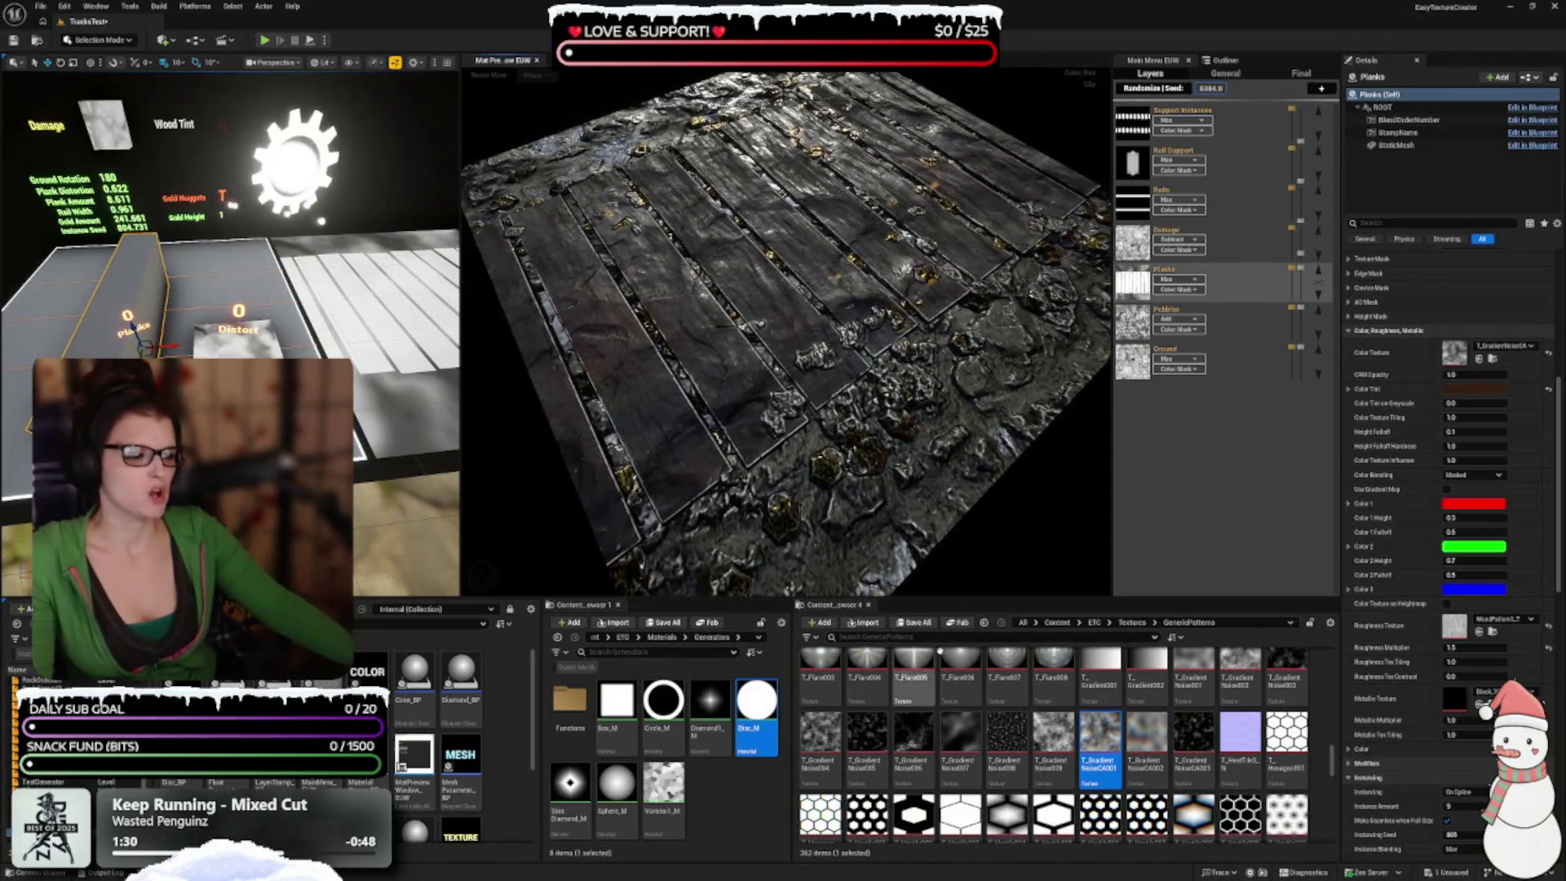
click(1007, 734)
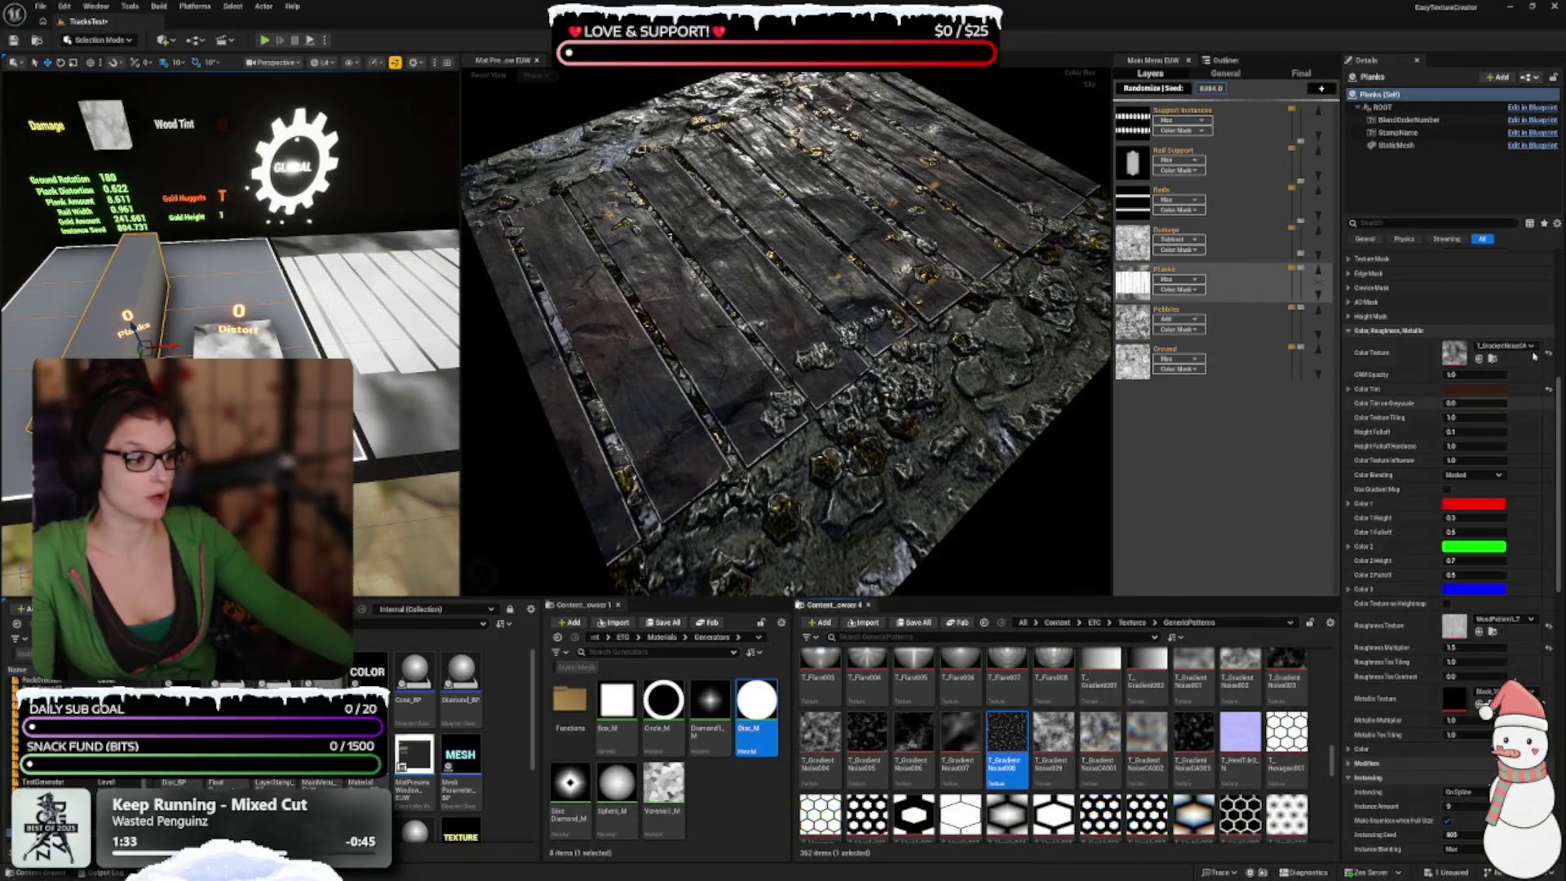
click(1479, 360)
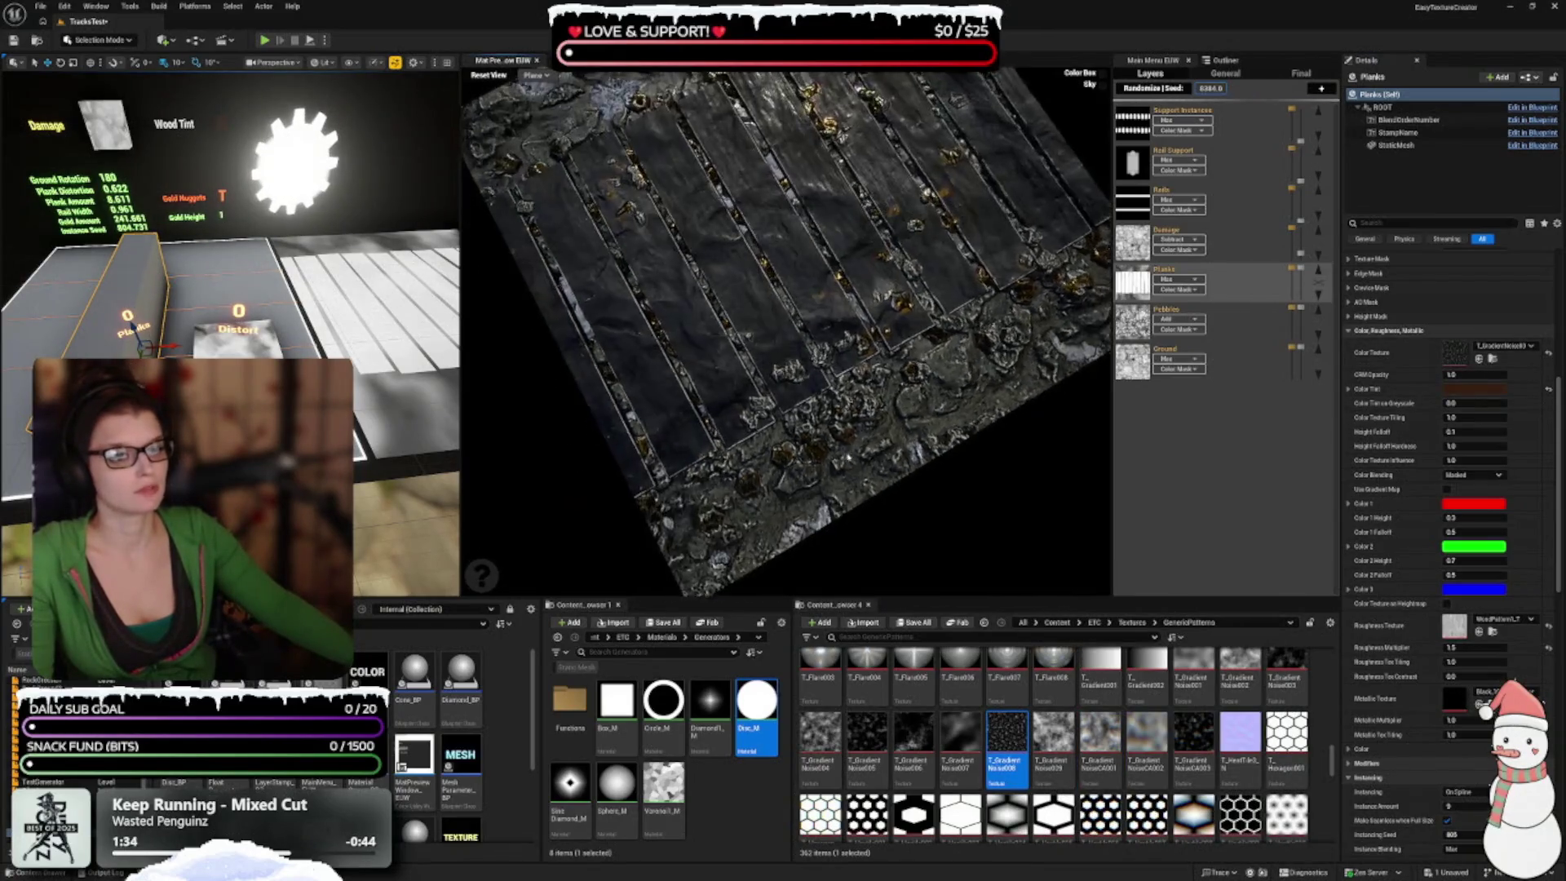
Step: Set T_TilingNoise03 as the planks' colour texture, then try T_TilingNoise11
scroll(965, 737, down, 1)
scroll(963, 737, down, 5)
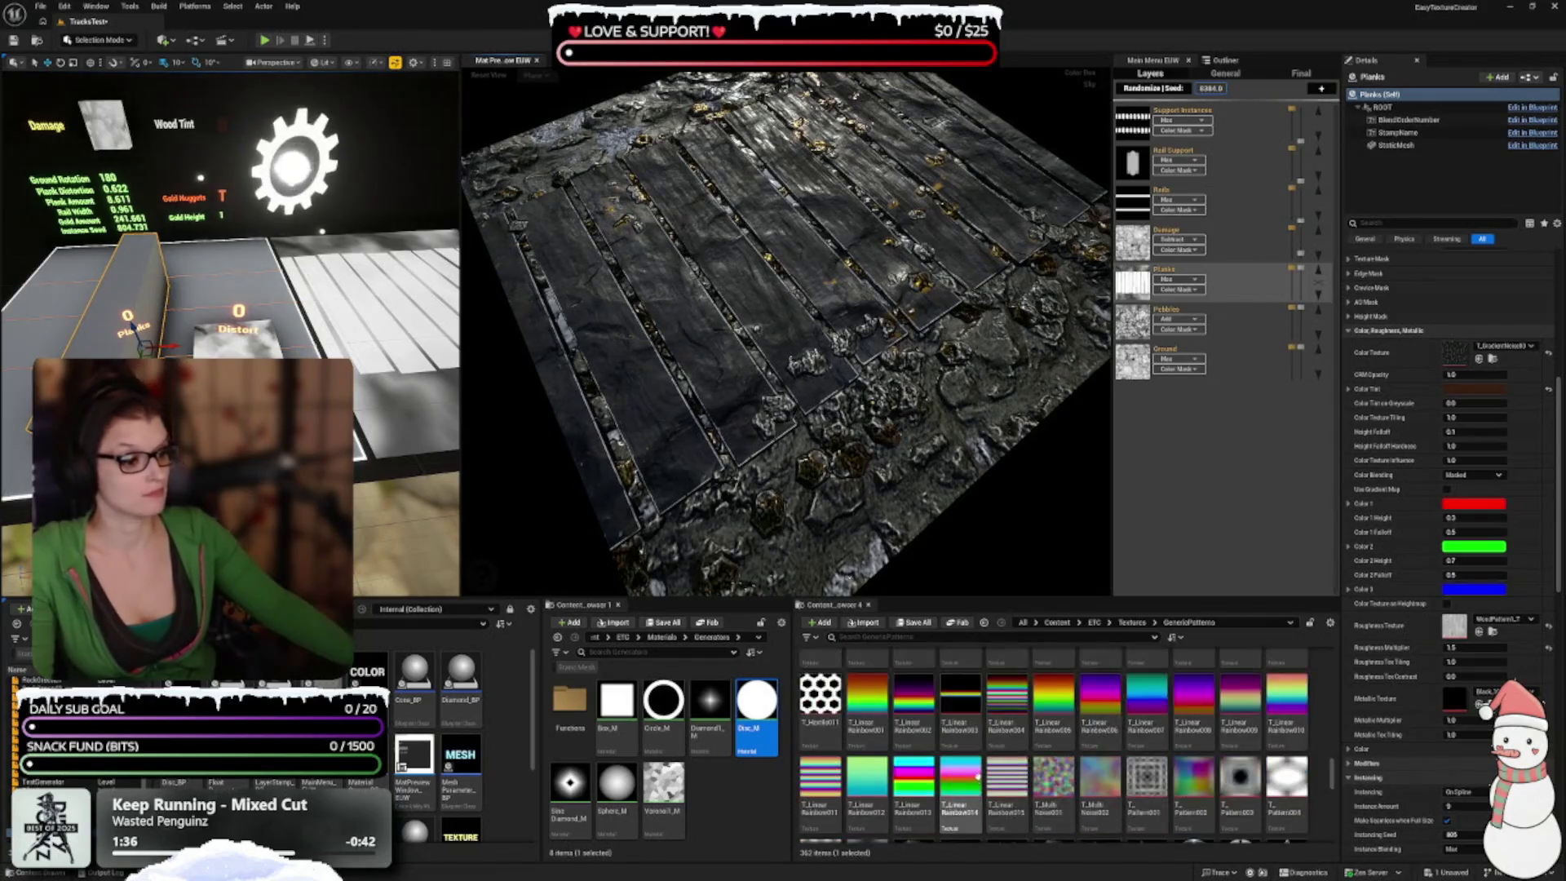
scroll(1022, 774, down, 5)
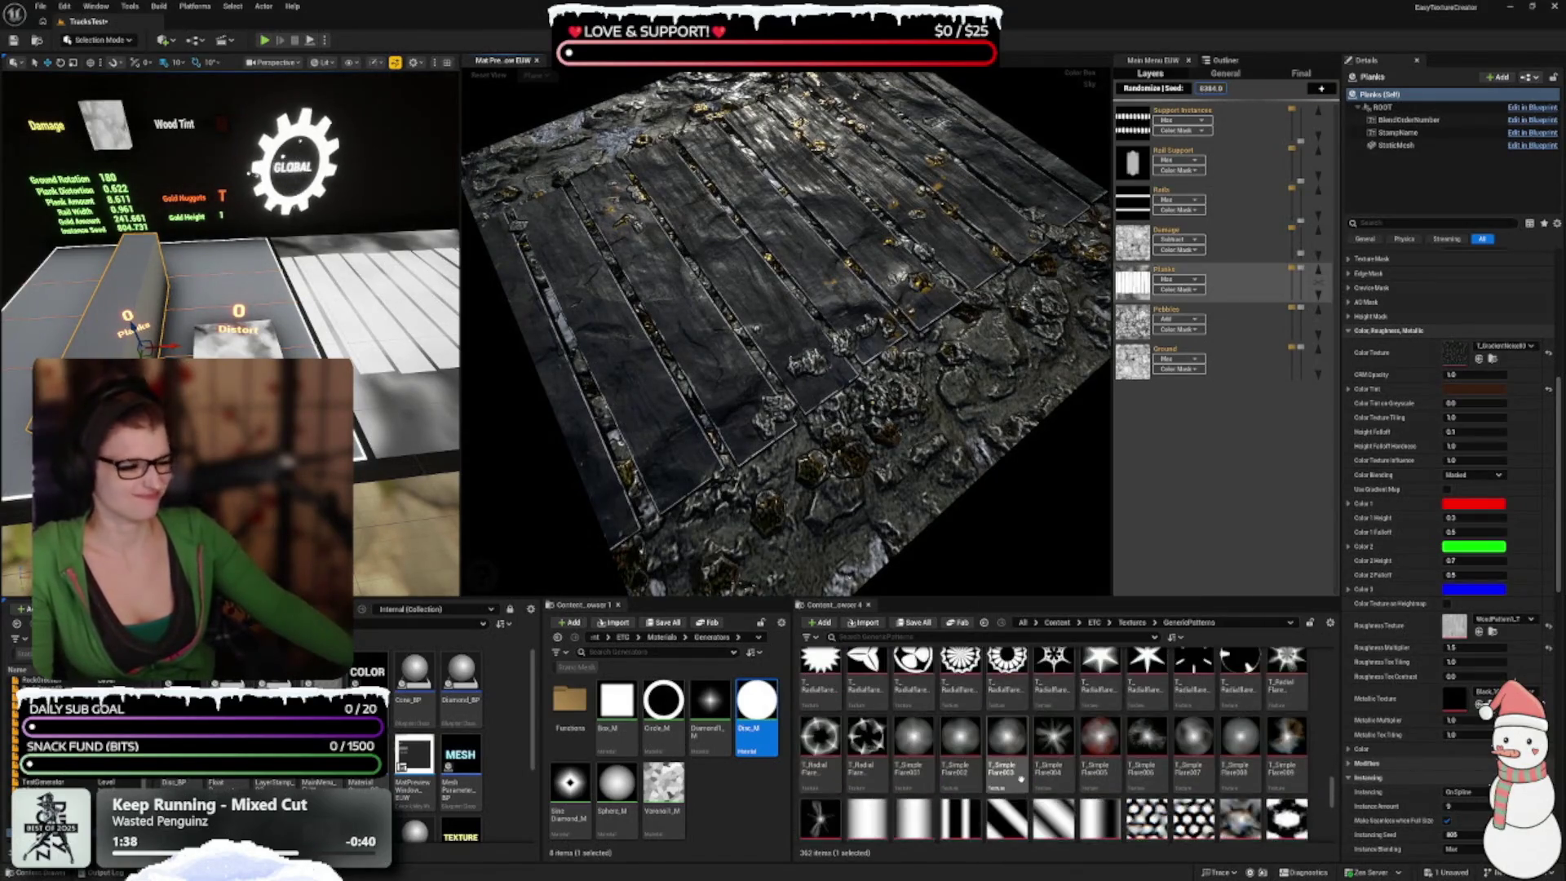
scroll(1020, 777, down, 3)
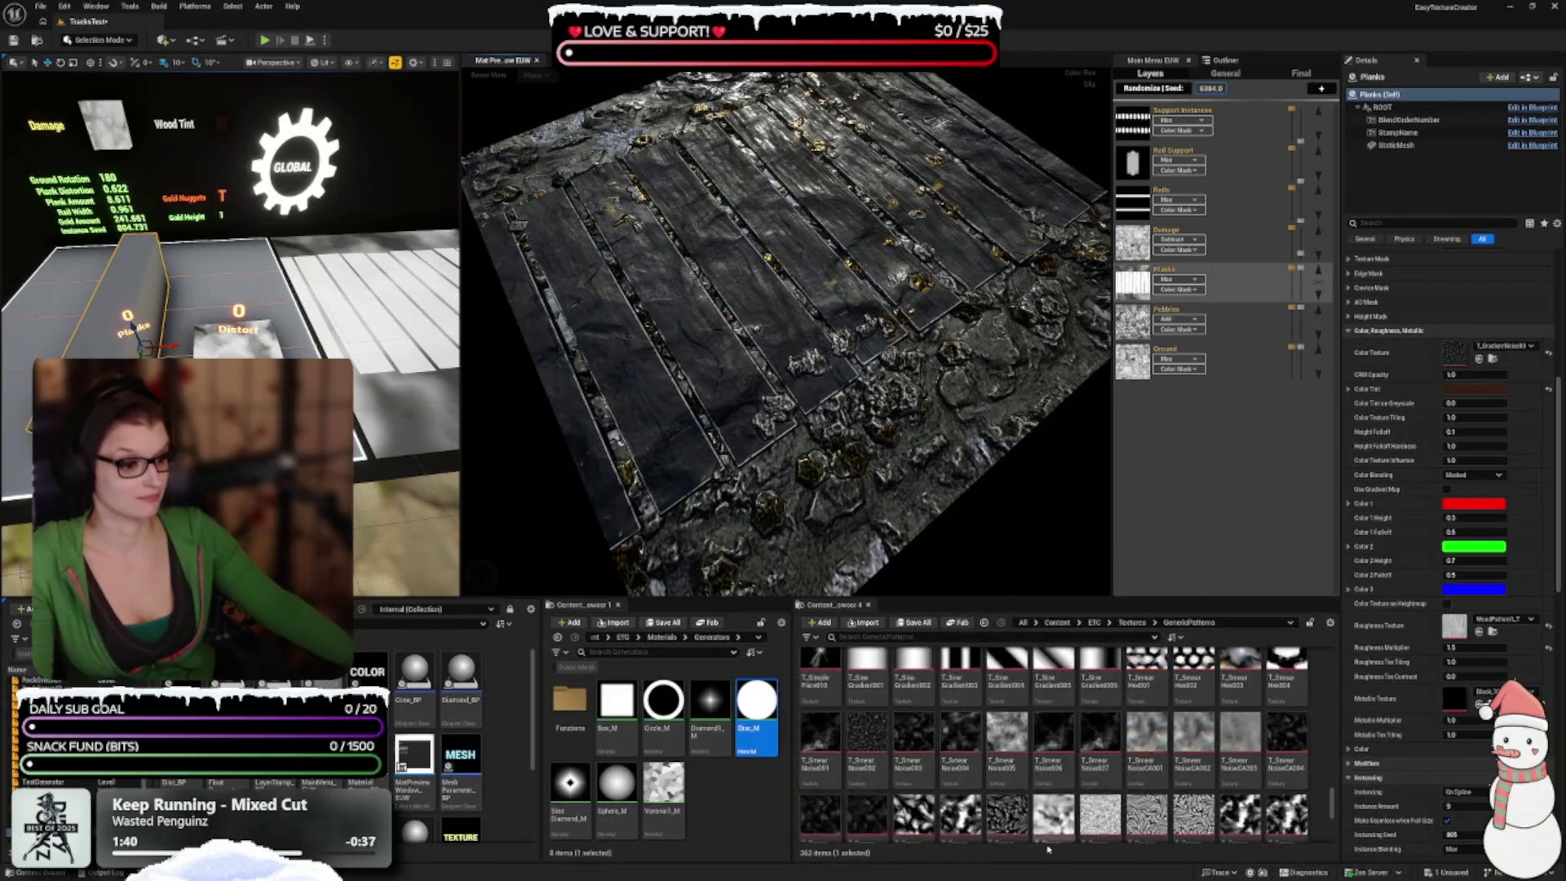
scroll(913, 759, down, 3)
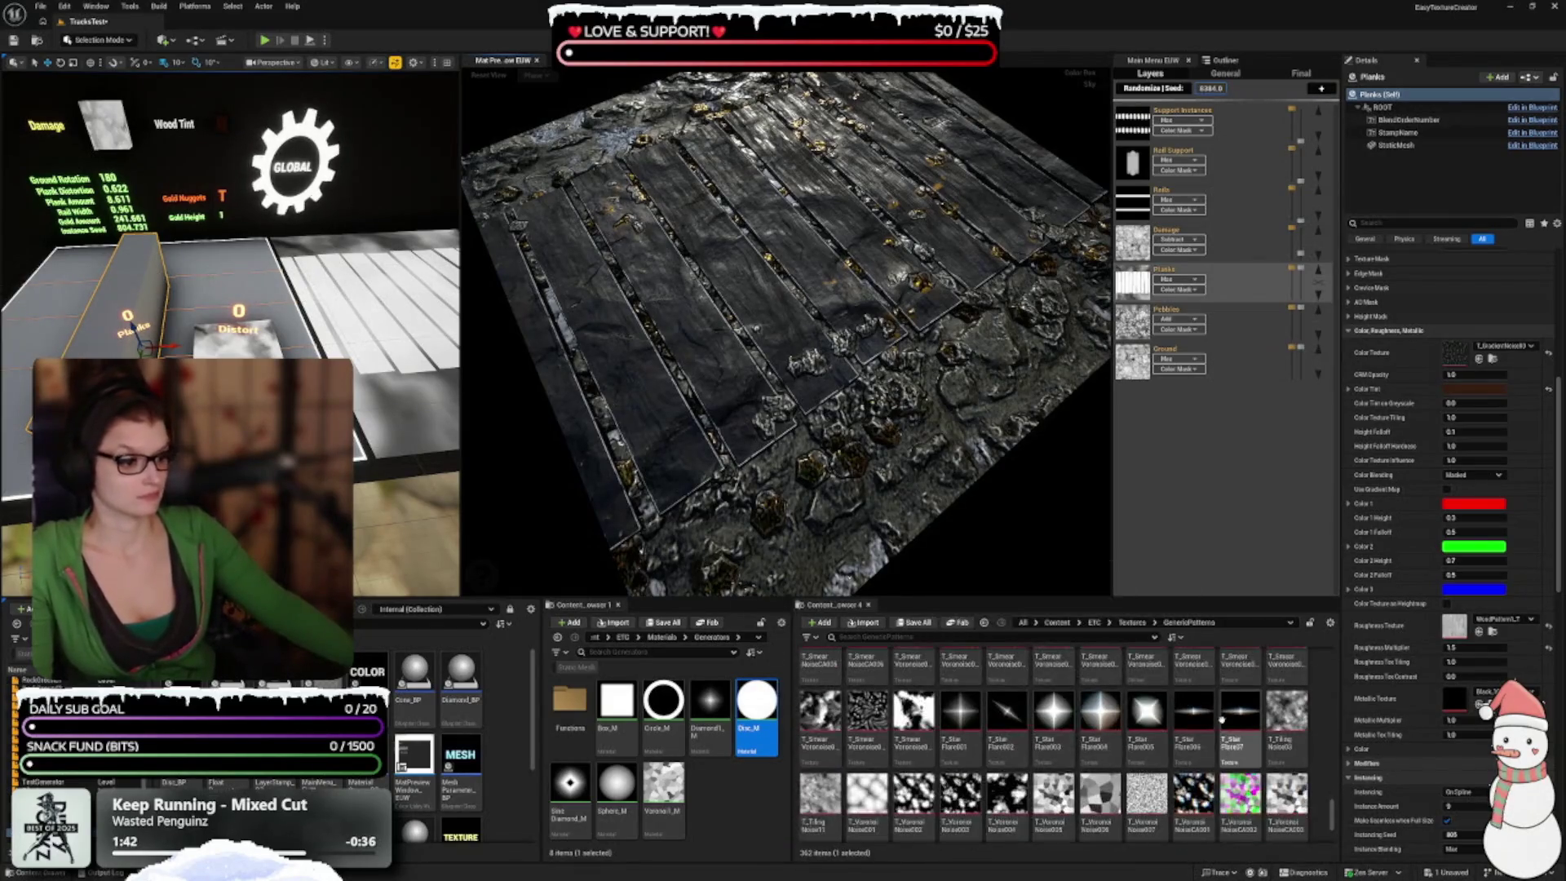
mouse_move(1297, 721)
mouse_down()
mouse_move(1435, 387)
mouse_move(1460, 400)
mouse_move(1480, 359)
mouse_up()
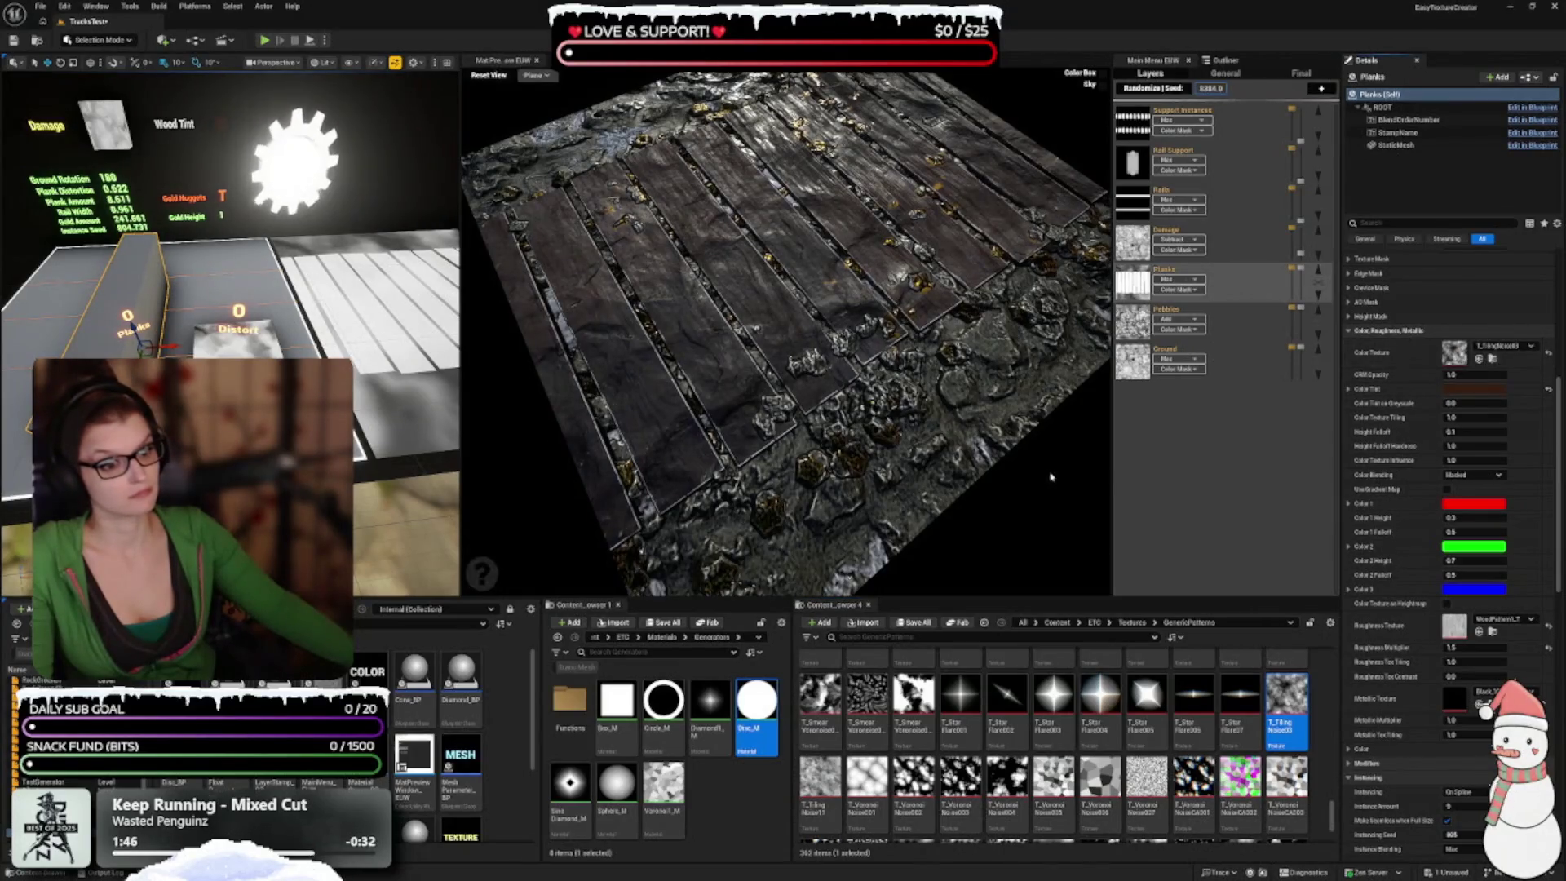
click(820, 779)
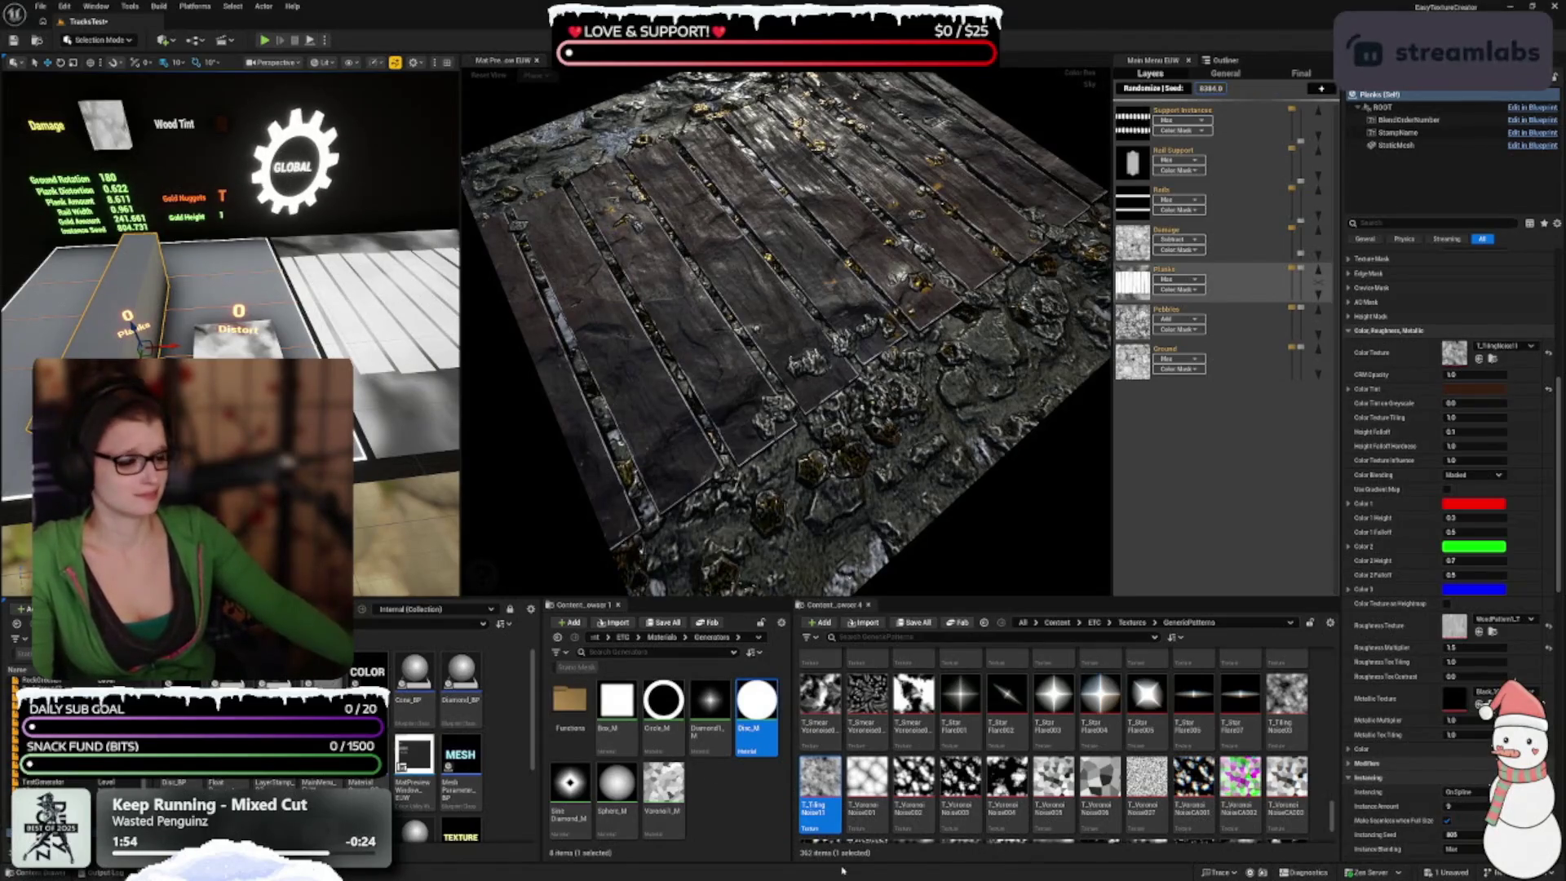
scroll(1007, 763, down, 2)
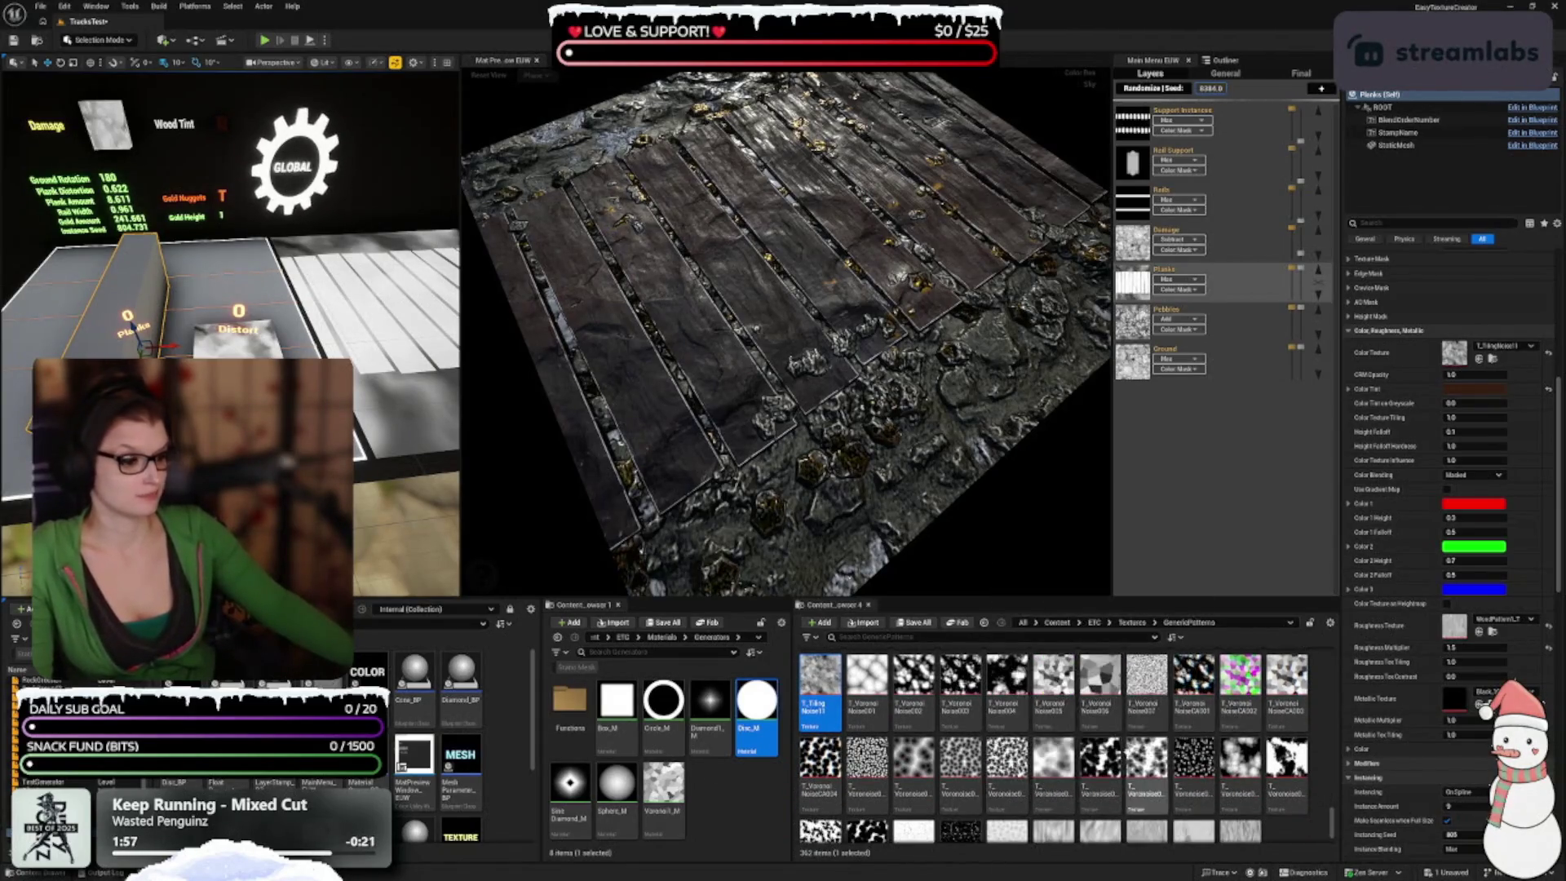
scroll(1076, 783, down, 1)
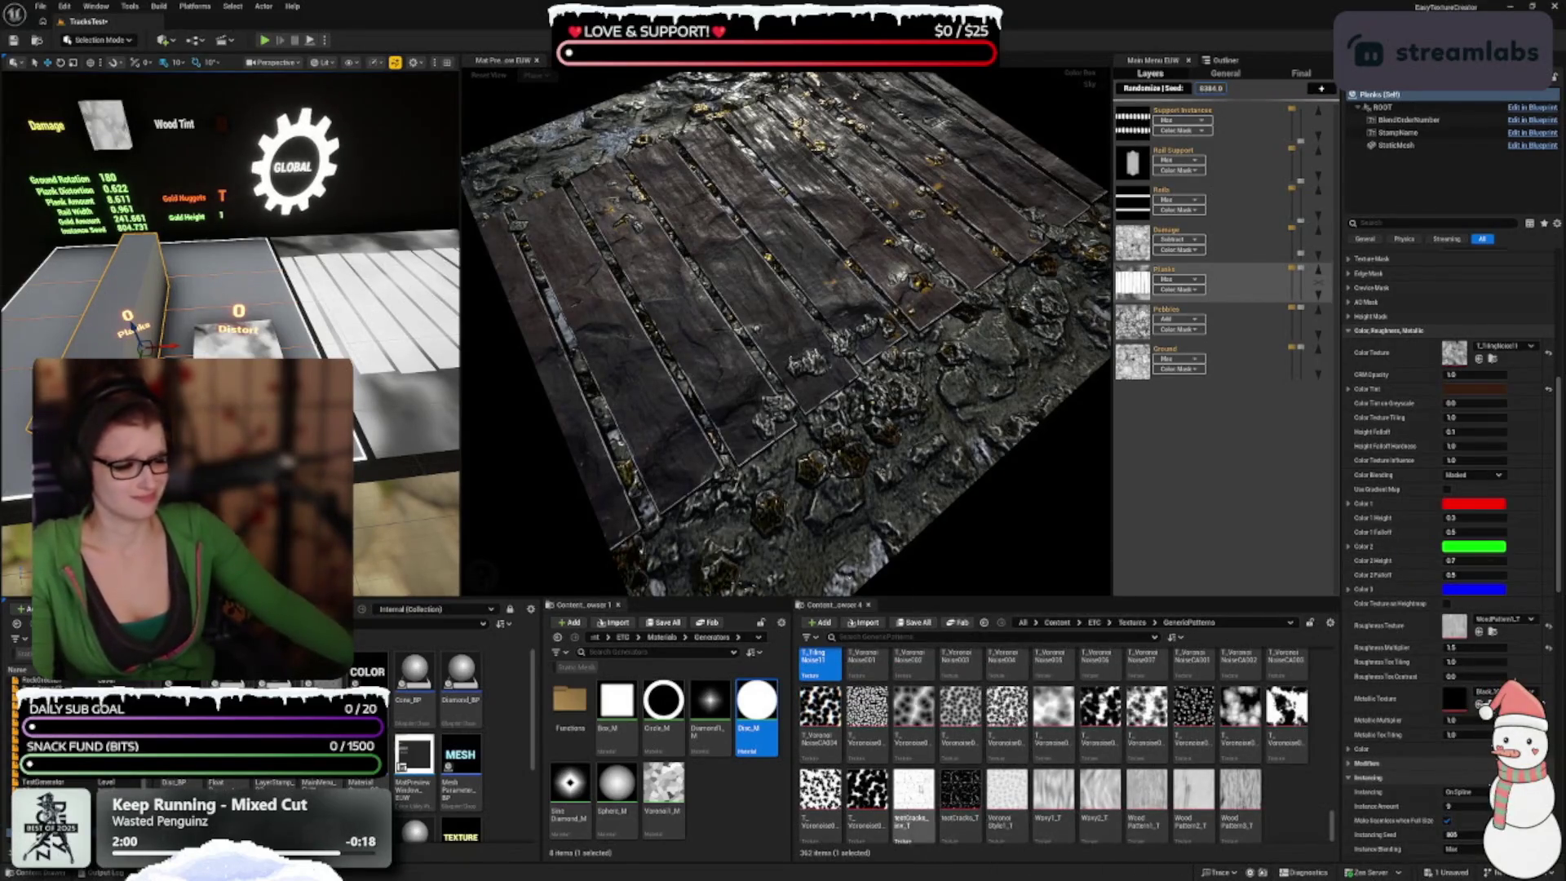
scroll(971, 798, up, 5)
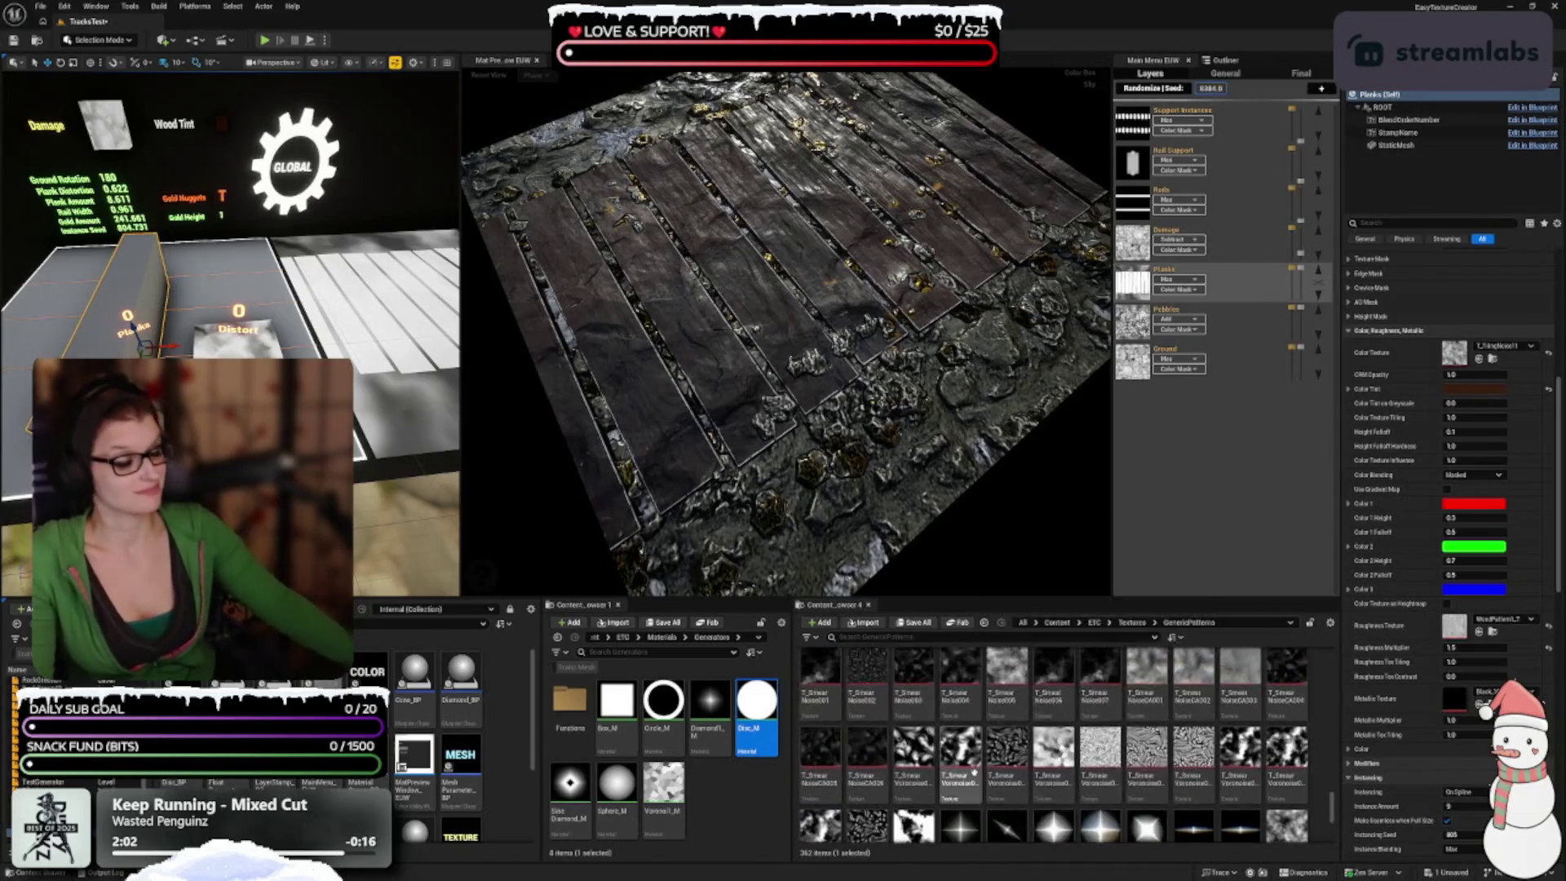
scroll(946, 782, down, 8)
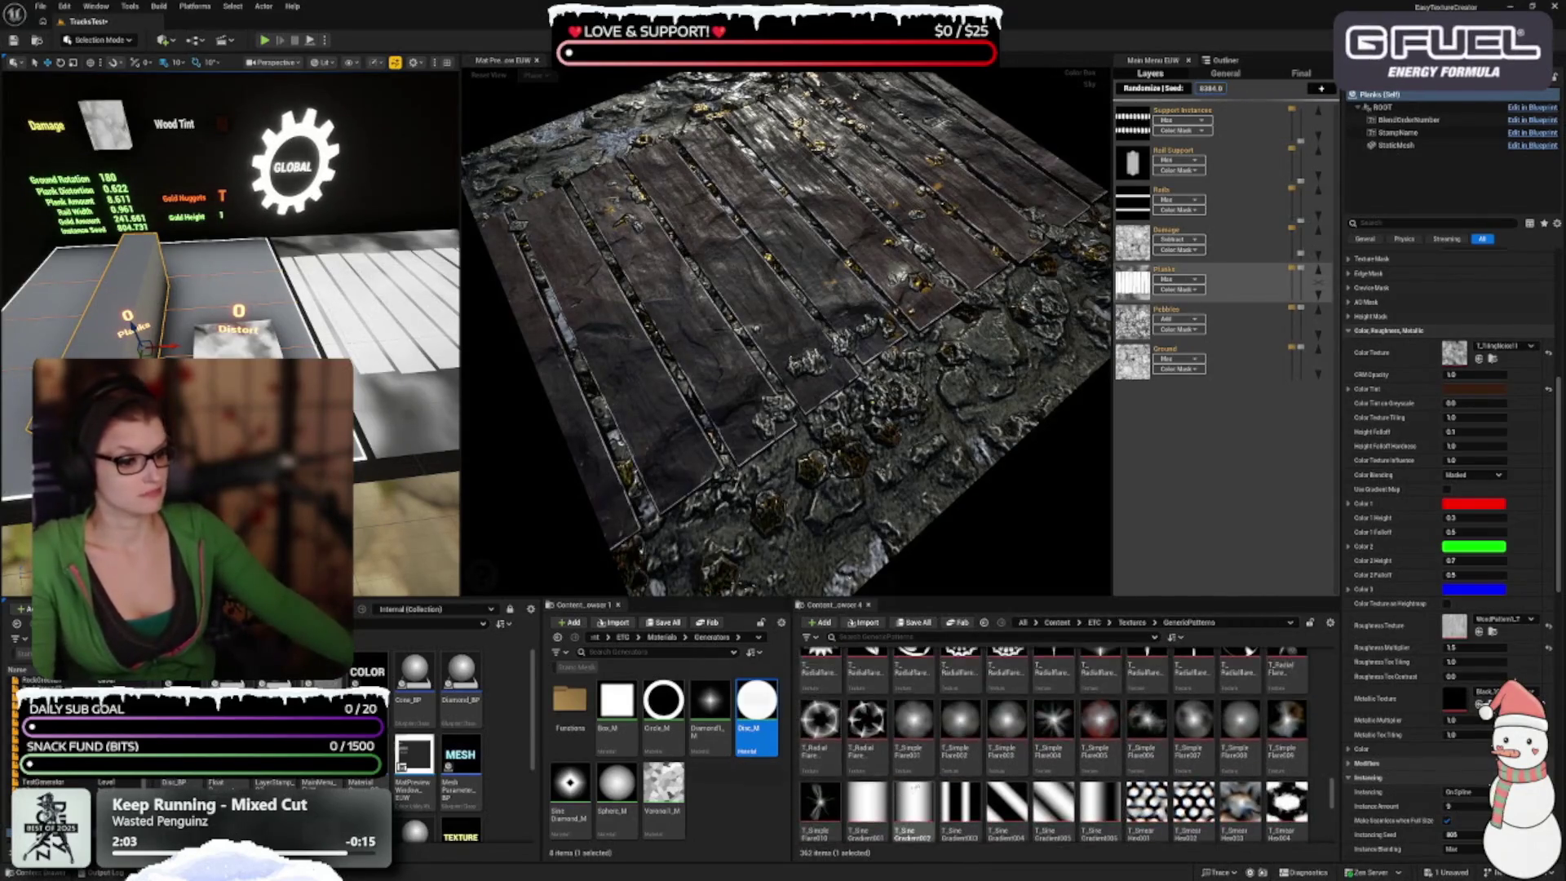
scroll(944, 781, up, 6)
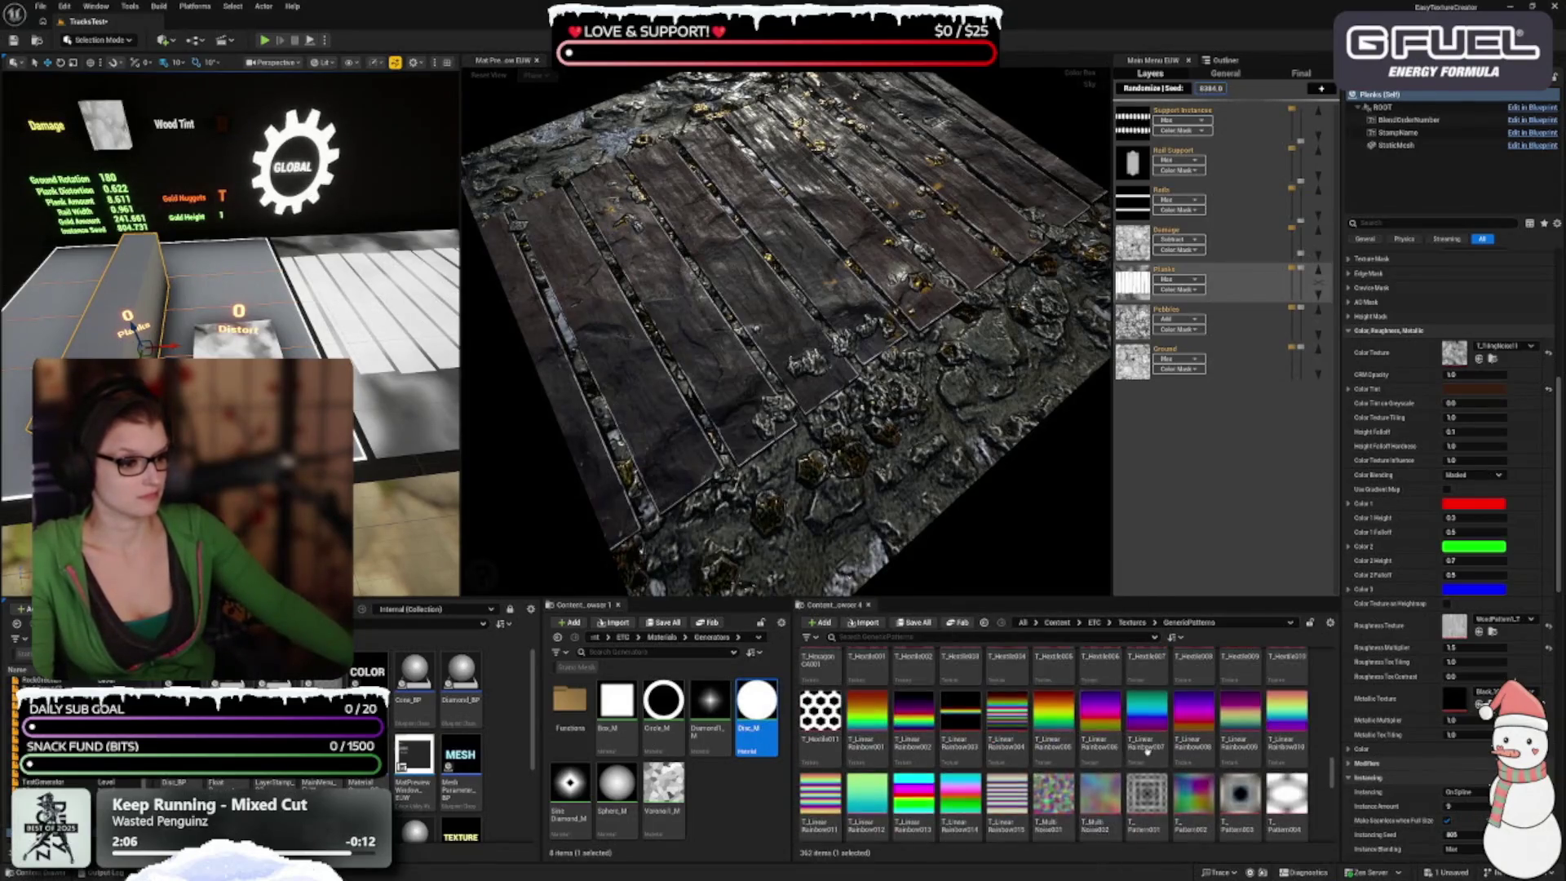
scroll(1147, 746, up, 3)
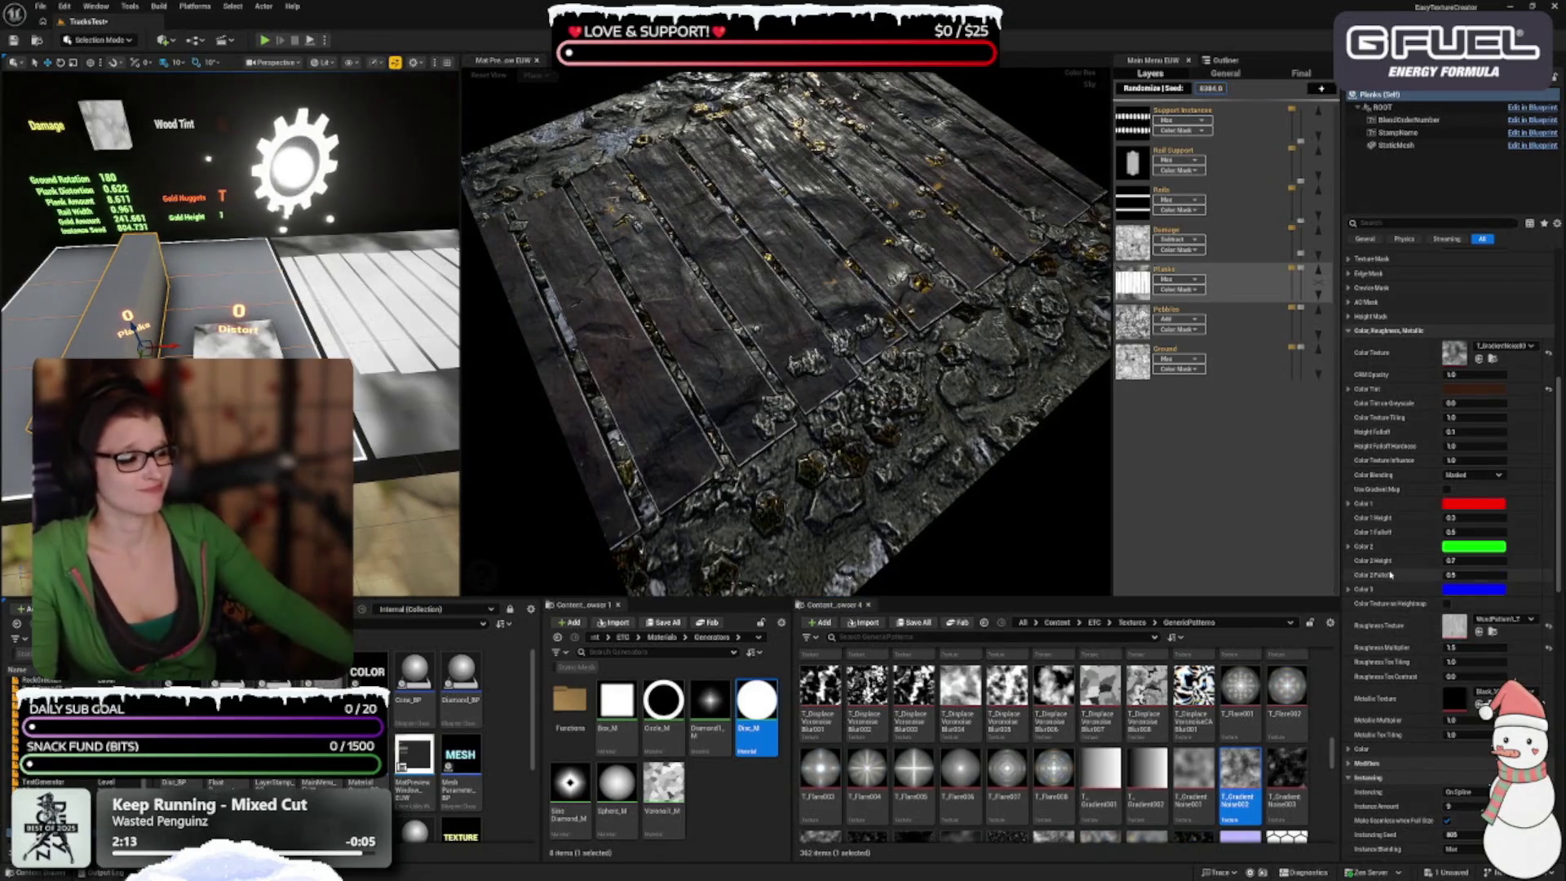
scroll(1386, 571, down, 2)
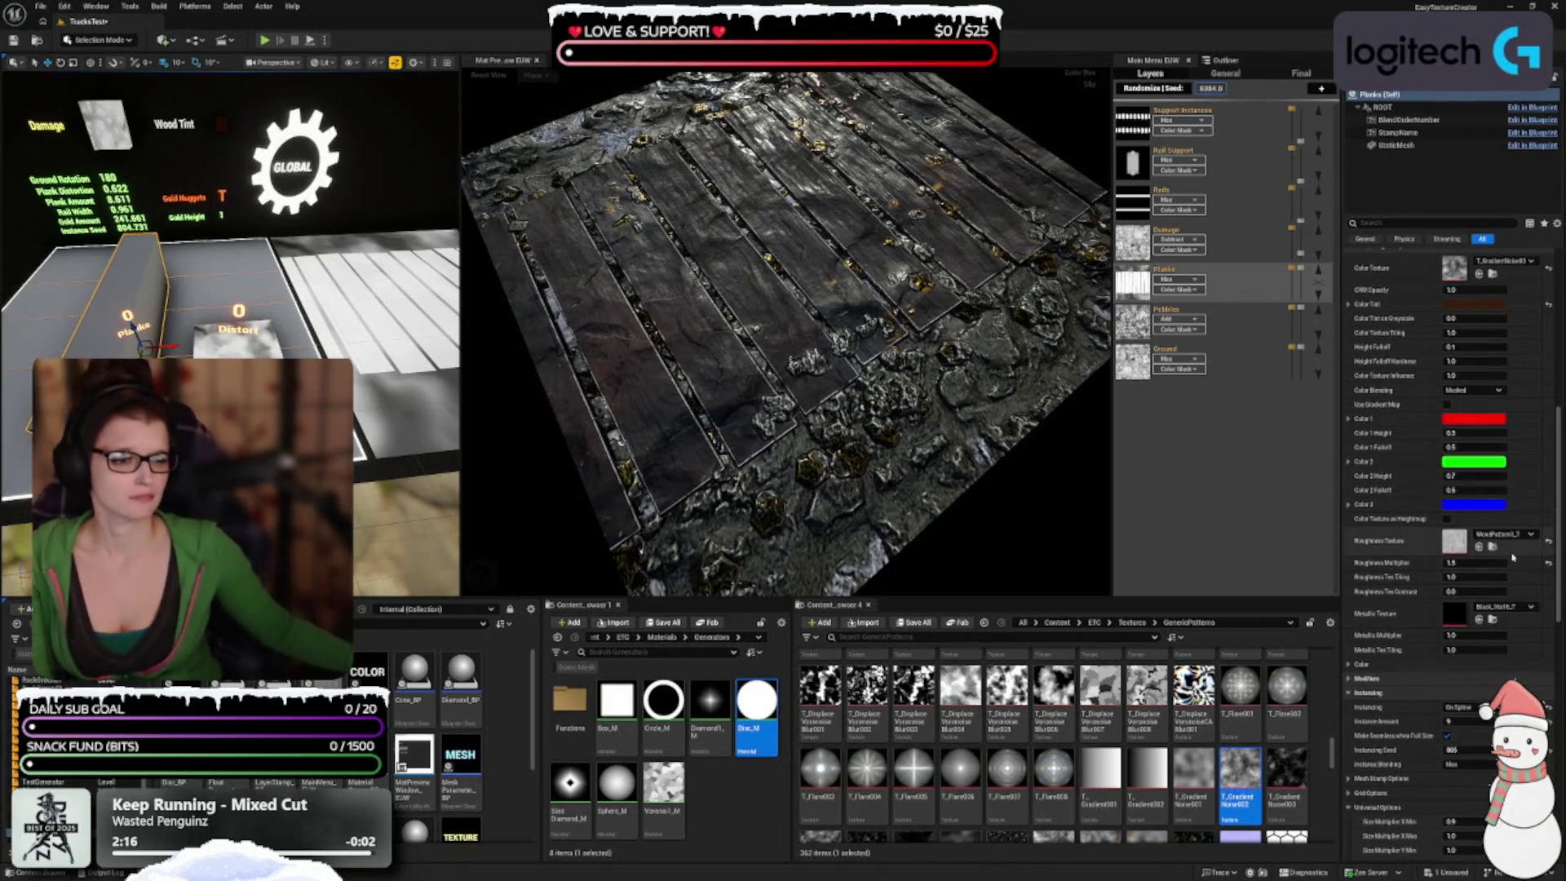
Step: Set the Planks layer's Roughness Multiplier to 1.0
click(1472, 562)
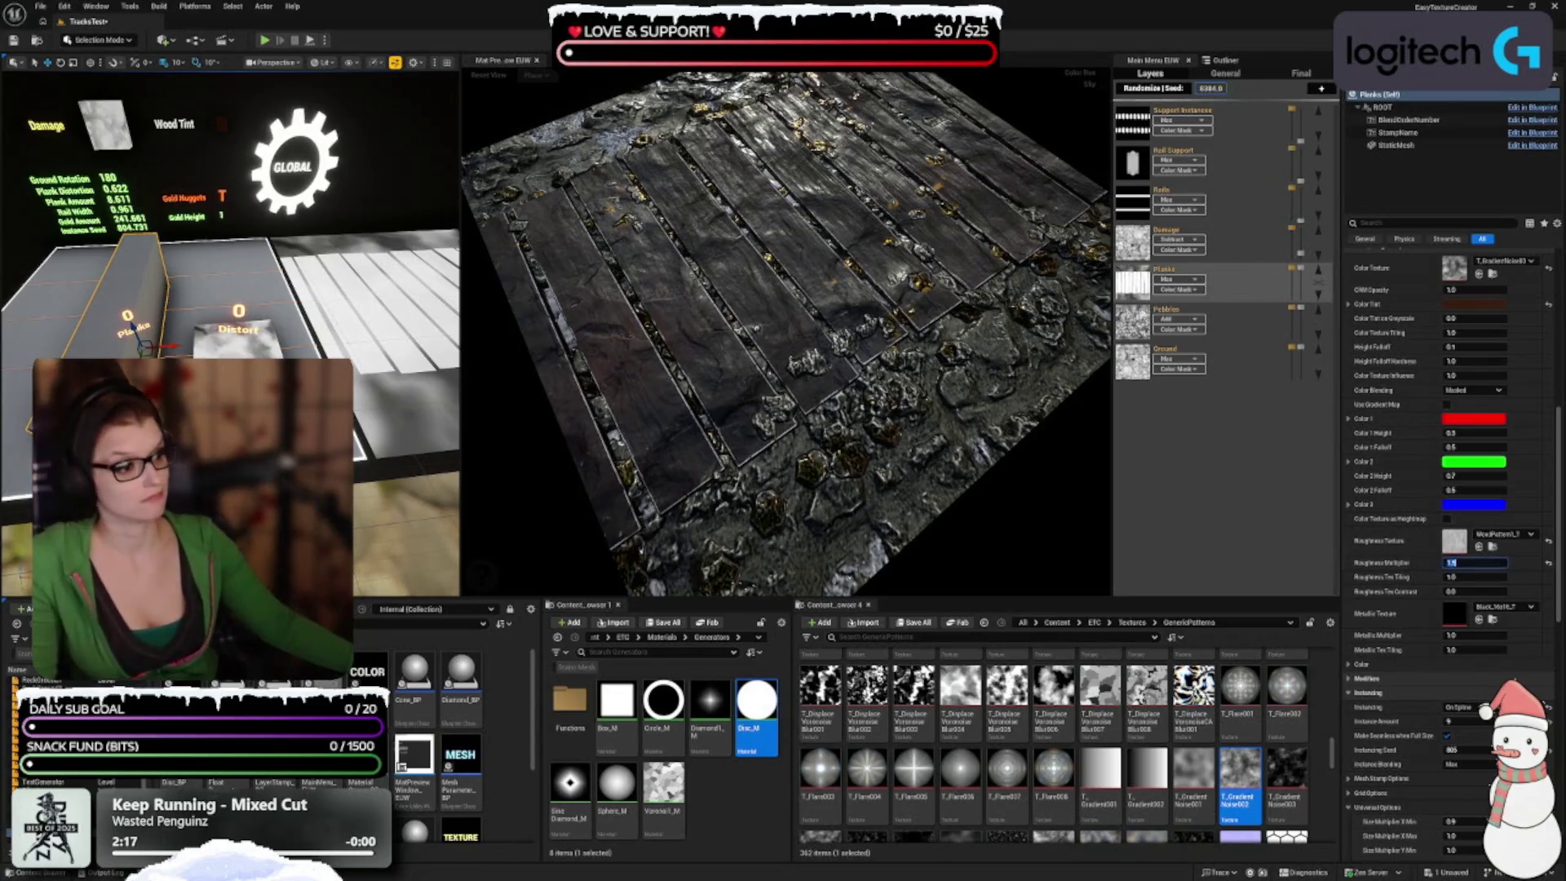
text(1)
key(Return)
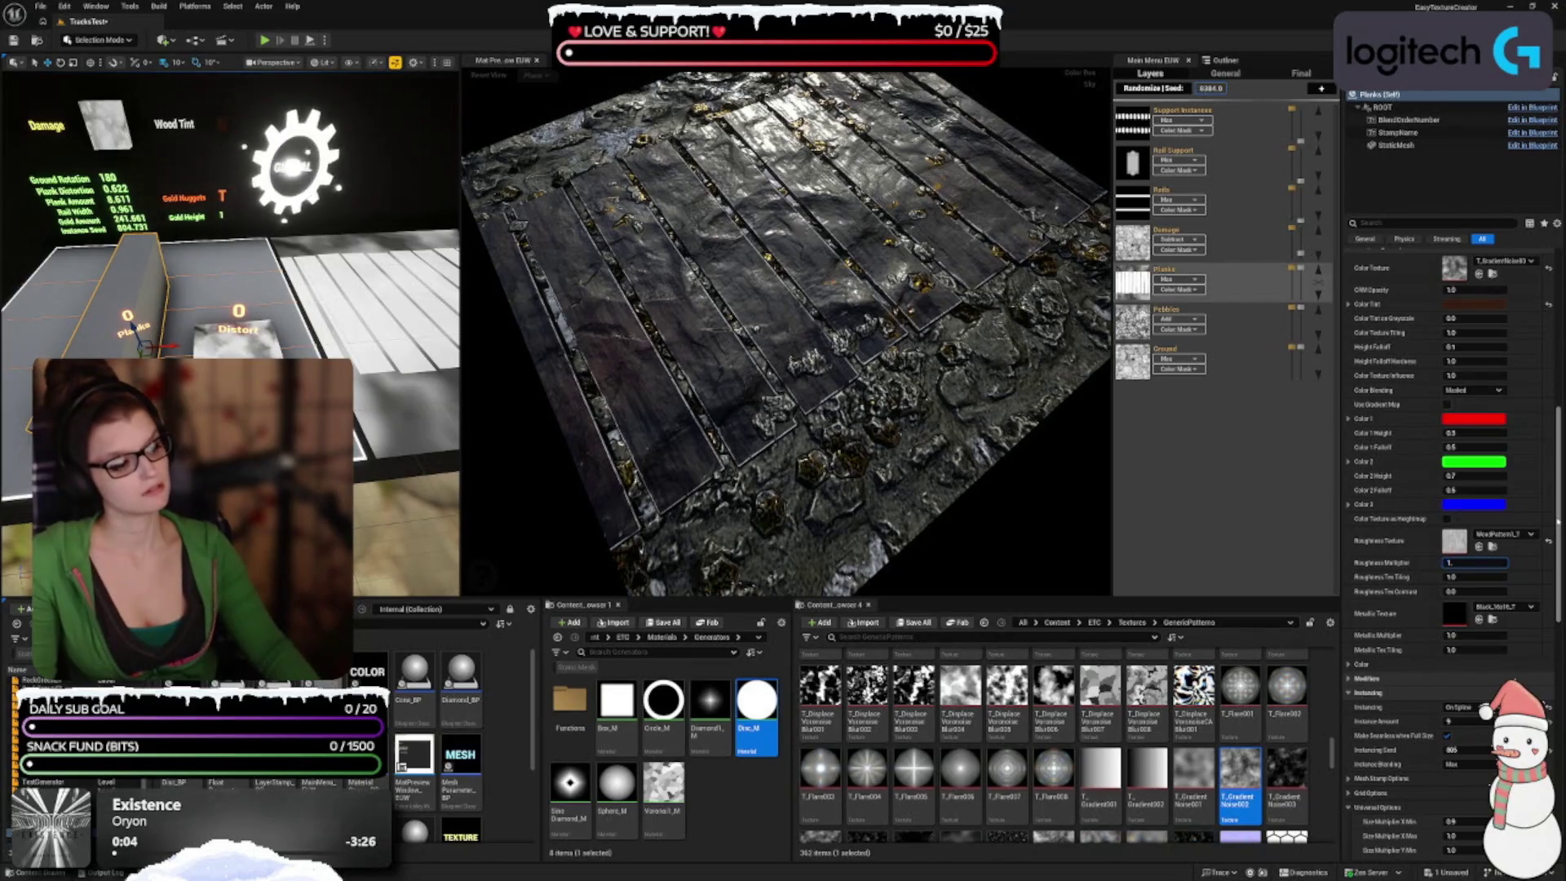
key(Return)
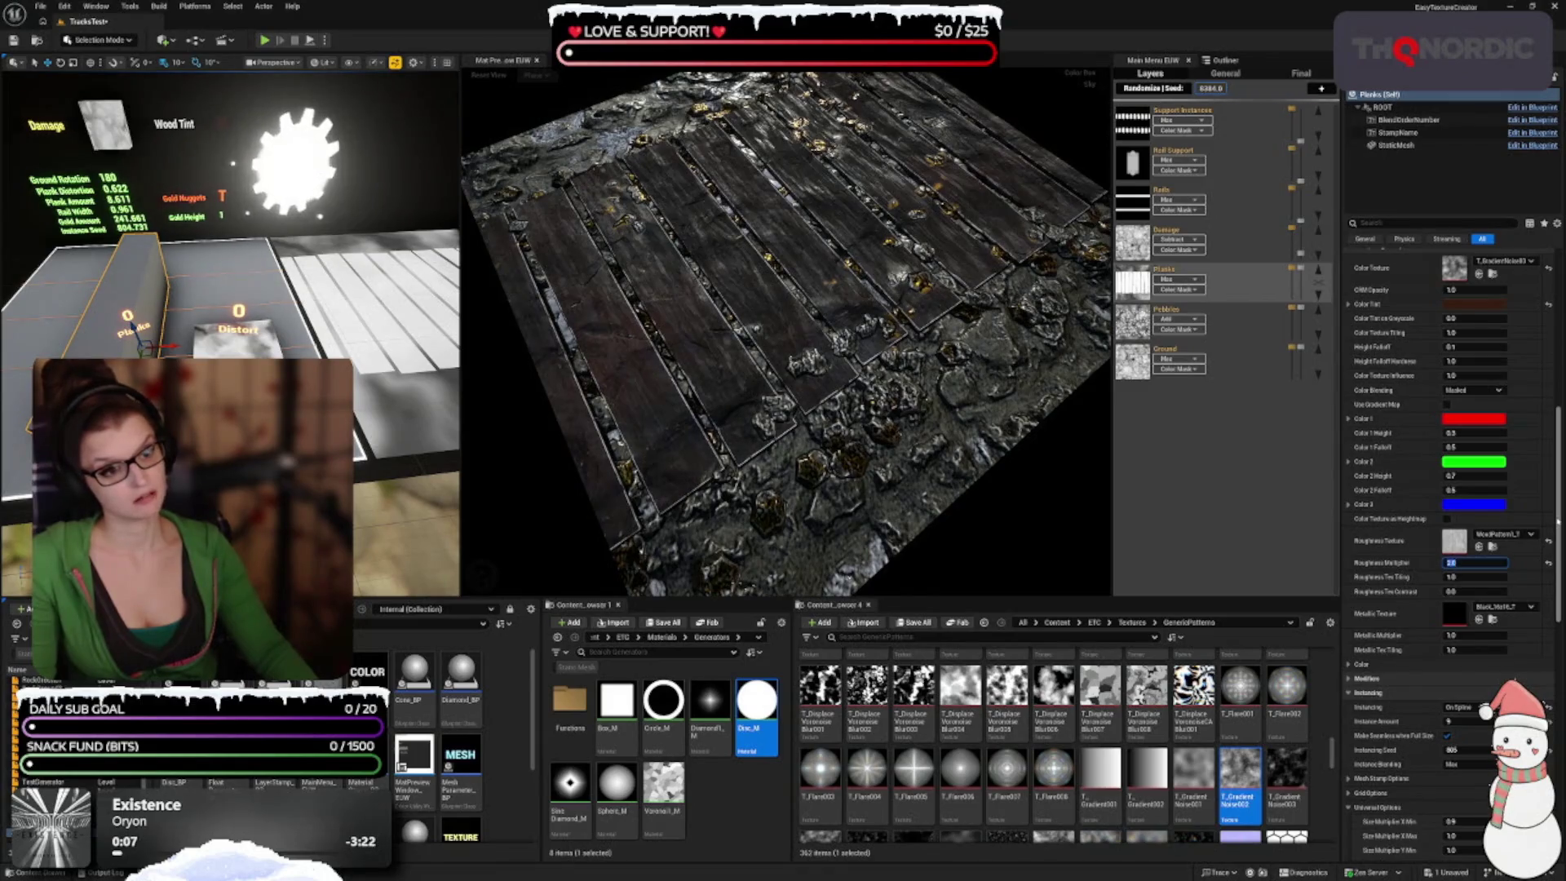
key(Return)
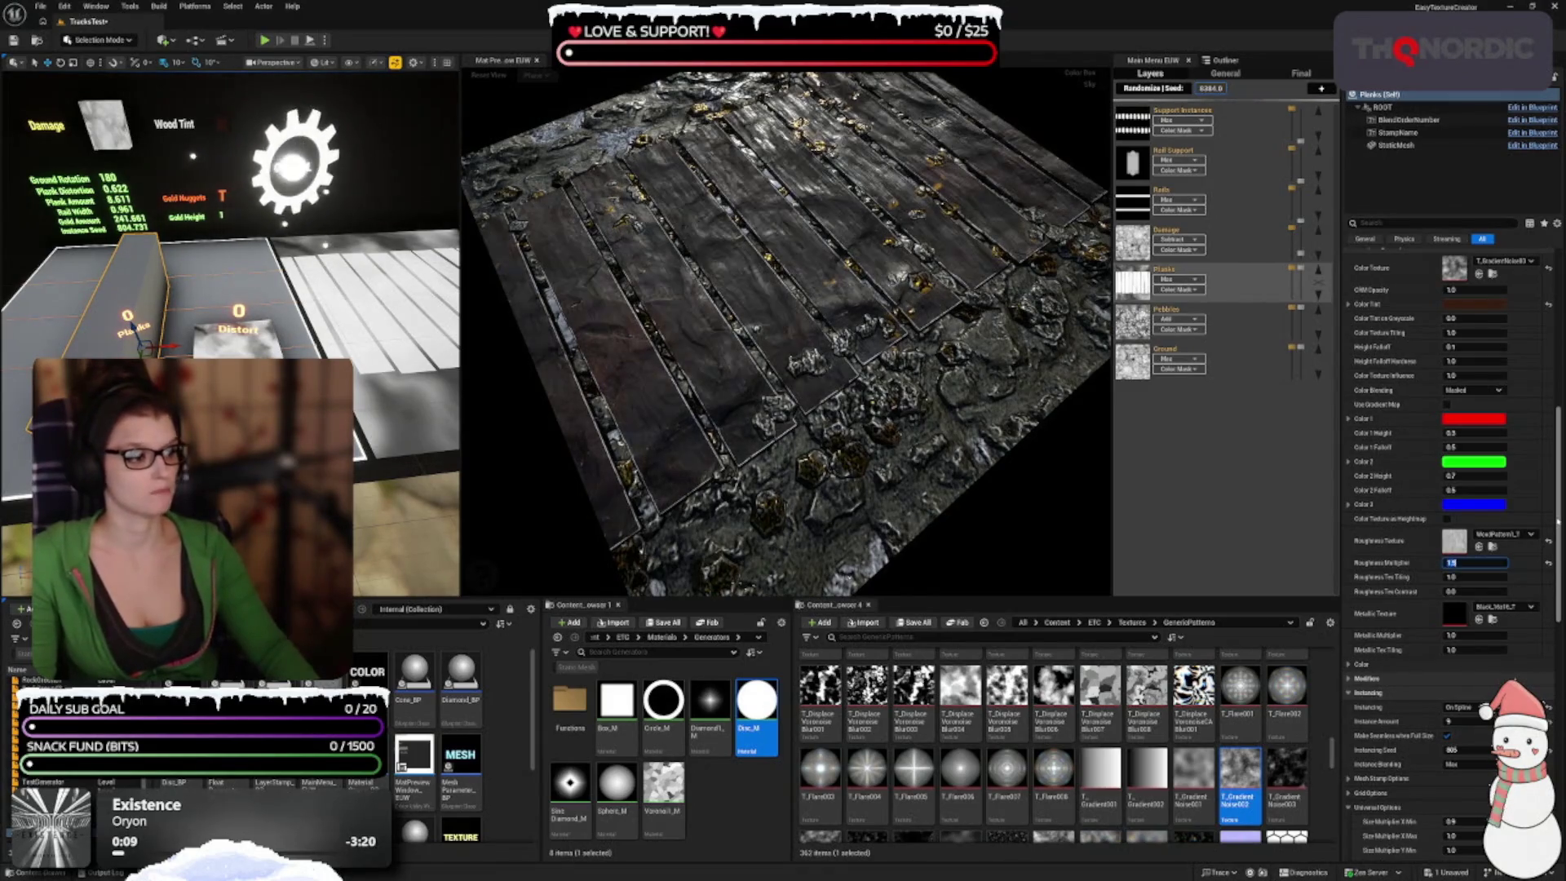
scroll(1417, 564, down, 2)
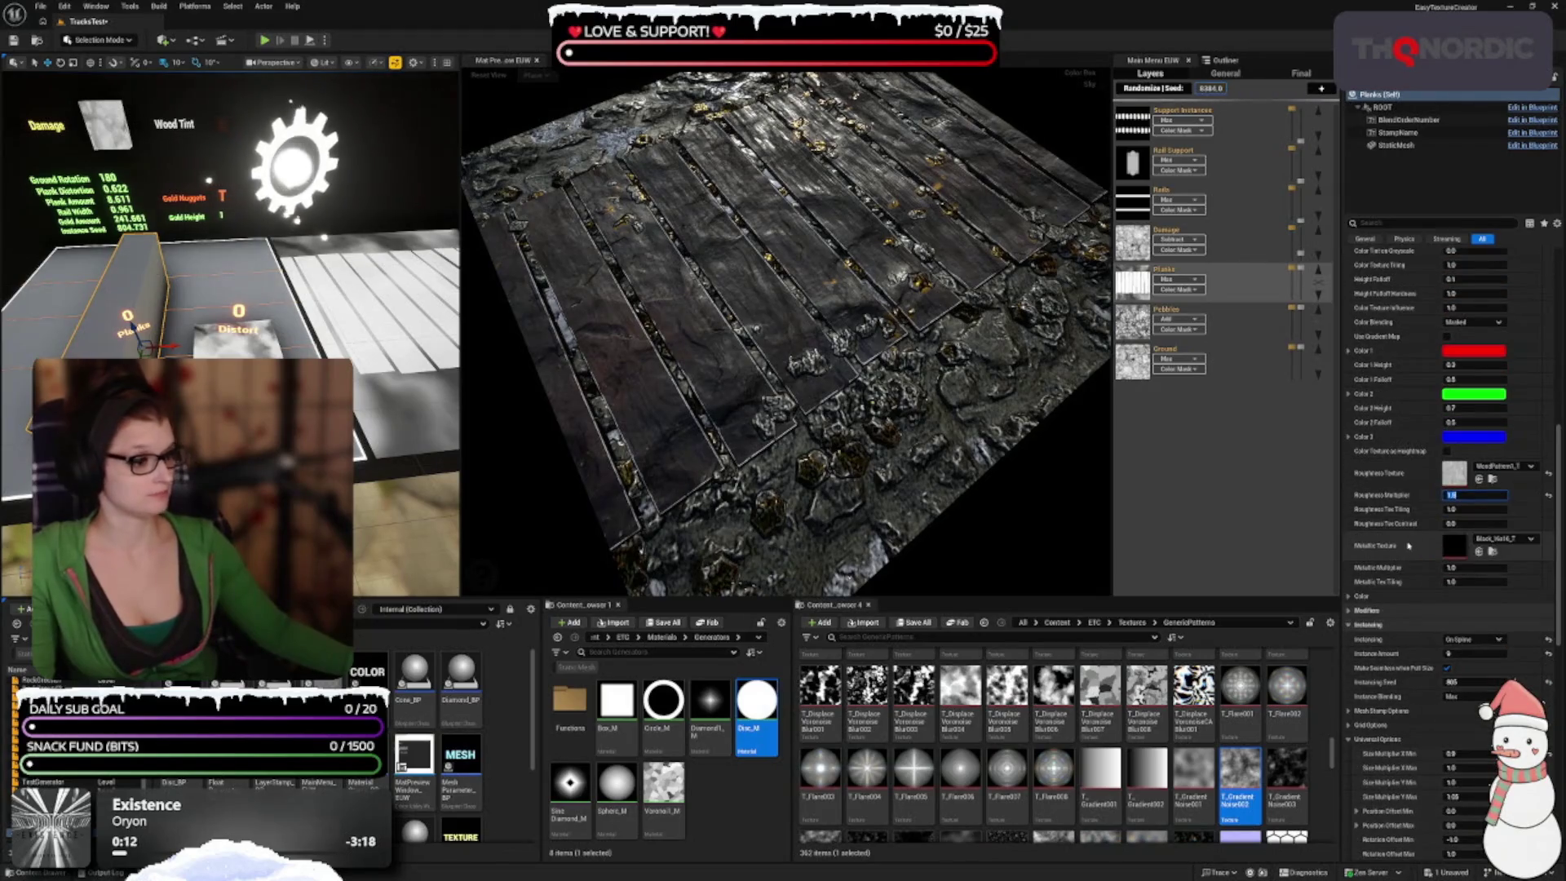
scroll(1408, 546, down, 5)
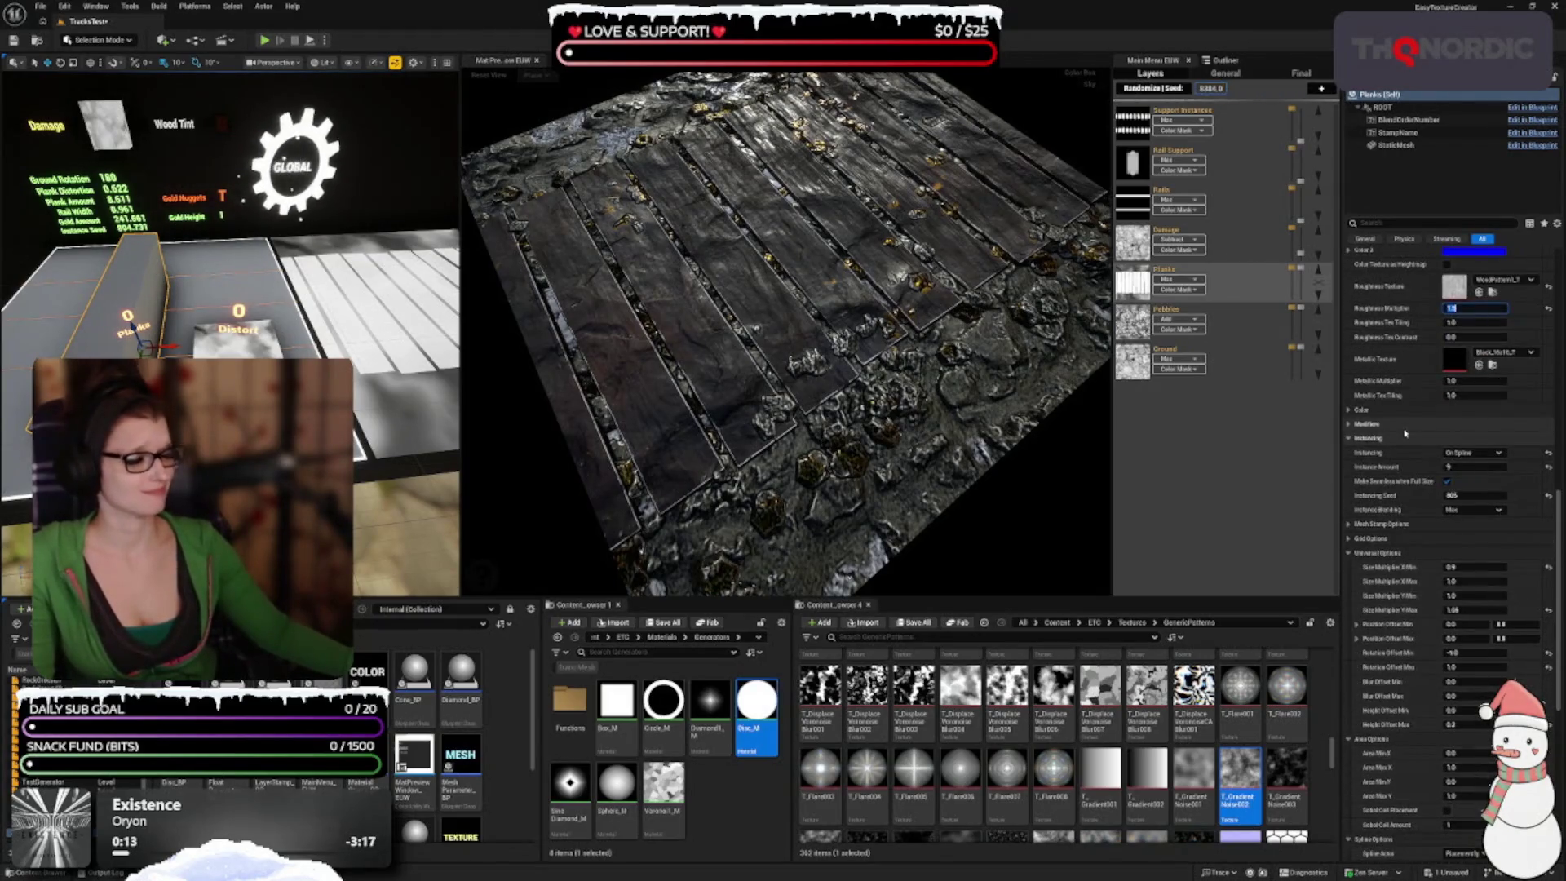
scroll(1404, 433, down, 2)
scroll(1405, 457, down, 2)
text(2)
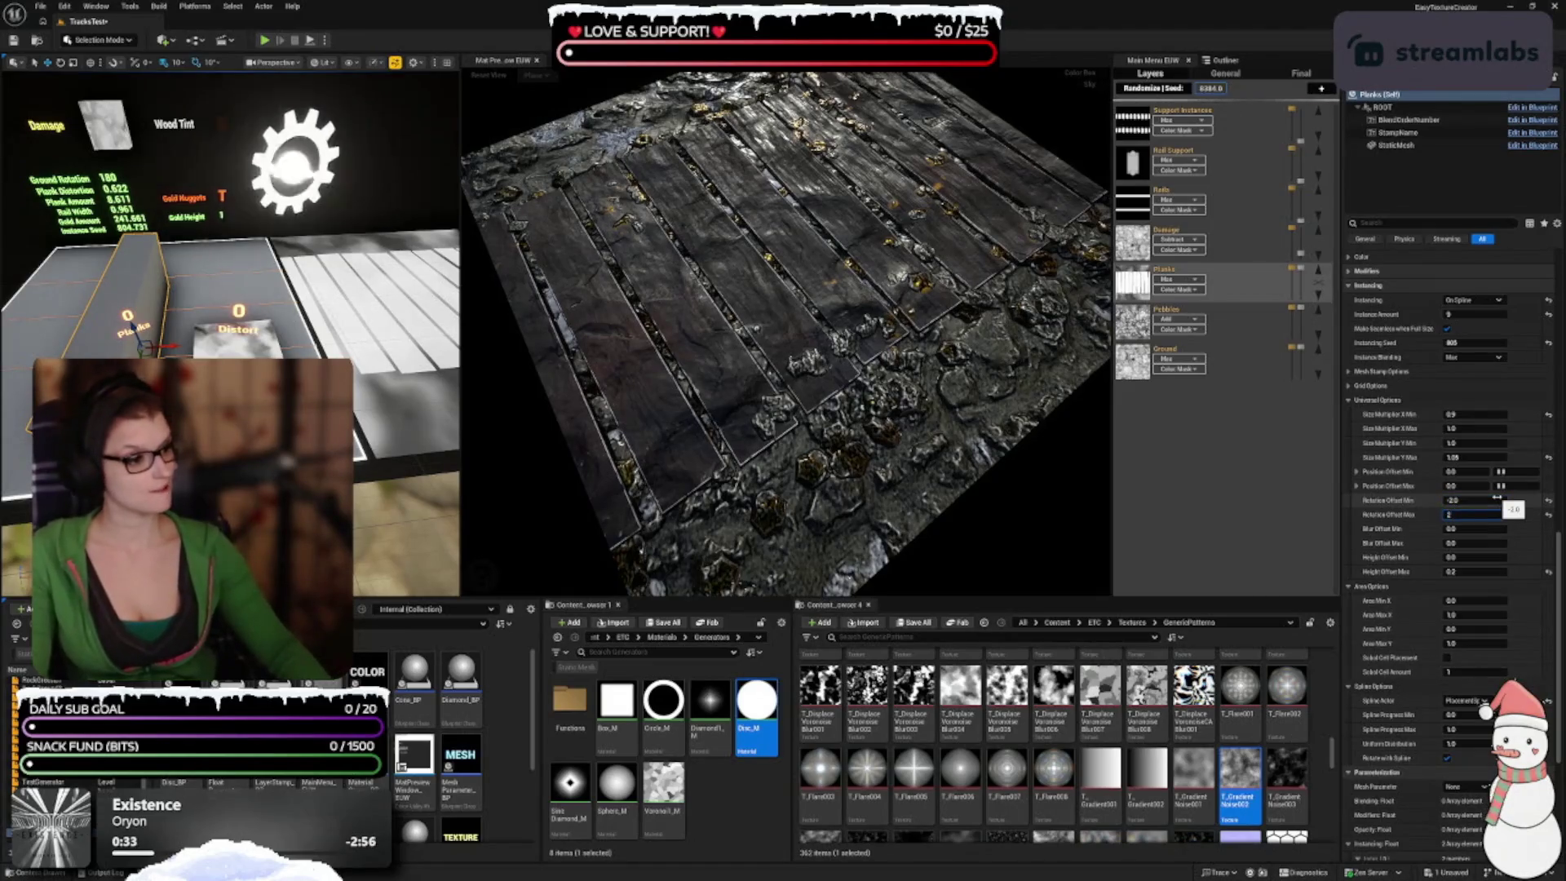
Step: Commit a planks Rotation Offset Min of -2.0 and inspect the preview
key(Tab)
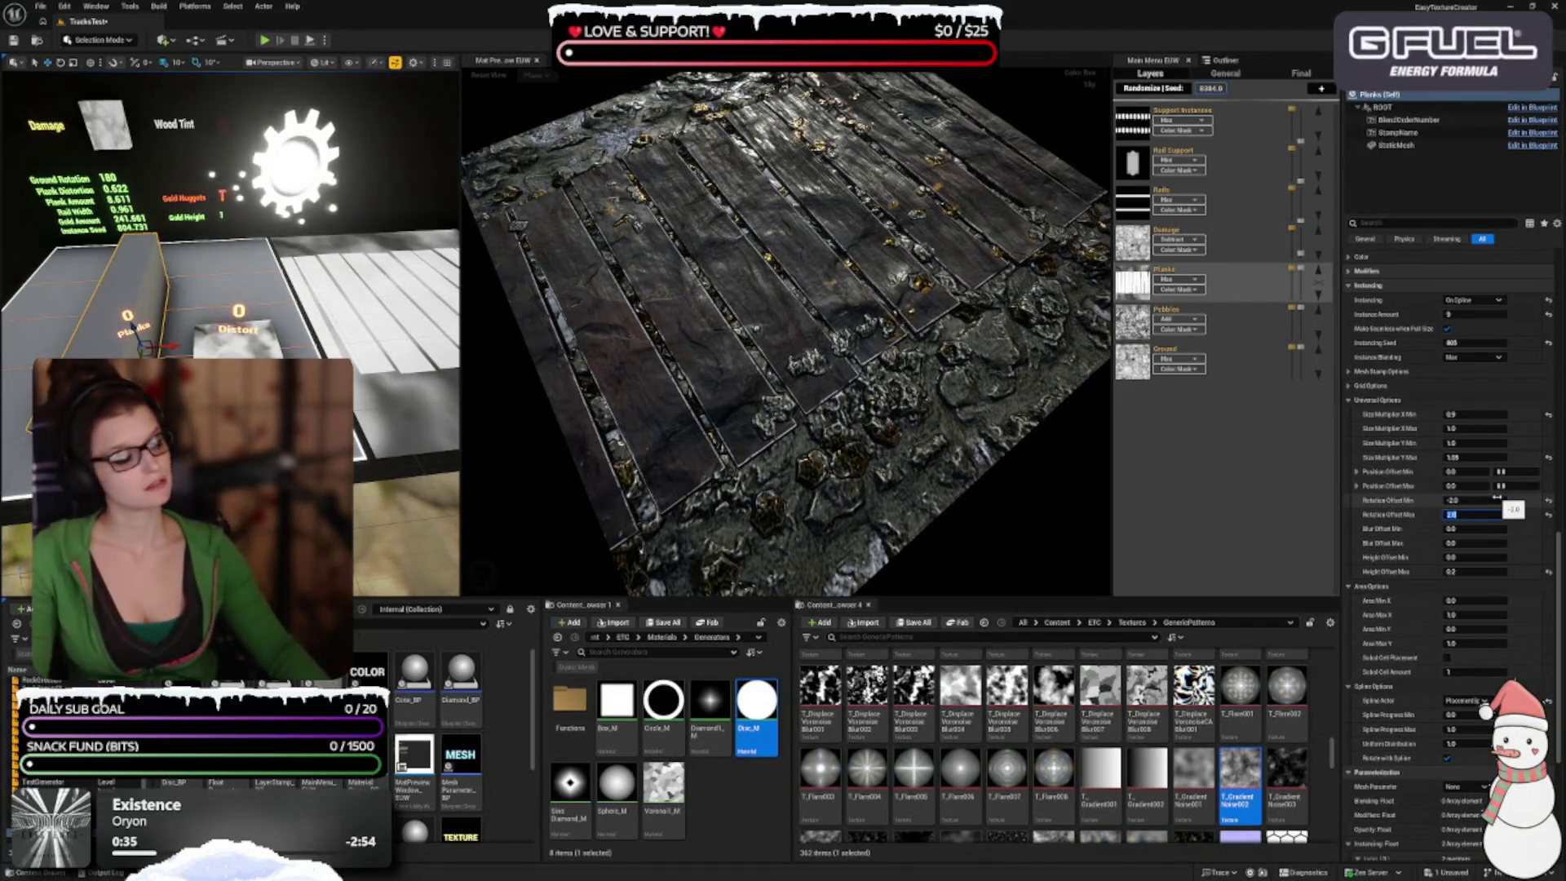
scroll(1496, 497, up, 1)
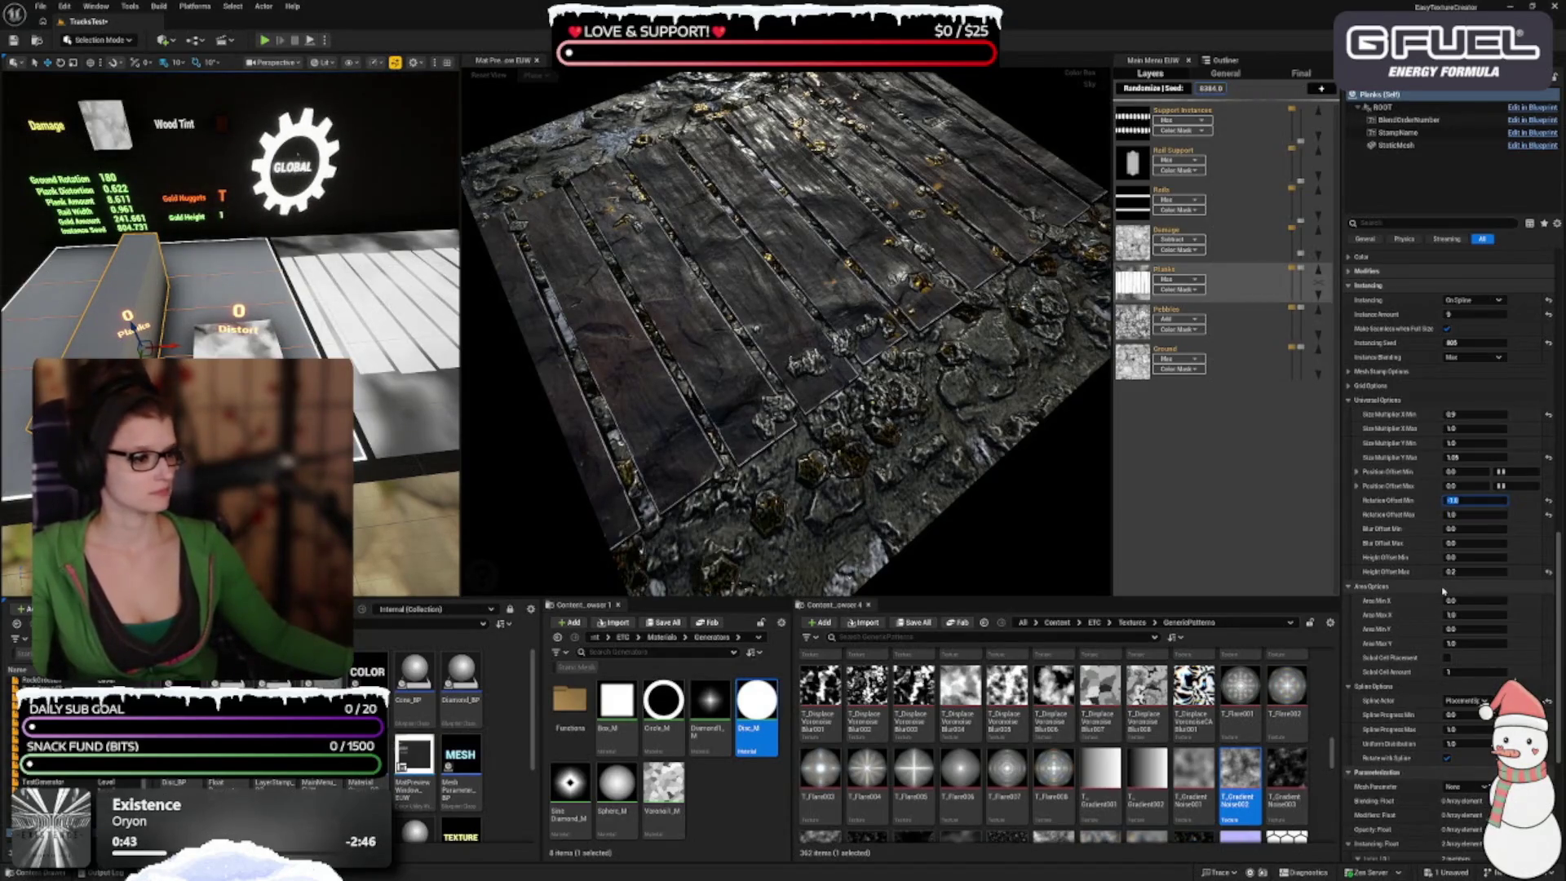
click(1482, 571)
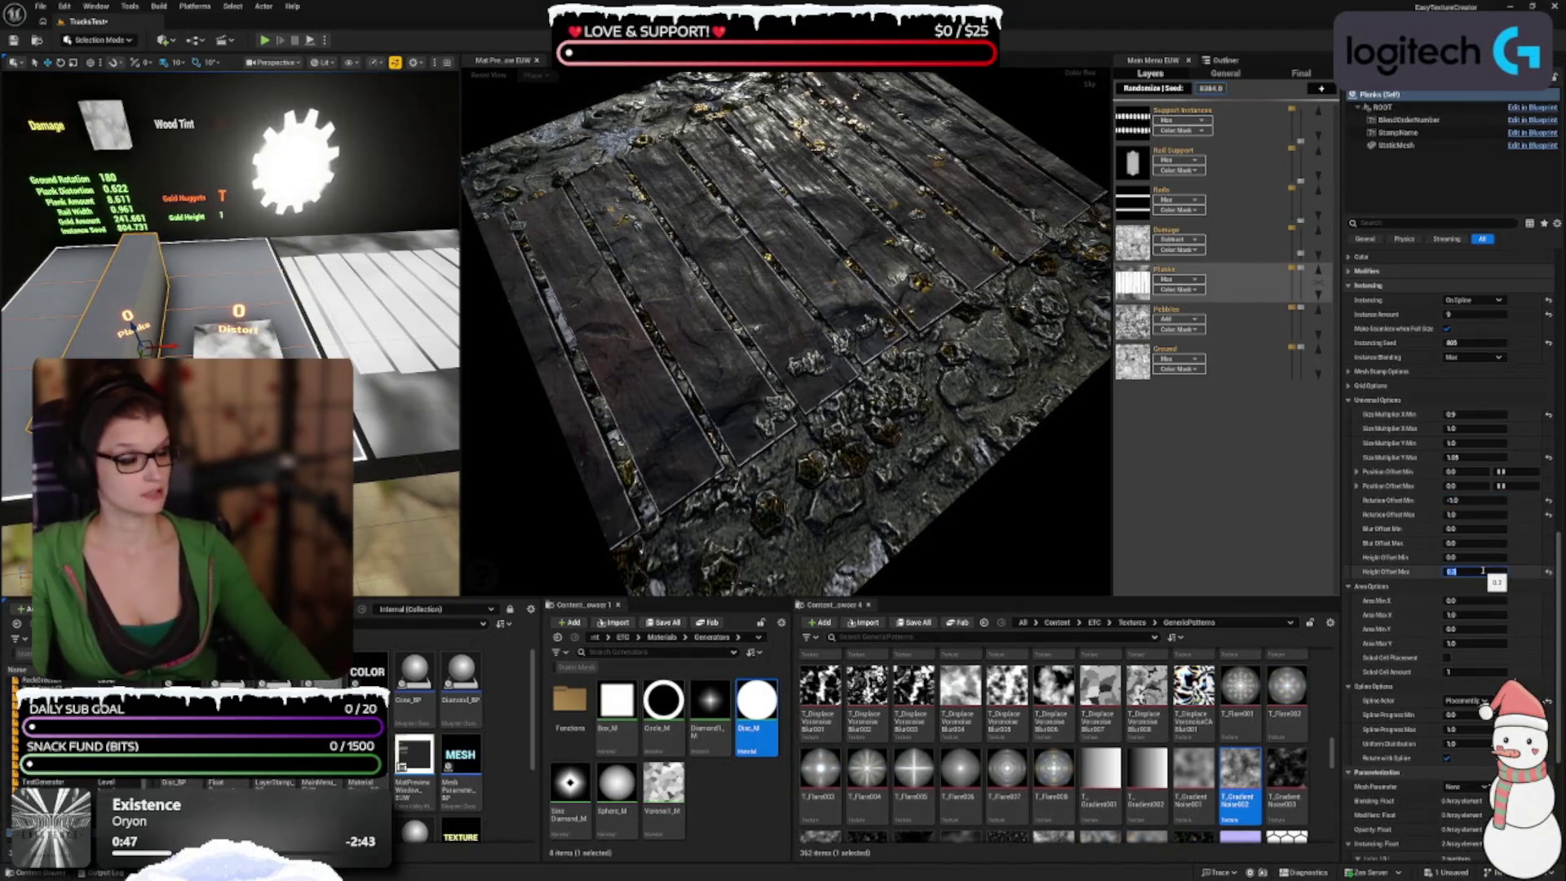
drag(853, 469, 734, 481)
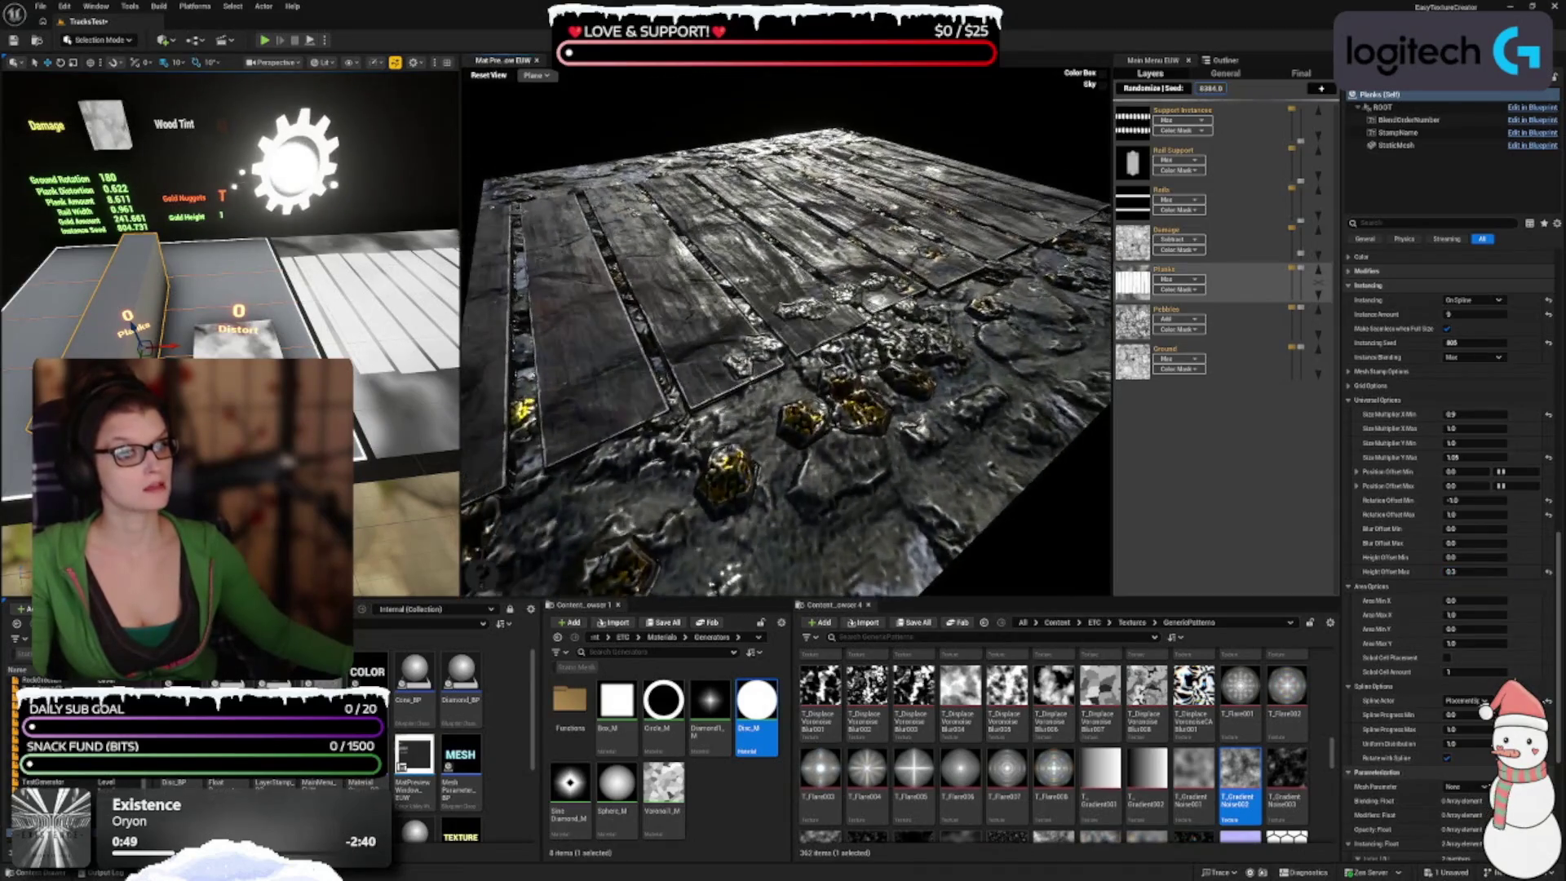
Step: Lower the planks' Height Offset Max, trying 0.5 and then 0.1
click(1475, 571)
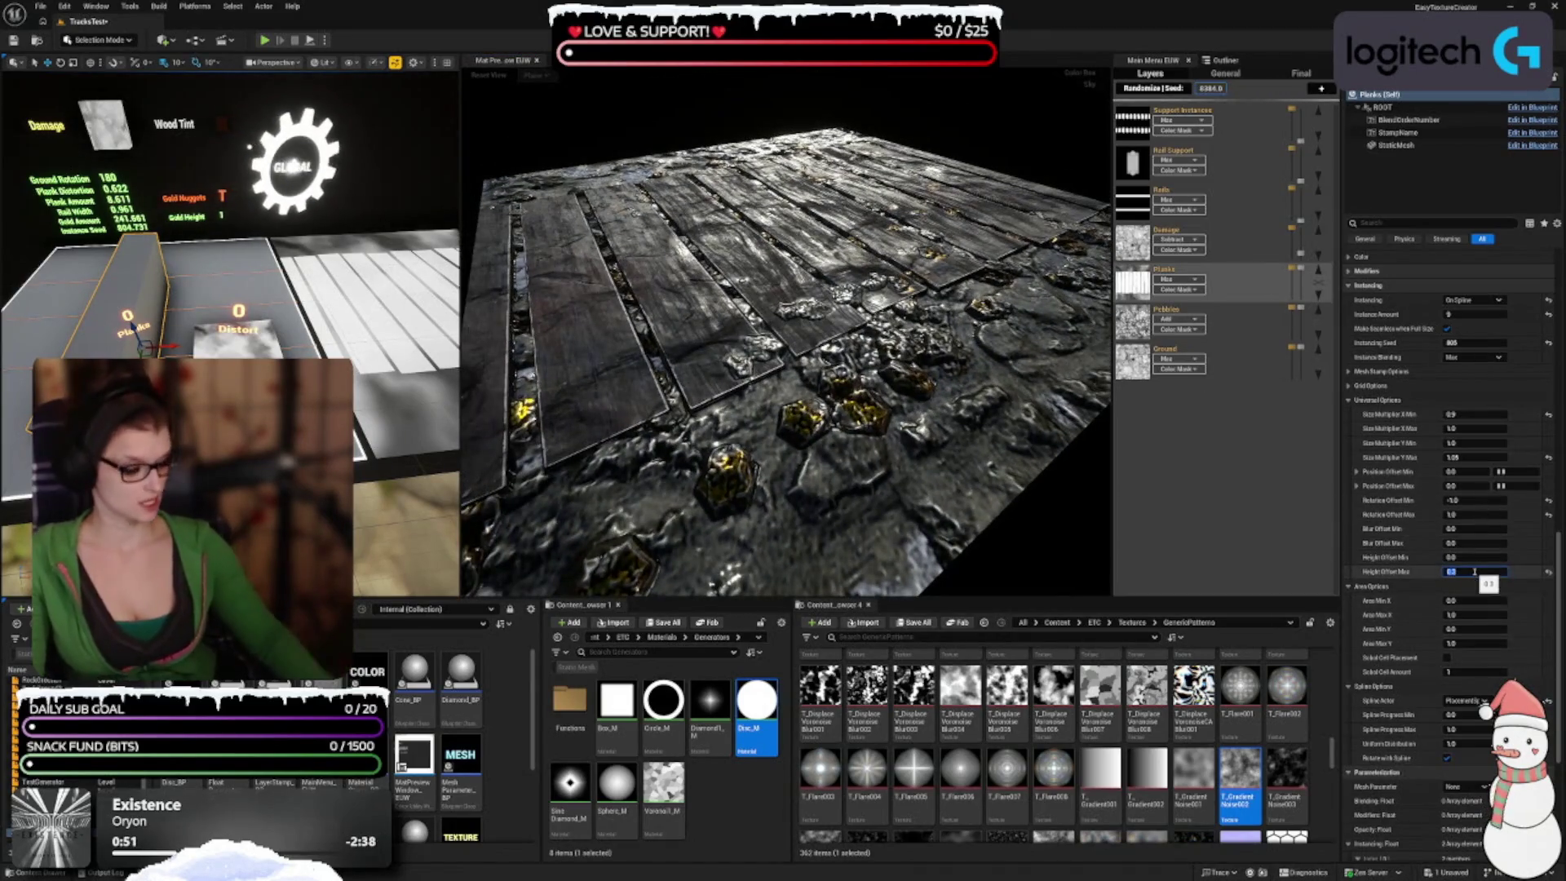
text(0.5)
key(Return)
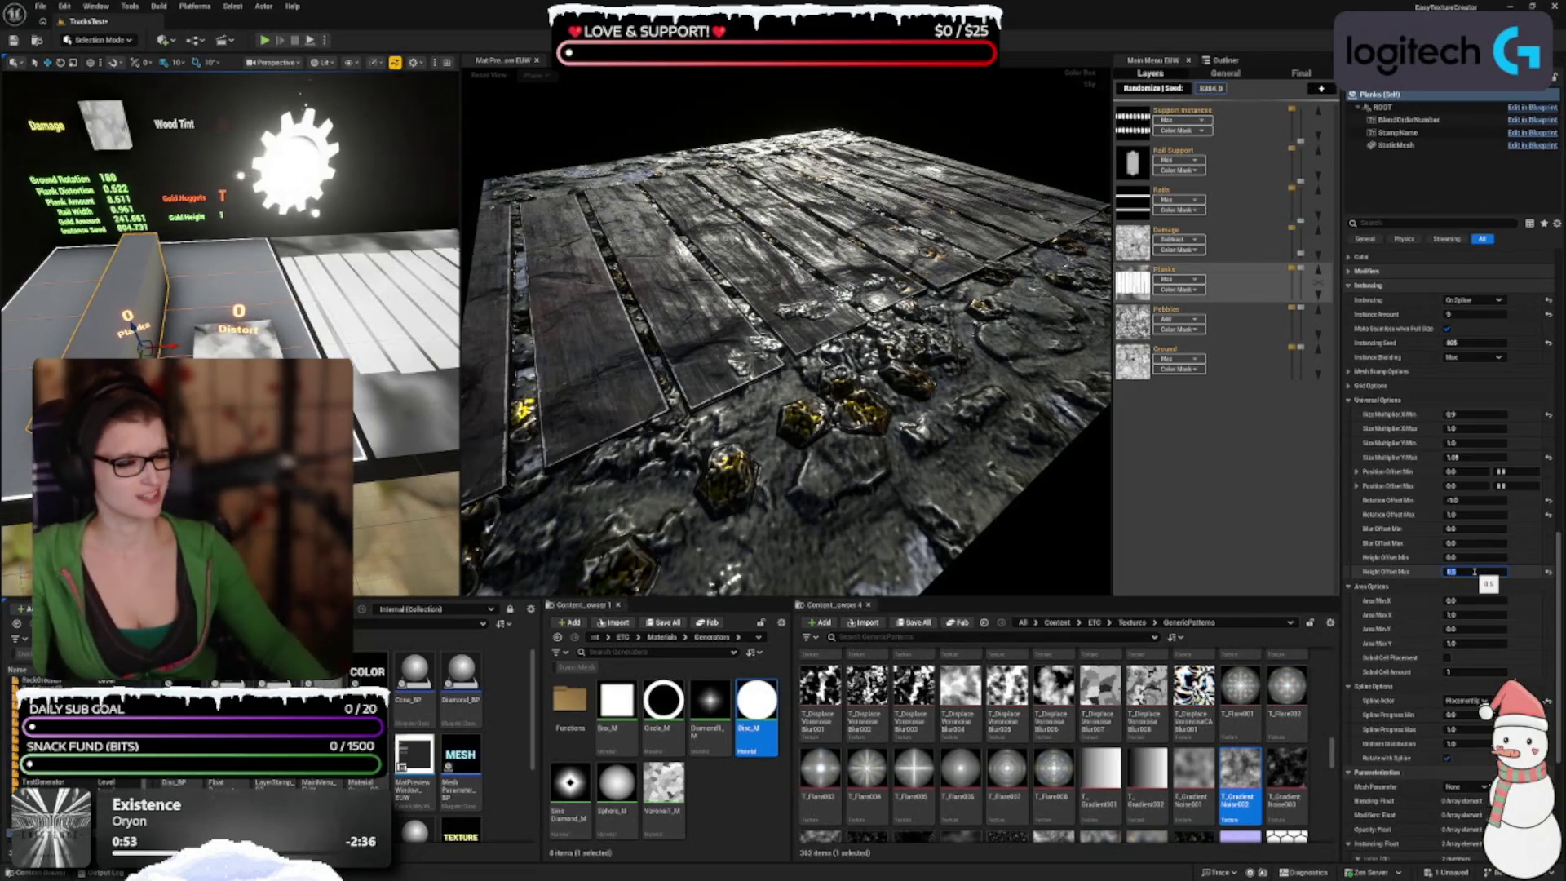
drag(951, 451, 815, 384)
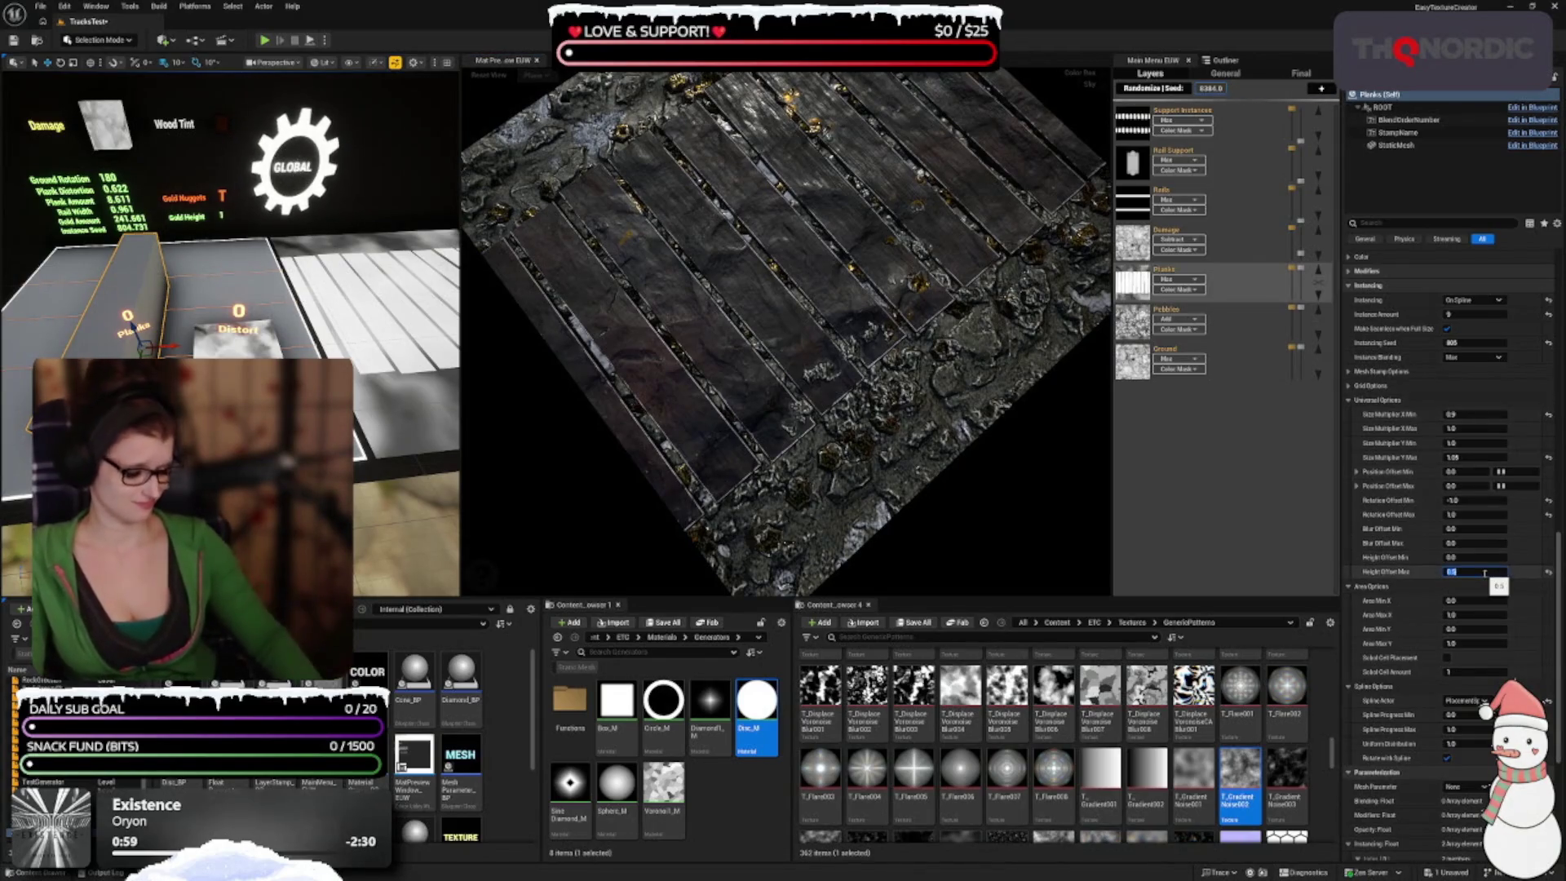
text(3)
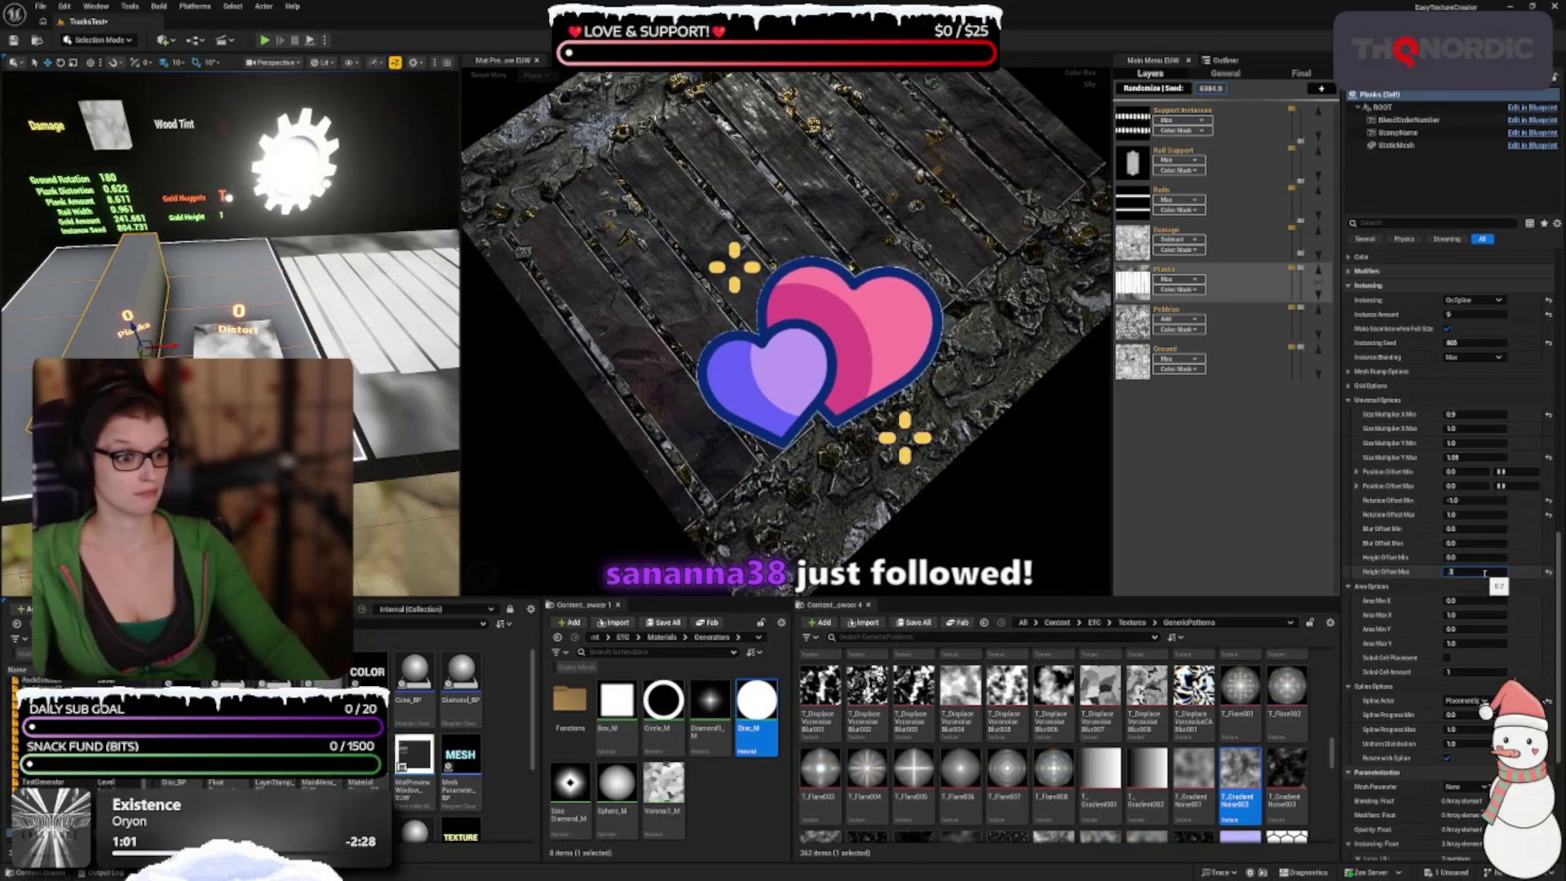
text(4)
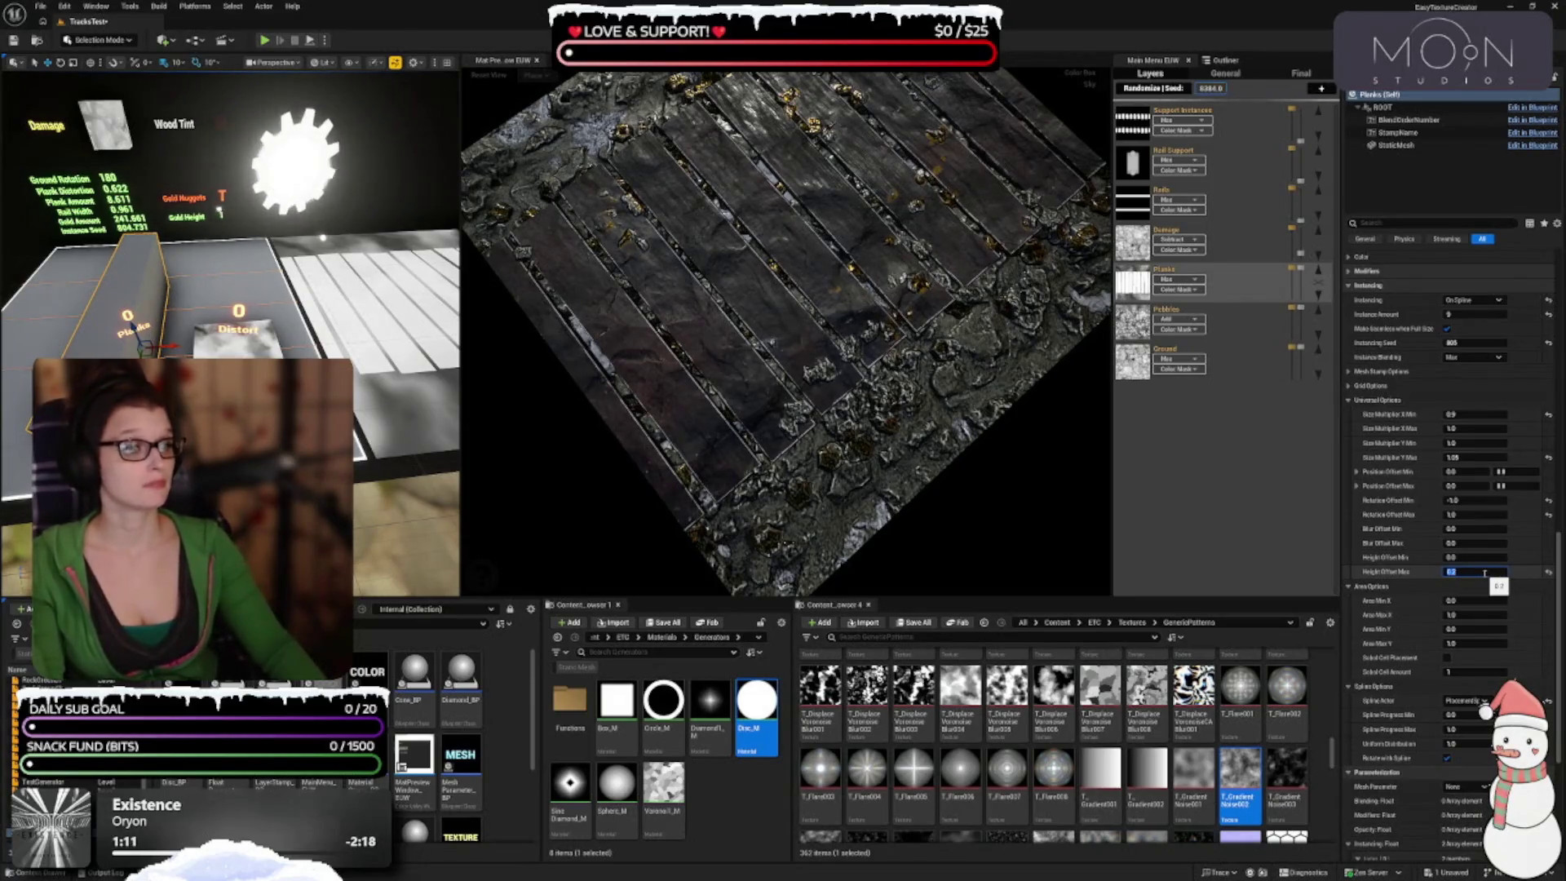
key(Return)
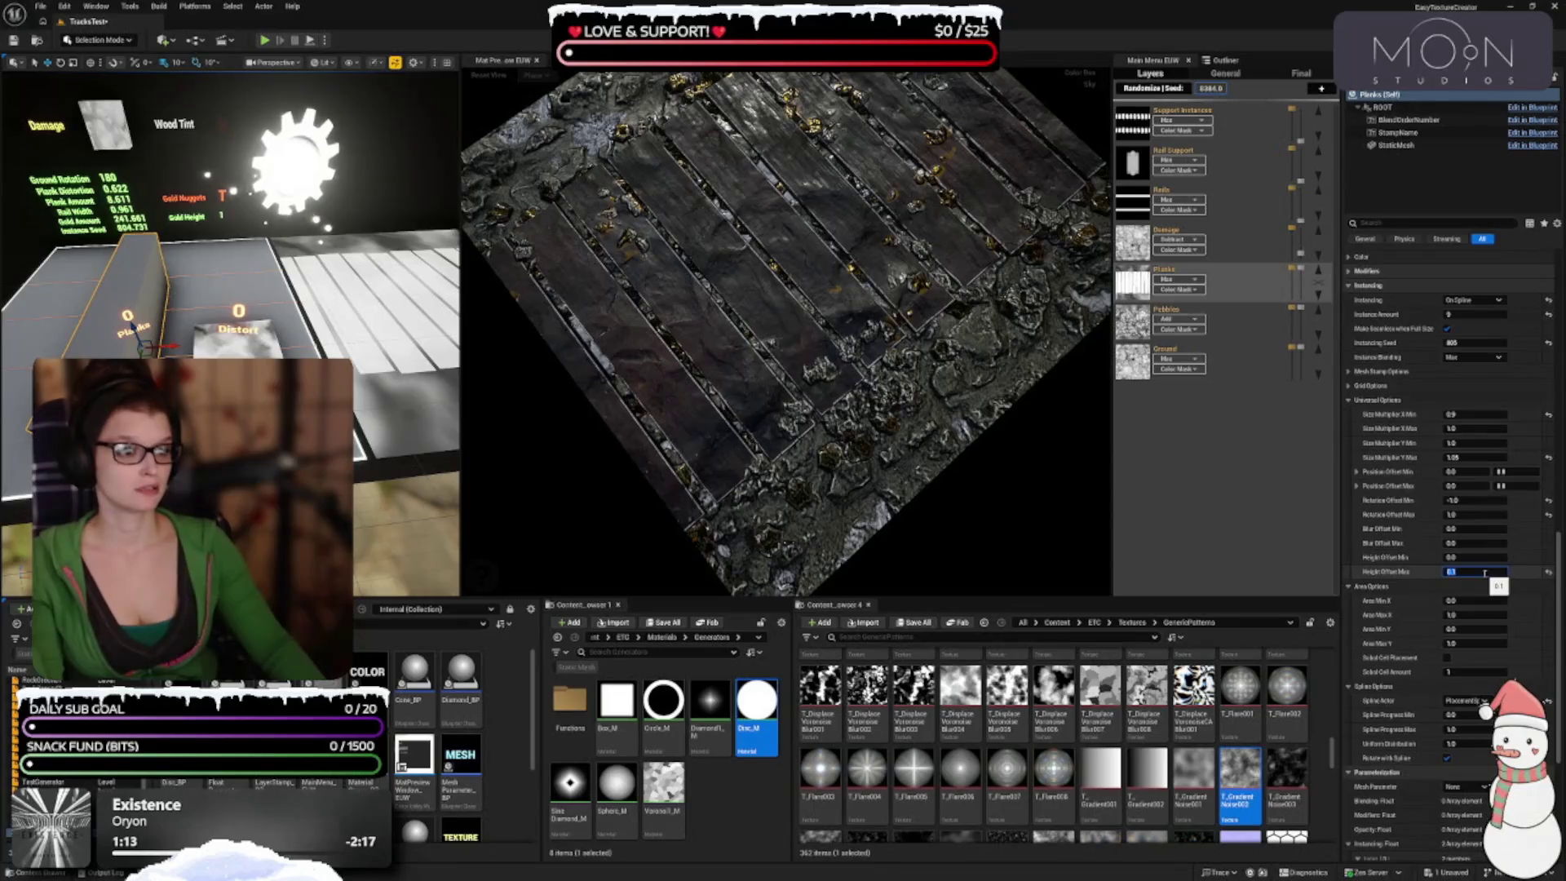
key(Return)
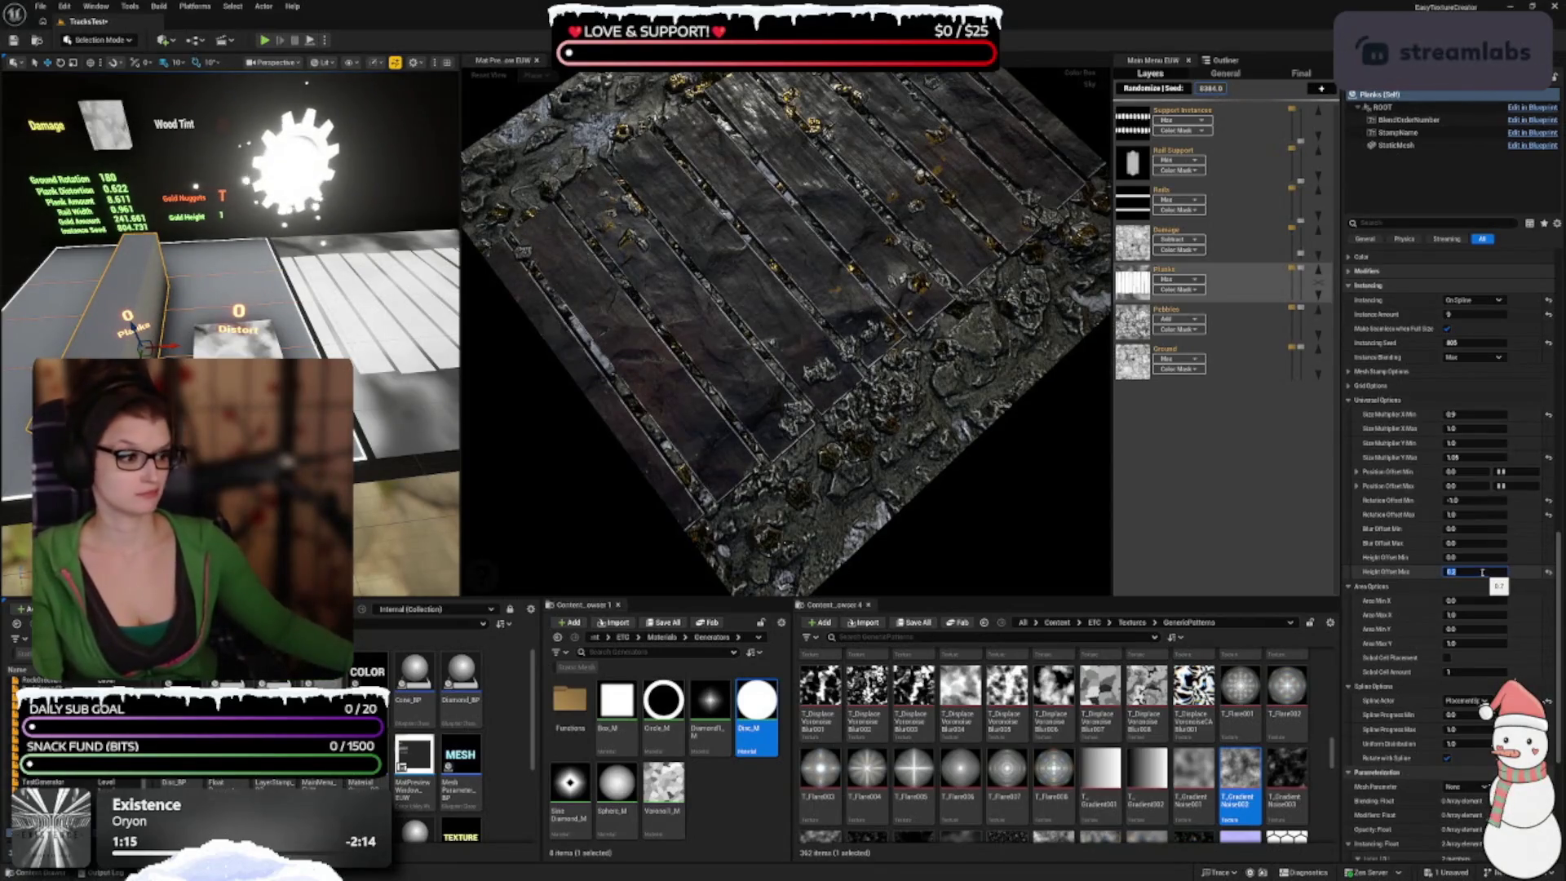
scroll(1482, 572, down, 2)
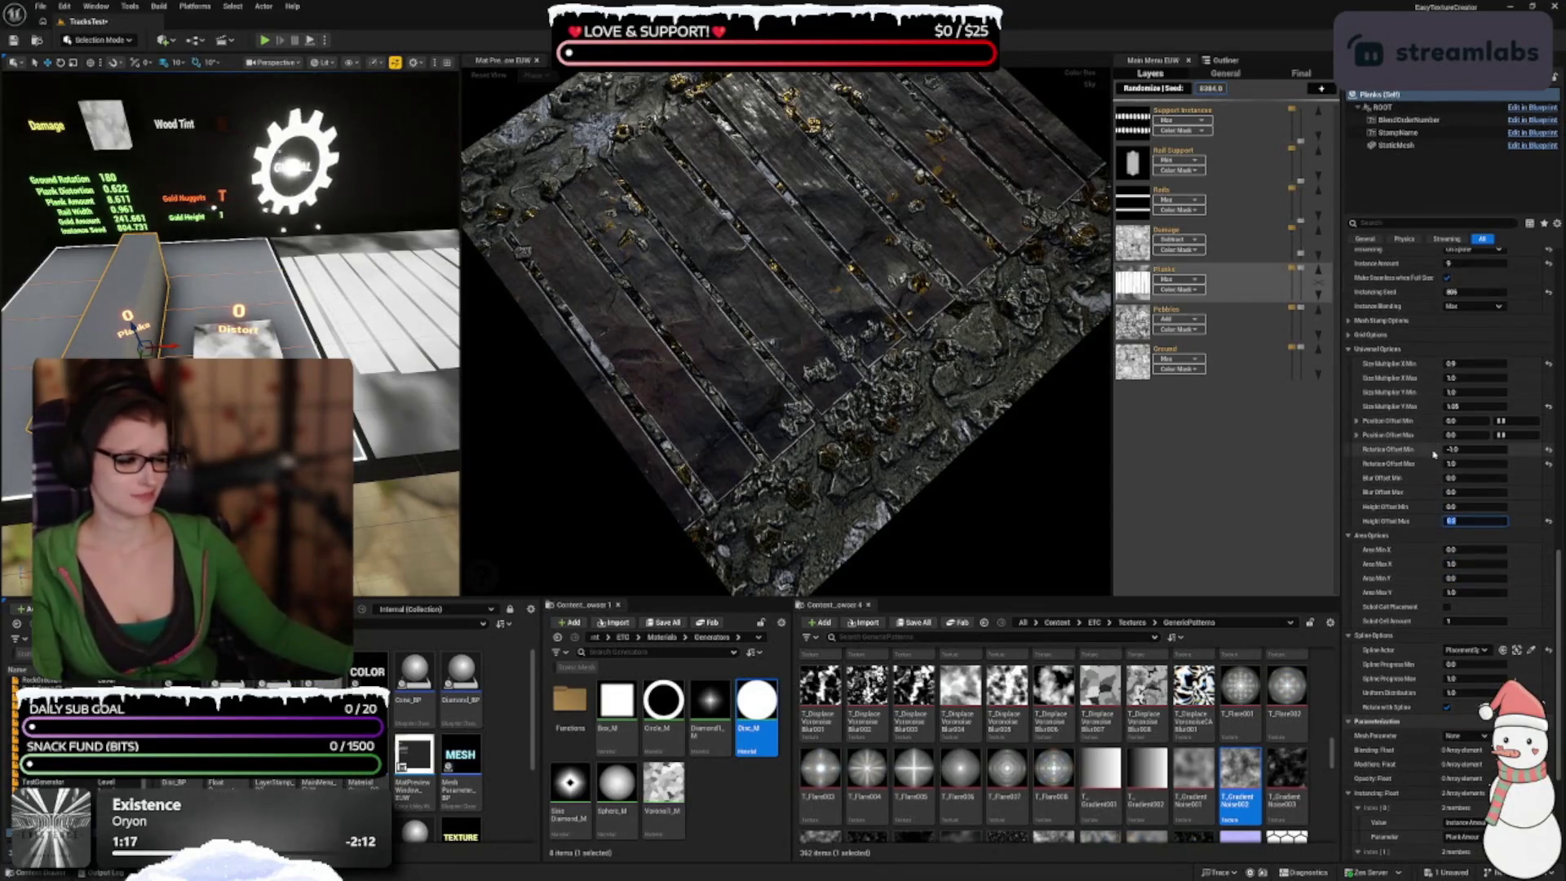
Step: Expand Color Parameters entry [0], then select the Damage layer to edit its texture stamp
scroll(1430, 459, down, 5)
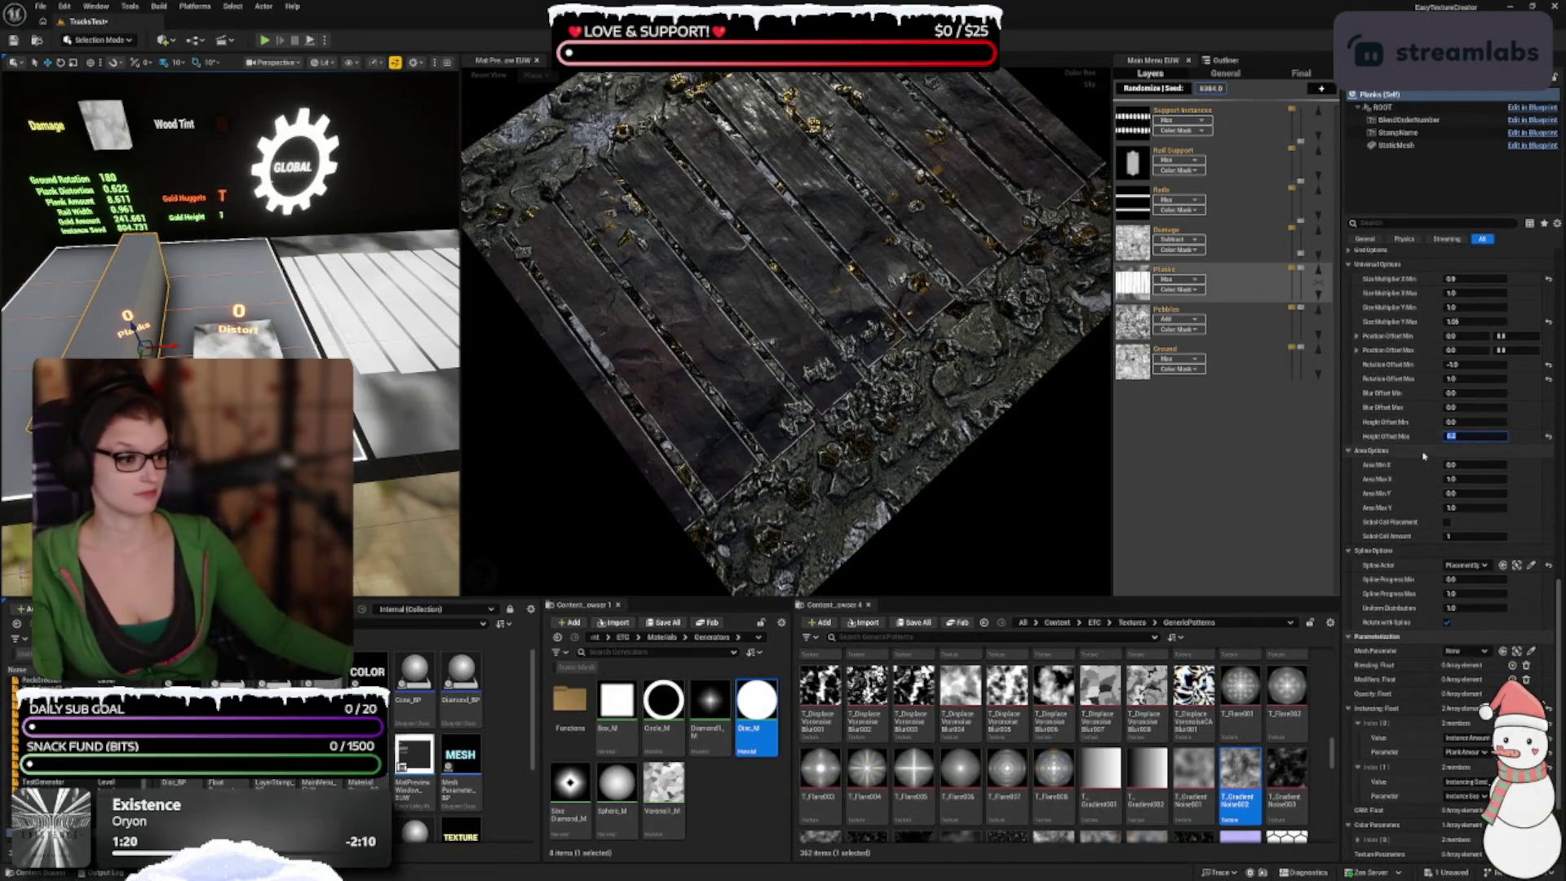
scroll(1422, 459, down, 2)
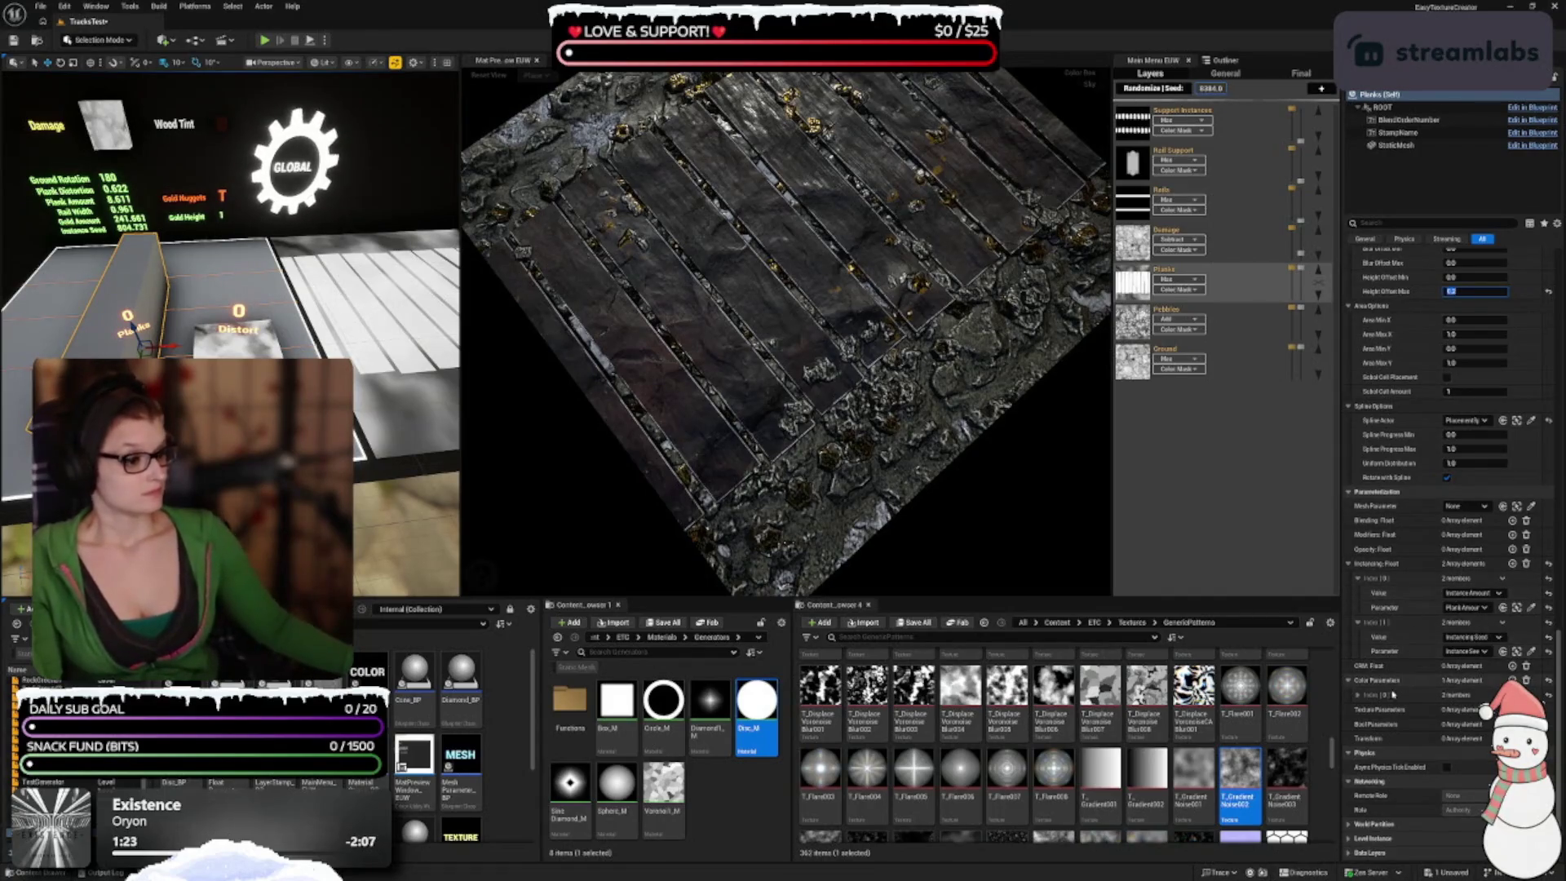
click(1358, 695)
scroll(1424, 608, down, 1)
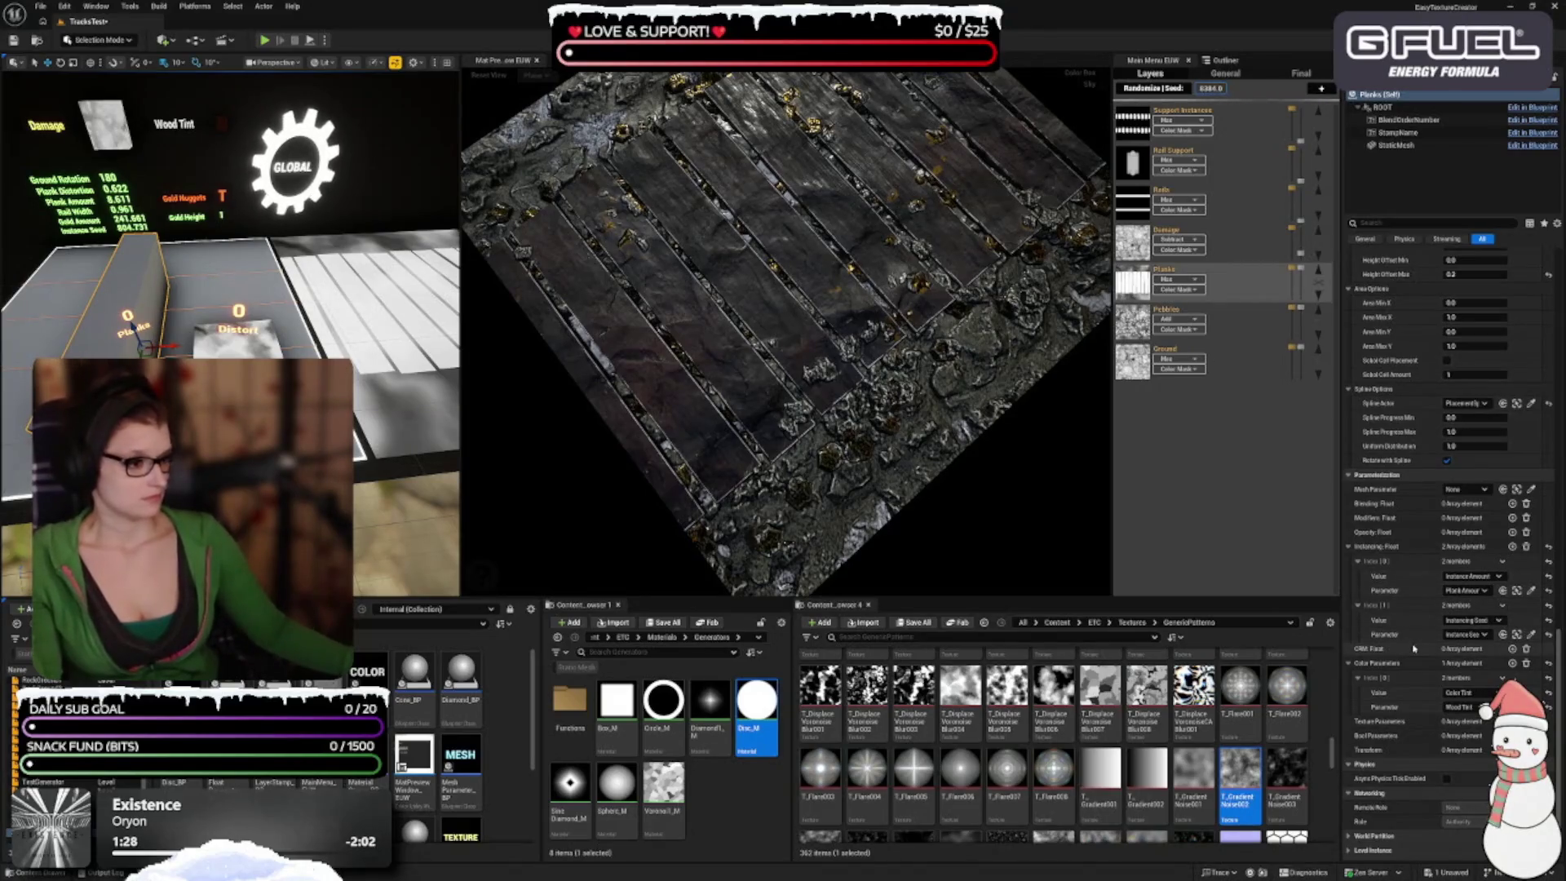
scroll(1409, 650, down, 1)
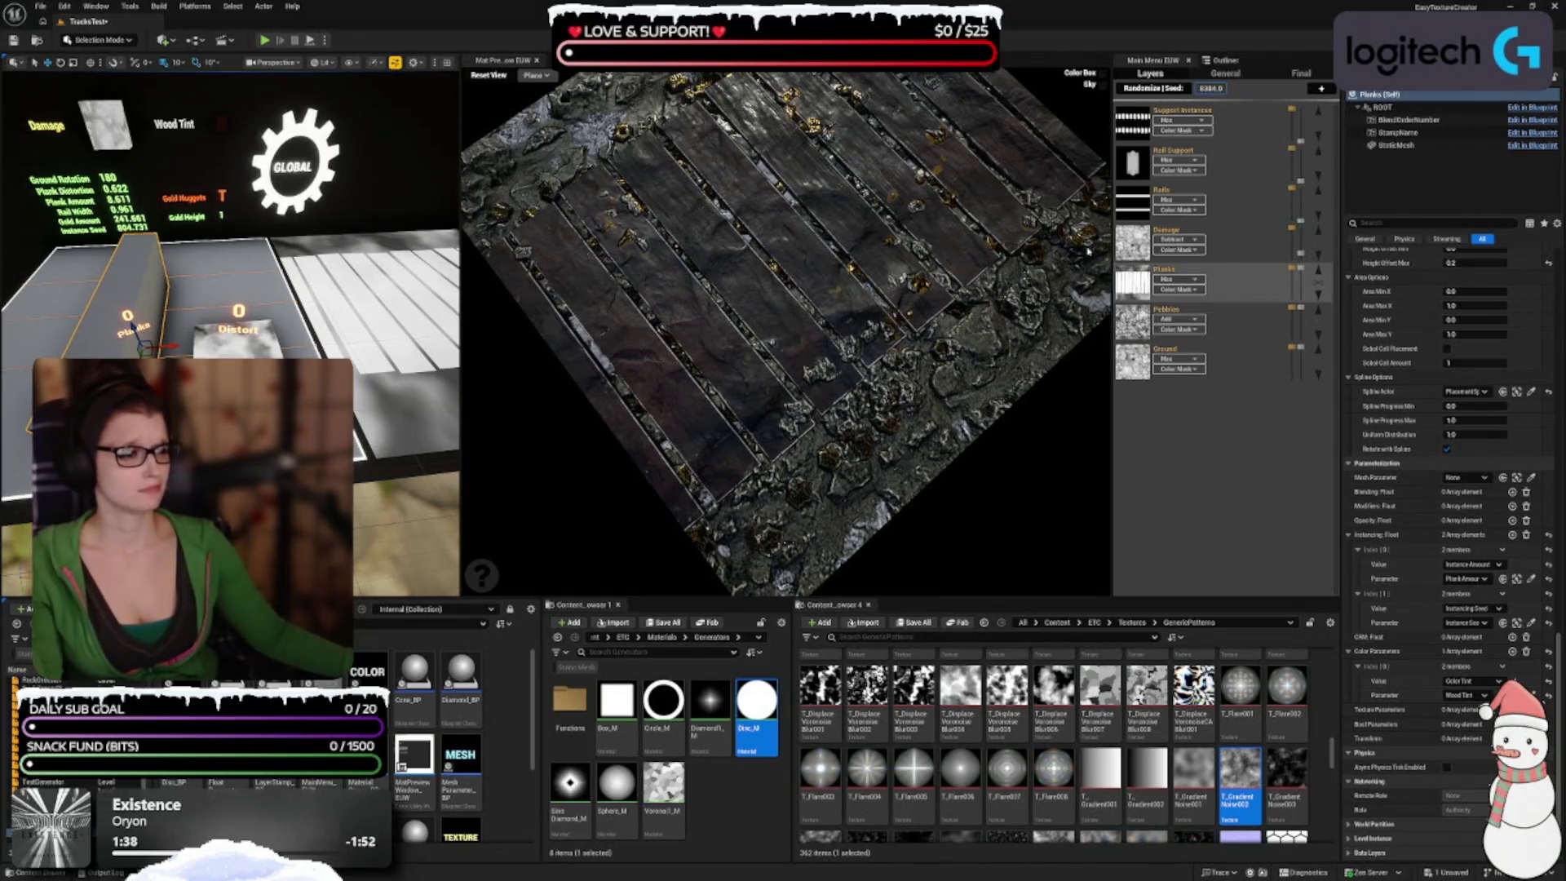
click(1240, 243)
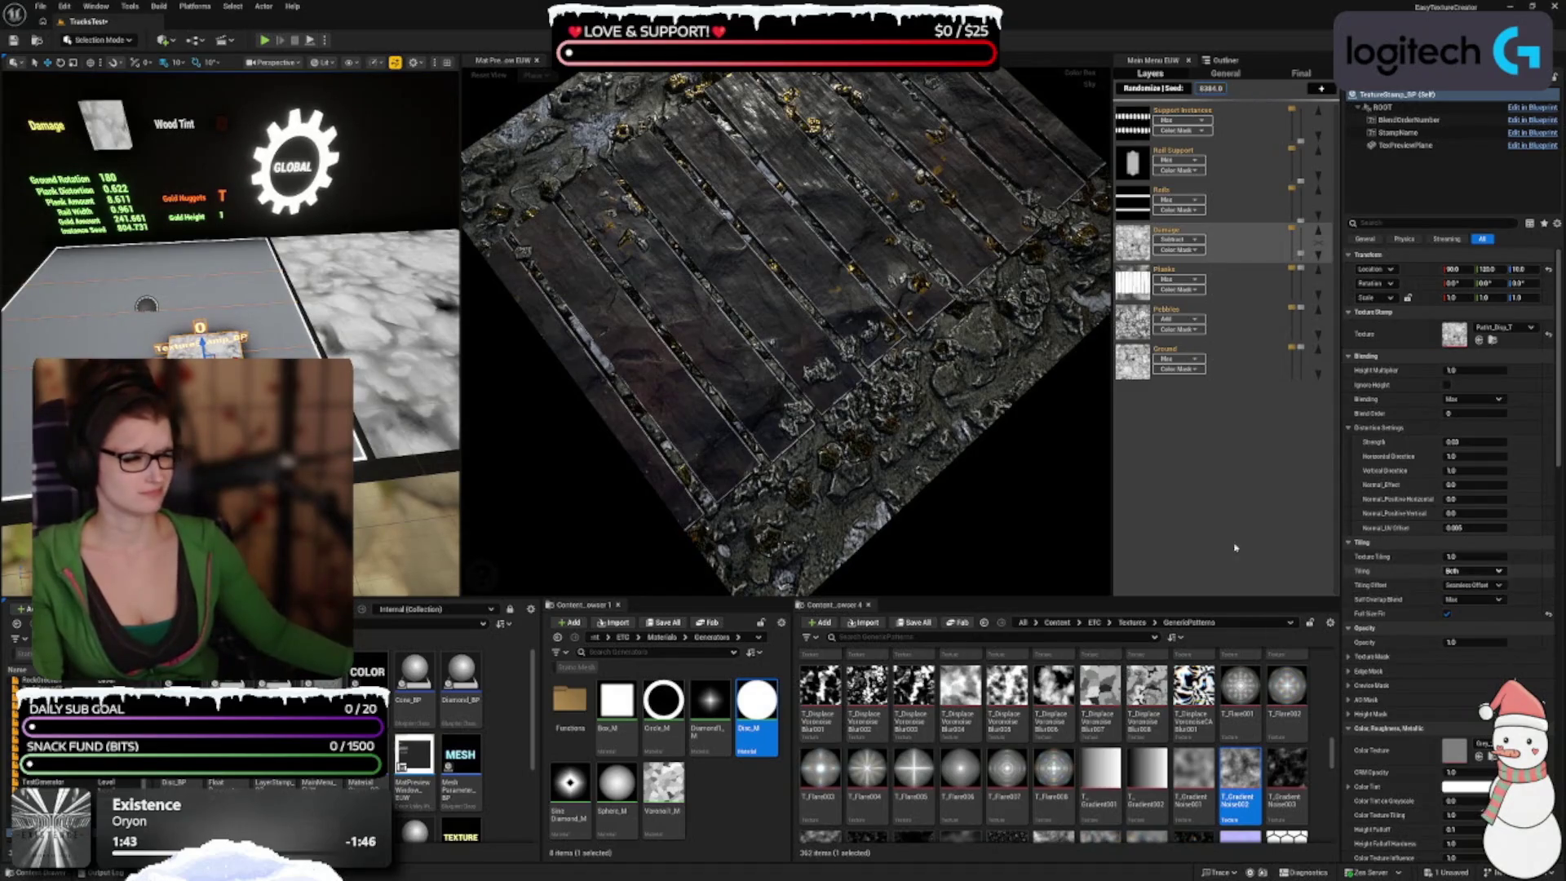
Step: Assign the T_Displace Pattern Blur015 texture to the Damage stamp's Texture slot
drag(971, 432, 972, 487)
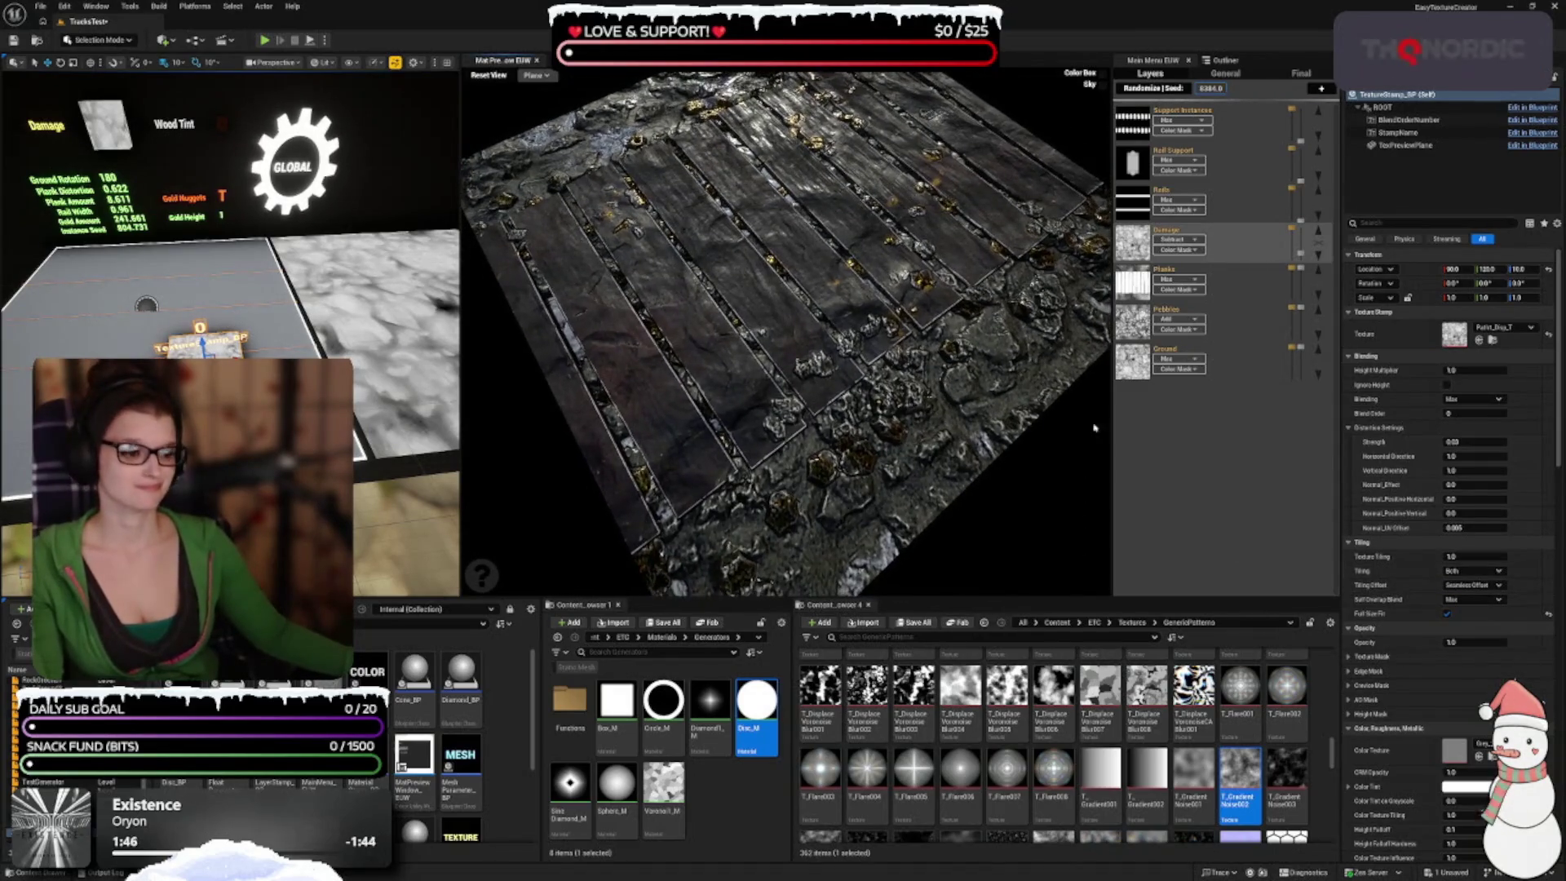
scroll(1113, 831, up, 1)
scroll(1114, 830, up, 4)
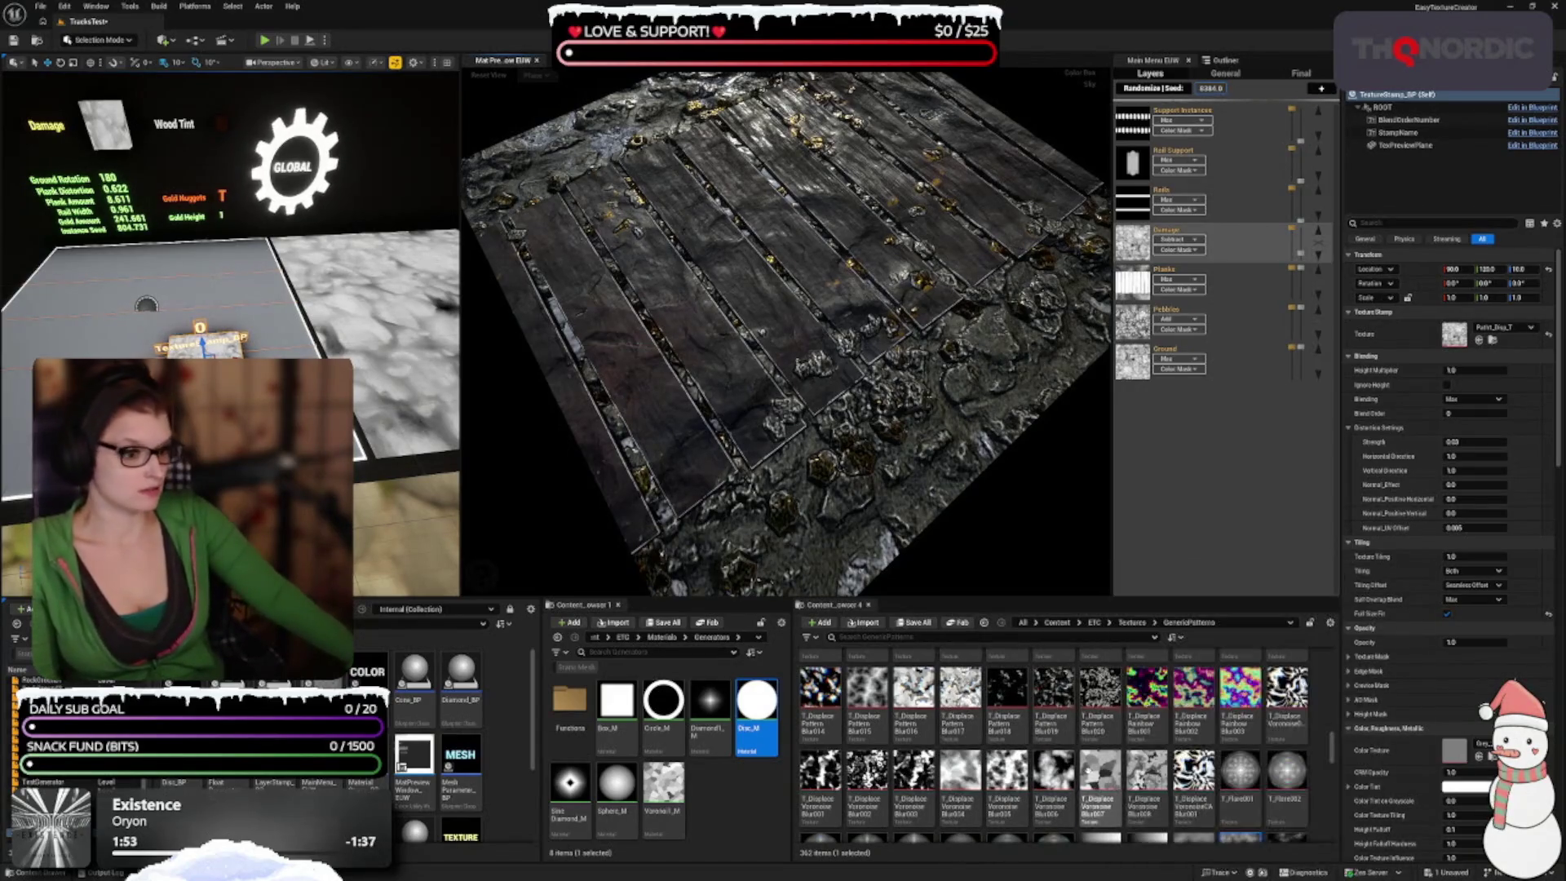
click(867, 709)
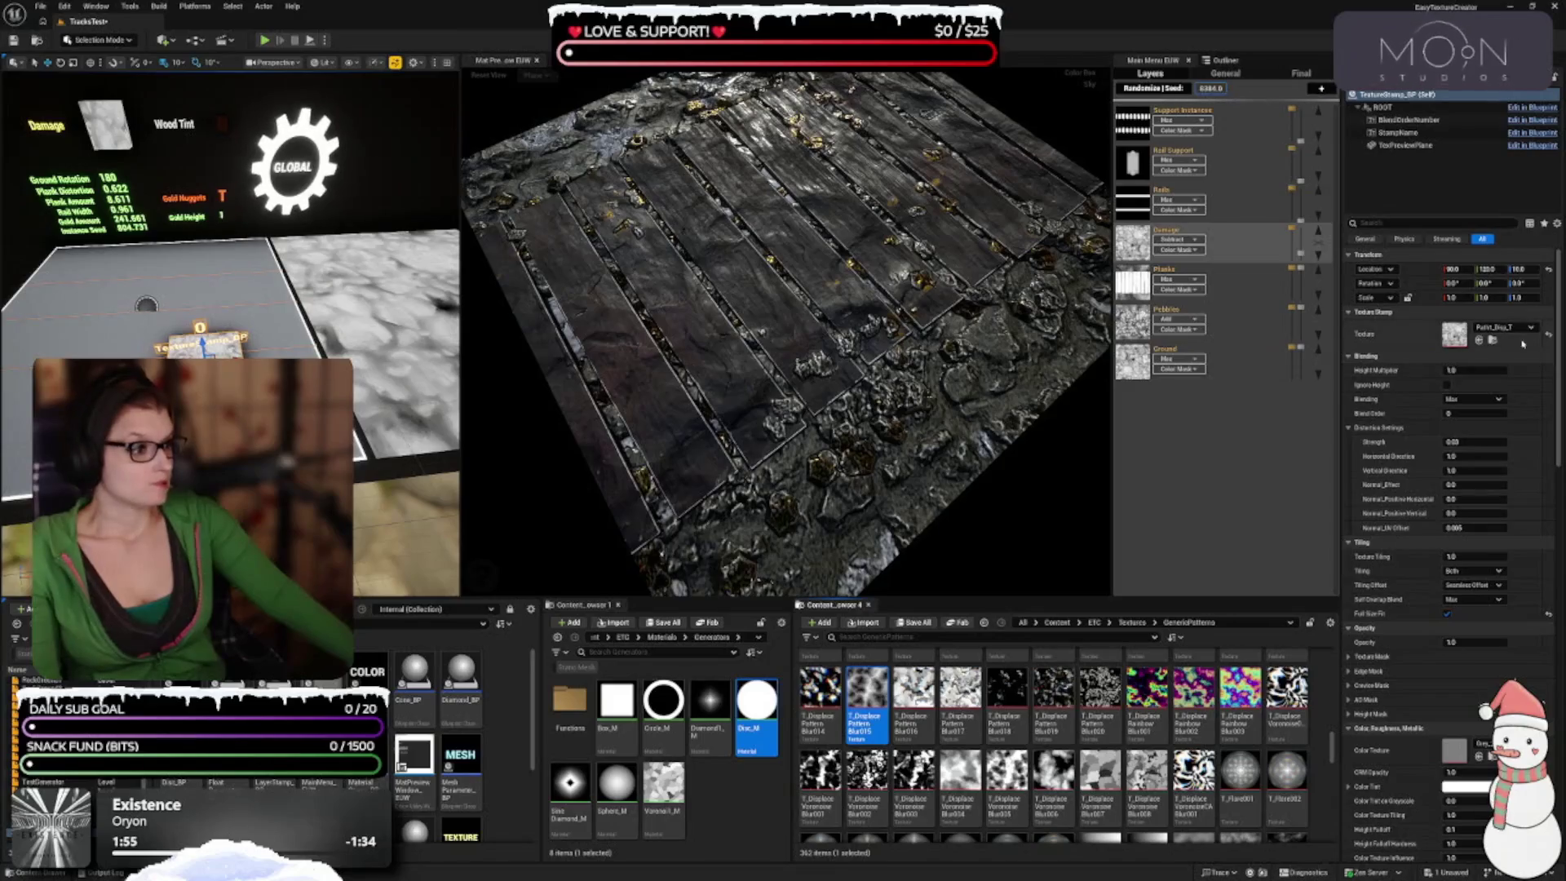
click(1479, 343)
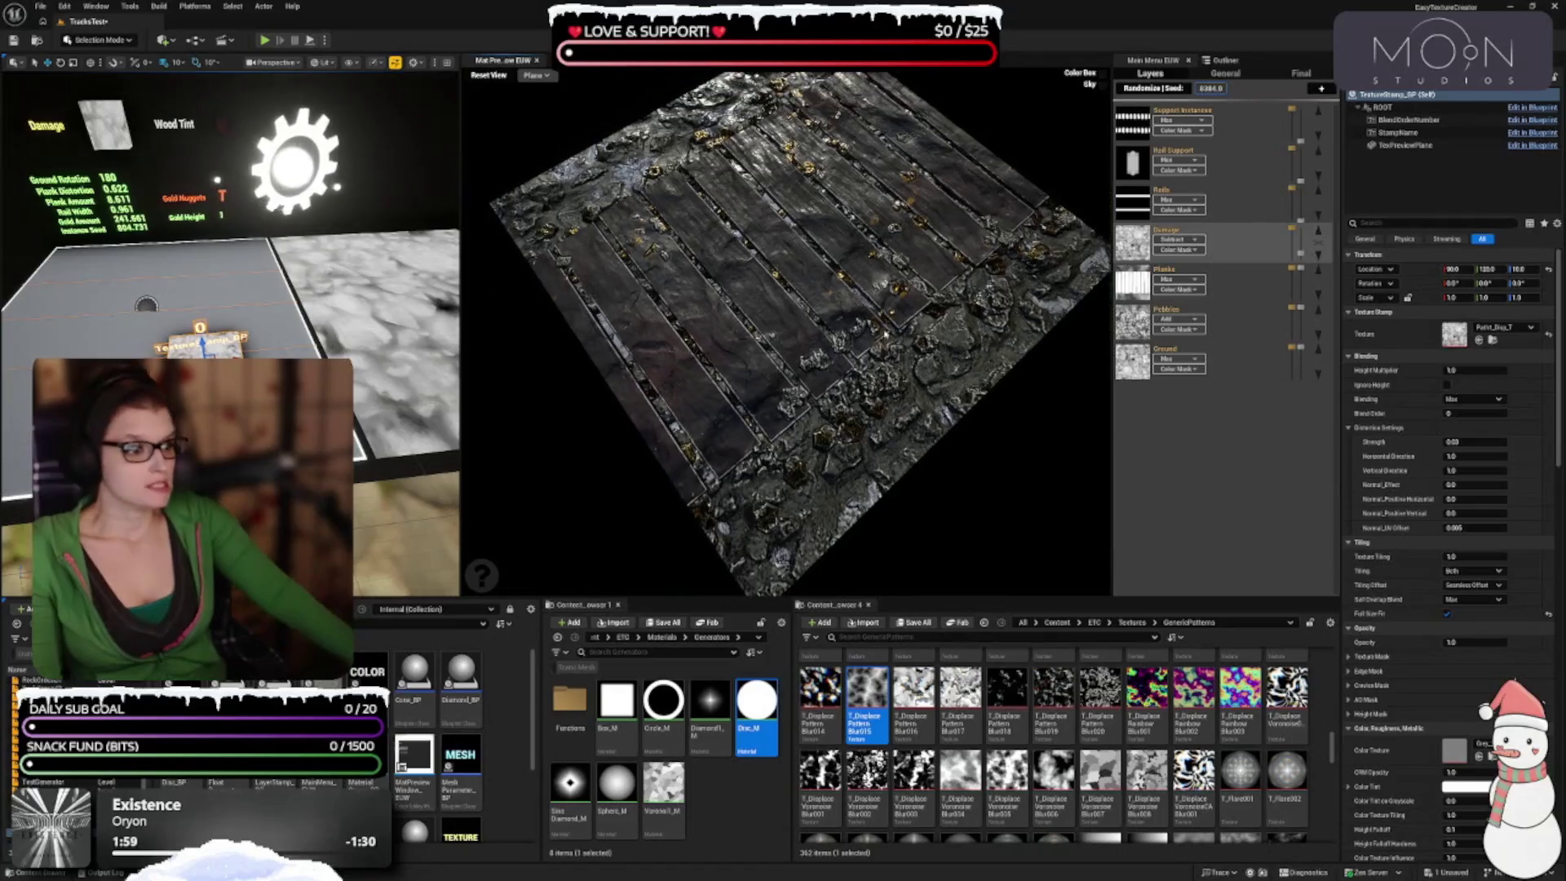
Step: Raise the Damage layer slider to strengthen the damage on the planks
drag(888, 332, 938, 331)
mouse_move(1298, 253)
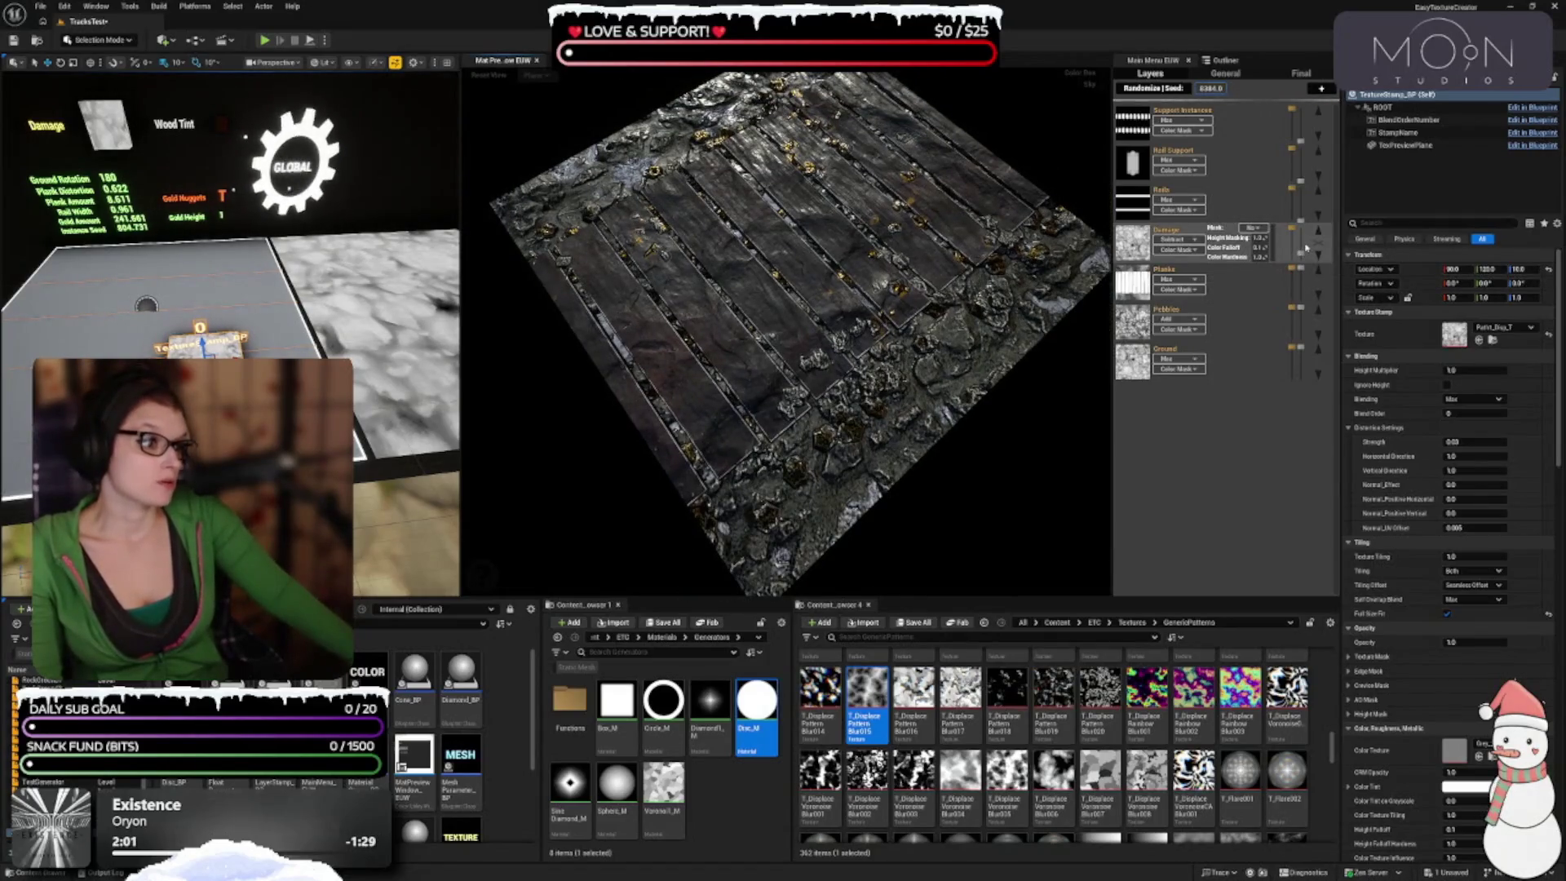
drag(1304, 248, 1300, 238)
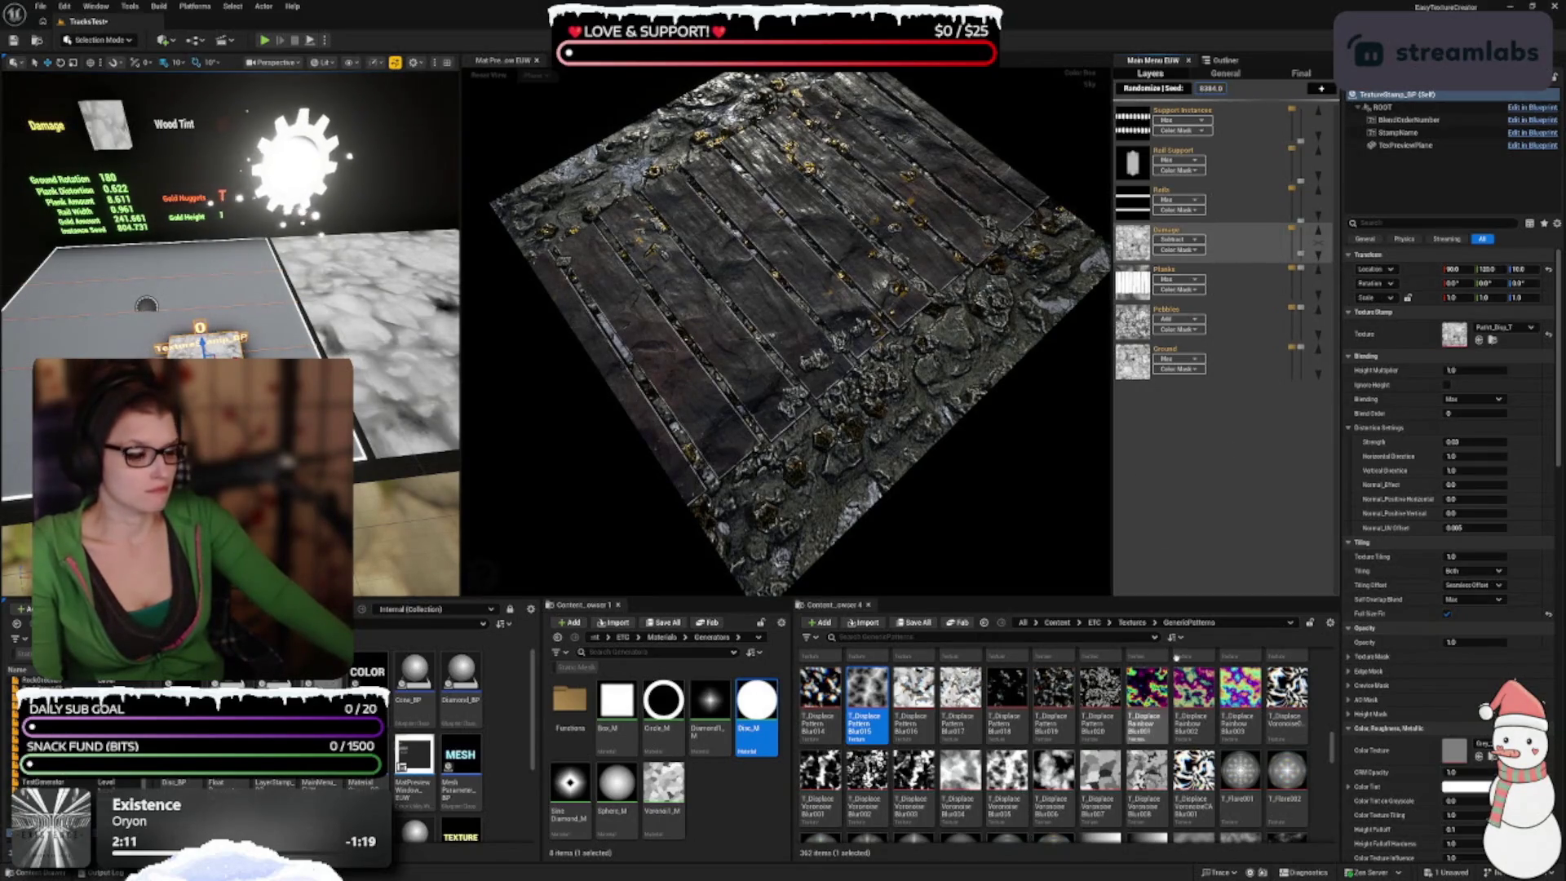
scroll(1083, 744, down, 2)
Step: Select the T_Tiling Noise11 texture in the GenericPatterns folder
scroll(1083, 744, down, 3)
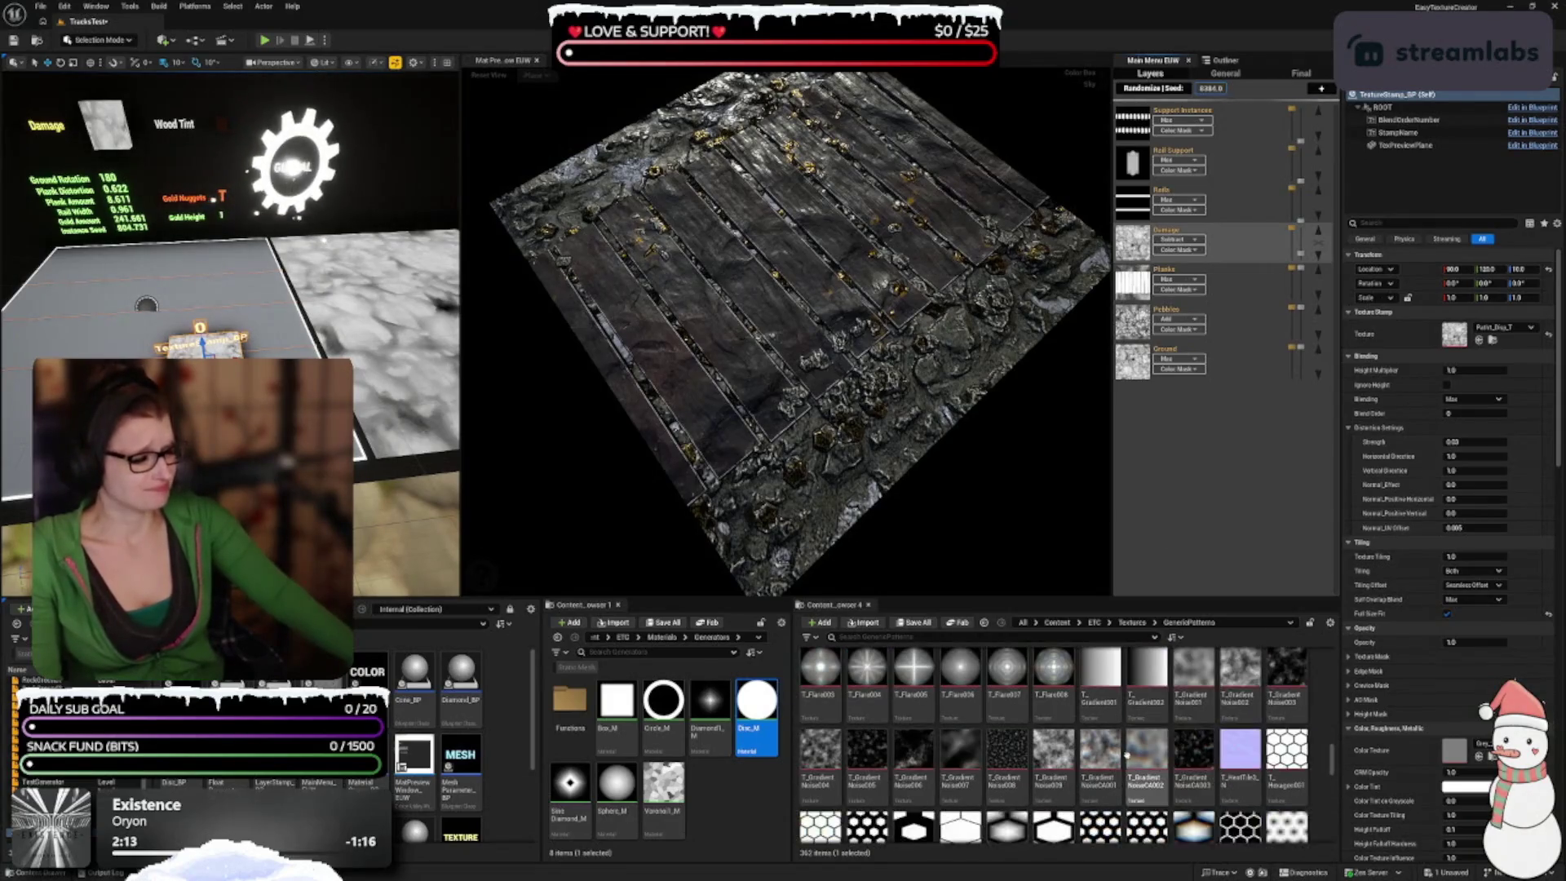
scroll(1198, 792, down, 5)
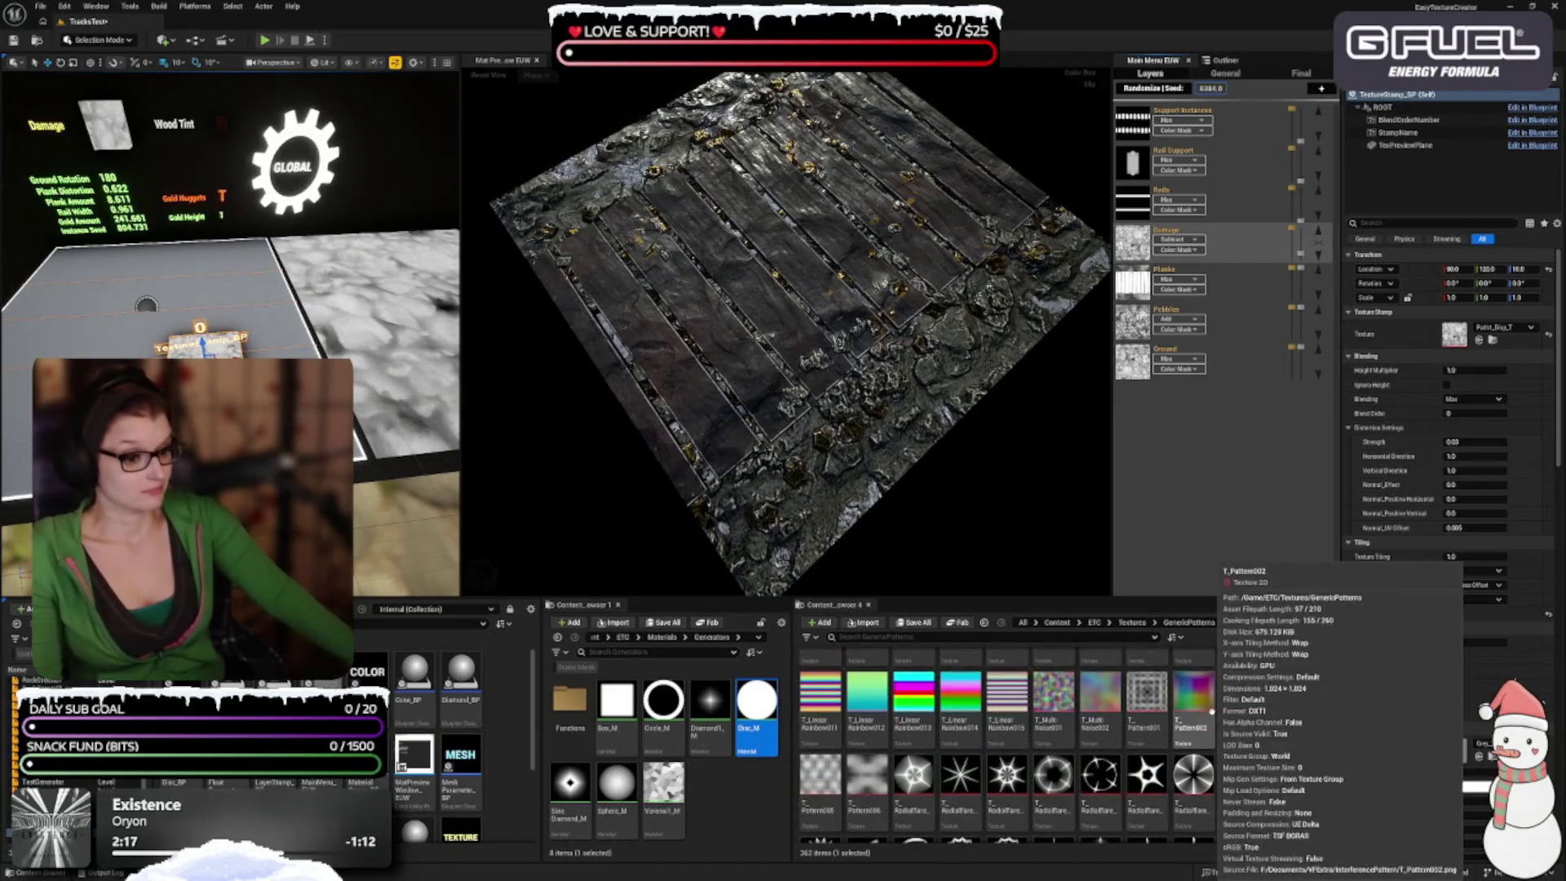
scroll(1190, 732, down, 2)
scroll(1182, 728, down, 5)
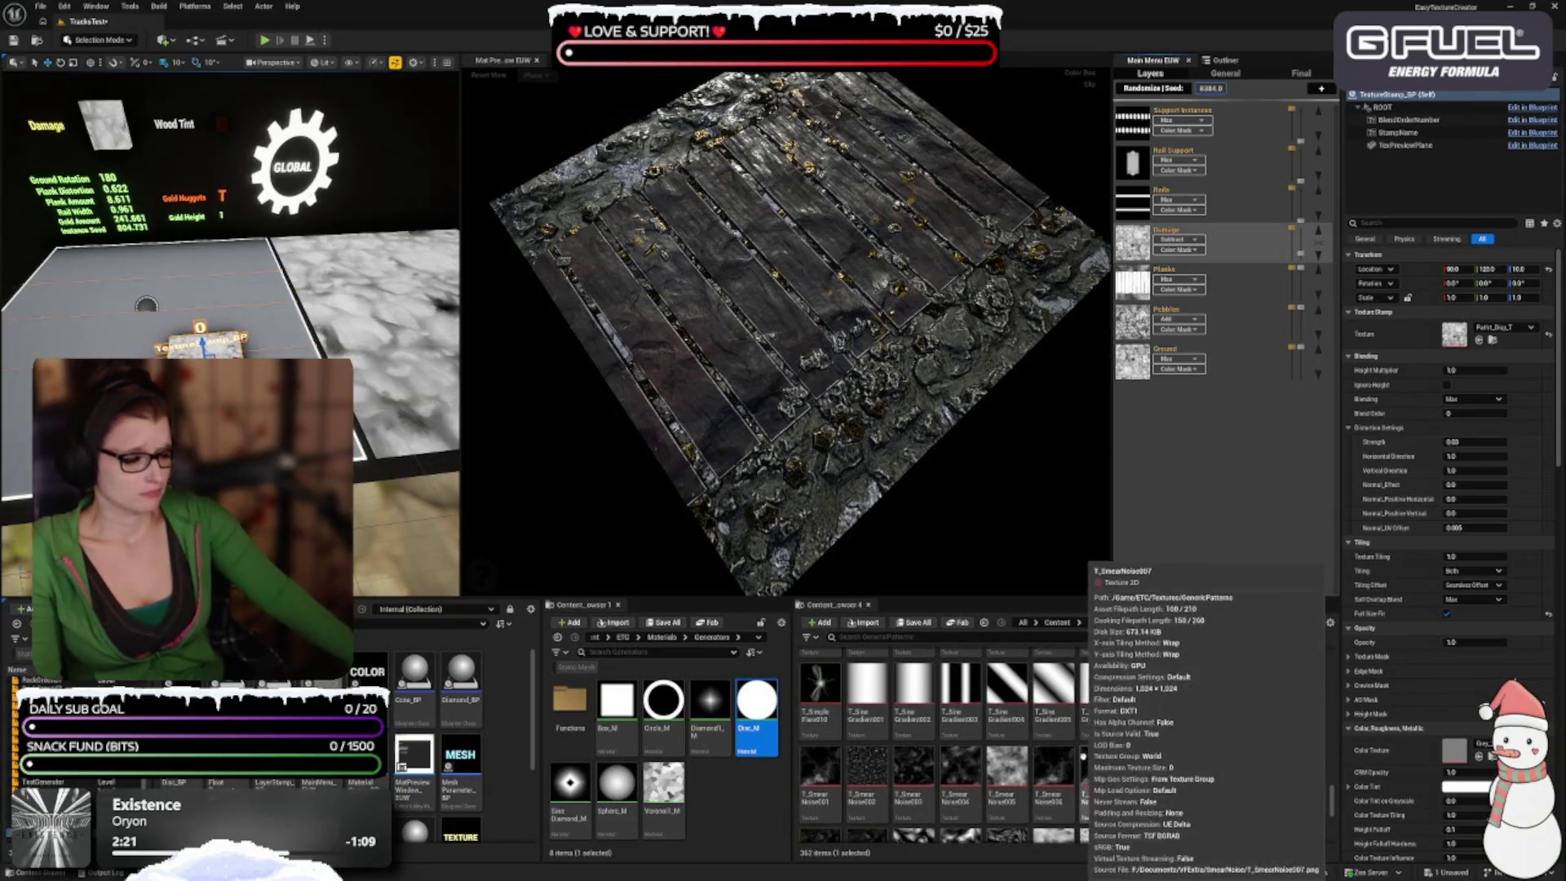
scroll(1089, 717, down, 2)
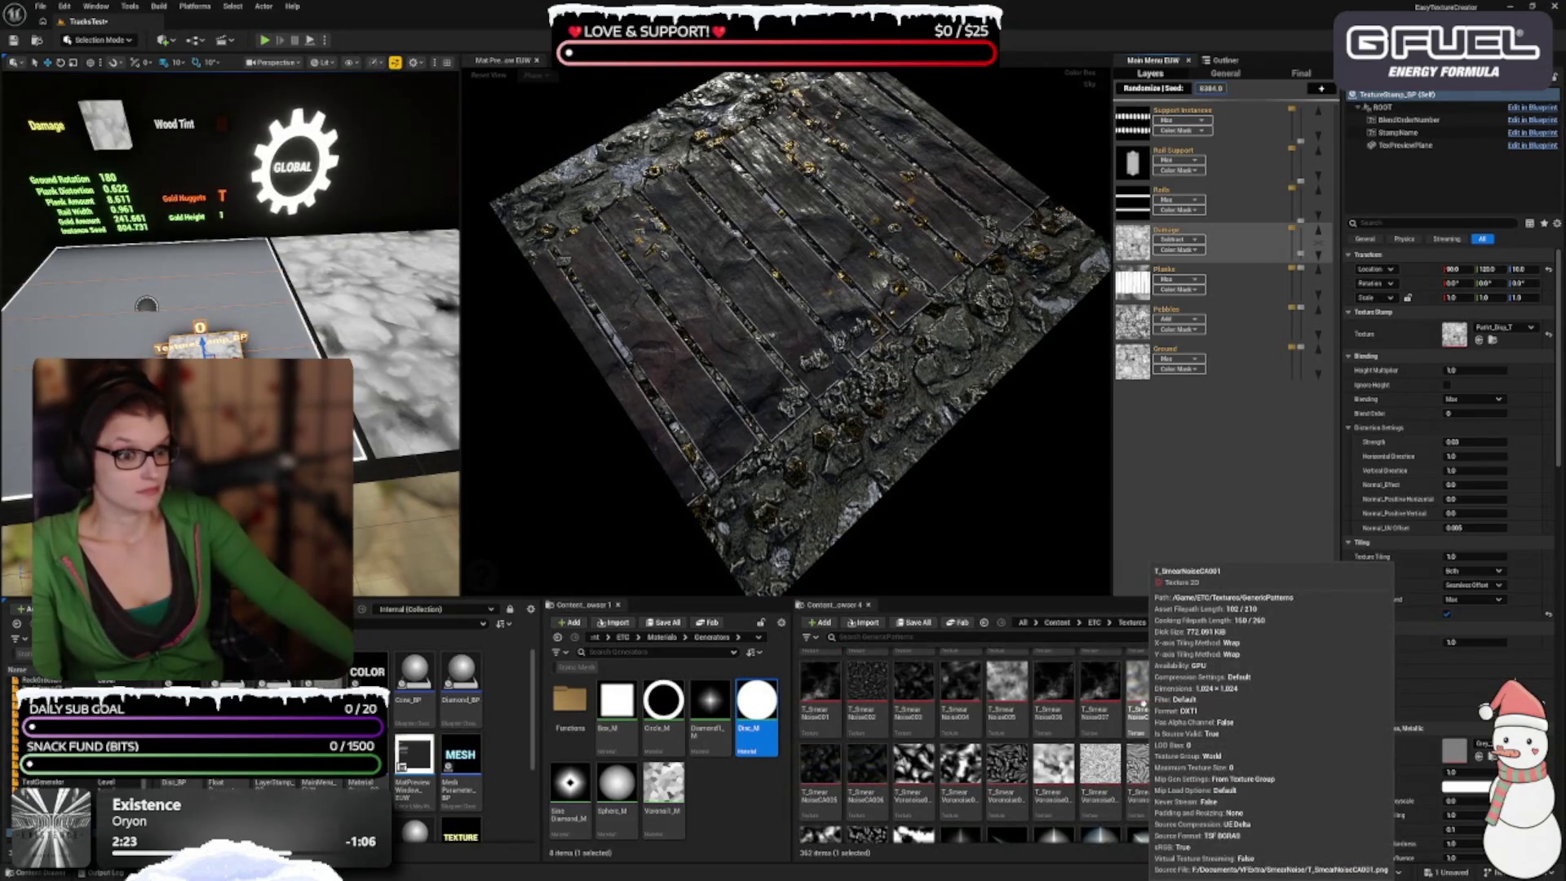
scroll(1142, 701, down, 2)
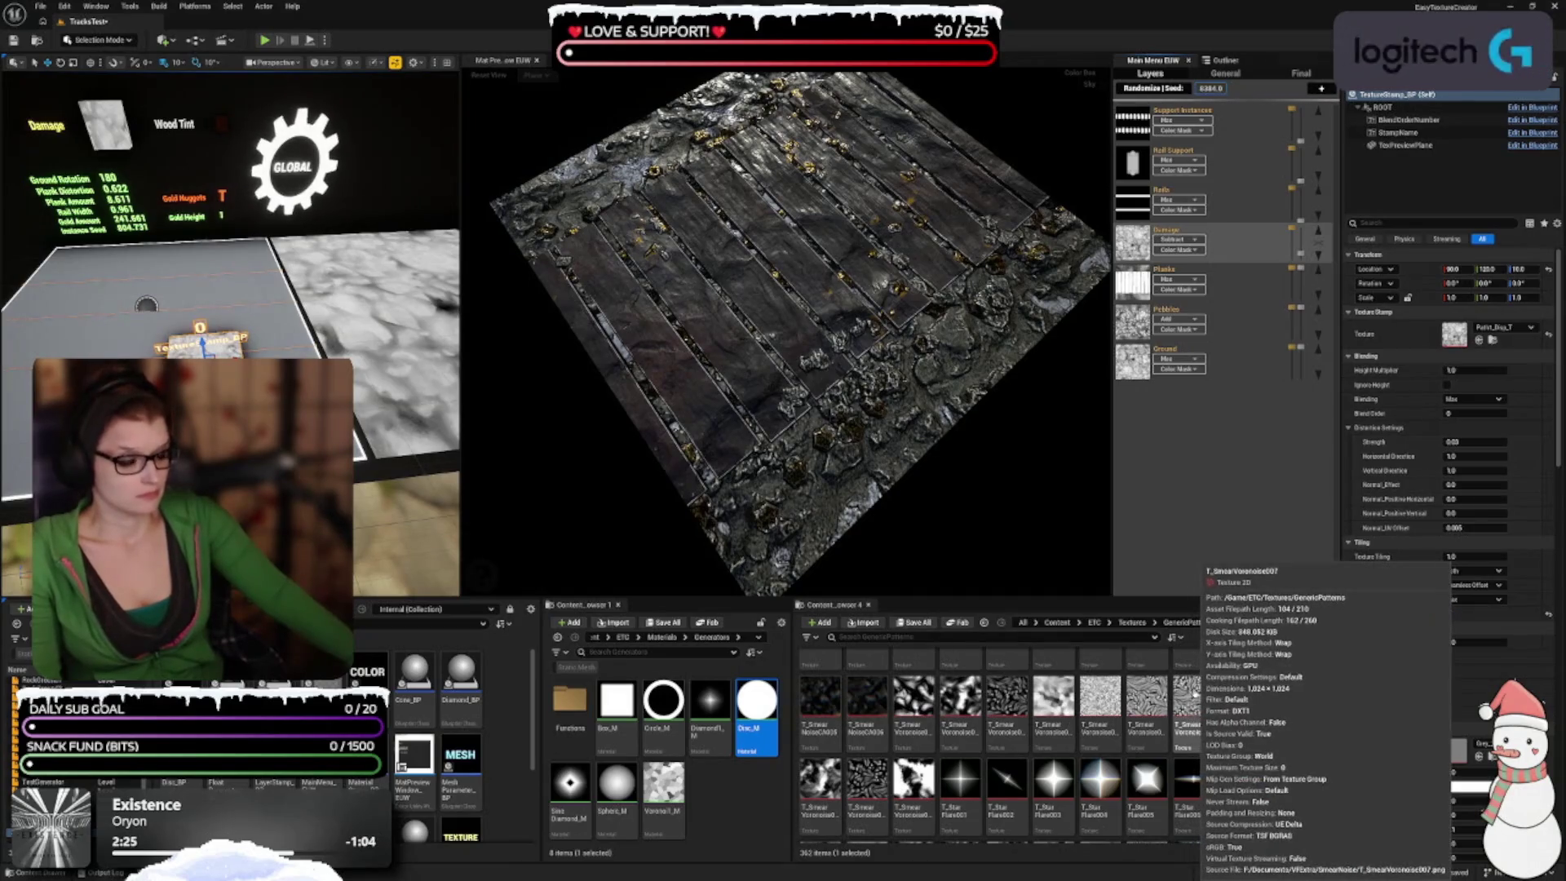
scroll(1194, 693, down, 2)
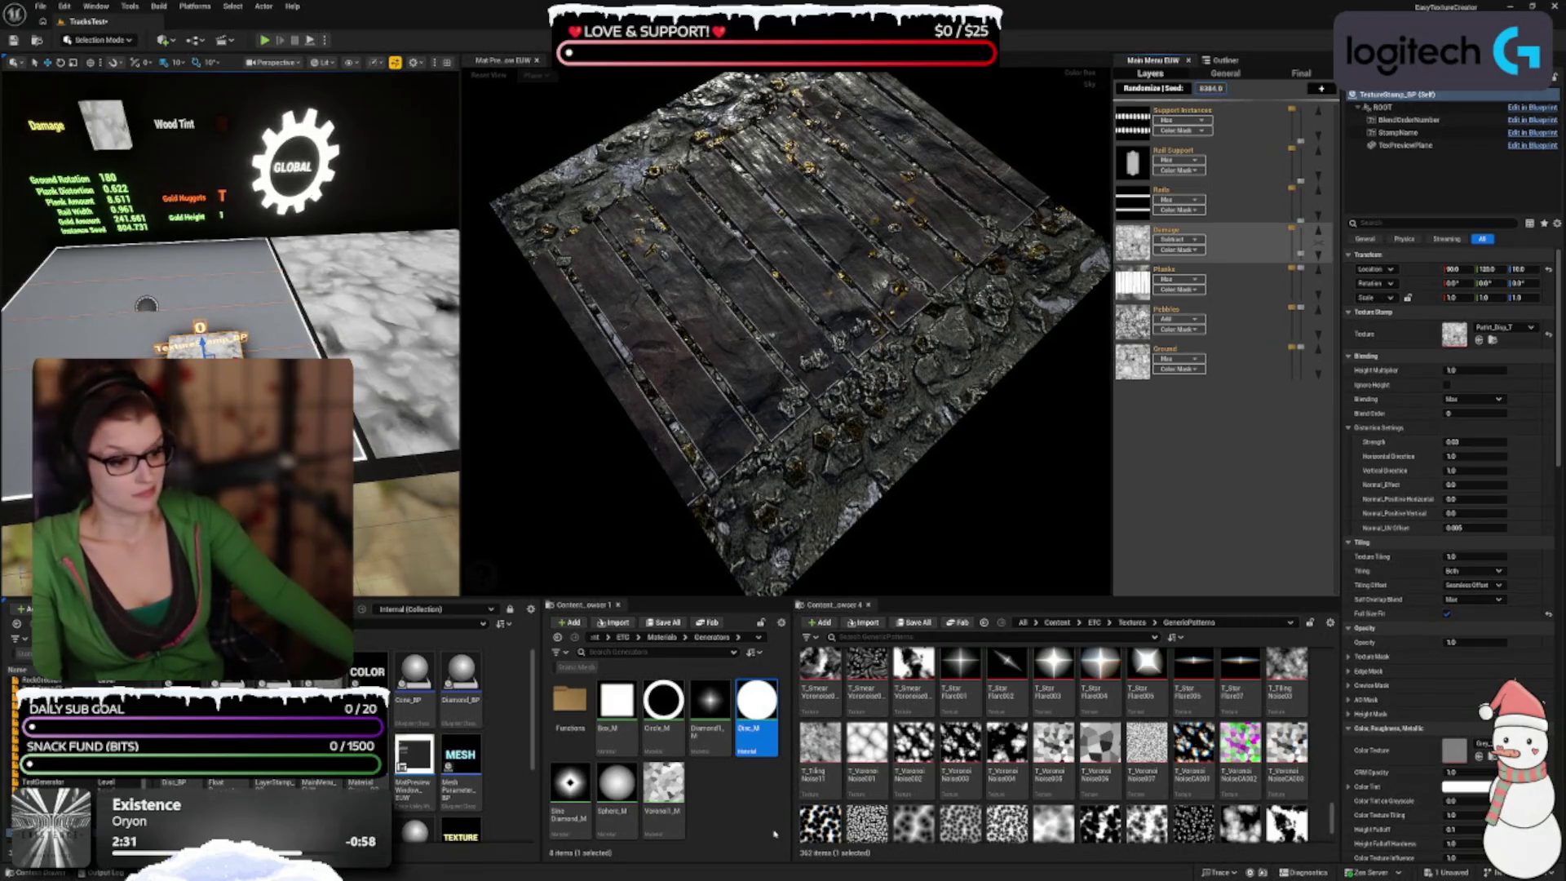
click(820, 754)
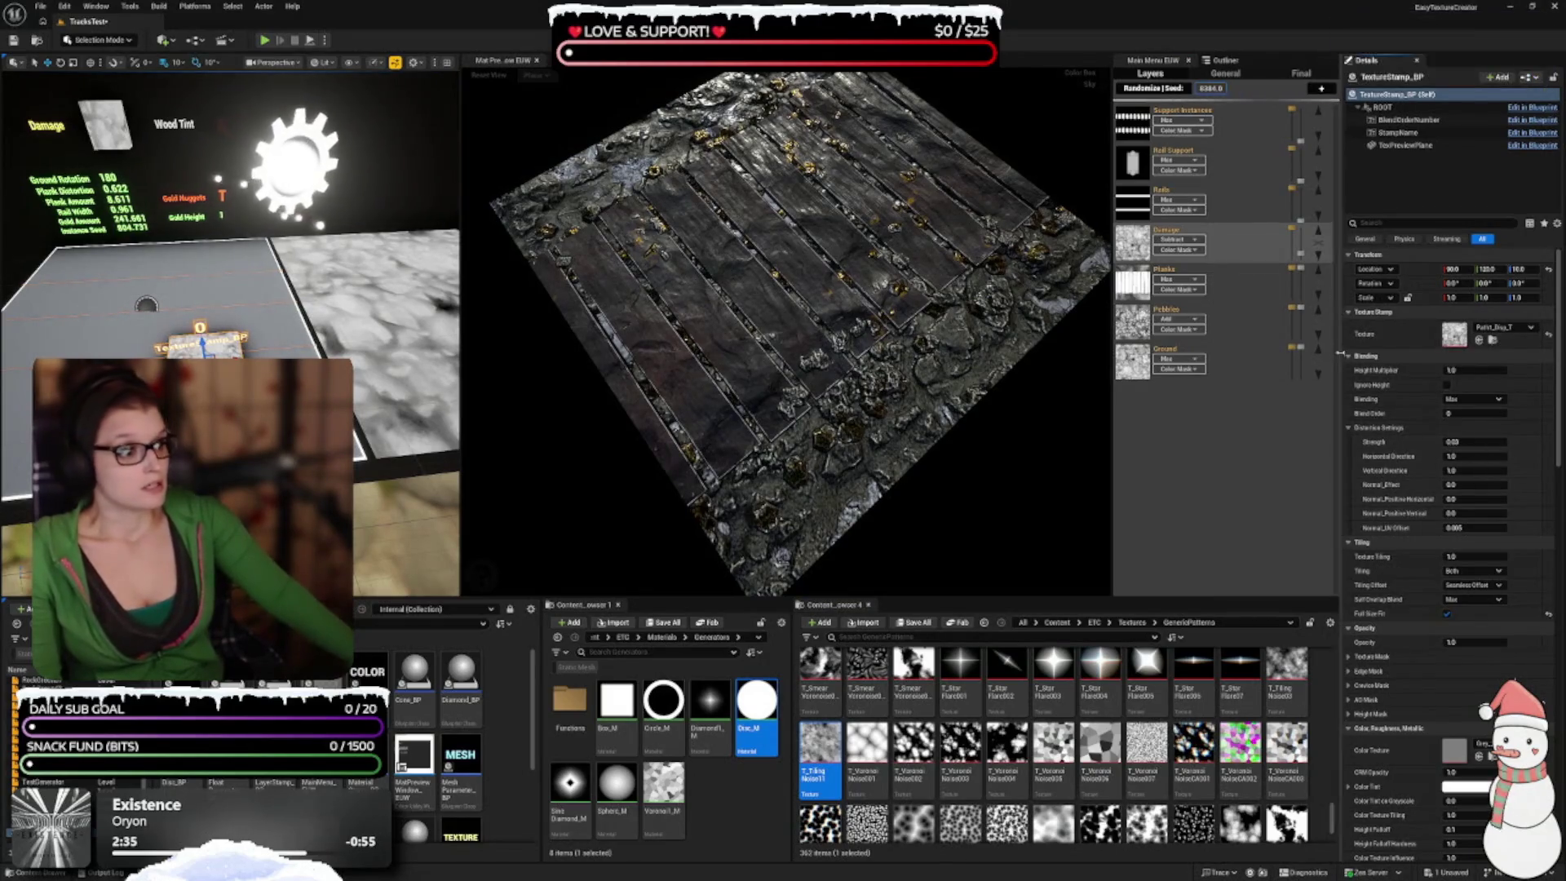
Step: Lower the Damage layer's opacity, then return to the Textures folder
click(1302, 259)
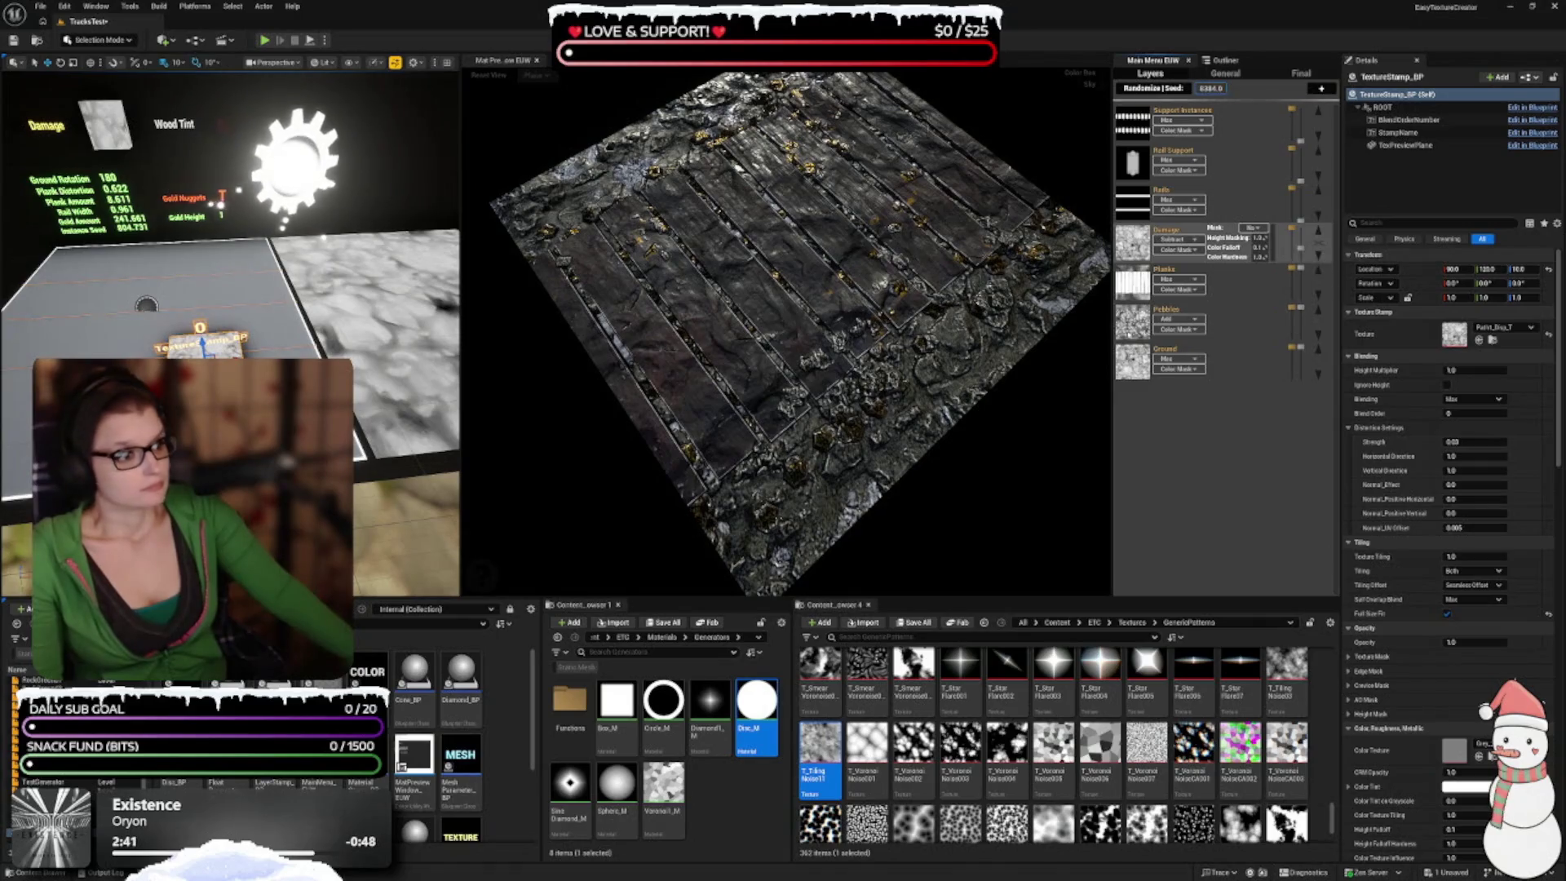
mouse_move(1060, 358)
mouse_down()
mouse_move(1044, 475)
mouse_move(1036, 408)
mouse_up()
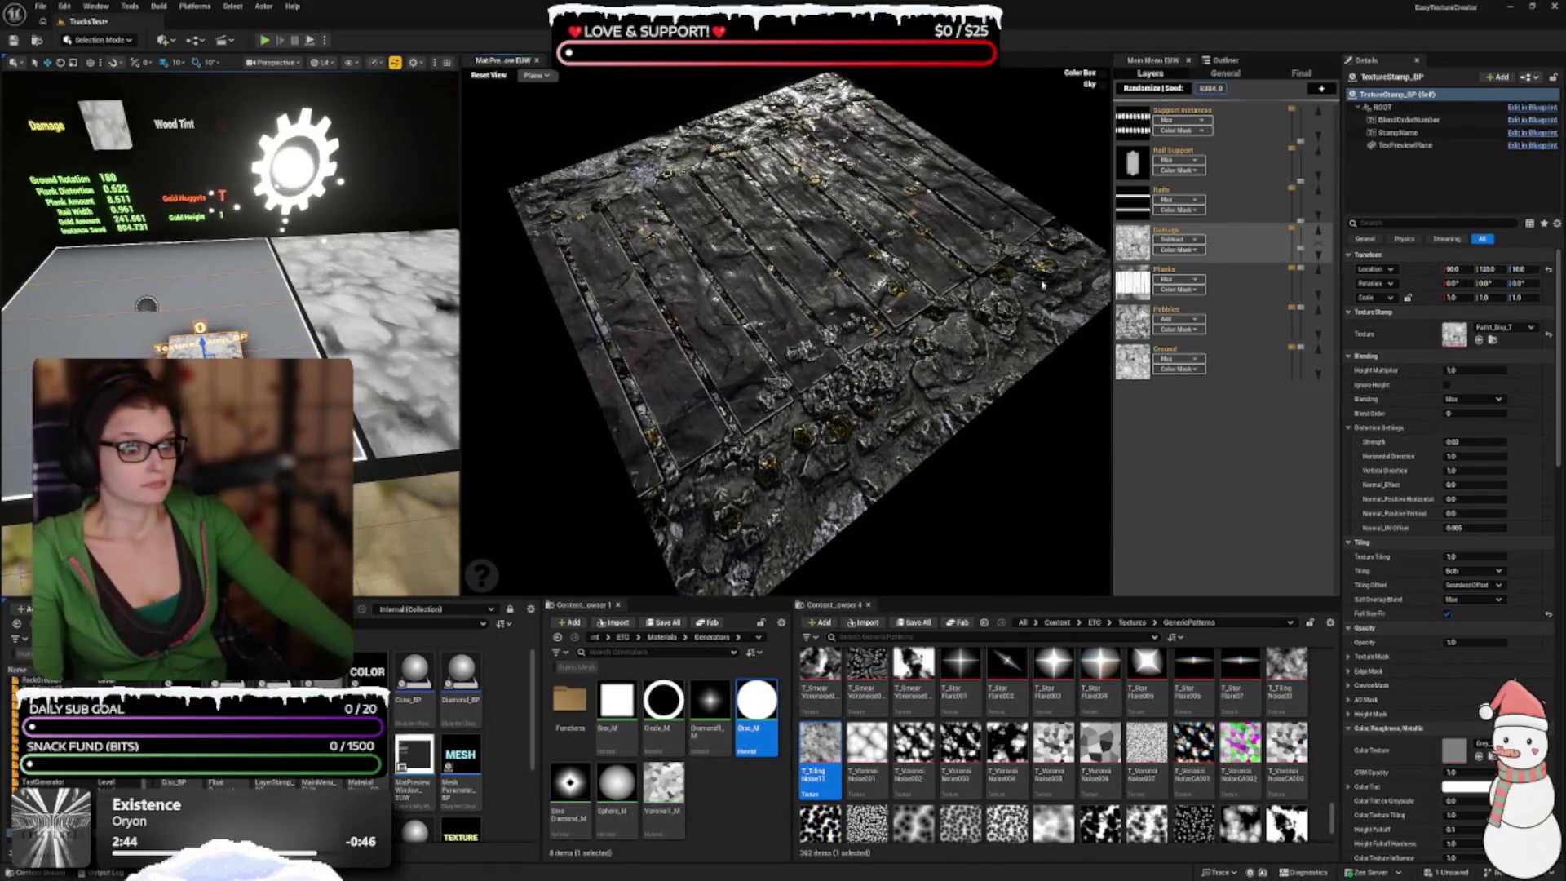
drag(1299, 257, 1300, 252)
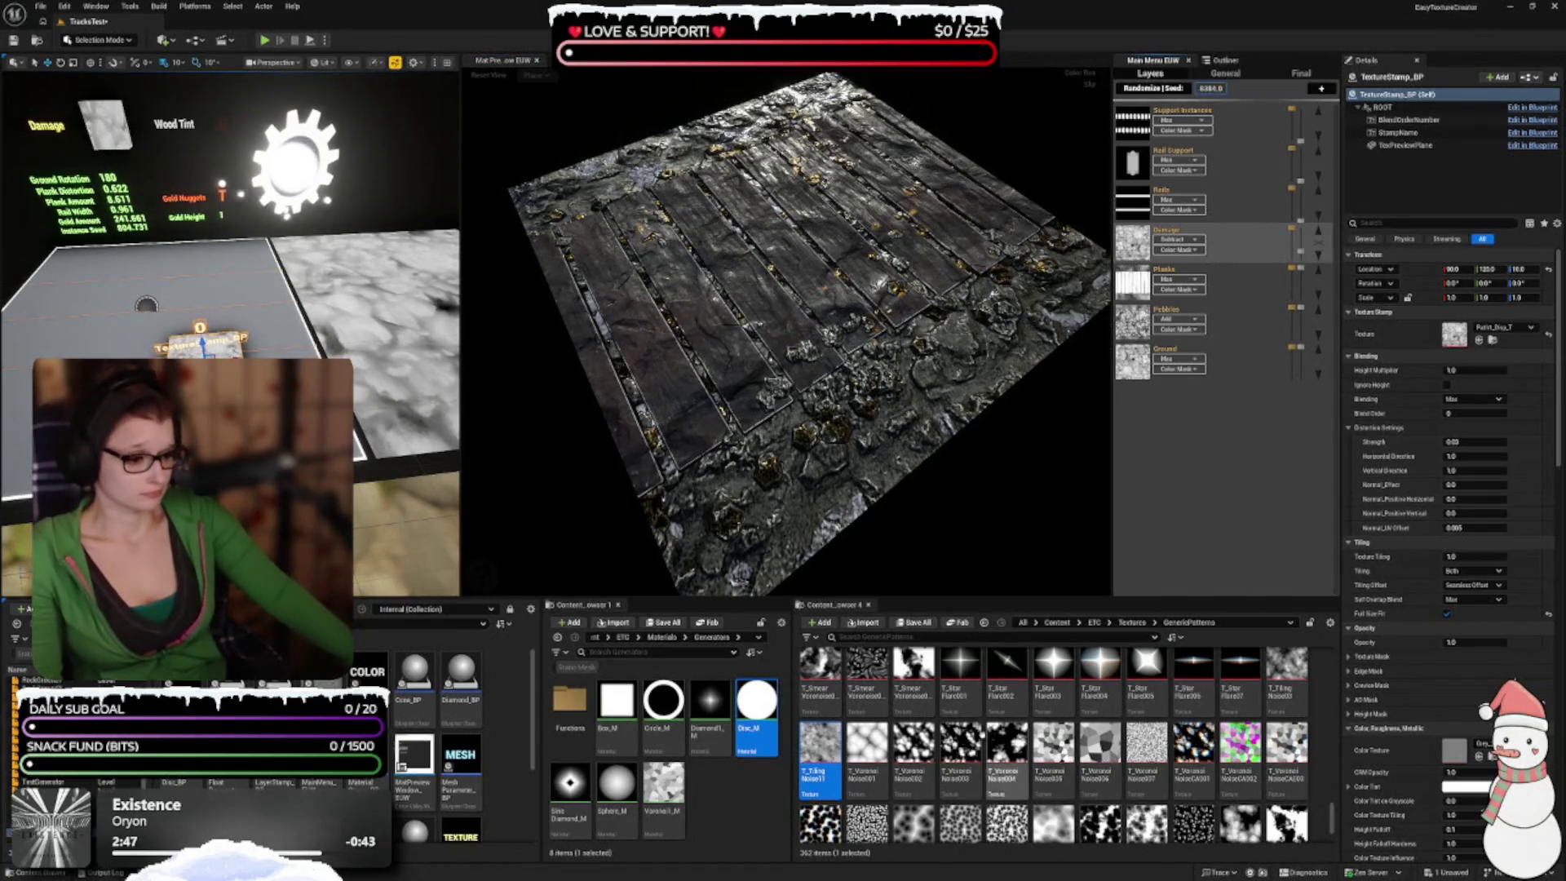
click(1132, 622)
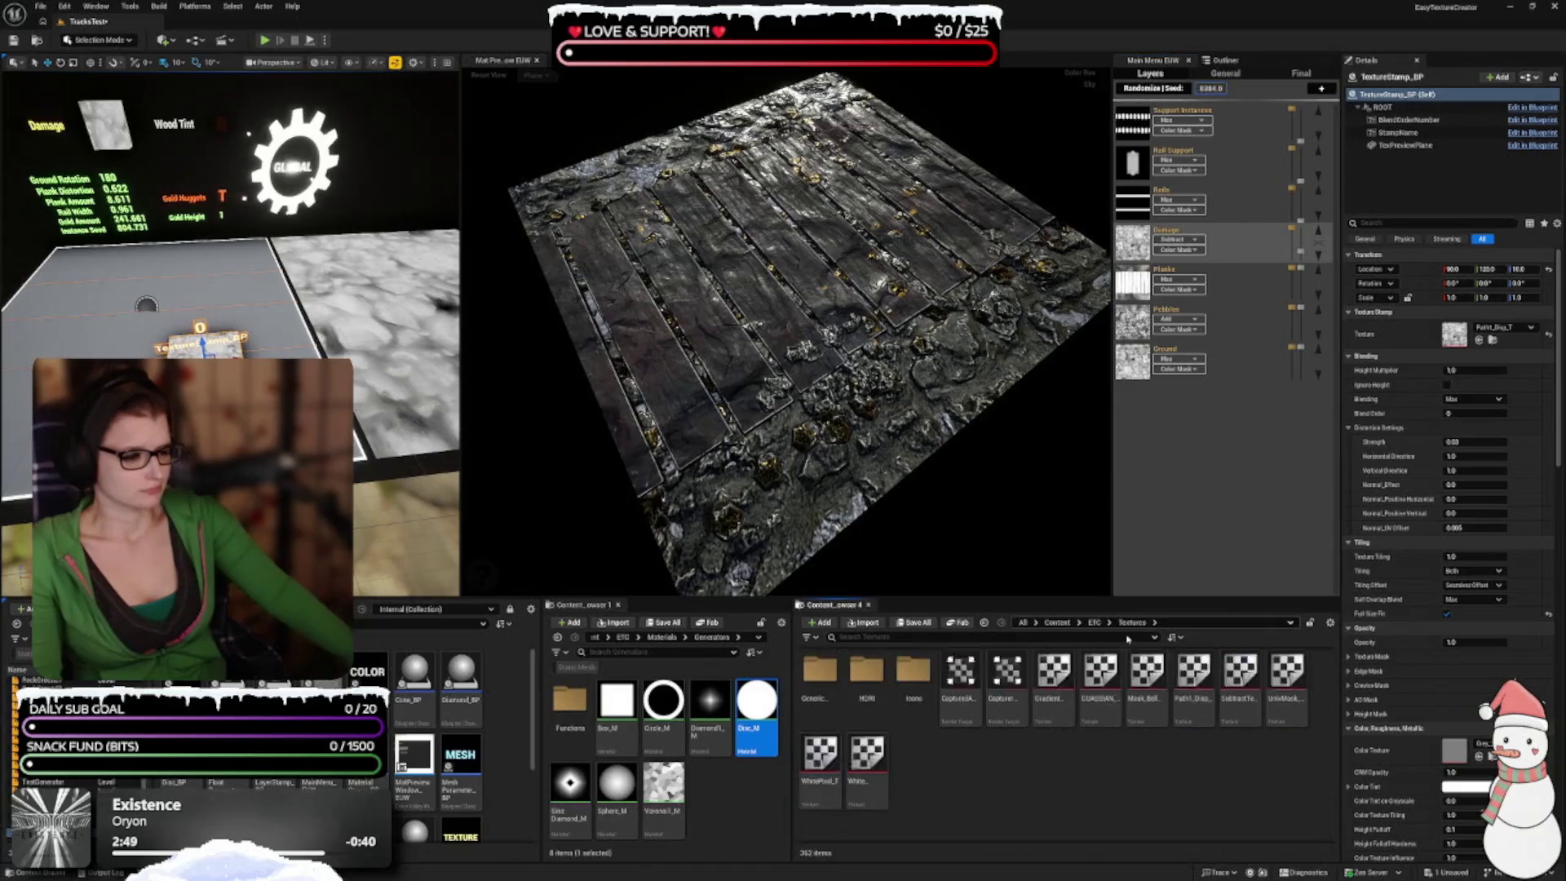
Step: Assign the Patht_Disp texture to the stamp's Texture slot and review the regenerated settings
click(1193, 677)
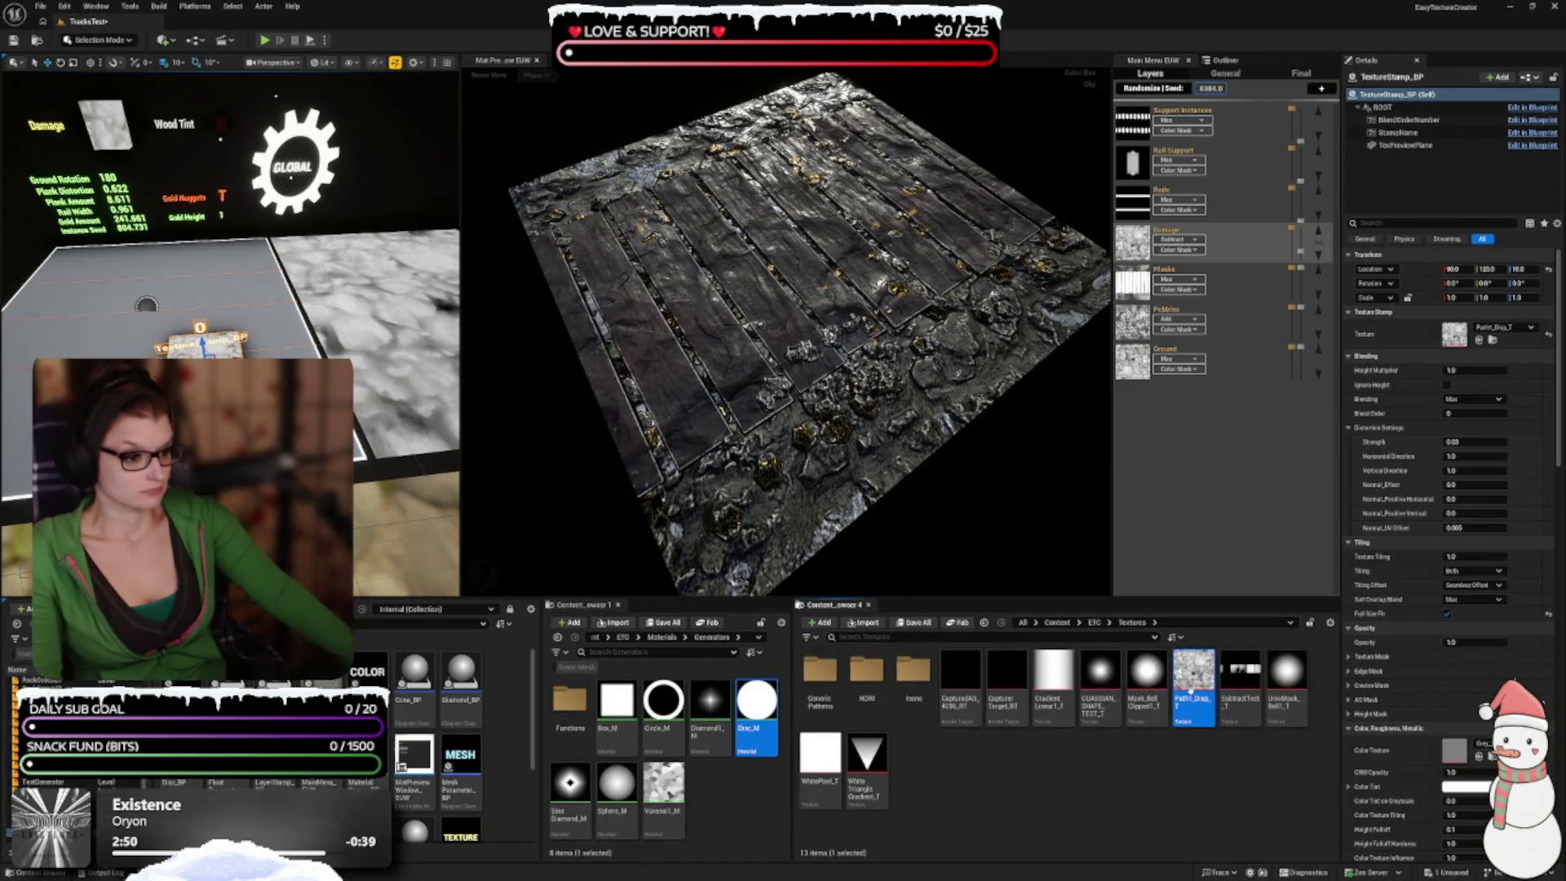
click(1478, 339)
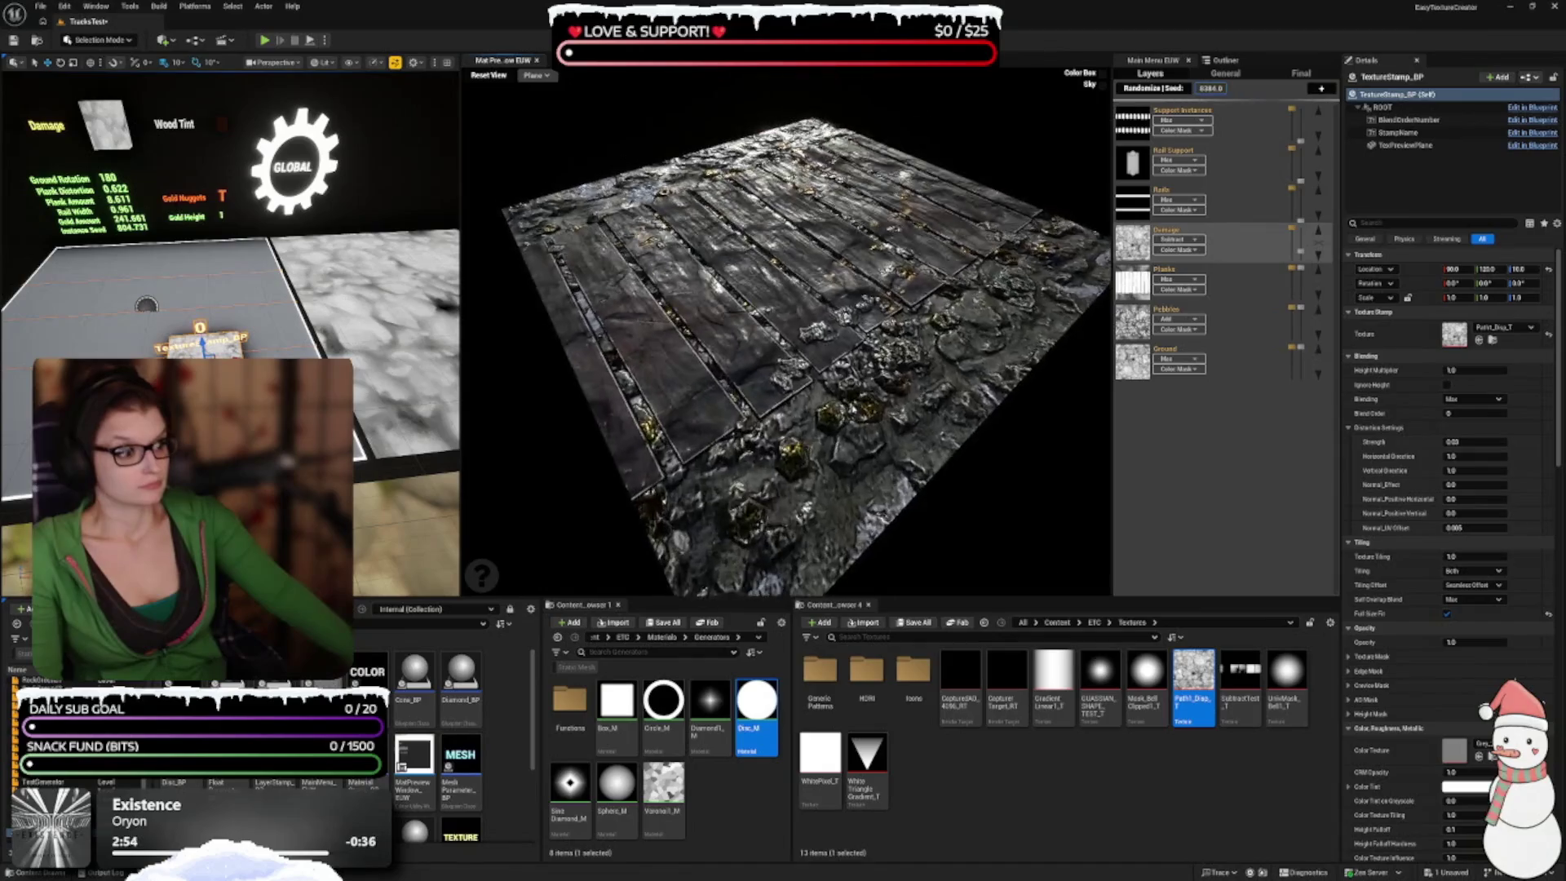
scroll(1372, 518, down, 2)
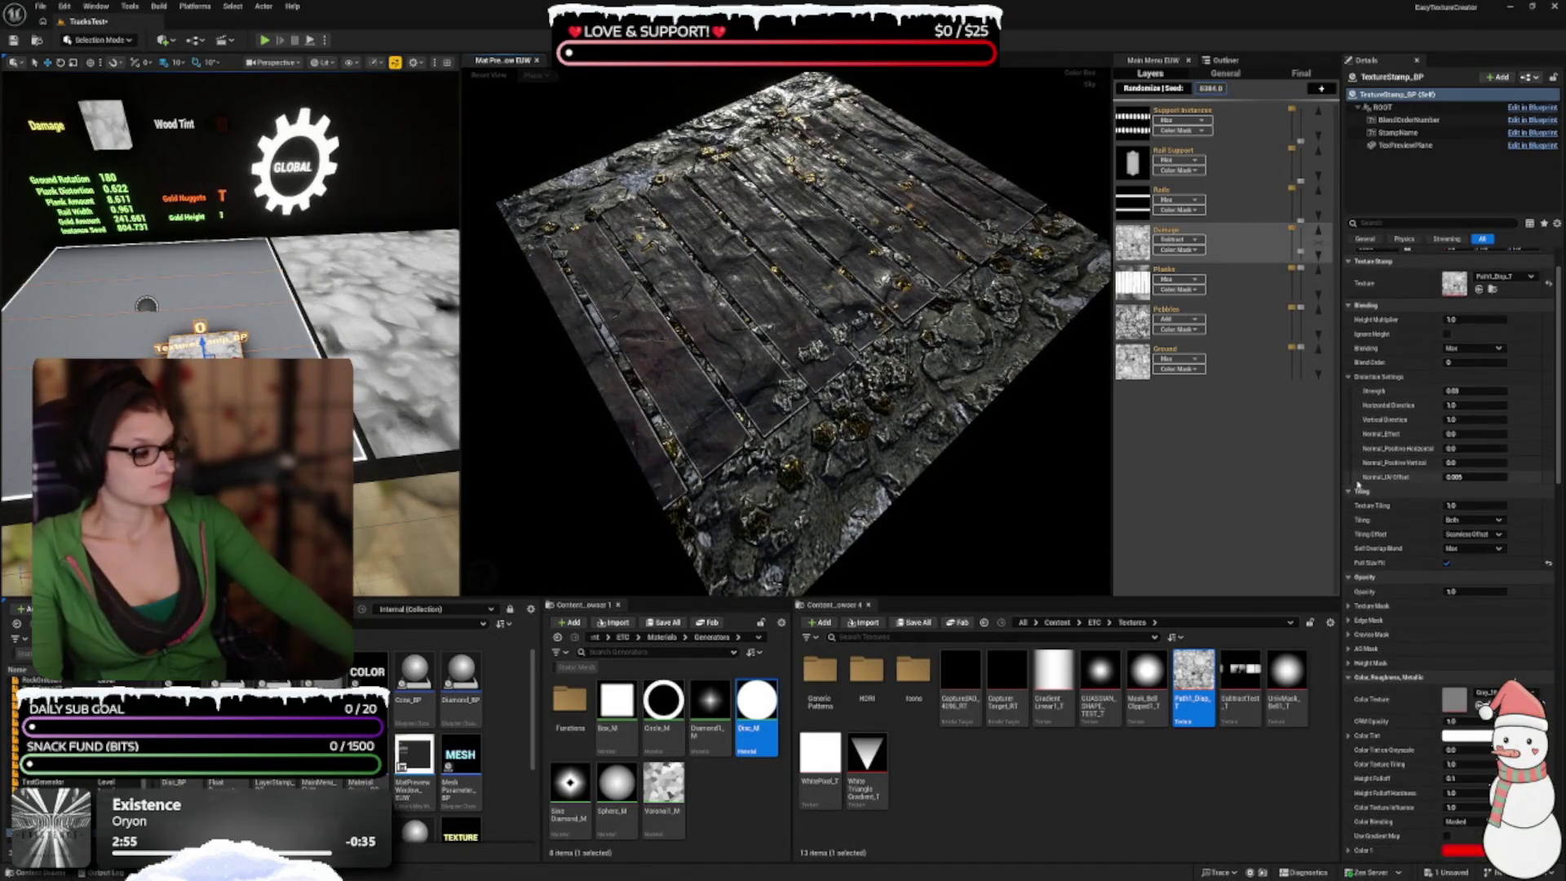
scroll(1372, 515, down, 4)
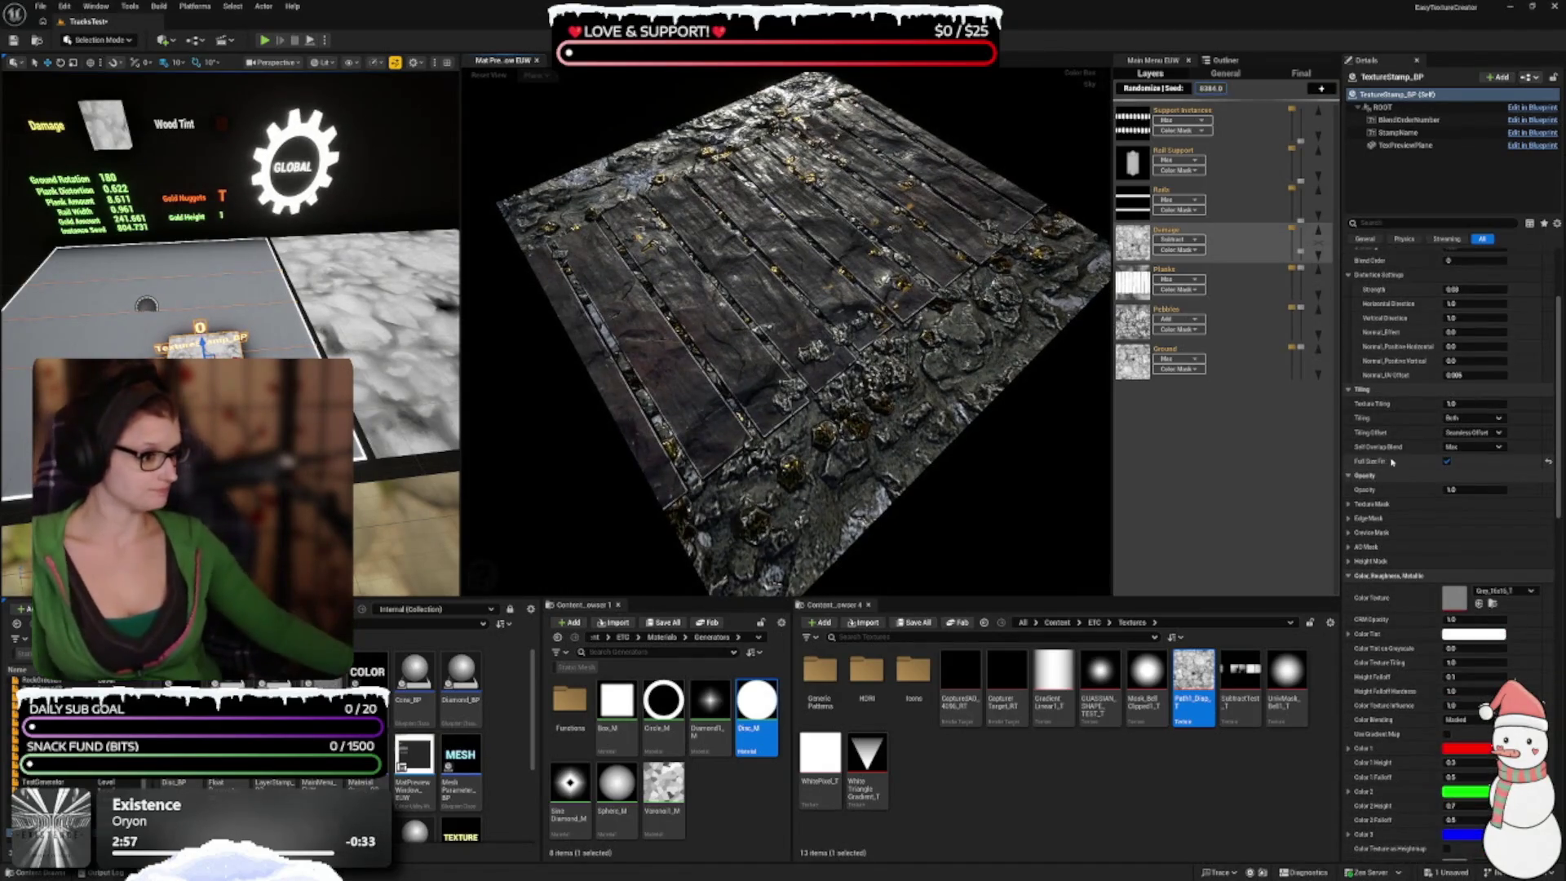
scroll(1391, 461, down, 3)
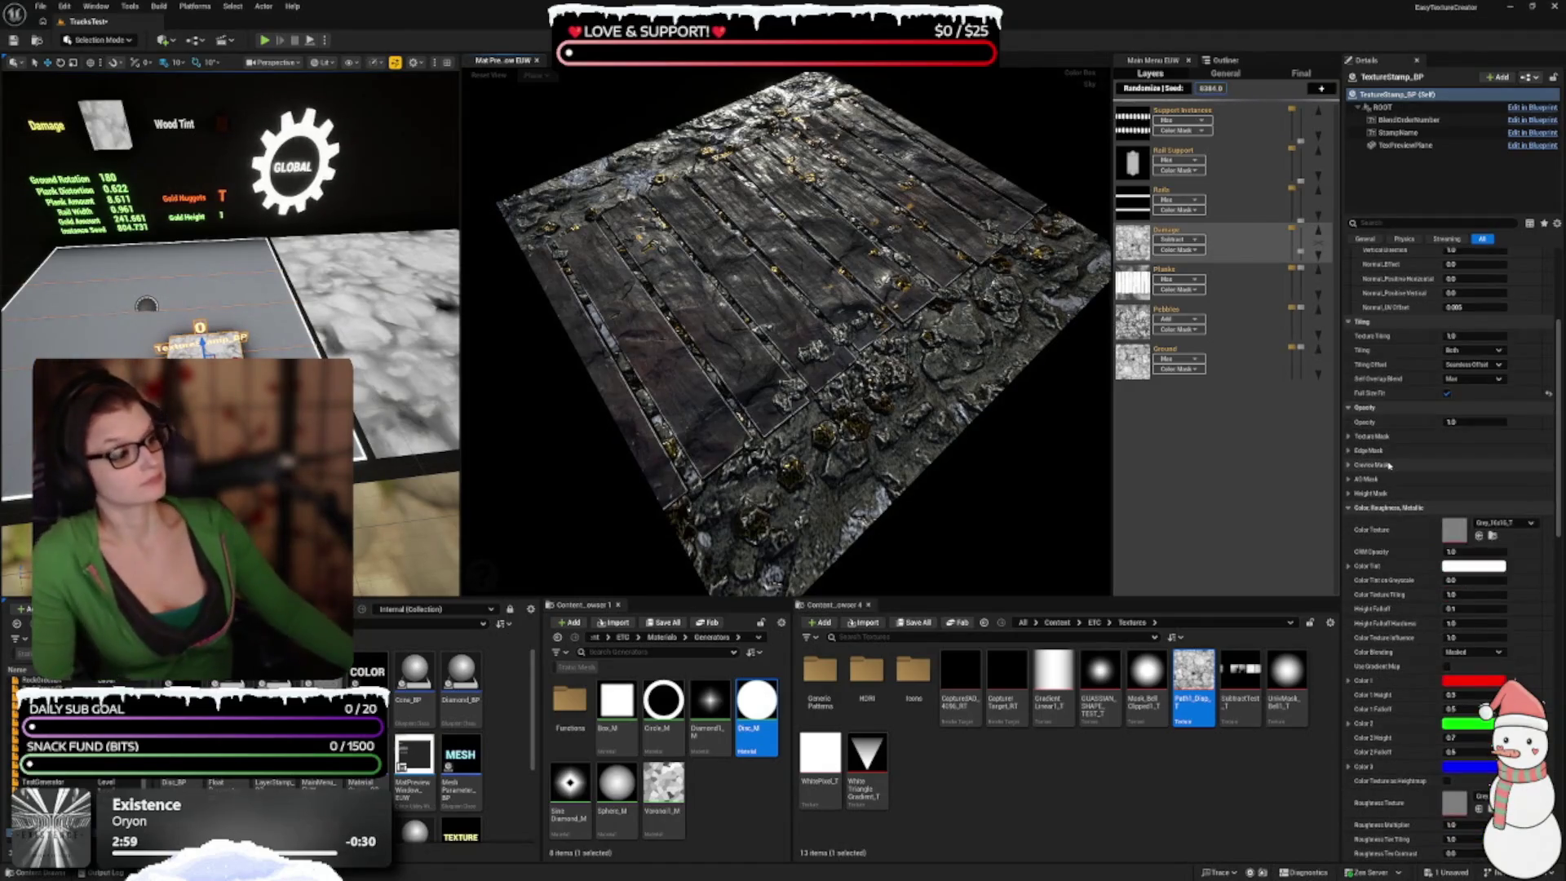
scroll(1391, 480, down, 10)
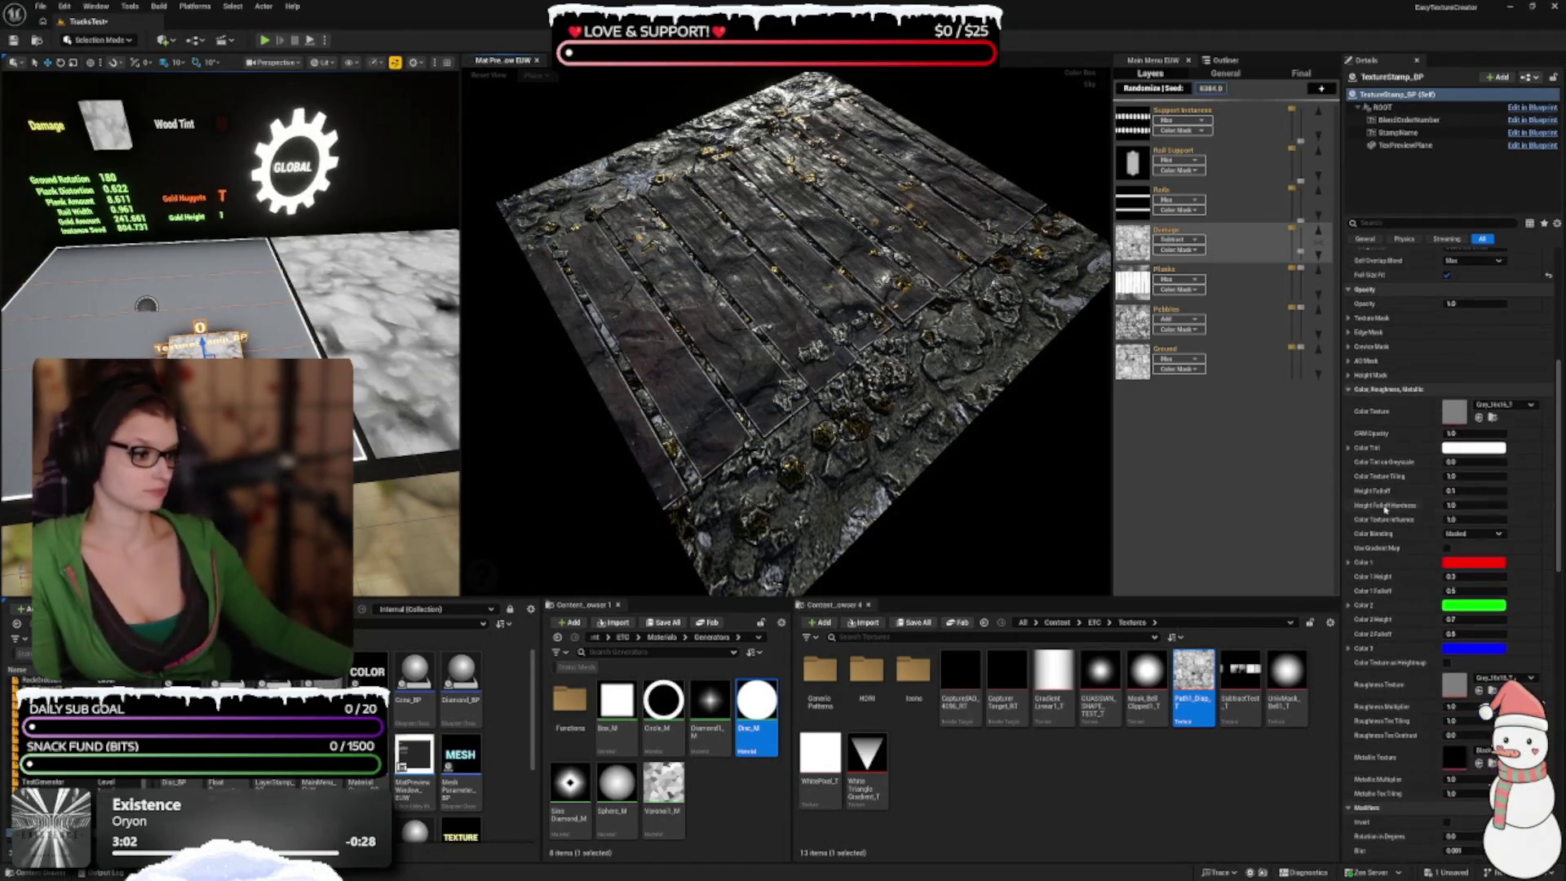
scroll(1460, 552, down, 8)
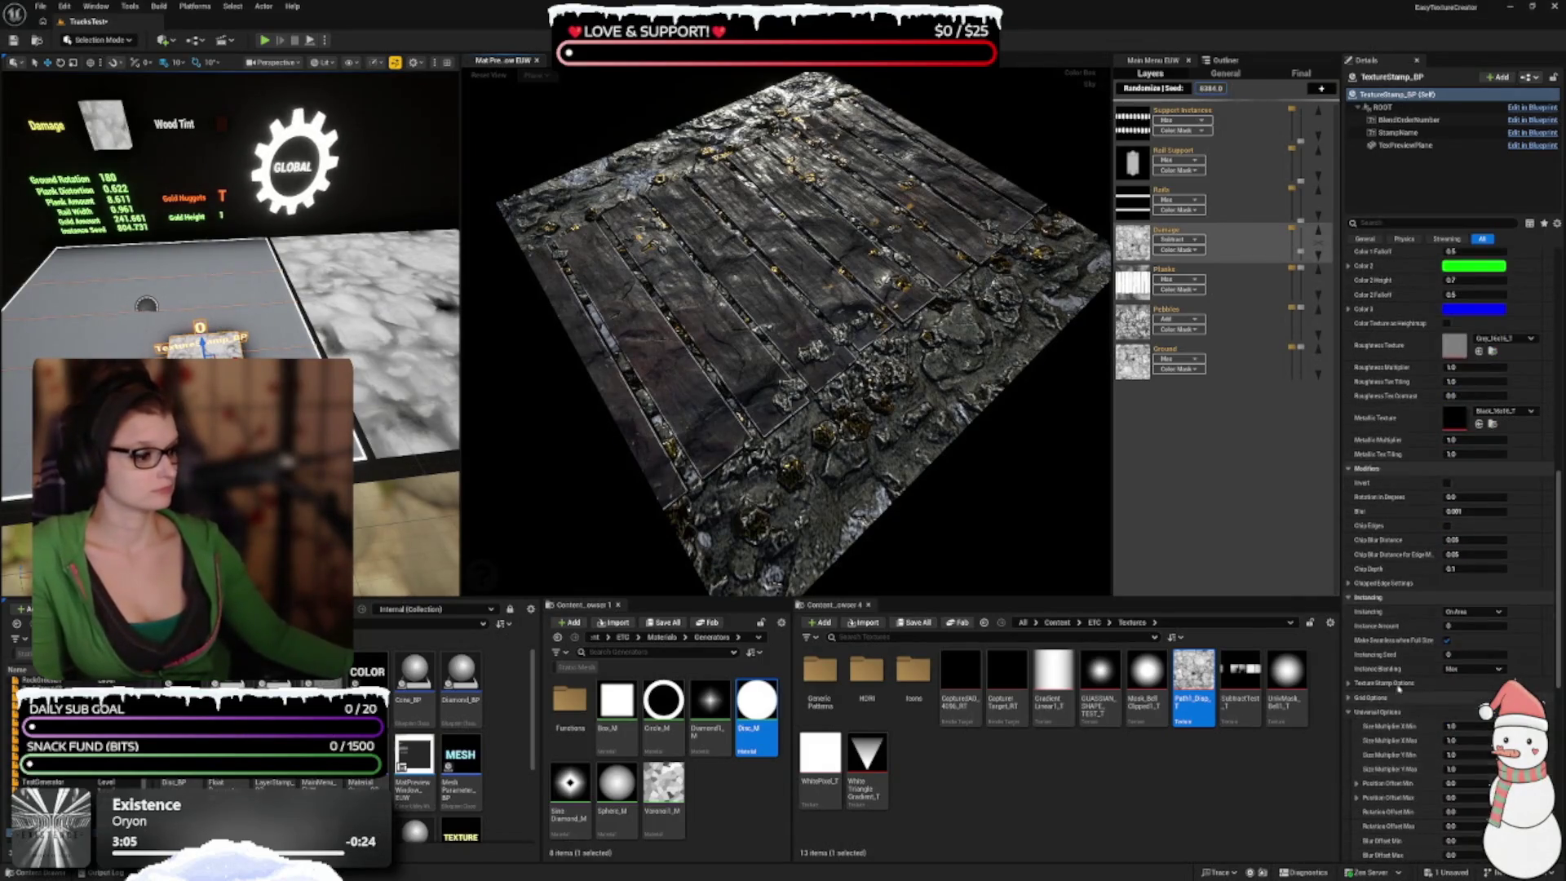
scroll(1399, 689, down, 3)
scroll(1394, 647, down, 5)
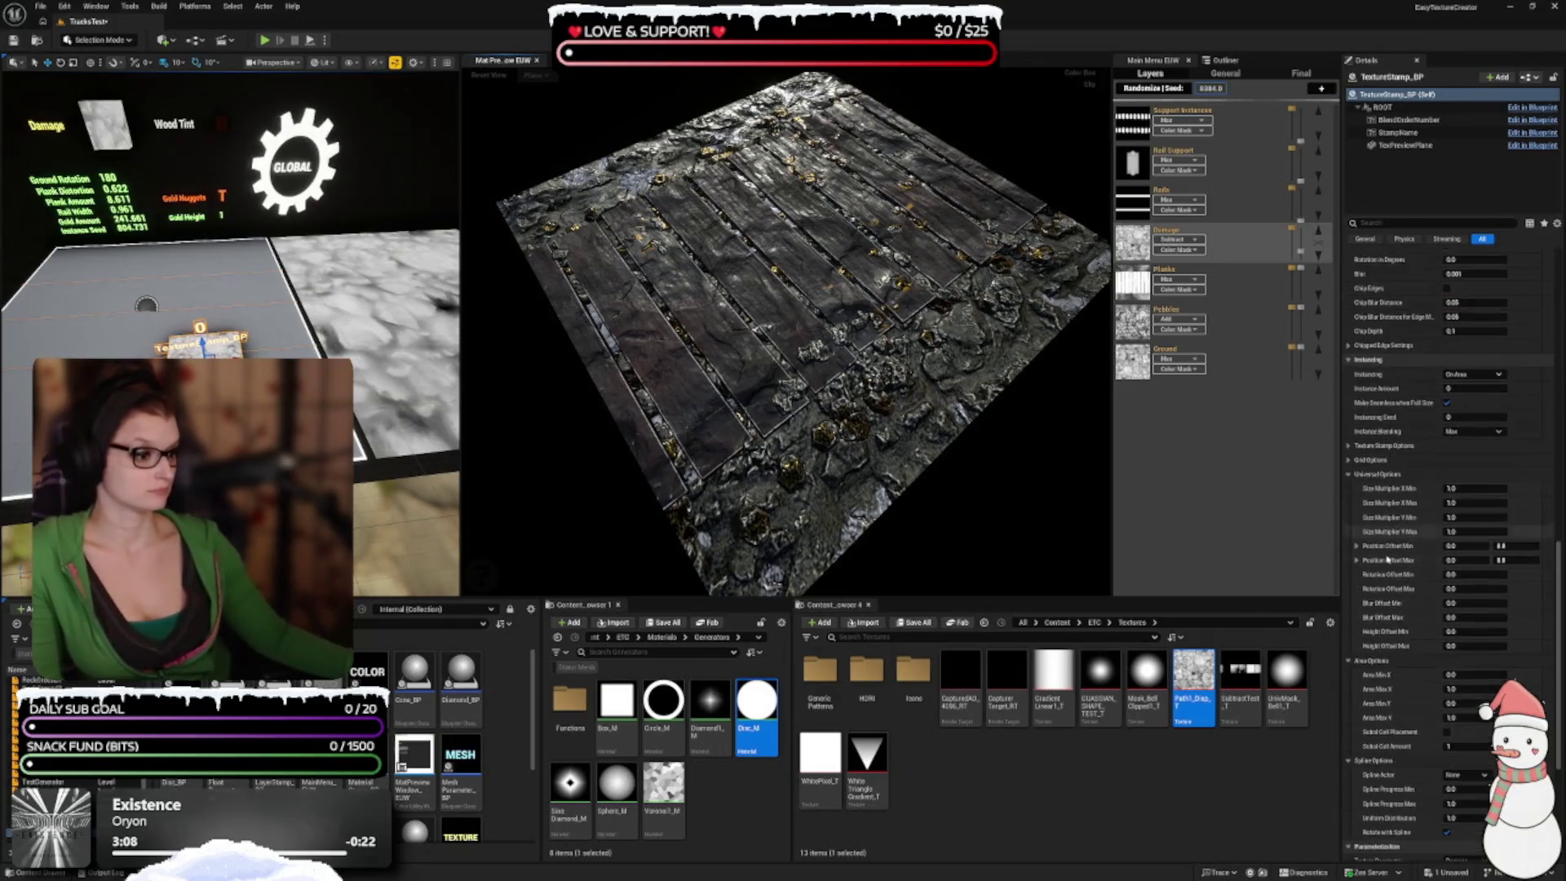
scroll(1391, 555, down, 4)
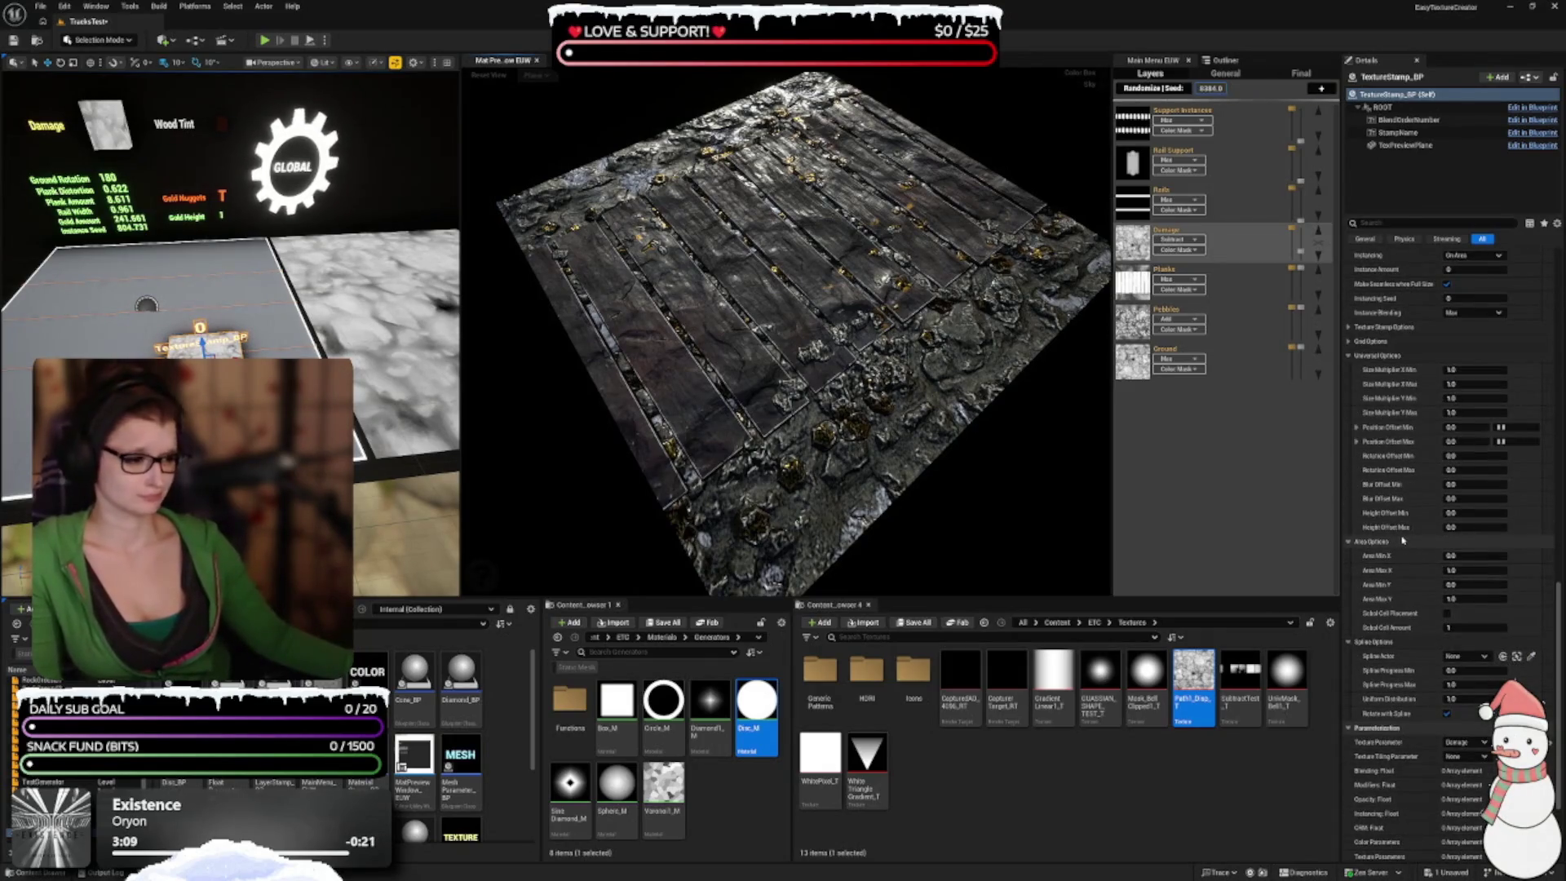
scroll(1401, 538, down, 5)
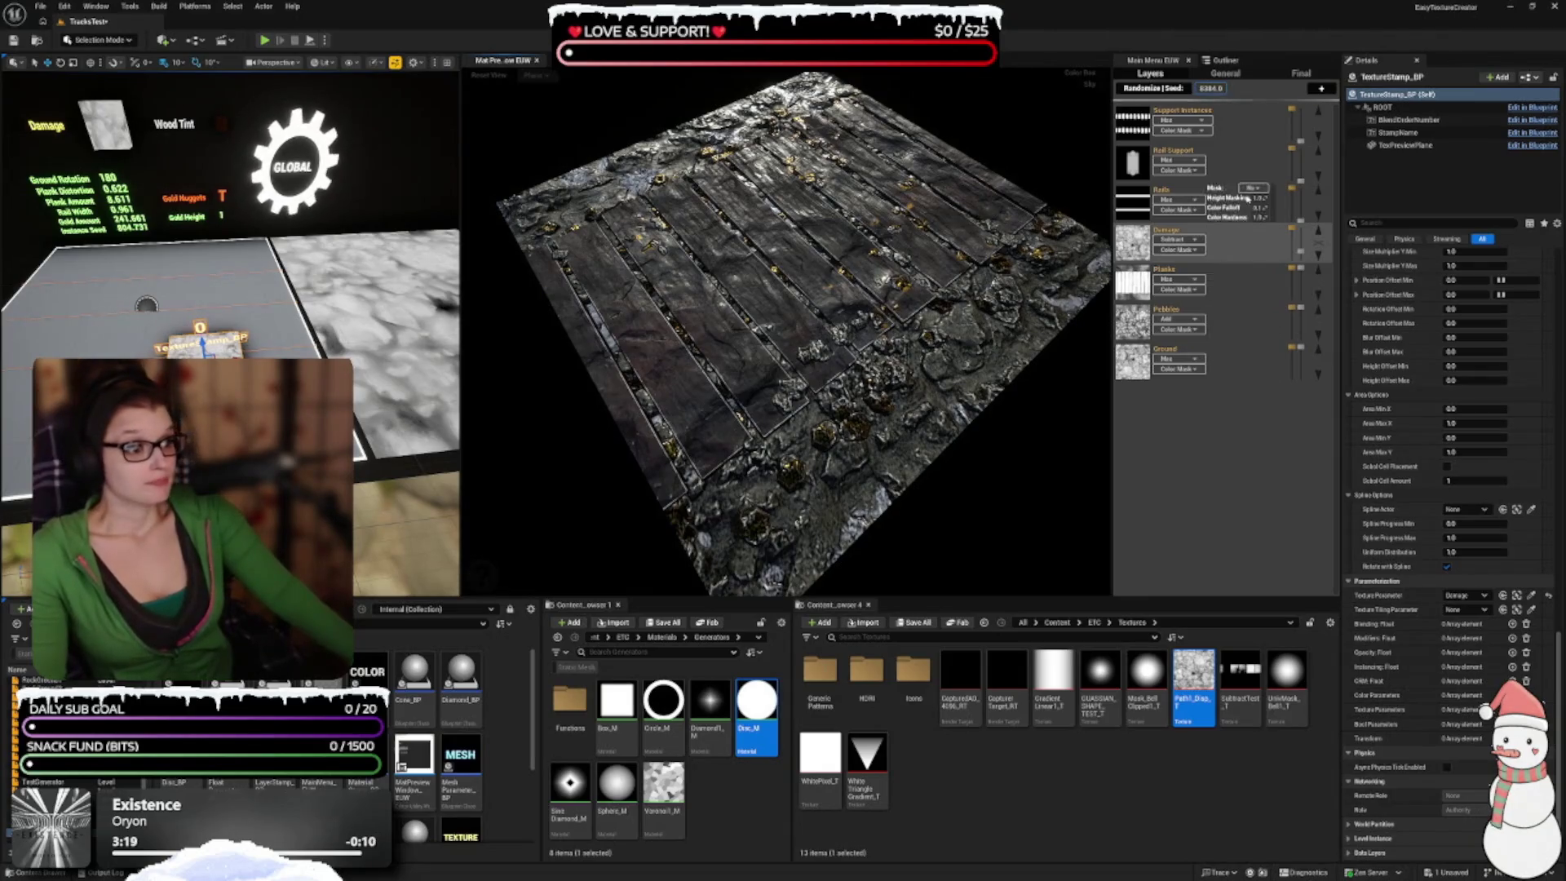
Step: Make the Rails layer active and enable it so two metal rails render across the planks
mouse_move(1199, 240)
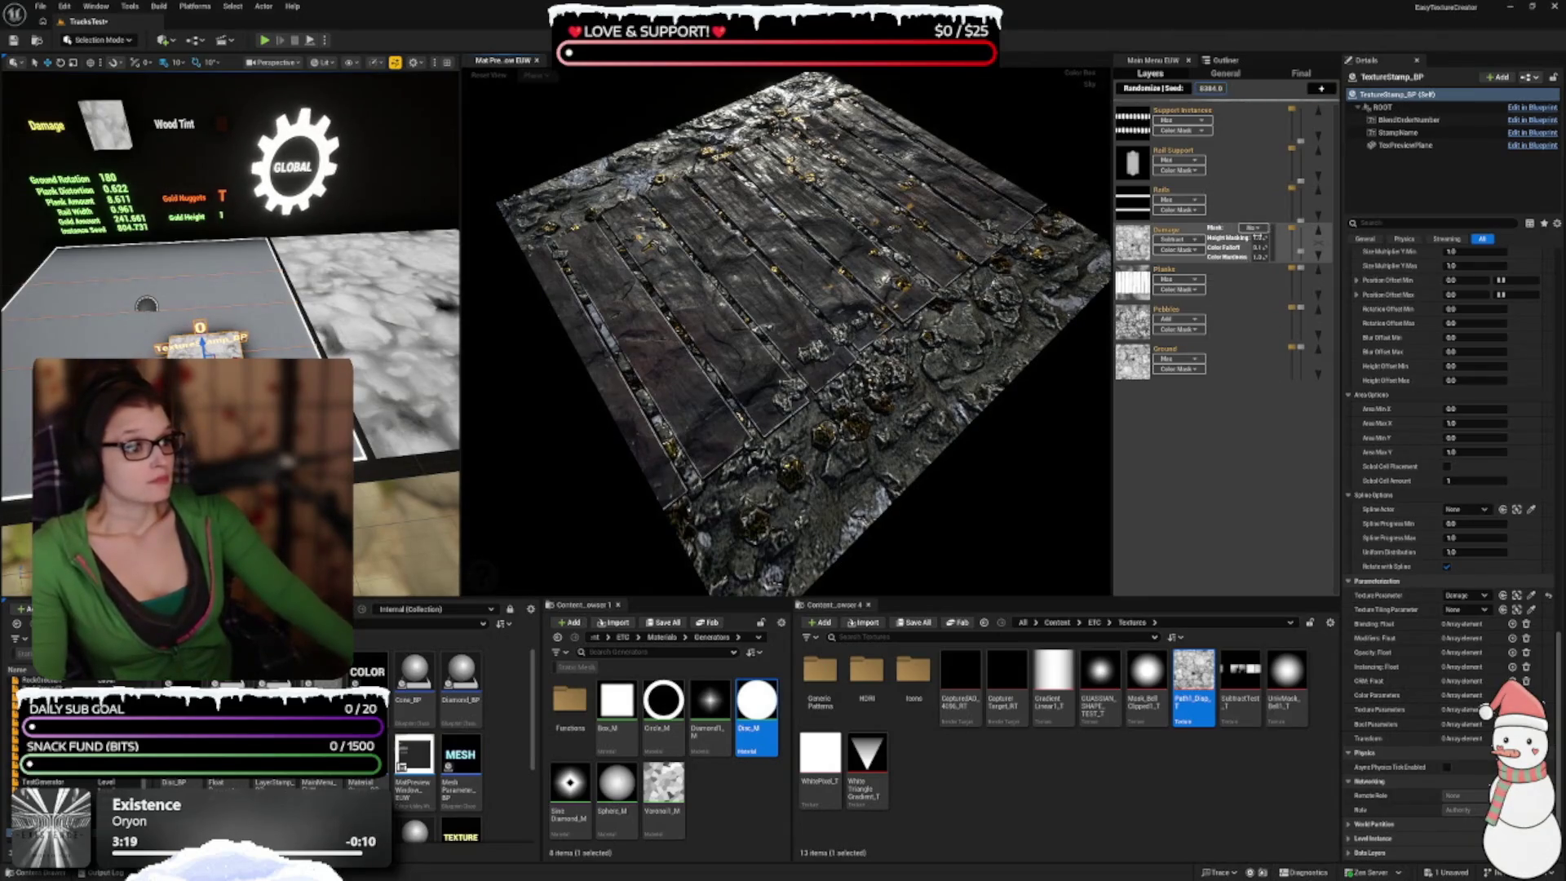
click(1122, 196)
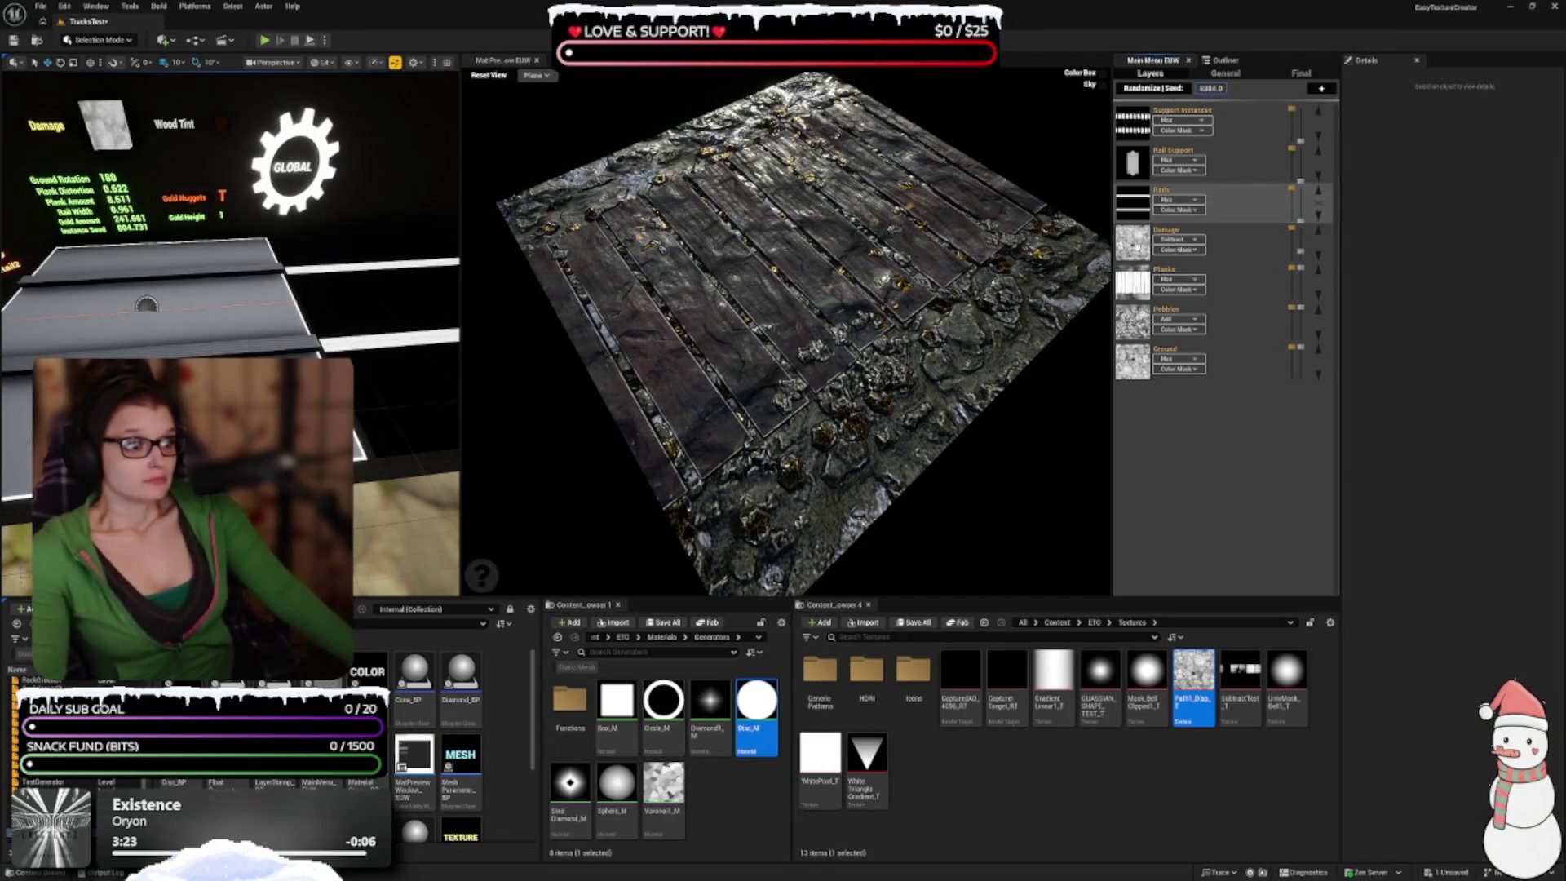
mouse_move(1197, 281)
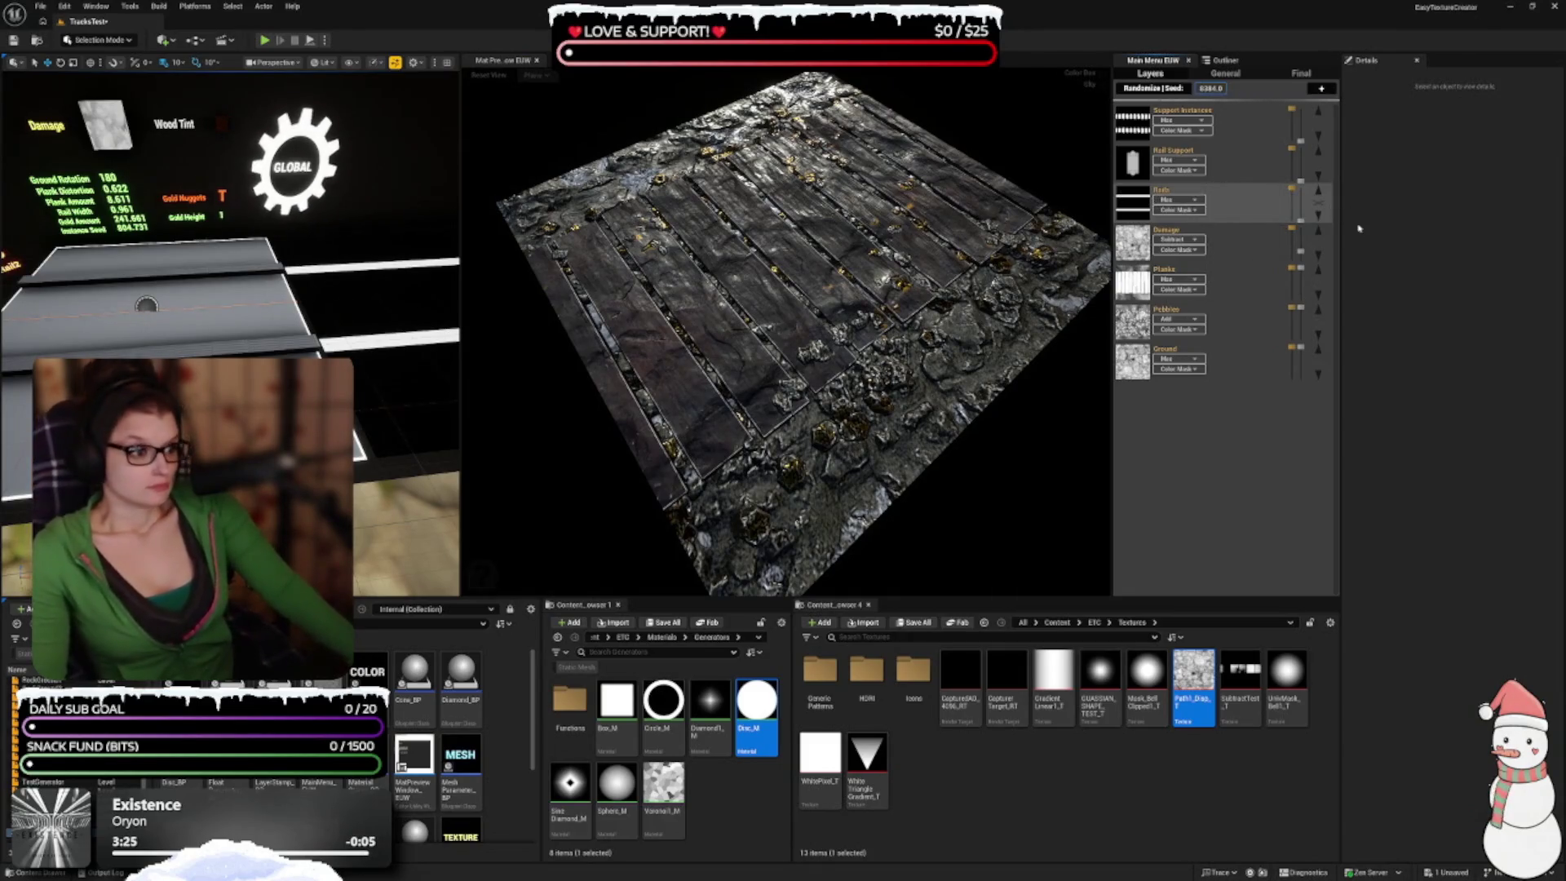
mouse_move(1301, 202)
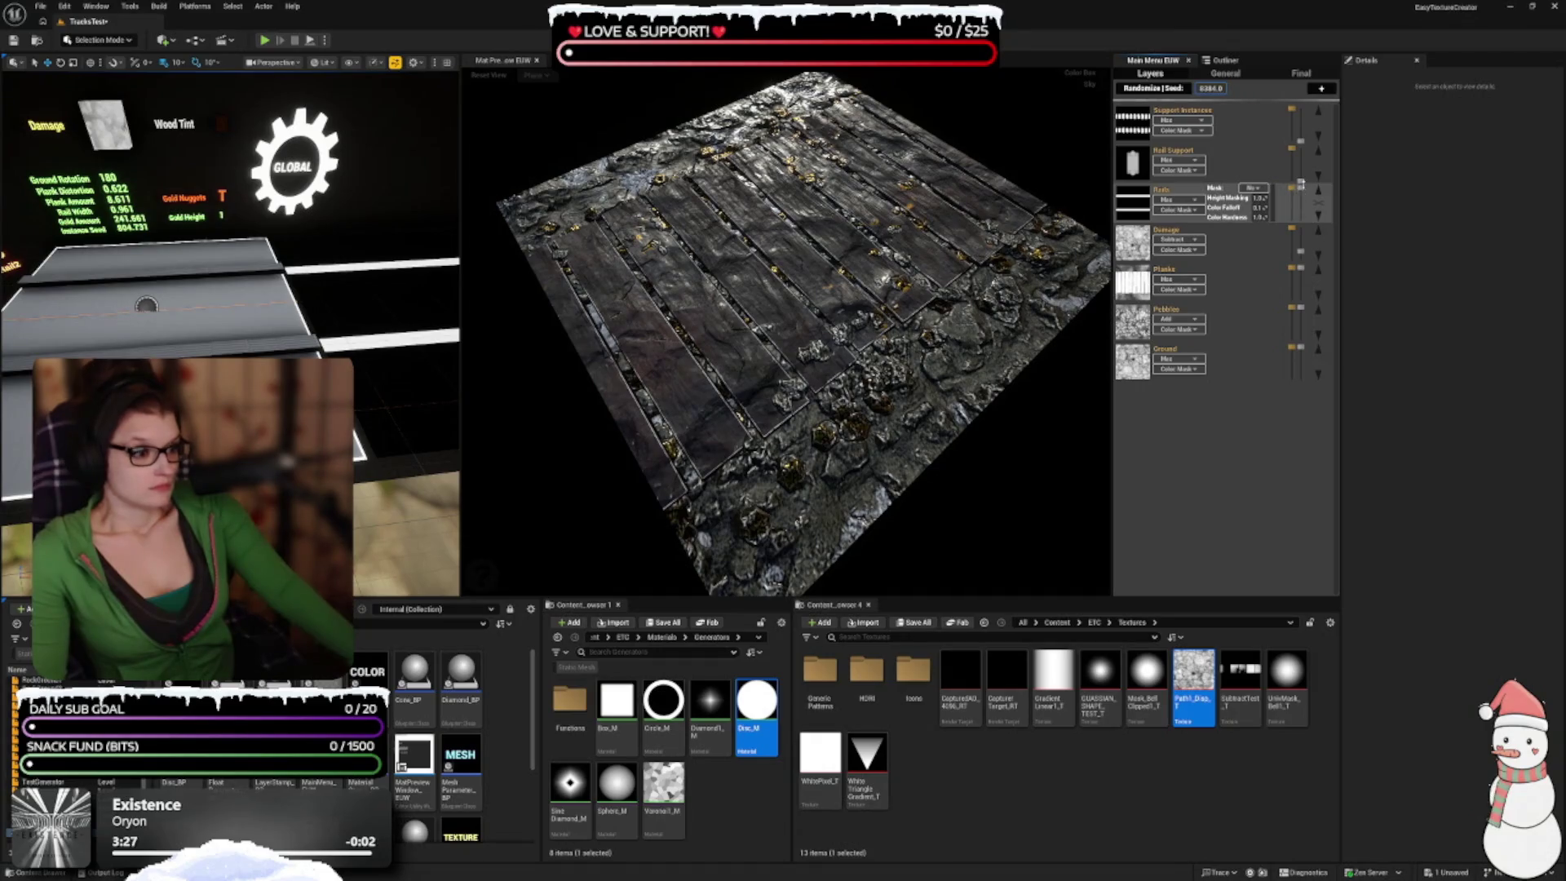
click(1301, 184)
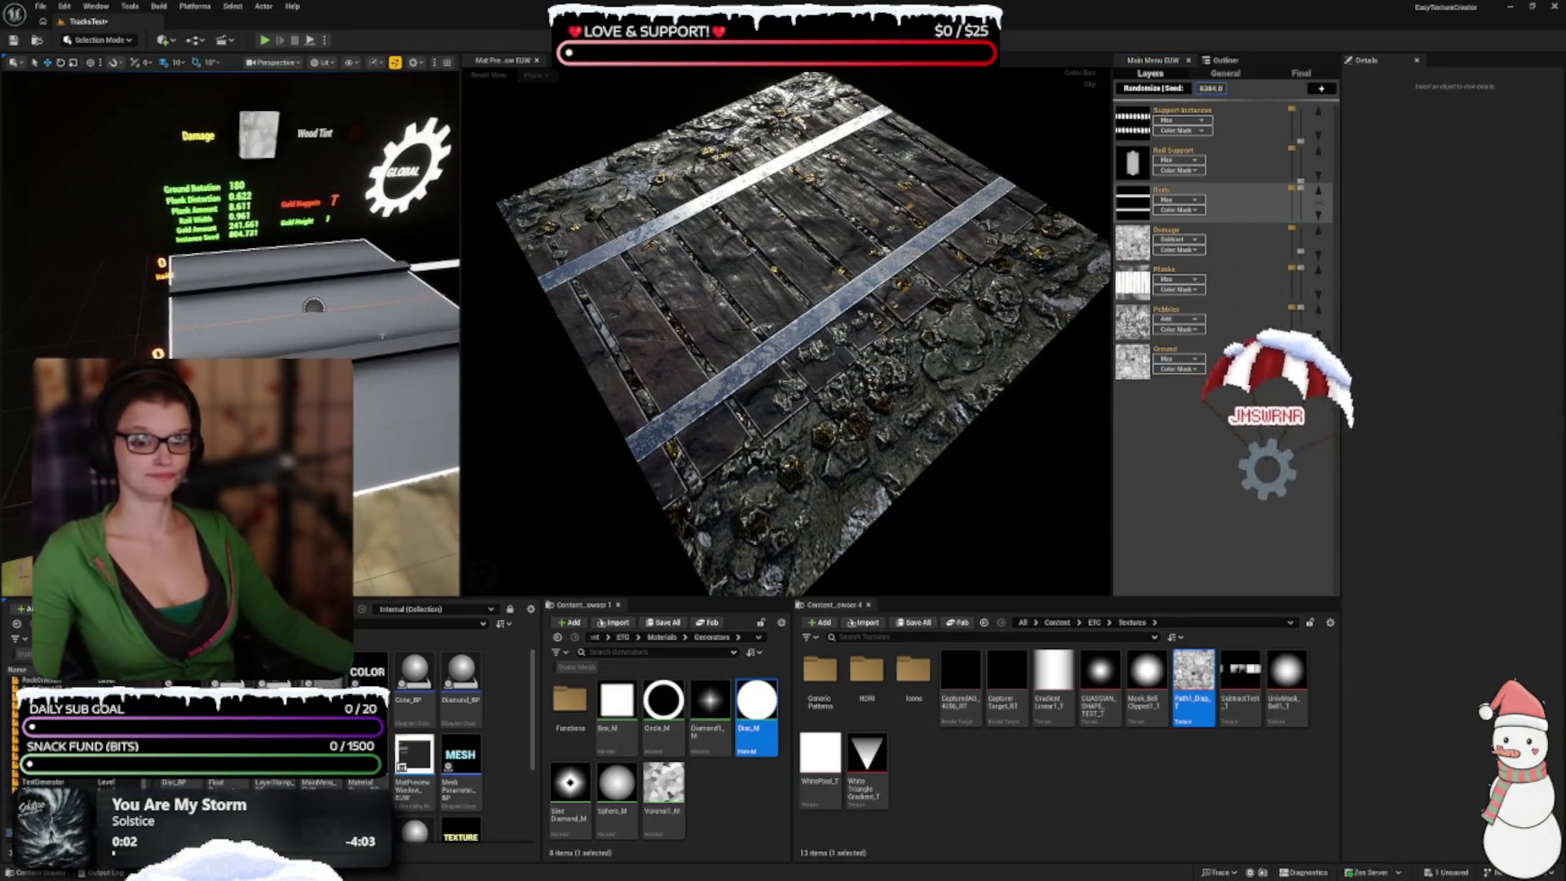
click(314, 305)
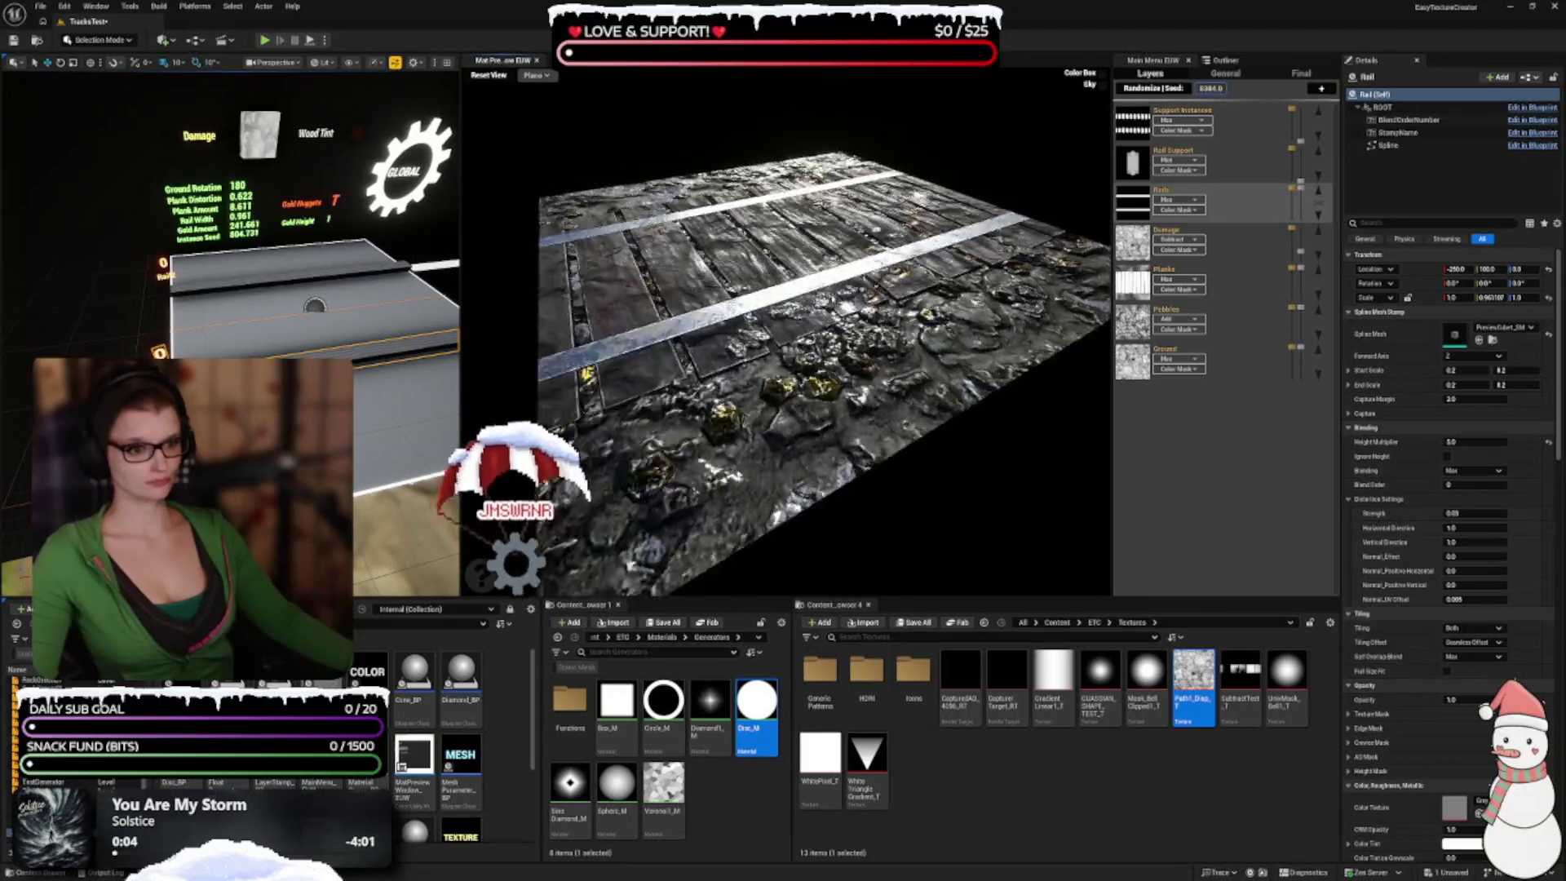
Step: Zoom and orbit the preview to inspect the two metal rails from several angles
scroll(786, 333, up, 3)
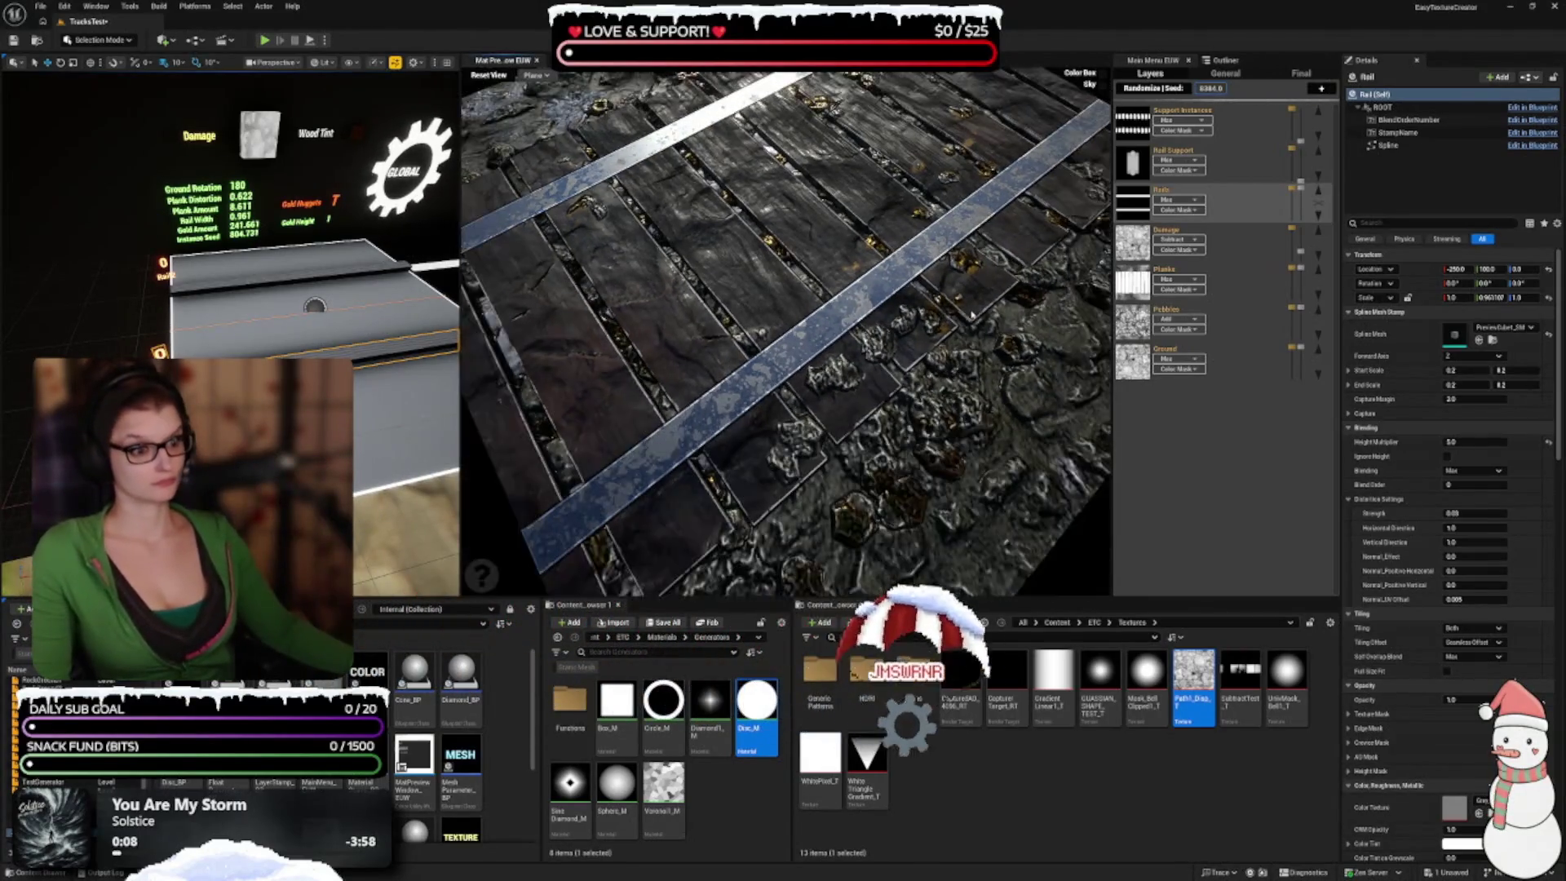
mouse_move(971, 318)
mouse_down()
mouse_move(643, 405)
mouse_move(701, 269)
mouse_up()
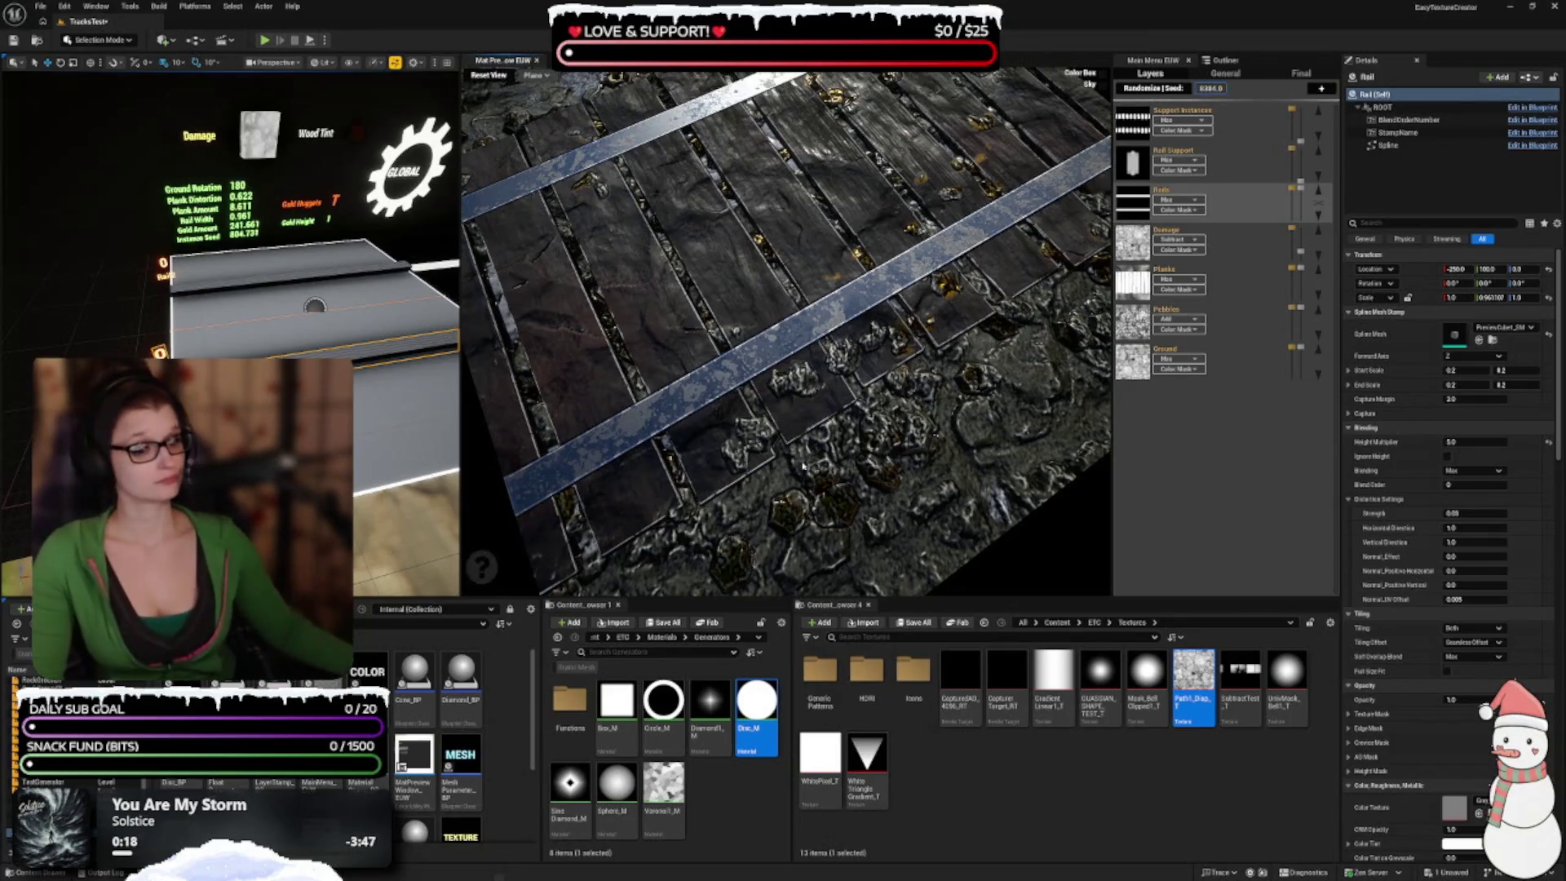
drag(783, 326, 880, 326)
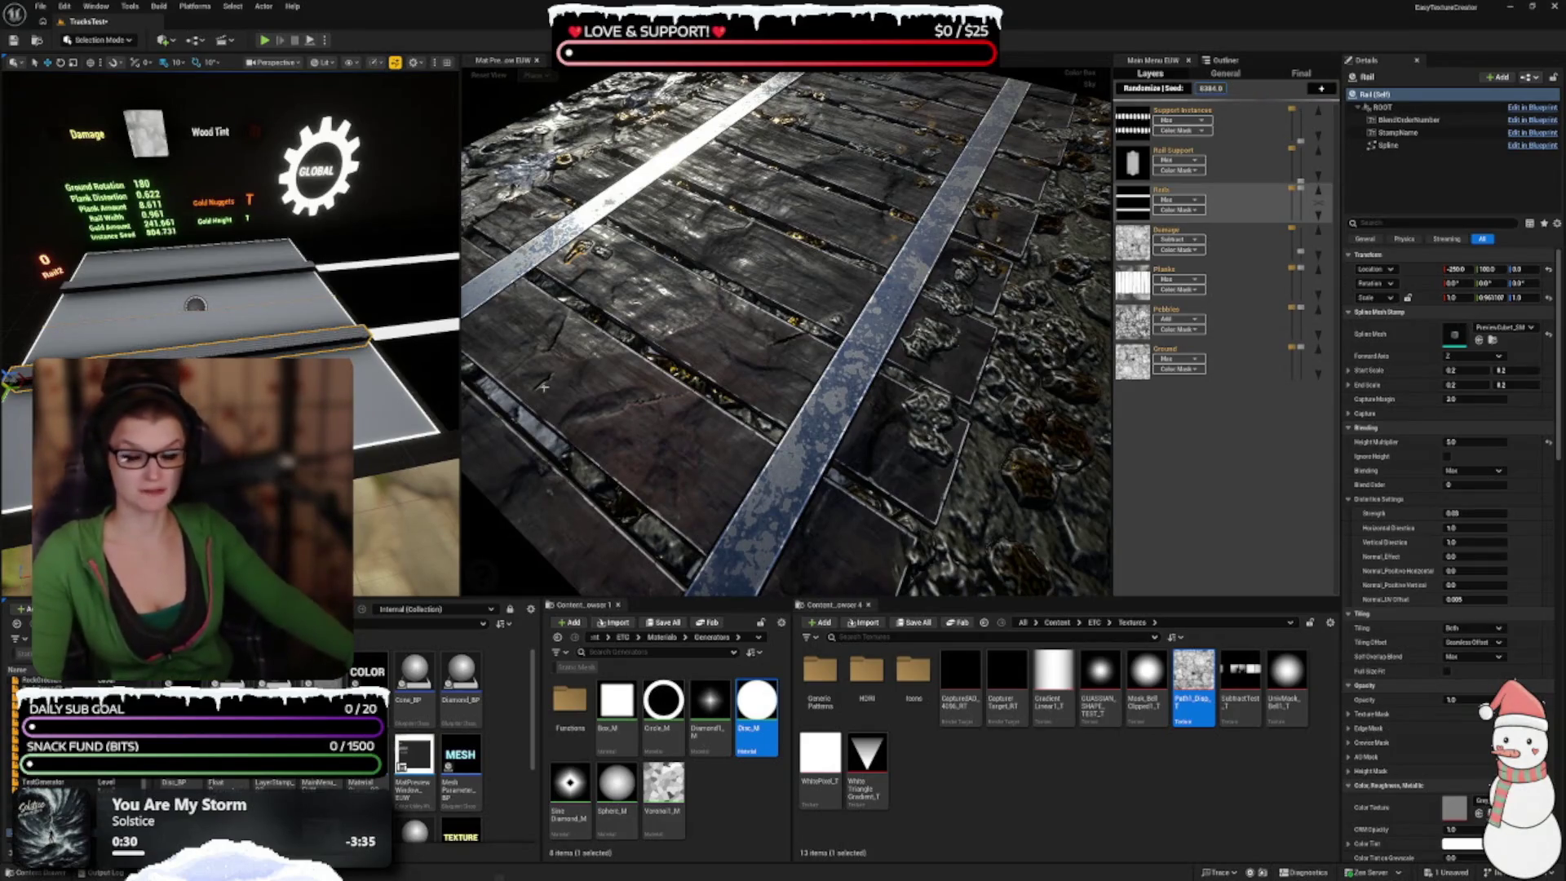
drag(783, 326, 1027, 346)
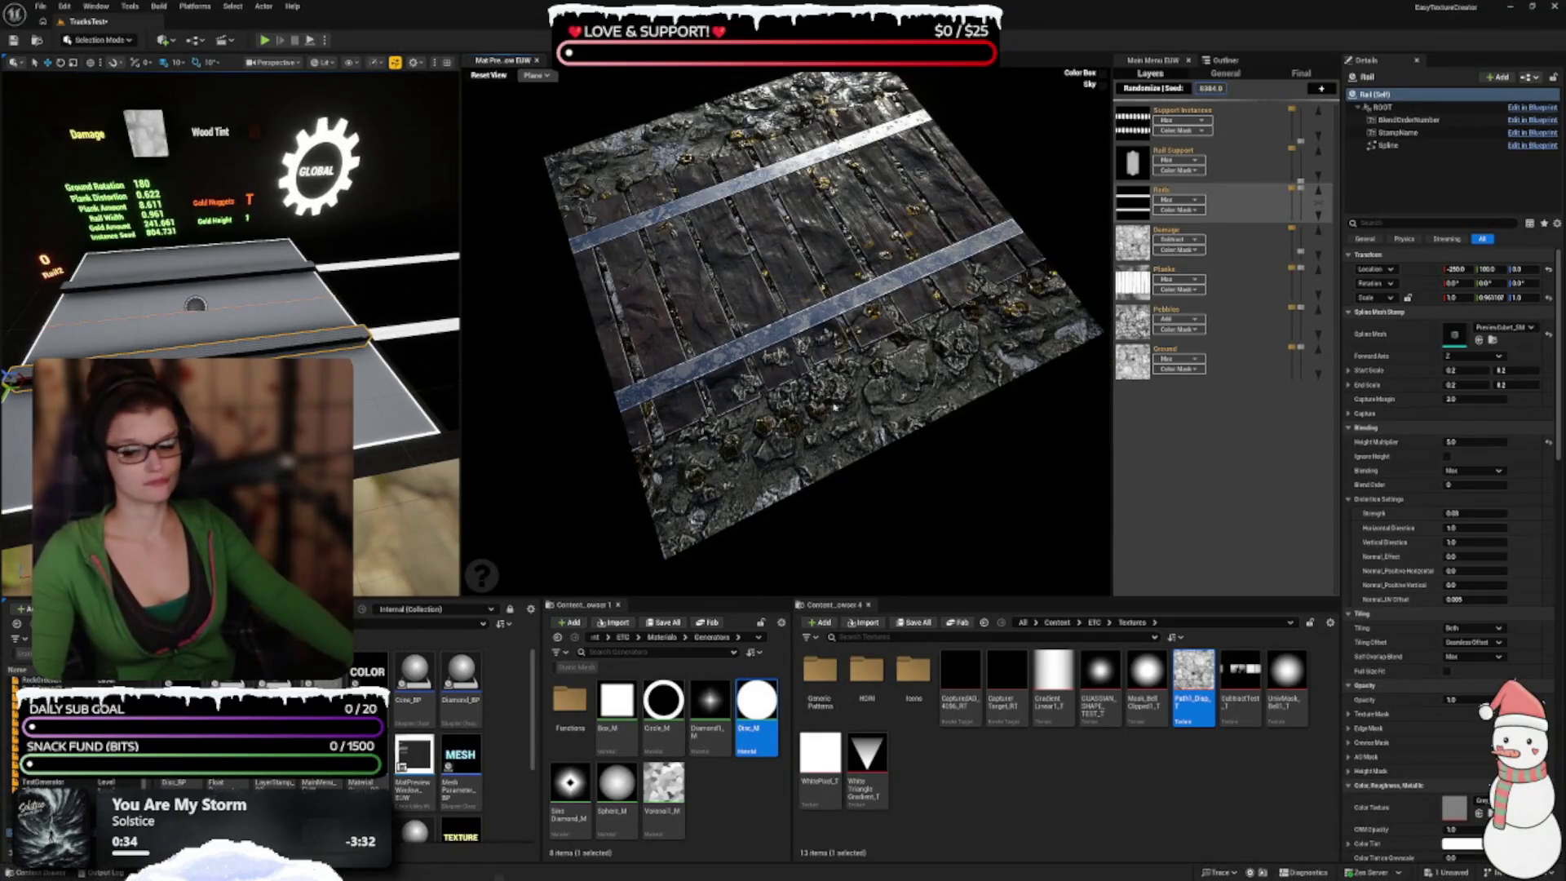